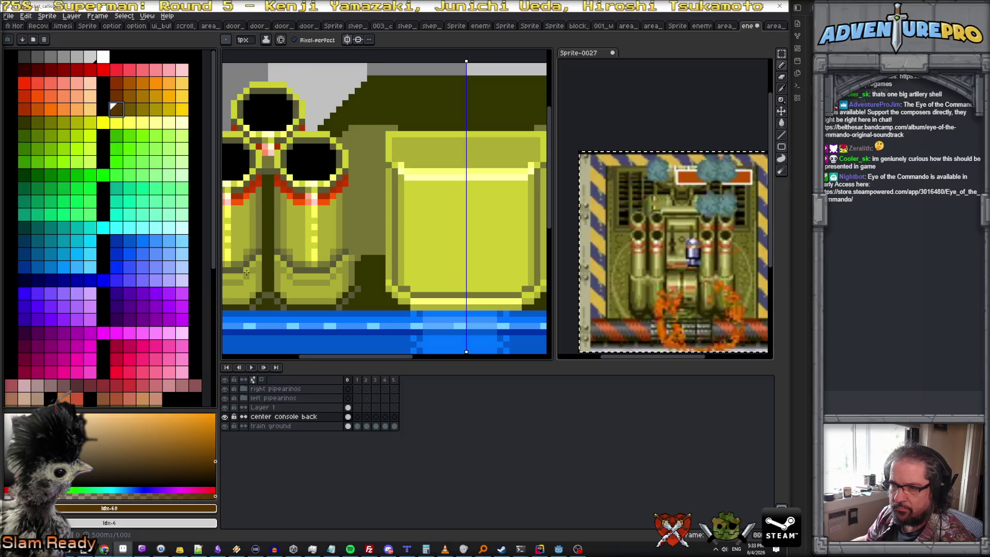
{"action": "scroll", "coordinate": [31, 117], "scroll_direction": "up", "scroll_amount": 1}
{"action": "scroll", "coordinate": [47, 148], "scroll_direction": "down", "scroll_amount": 1}
{"action": "scroll", "coordinate": [50, 165], "scroll_direction": "down", "scroll_amount": 2}
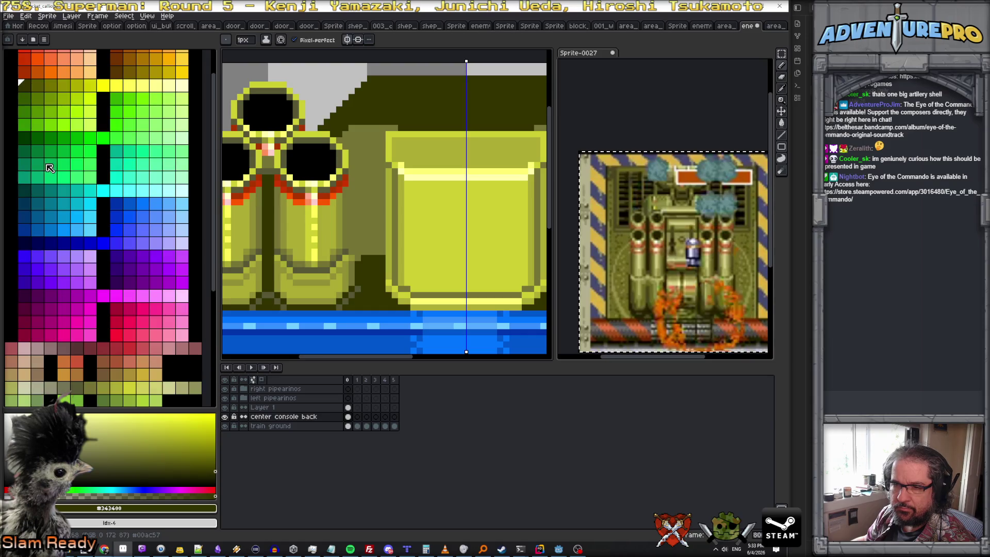
{"action": "scroll", "coordinate": [87, 361], "scroll_direction": "down", "scroll_amount": 6}
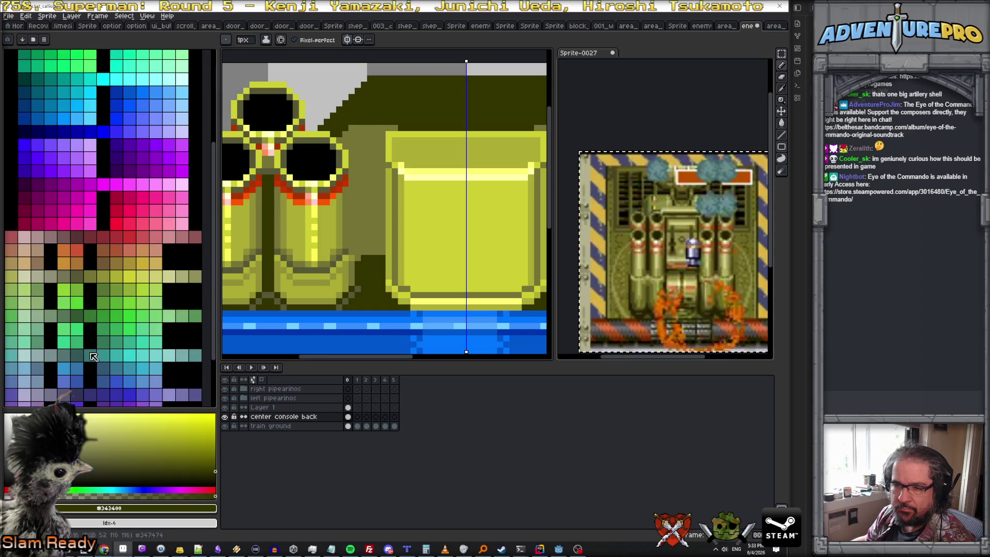
- Paint a near-black vertical shadow beside the console base, left of the centre block
{"action": "left_click", "coordinate": [80, 237]}
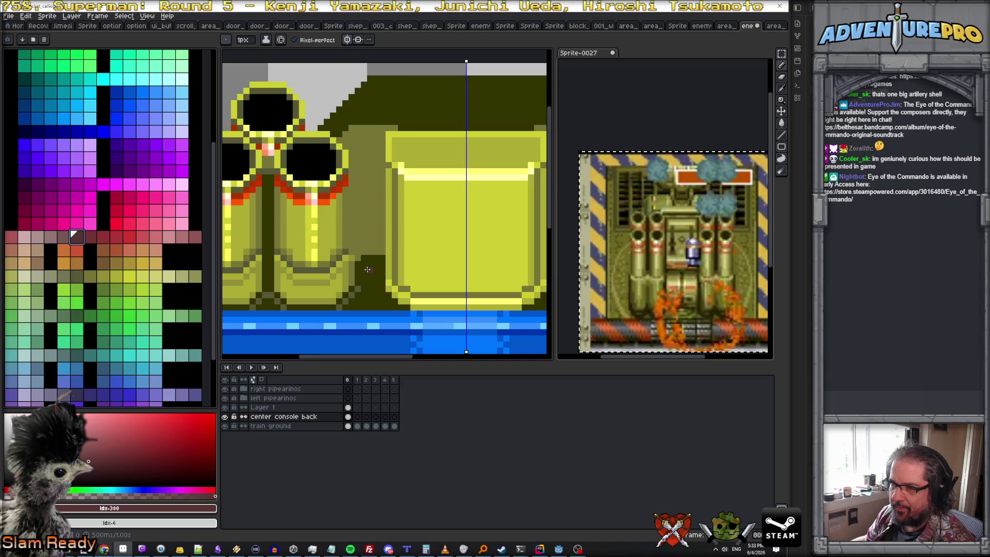
{"action": "left_click", "coordinate": [357, 268], "text": "alt"}
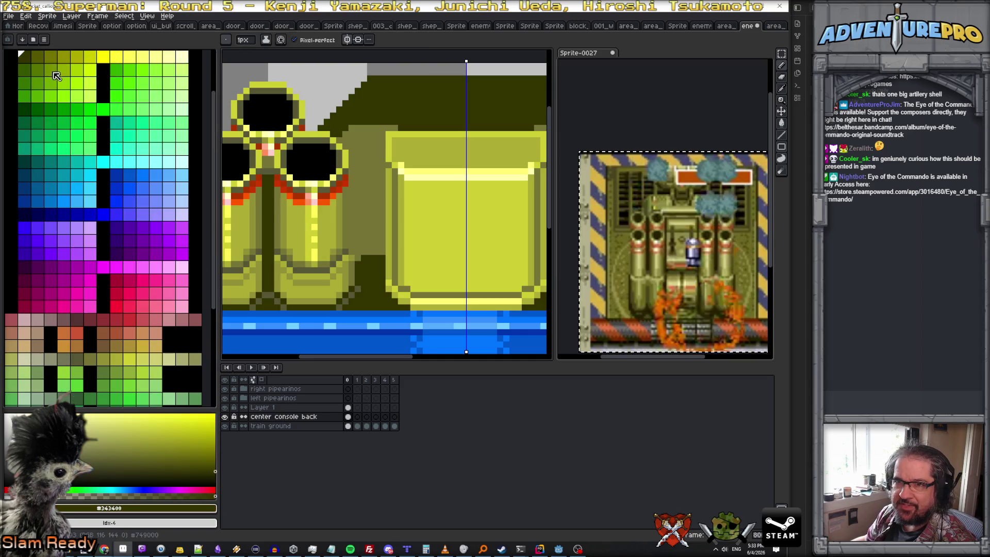
{"action": "left_click", "coordinate": [16, 57]}
{"action": "left_click_drag", "start_coordinate": [362, 262], "coordinate": [362, 279]}
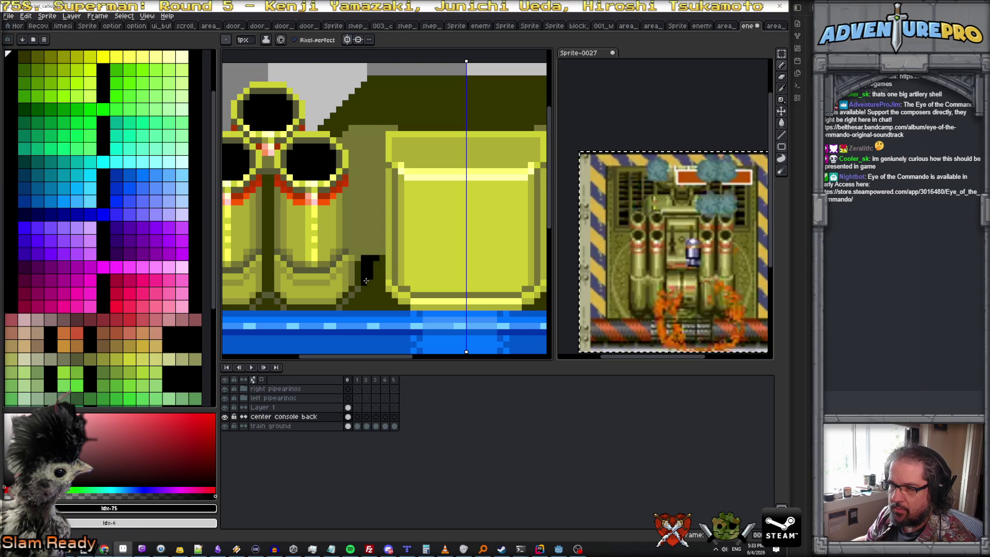
{"action": "scroll", "coordinate": [378, 286], "scroll_direction": "down", "scroll_amount": 3}
- Check the whole sprite, then ready the pencil with black sampled near the console
{"action": "key", "text": "v"}
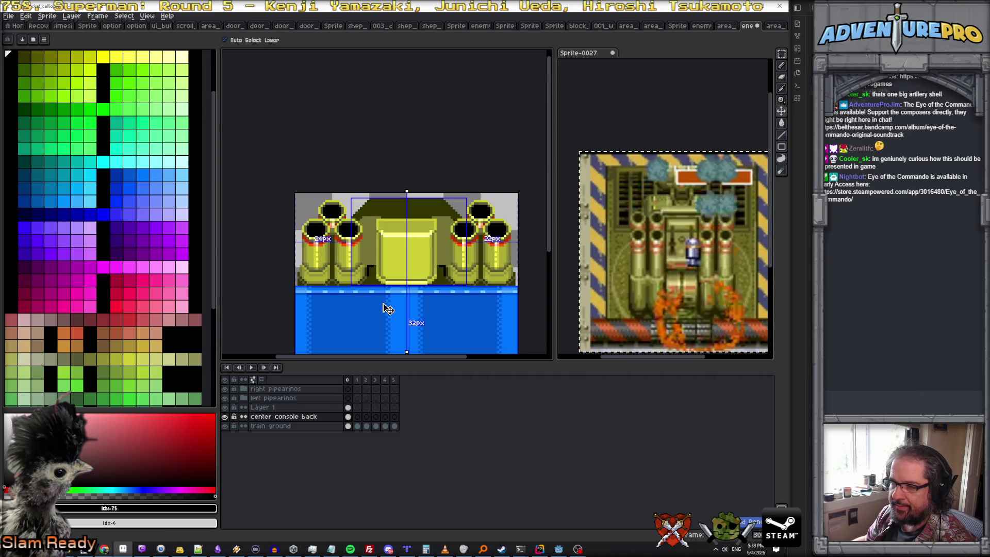
{"action": "key", "text": "b"}
{"action": "scroll", "coordinate": [380, 294], "scroll_direction": "up", "scroll_amount": 1}
{"action": "scroll", "coordinate": [364, 263], "scroll_direction": "up", "scroll_amount": 2}
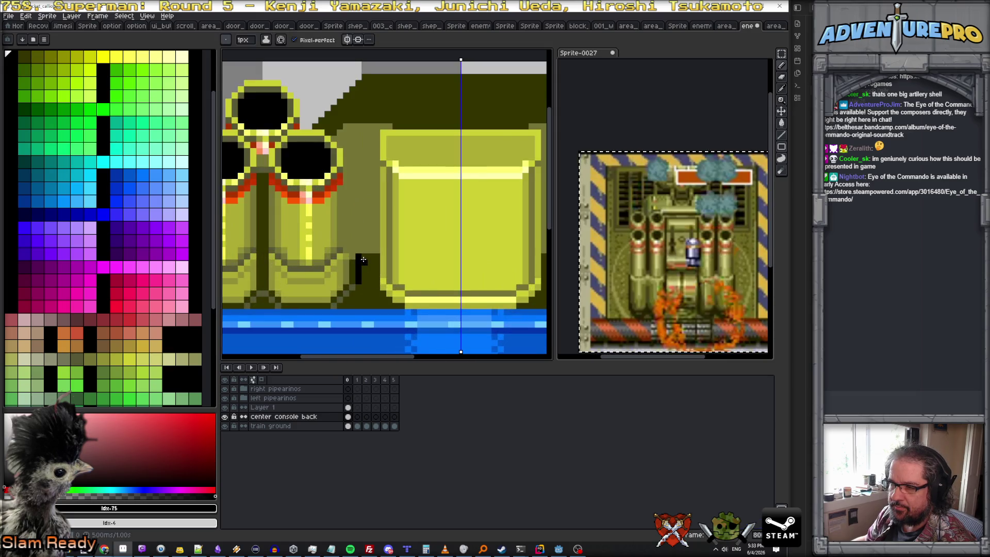
{"action": "left_click", "coordinate": [352, 258], "text": "alt"}
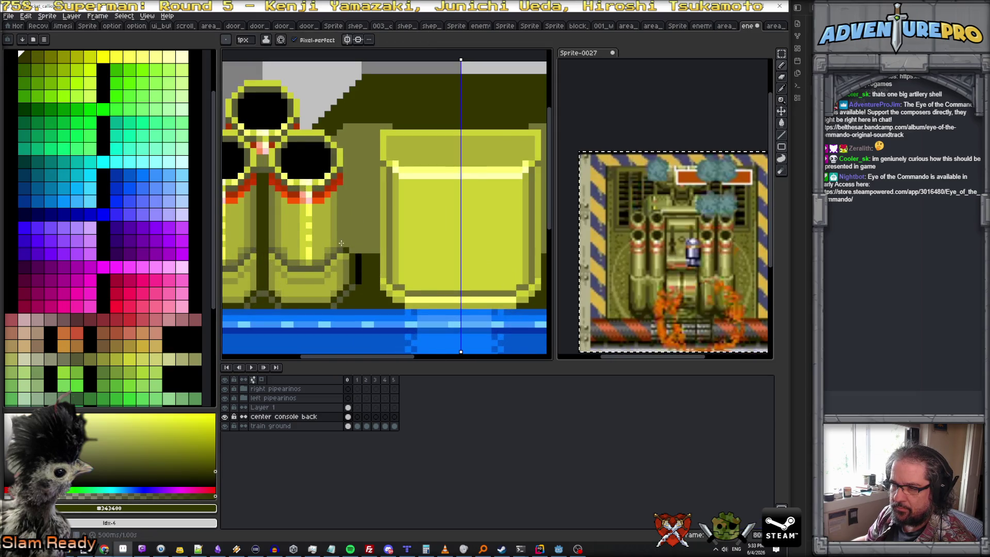
{"action": "left_click", "coordinate": [356, 257], "text": "alt"}
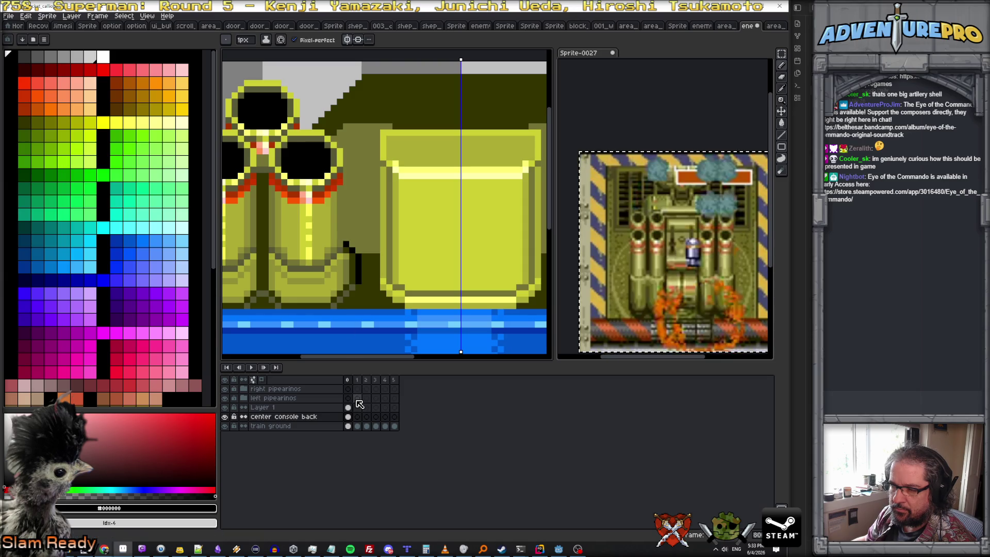
- On the center console back layer, paint mirrored dark olive shading beside the yellow block
{"action": "left_click", "coordinate": [330, 422]}
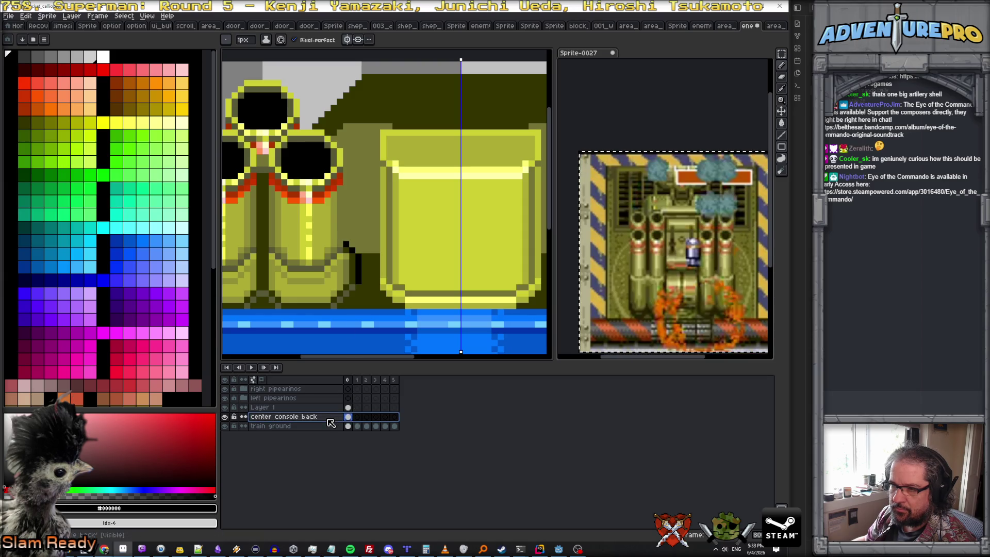
{"action": "scroll", "coordinate": [405, 256], "scroll_direction": "down", "scroll_amount": 3}
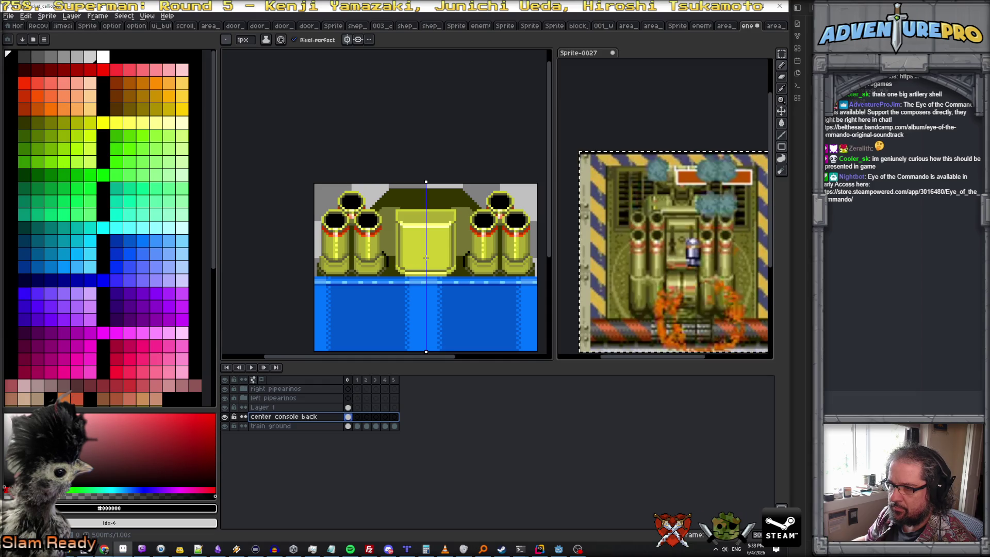
{"action": "scroll", "coordinate": [426, 257], "scroll_direction": "up", "scroll_amount": 1}
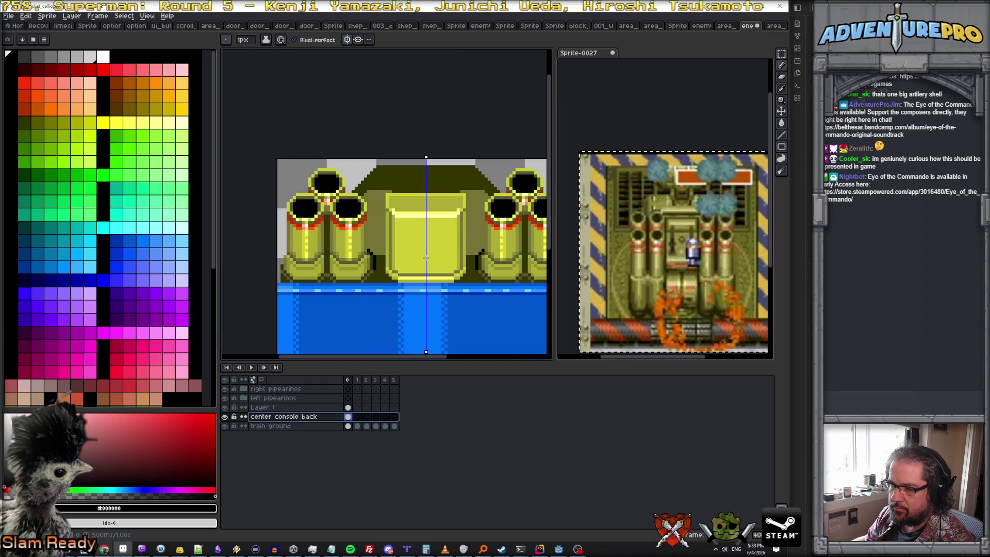
{"action": "scroll", "coordinate": [426, 257], "scroll_direction": "up", "scroll_amount": 1}
{"action": "left_click", "coordinate": [356, 251], "text": "alt"}
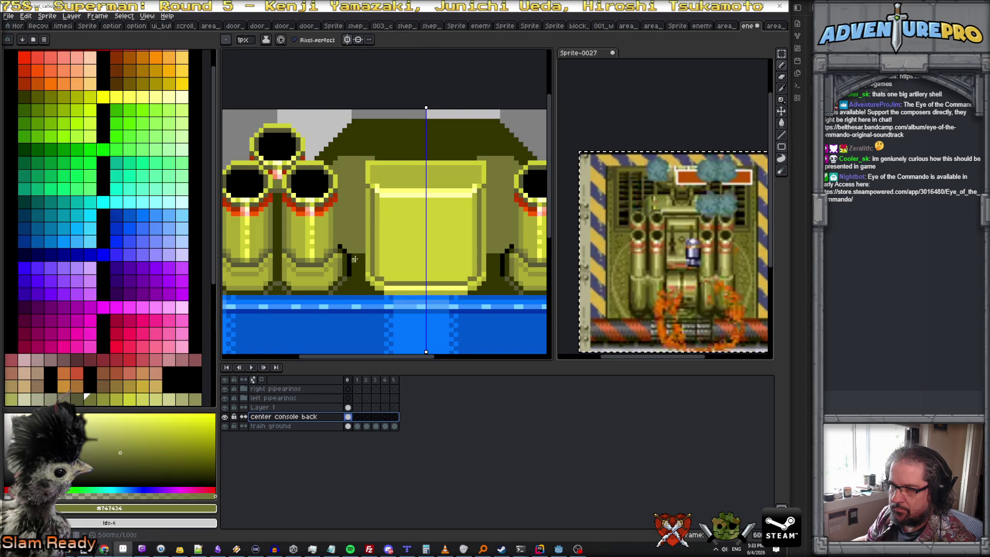
{"action": "left_click", "coordinate": [346, 246], "text": "alt"}
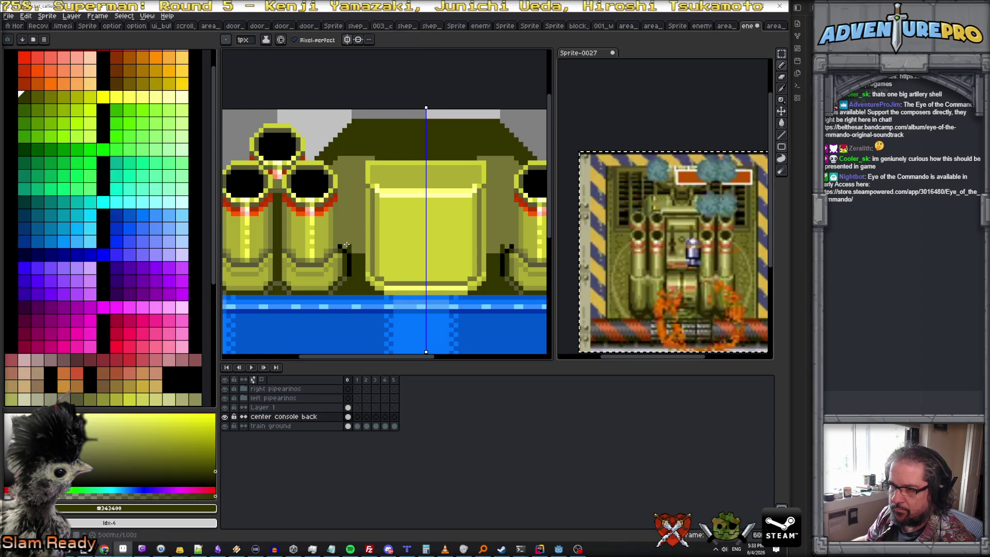
{"action": "left_click_drag", "start_coordinate": [346, 246], "coordinate": [357, 246]}
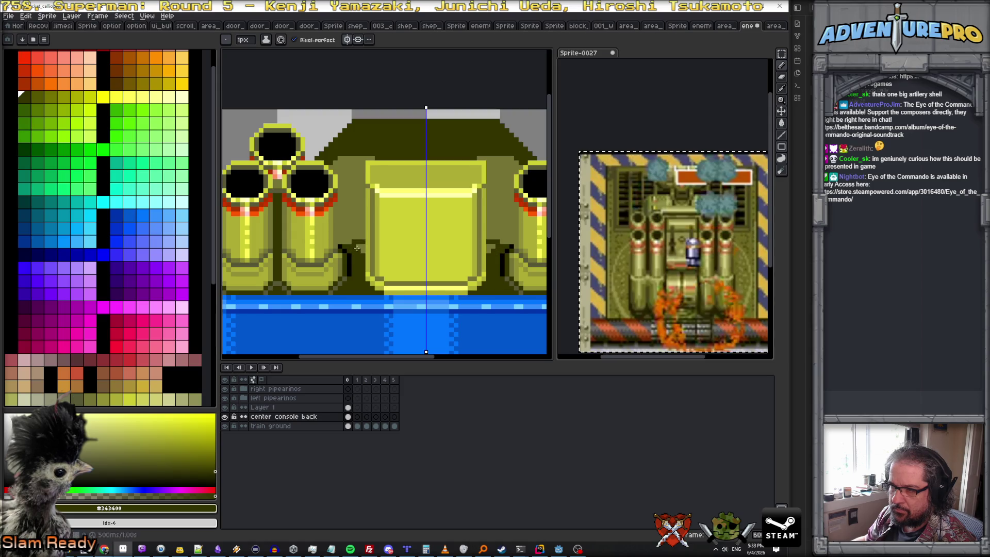
{"action": "scroll", "coordinate": [364, 253], "scroll_direction": "down", "scroll_amount": 1}
{"action": "scroll", "coordinate": [365, 270], "scroll_direction": "down", "scroll_amount": 1}
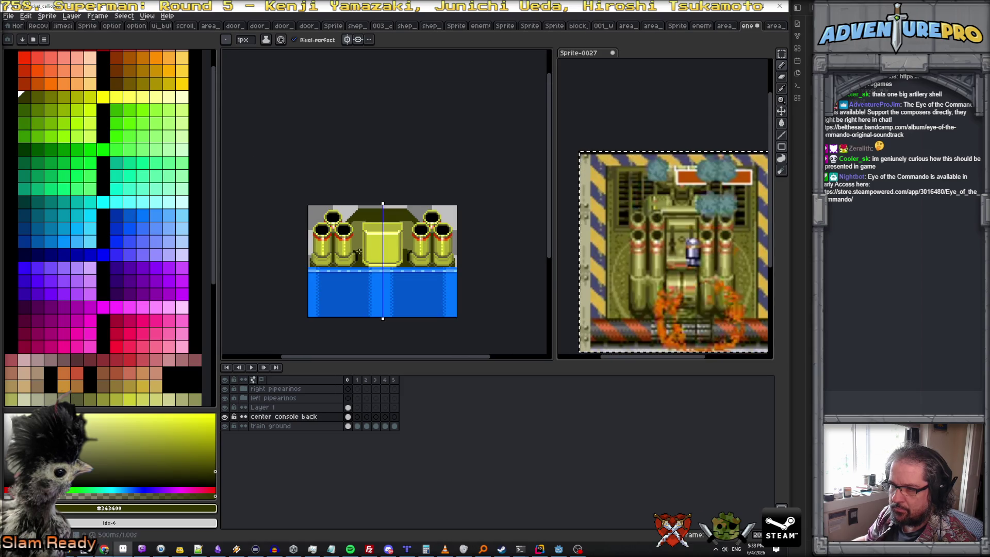
{"action": "scroll", "coordinate": [357, 252], "scroll_direction": "up", "scroll_amount": 1}
{"action": "scroll", "coordinate": [689, 255], "scroll_direction": "up", "scroll_amount": 3}
{"action": "scroll", "coordinate": [689, 255], "scroll_direction": "down", "scroll_amount": 1}
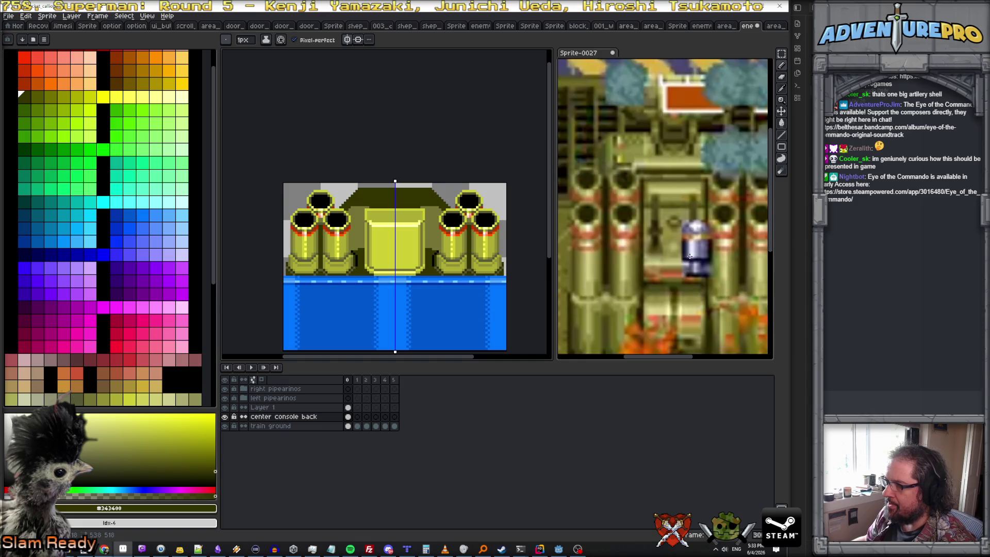
{"action": "scroll", "coordinate": [640, 229], "scroll_direction": "up", "scroll_amount": 1}
{"action": "scroll", "coordinate": [640, 229], "scroll_direction": "down", "scroll_amount": 1}
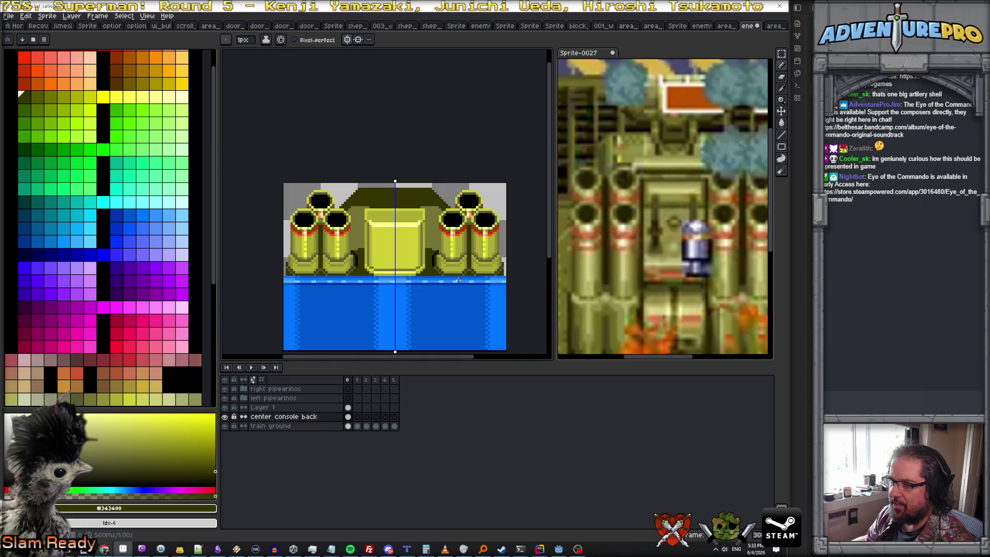
{"action": "scroll", "coordinate": [430, 263], "scroll_direction": "up", "scroll_amount": 1}
{"action": "scroll", "coordinate": [430, 263], "scroll_direction": "up", "scroll_amount": 1}
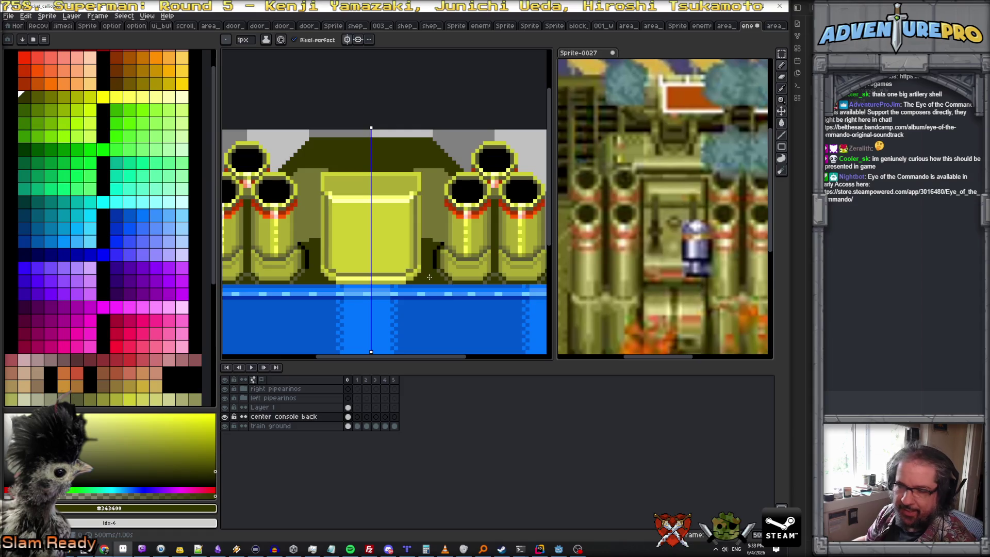
{"action": "left_click", "coordinate": [347, 407]}
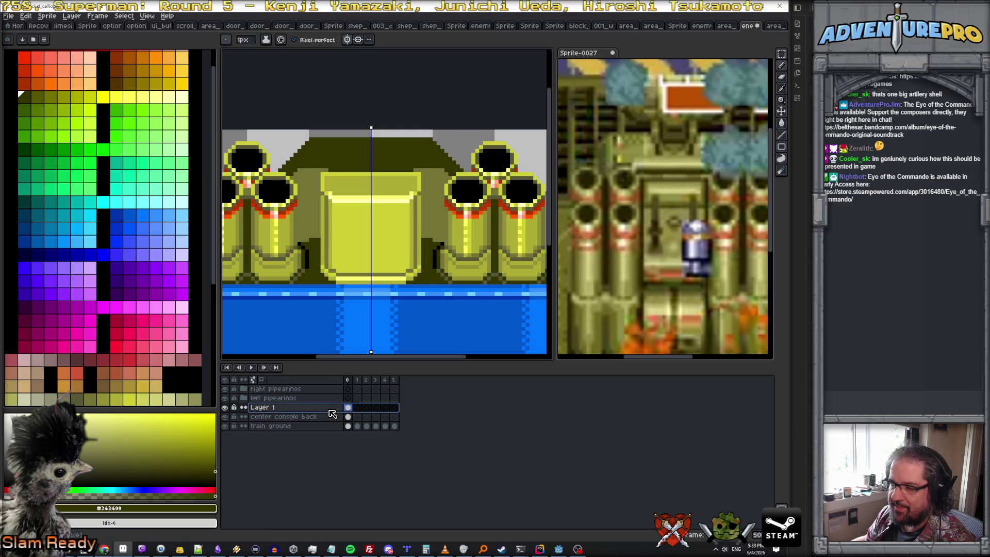
- Nudge the whole yellow block up-left with the marquee and turn off mirrored drawing
{"action": "left_click", "coordinate": [781, 54]}
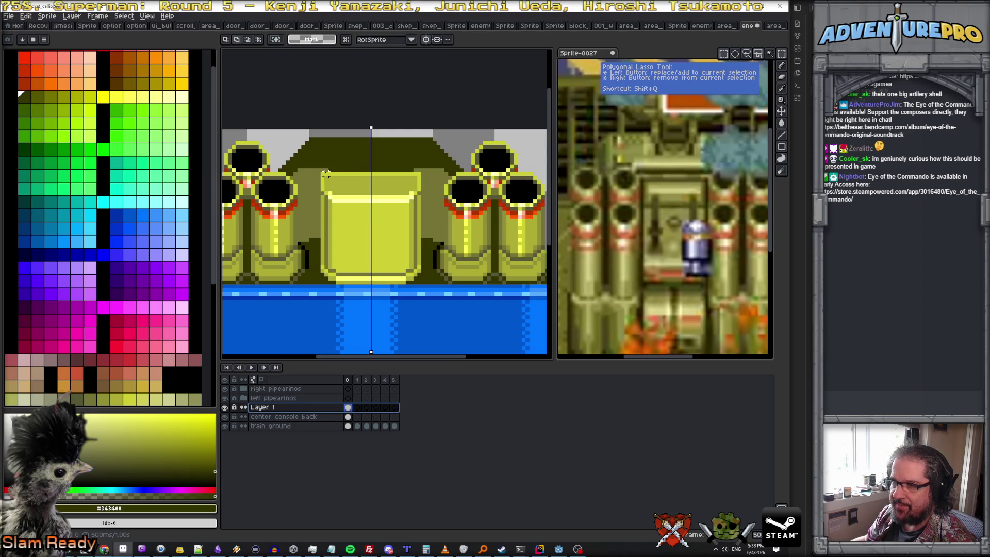
{"action": "left_click_drag", "start_coordinate": [322, 172], "coordinate": [422, 291]}
{"action": "left_click_drag", "start_coordinate": [349, 287], "coordinate": [339, 280]}
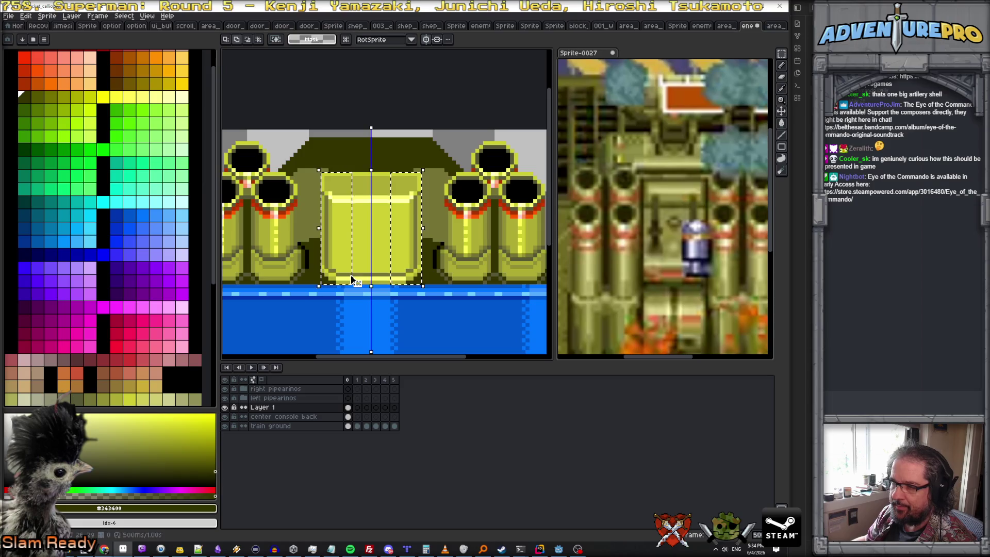
{"action": "key", "text": "ctrl+d"}
{"action": "left_click", "coordinate": [414, 41]}
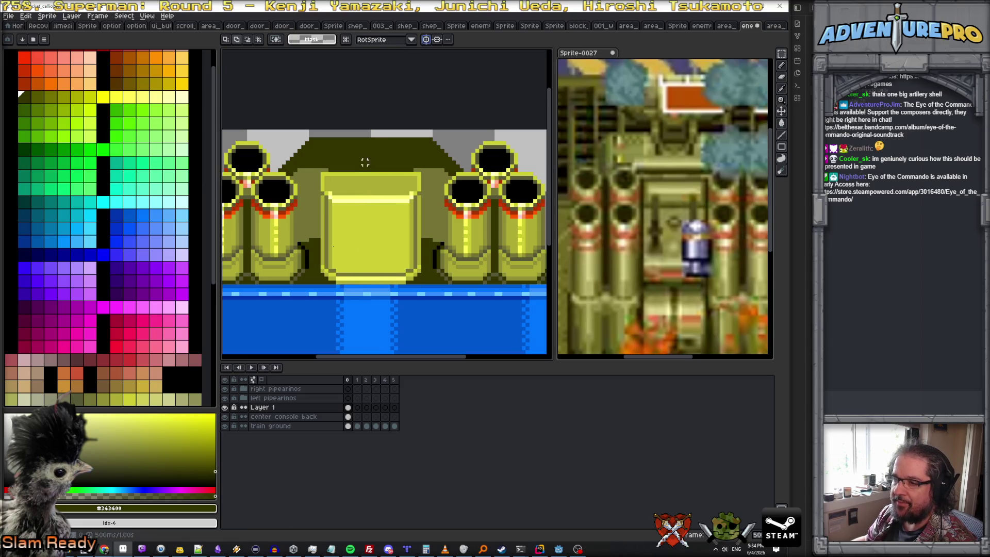
{"action": "left_click", "coordinate": [226, 408]}
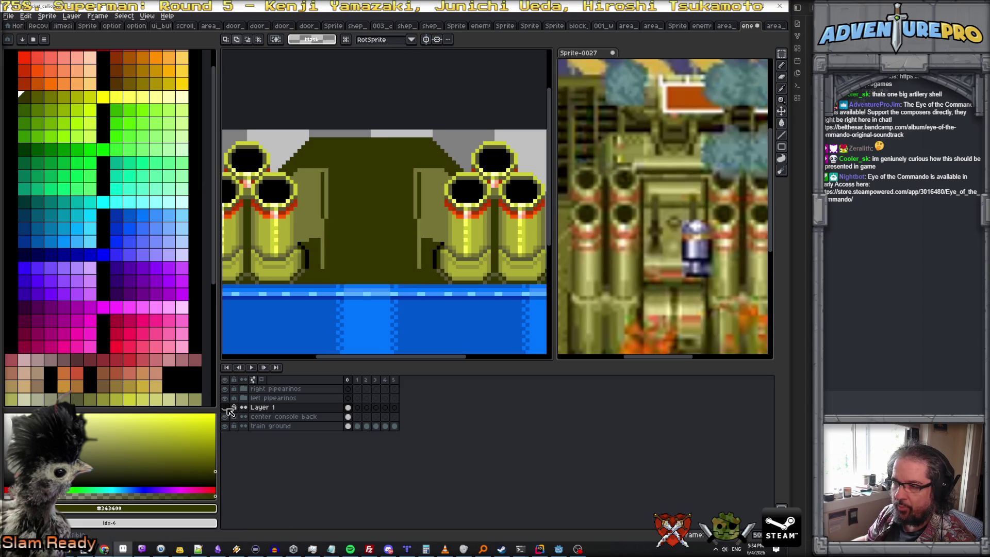
{"action": "left_click", "coordinate": [226, 407]}
- Move the left and right parts of the yellow block apart into separate slats
{"action": "mouse_move", "coordinate": [321, 179]}
{"action": "left_mouse_down"}
{"action": "mouse_move", "coordinate": [349, 278]}
{"action": "mouse_move", "coordinate": [337, 279]}
{"action": "left_mouse_up"}
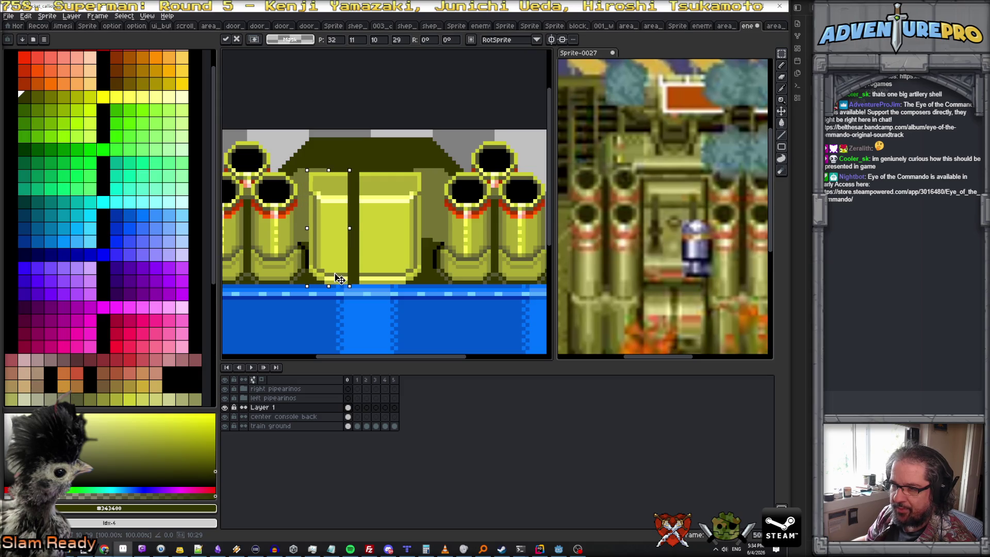
{"action": "key", "text": "Return"}
{"action": "mouse_move", "coordinate": [391, 170]}
{"action": "left_mouse_down"}
{"action": "mouse_move", "coordinate": [426, 285]}
{"action": "mouse_move", "coordinate": [416, 278]}
{"action": "left_mouse_up"}
{"action": "key", "text": "Return"}
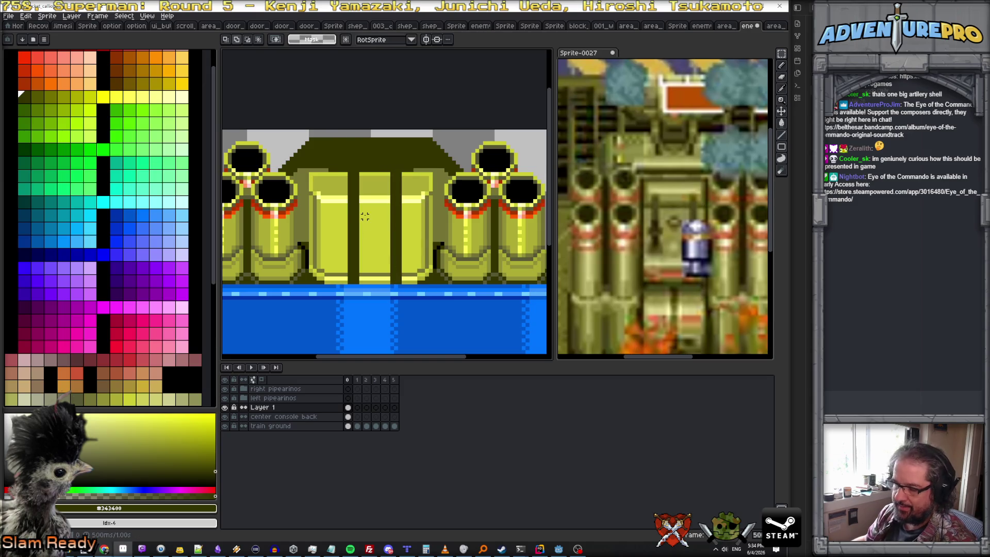
{"action": "left_click", "coordinate": [355, 270], "text": "alt"}
{"action": "left_click", "coordinate": [350, 275], "text": "alt"}
{"action": "key", "text": "b"}
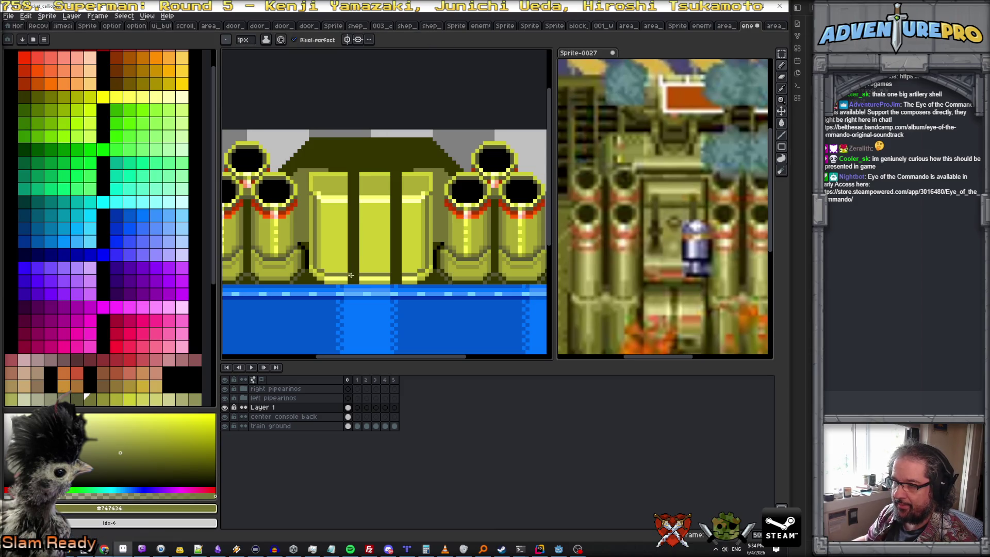
- Draw a pale yellow highlight across the console top and shade along the middle pillar
{"action": "left_click", "coordinate": [398, 275], "text": "alt"}
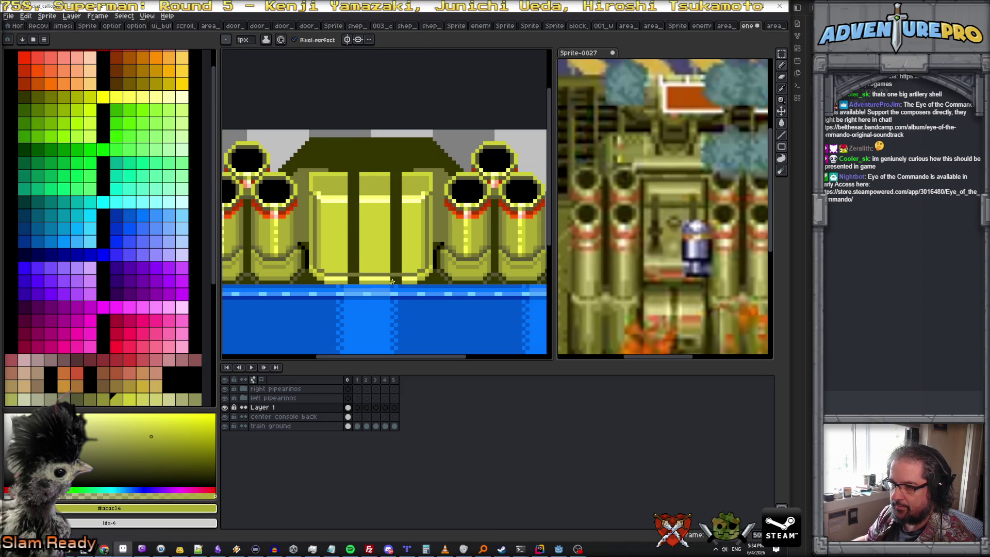
{"action": "left_click", "coordinate": [350, 278], "text": "alt"}
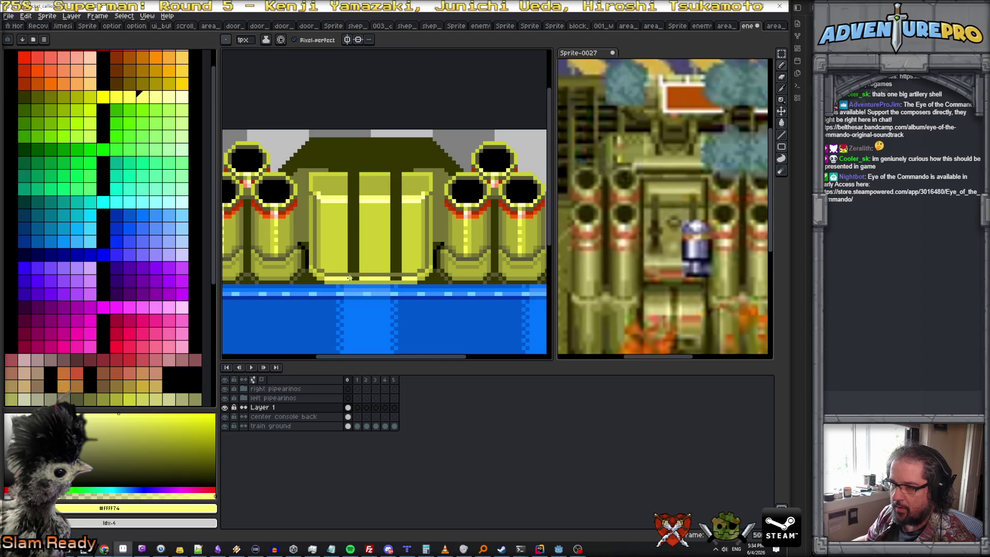
{"action": "left_click", "coordinate": [342, 196], "text": "alt"}
{"action": "left_click_drag", "start_coordinate": [352, 202], "coordinate": [384, 203]}
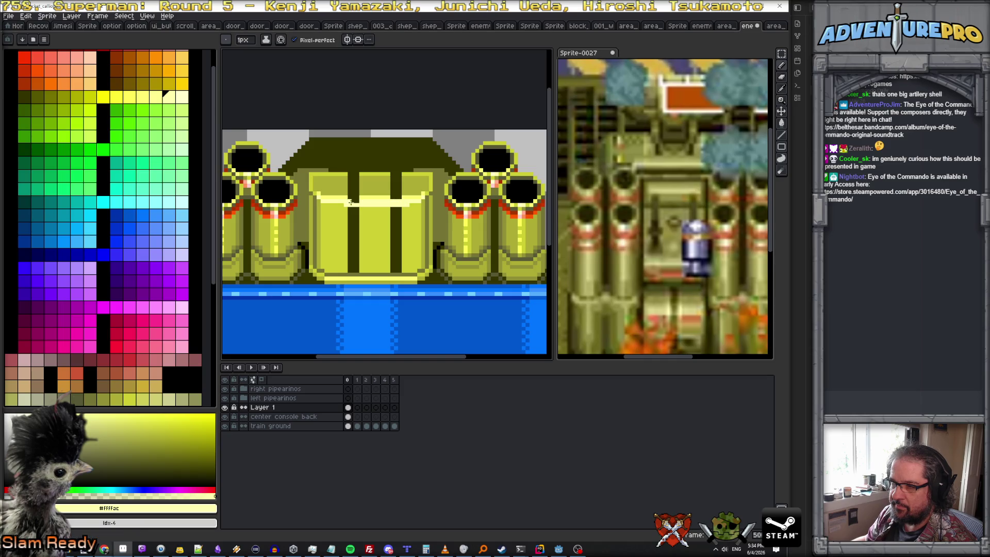
{"action": "left_click", "coordinate": [339, 204], "text": "alt"}
{"action": "left_click_drag", "start_coordinate": [346, 204], "coordinate": [408, 204]}
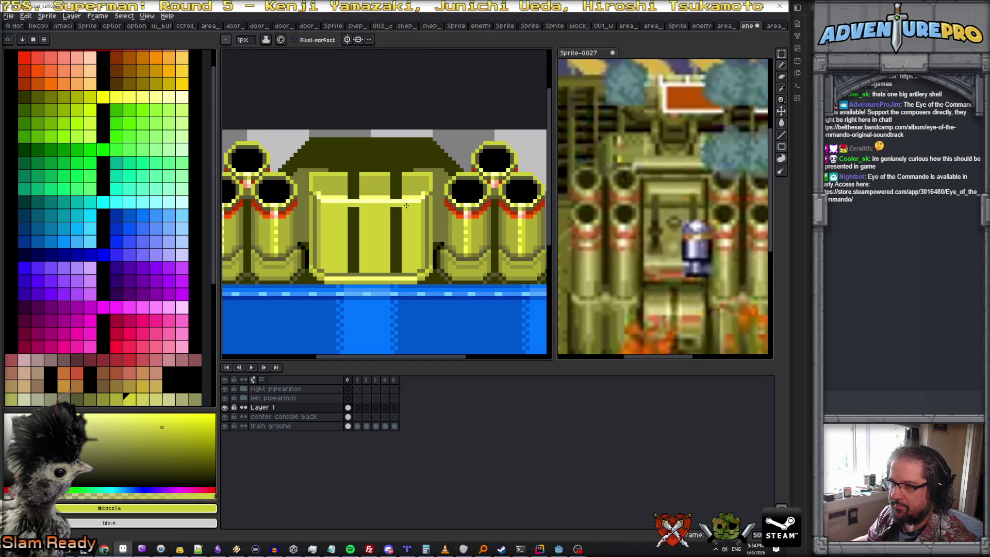
{"action": "left_click", "coordinate": [394, 195], "text": "alt"}
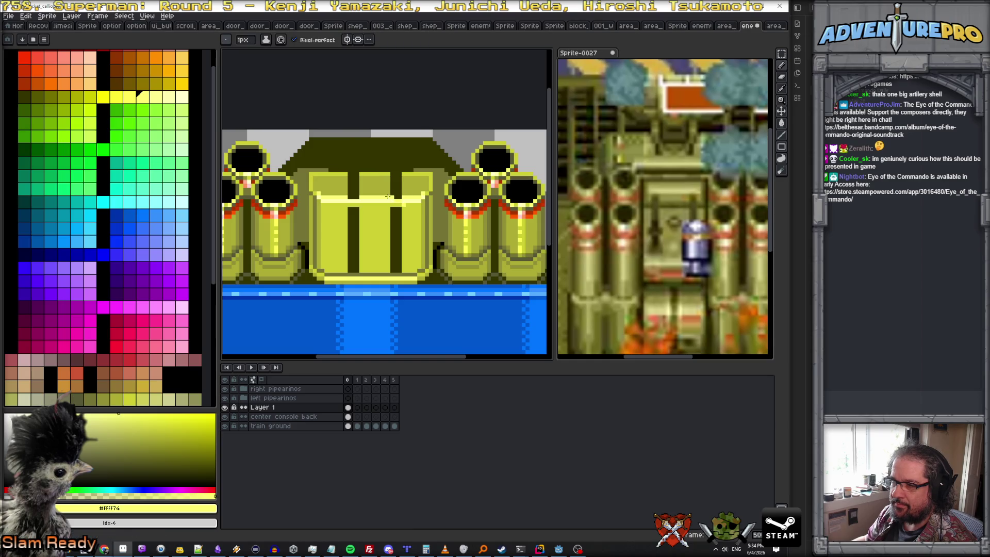
{"action": "scroll", "coordinate": [430, 194], "scroll_direction": "up", "scroll_amount": 2}
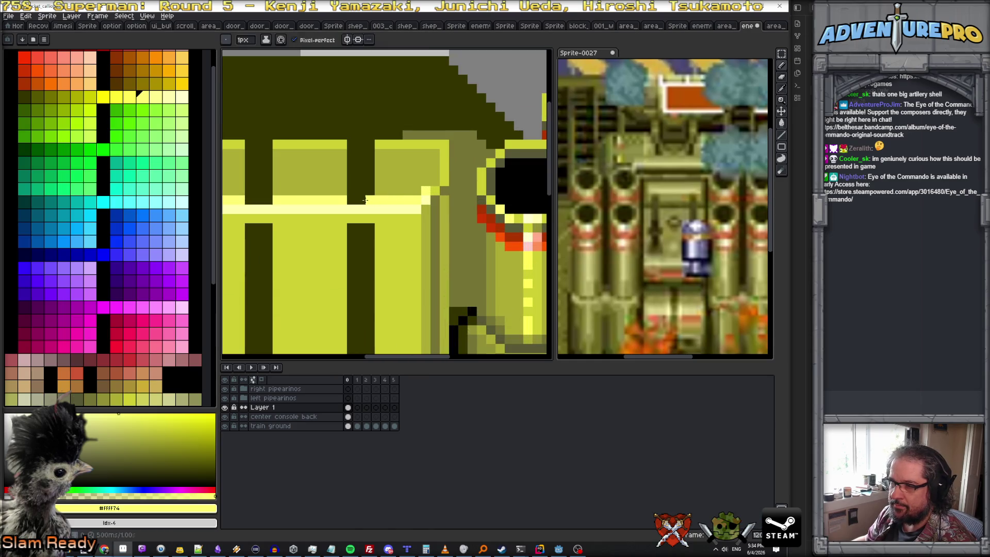
{"action": "left_click_drag", "start_coordinate": [253, 197], "coordinate": [255, 199]}
- Paint yellow over the tops of both dark vent slats, shortening them step by step
{"action": "key", "text": "x"}
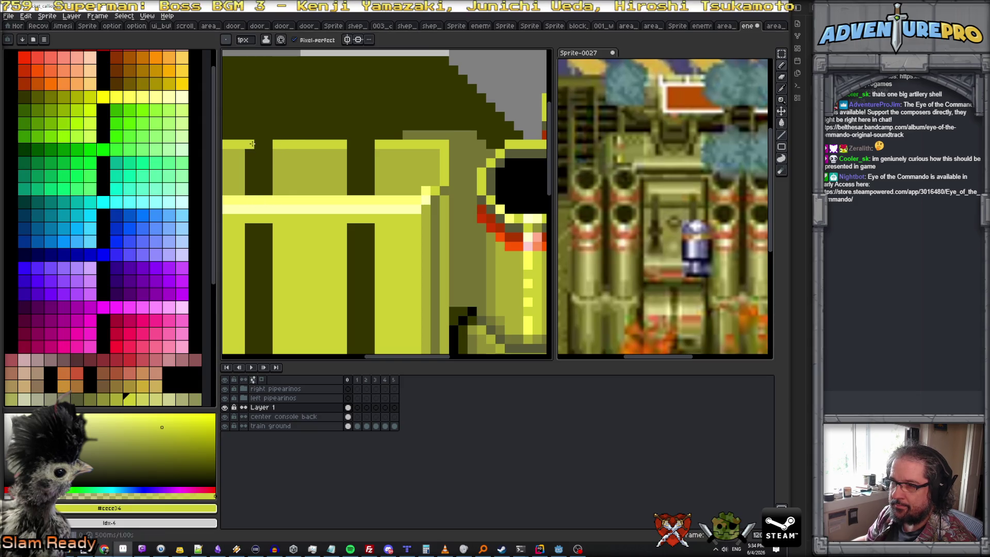
{"action": "left_click_drag", "start_coordinate": [252, 144], "coordinate": [388, 143]}
{"action": "left_click", "coordinate": [394, 154], "text": "alt"}
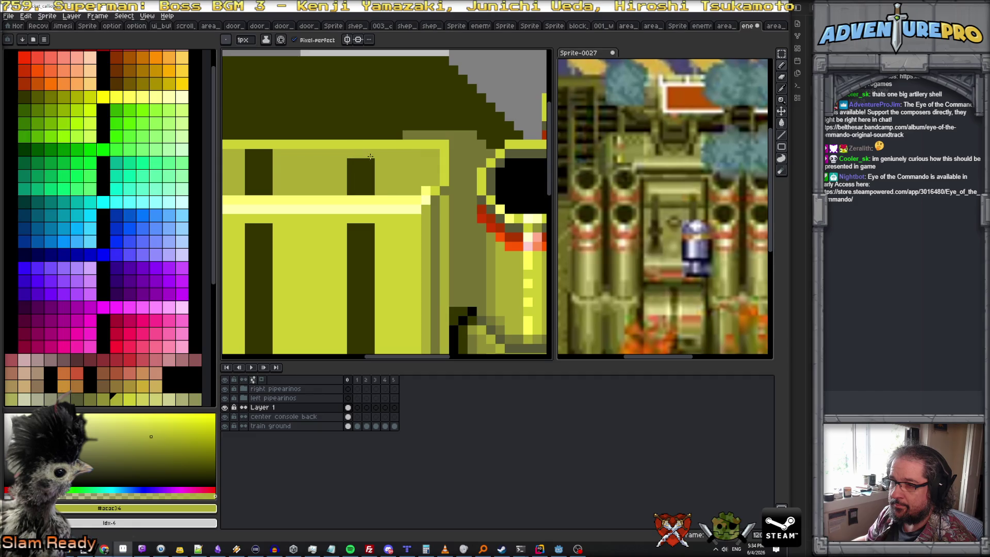
{"action": "mouse_move", "coordinate": [247, 154]}
{"action": "left_mouse_down"}
{"action": "mouse_move", "coordinate": [274, 154]}
{"action": "mouse_move", "coordinate": [275, 163]}
{"action": "left_mouse_up"}
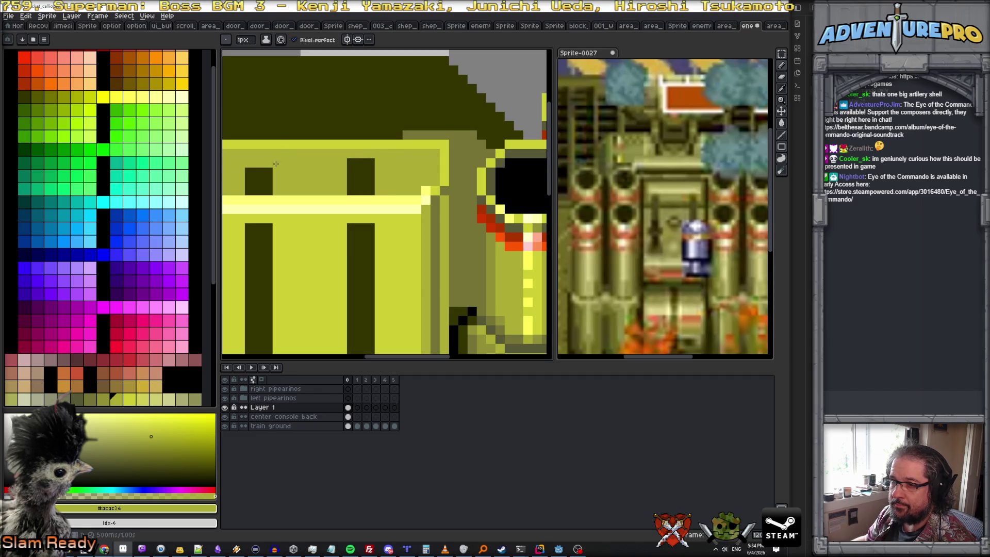
{"action": "left_click_drag", "start_coordinate": [379, 168], "coordinate": [248, 163]}
{"action": "mouse_move", "coordinate": [376, 173]}
{"action": "left_mouse_down"}
{"action": "mouse_move", "coordinate": [249, 172]}
{"action": "mouse_move", "coordinate": [349, 182]}
{"action": "left_mouse_up"}
{"action": "mouse_move", "coordinate": [273, 185]}
{"action": "left_mouse_down"}
{"action": "mouse_move", "coordinate": [246, 182]}
{"action": "mouse_move", "coordinate": [377, 190]}
{"action": "left_mouse_up"}
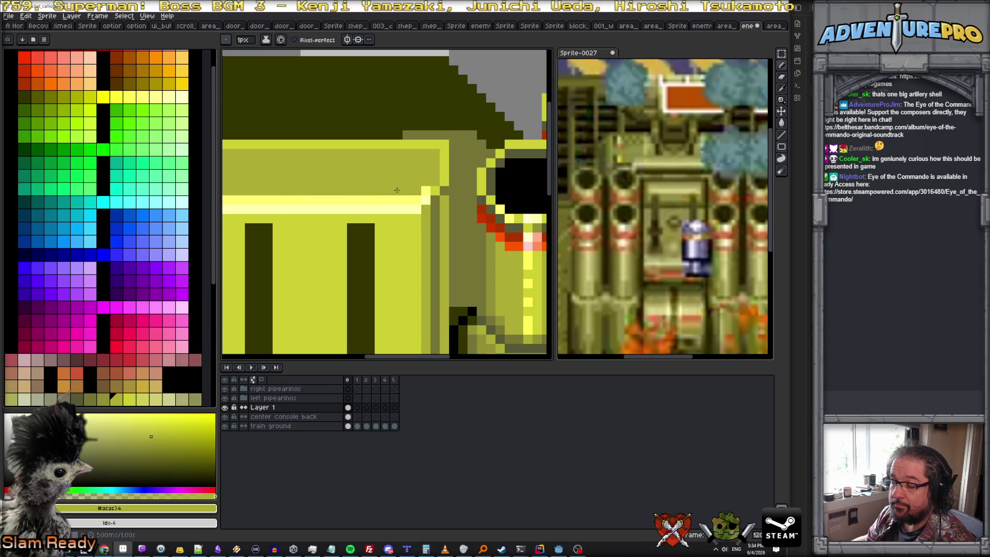
{"action": "scroll", "coordinate": [390, 214], "scroll_direction": "down", "scroll_amount": 2}
{"action": "scroll", "coordinate": [390, 215], "scroll_direction": "down", "scroll_amount": 1}
{"action": "scroll", "coordinate": [363, 237], "scroll_direction": "up", "scroll_amount": 2}
{"action": "left_click", "coordinate": [362, 237], "text": "alt"}
- Bucket-fill both dark slats yellow, then sample olive shades for pencil work
{"action": "key", "text": "g"}
{"action": "left_click", "coordinate": [333, 247]}
{"action": "left_click", "coordinate": [393, 247]}
{"action": "scroll", "coordinate": [371, 253], "scroll_direction": "down", "scroll_amount": 1}
{"action": "scroll", "coordinate": [372, 252], "scroll_direction": "down", "scroll_amount": 1}
{"action": "scroll", "coordinate": [372, 253], "scroll_direction": "up", "scroll_amount": 1}
{"action": "scroll", "coordinate": [372, 252], "scroll_direction": "up", "scroll_amount": 1}
{"action": "scroll", "coordinate": [351, 249], "scroll_direction": "up", "scroll_amount": 1}
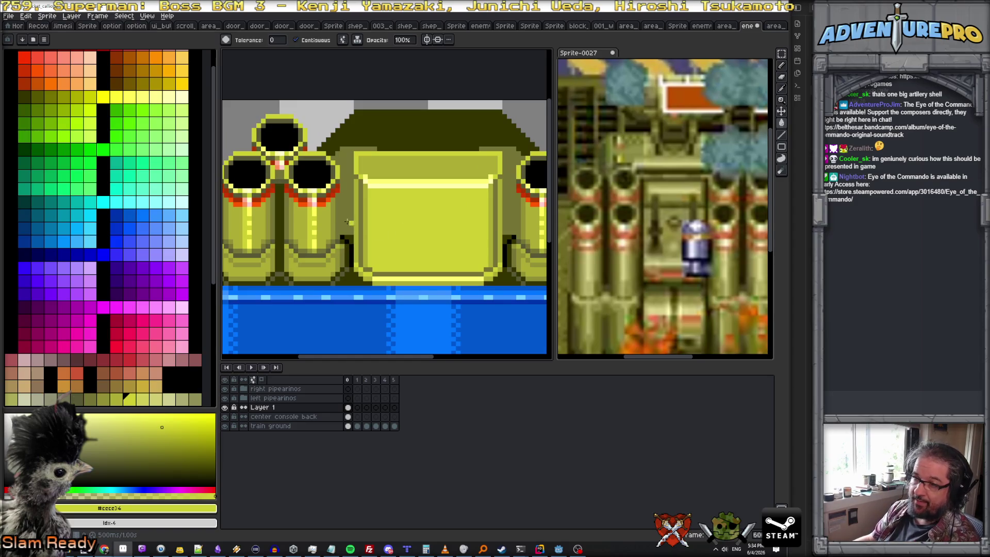
{"action": "scroll", "coordinate": [363, 250], "scroll_direction": "down", "scroll_amount": 2}
{"action": "scroll", "coordinate": [415, 215], "scroll_direction": "up", "scroll_amount": 1}
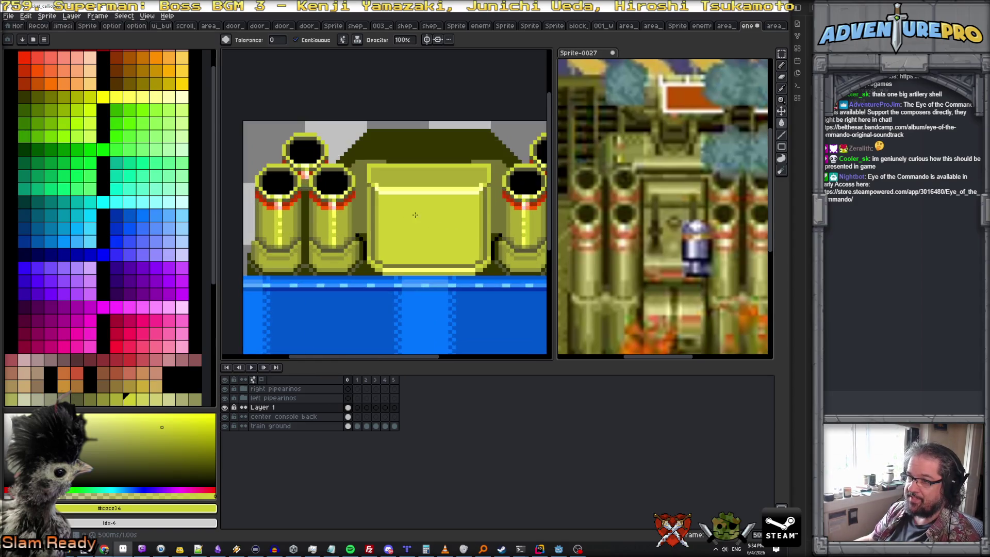
{"action": "scroll", "coordinate": [373, 173], "scroll_direction": "down", "scroll_amount": 1}
{"action": "scroll", "coordinate": [373, 172], "scroll_direction": "up", "scroll_amount": 1}
{"action": "scroll", "coordinate": [379, 175], "scroll_direction": "down", "scroll_amount": 1}
{"action": "scroll", "coordinate": [387, 176], "scroll_direction": "down", "scroll_amount": 1}
{"action": "scroll", "coordinate": [387, 176], "scroll_direction": "up", "scroll_amount": 1}
{"action": "scroll", "coordinate": [384, 169], "scroll_direction": "up", "scroll_amount": 1}
{"action": "scroll", "coordinate": [382, 162], "scroll_direction": "up", "scroll_amount": 1}
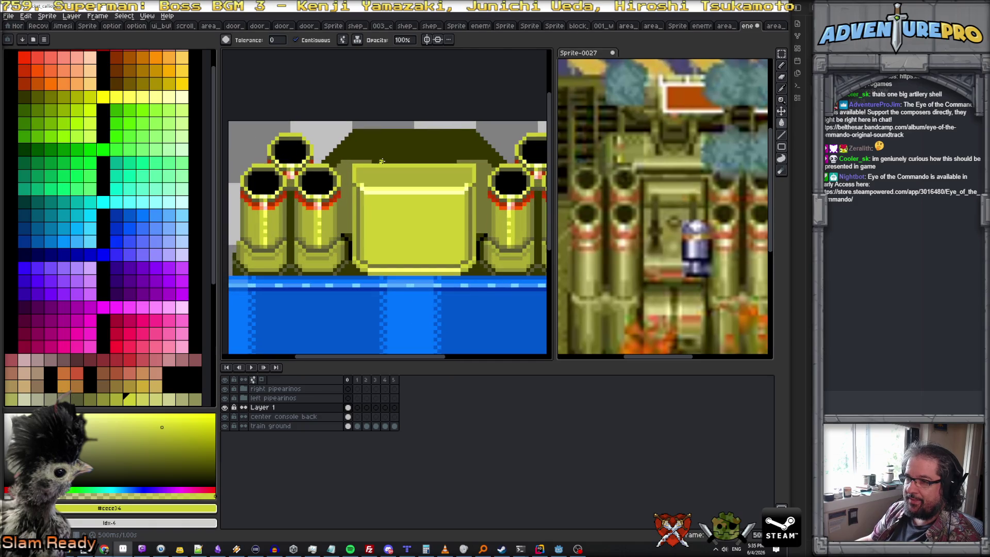
{"action": "left_click", "coordinate": [346, 164], "text": "alt"}
{"action": "scroll", "coordinate": [321, 161], "scroll_direction": "up", "scroll_amount": 1}
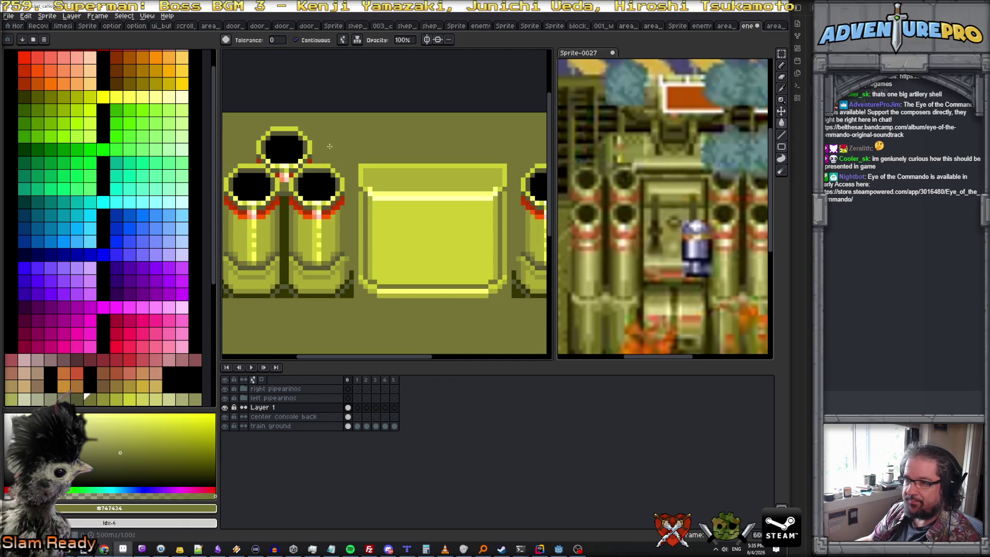
{"action": "key", "text": "b"}
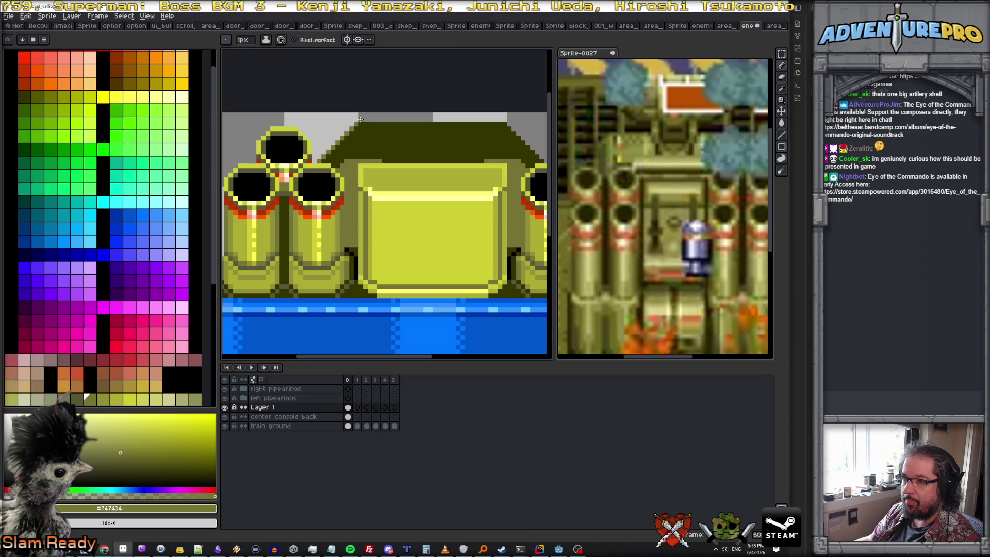
{"action": "left_click_drag", "start_coordinate": [506, 147], "coordinate": [444, 127]}
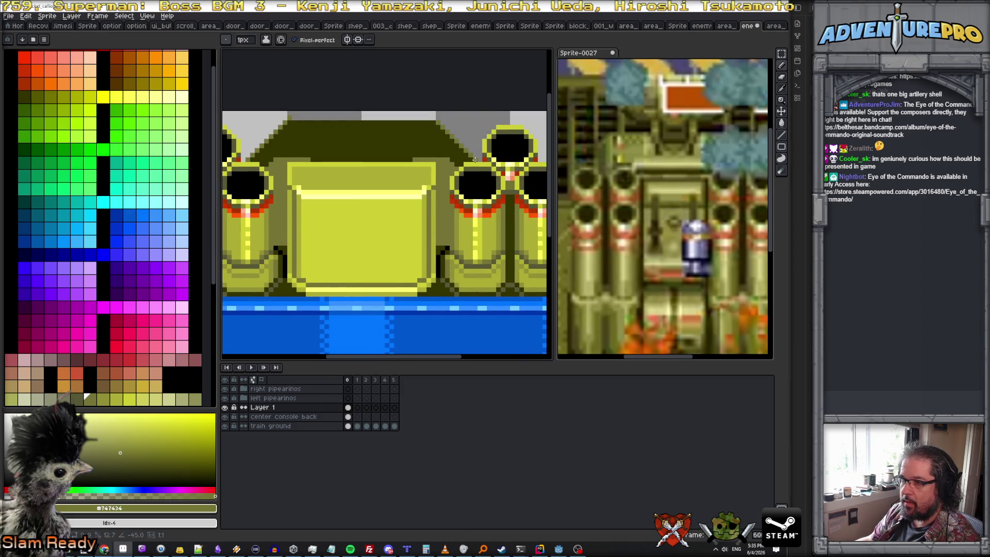
{"action": "left_click", "coordinate": [339, 166], "text": "alt"}
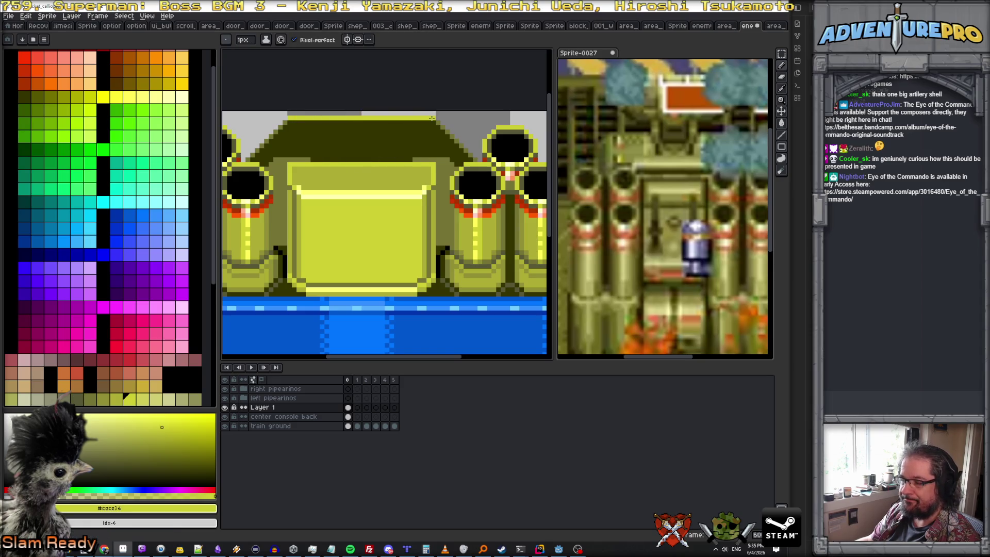
{"action": "scroll", "coordinate": [421, 142], "scroll_direction": "down", "scroll_amount": 2}
{"action": "scroll", "coordinate": [421, 143], "scroll_direction": "down", "scroll_amount": 1}
{"action": "scroll", "coordinate": [403, 144], "scroll_direction": "up", "scroll_amount": 2}
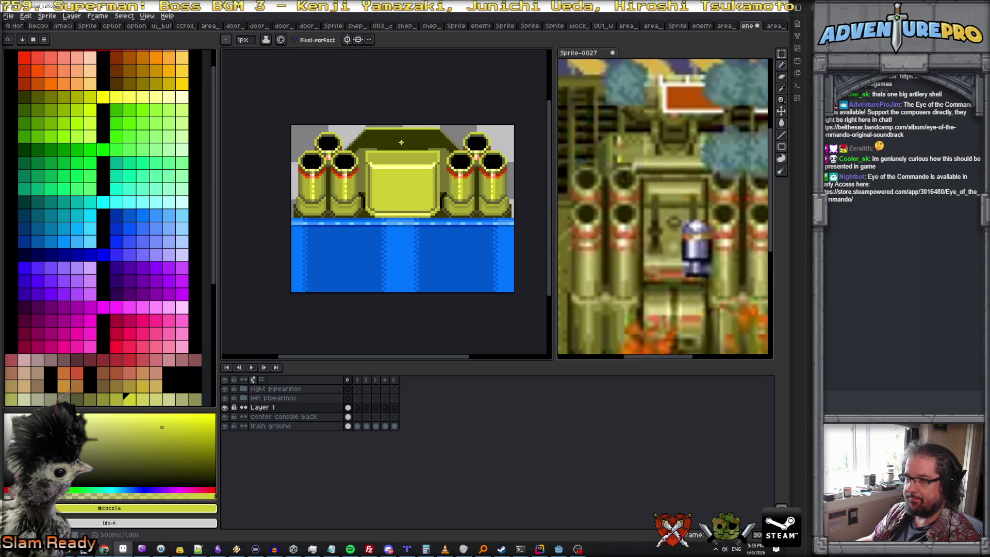
{"action": "scroll", "coordinate": [402, 143], "scroll_direction": "up", "scroll_amount": 1}
{"action": "left_click", "coordinate": [349, 155], "text": "alt"}
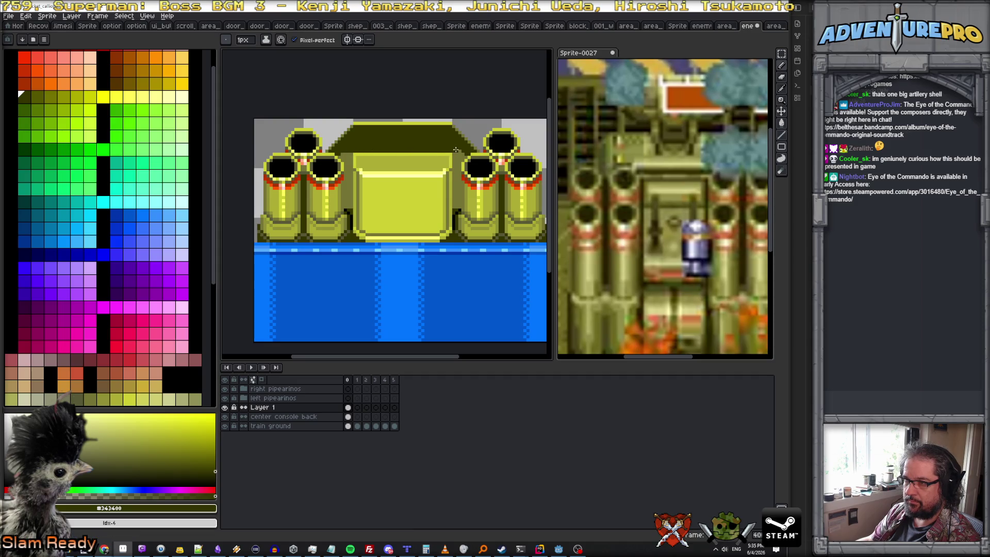
{"action": "scroll", "coordinate": [459, 149], "scroll_direction": "down", "scroll_amount": 2}
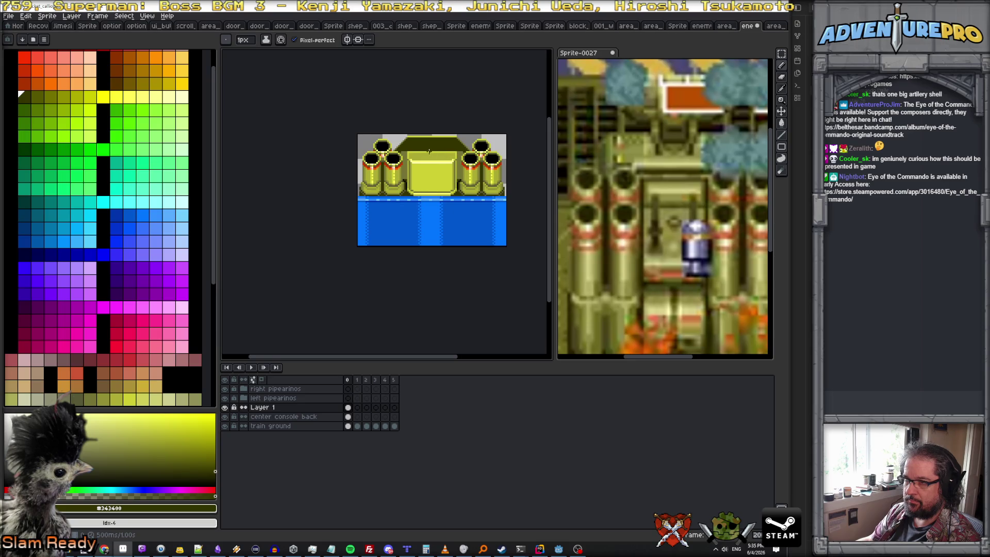
{"action": "scroll", "coordinate": [429, 150], "scroll_direction": "up", "scroll_amount": 2}
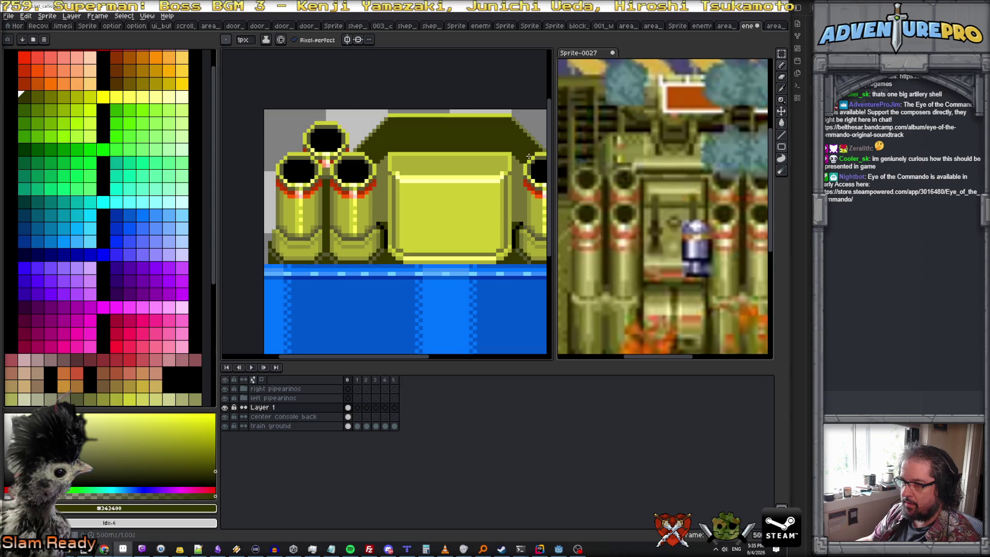
- Hide both cannon pipe layers and darken stray light-olive pixels on the console sides
{"action": "left_click", "coordinate": [226, 398]}
{"action": "left_click", "coordinate": [225, 388]}
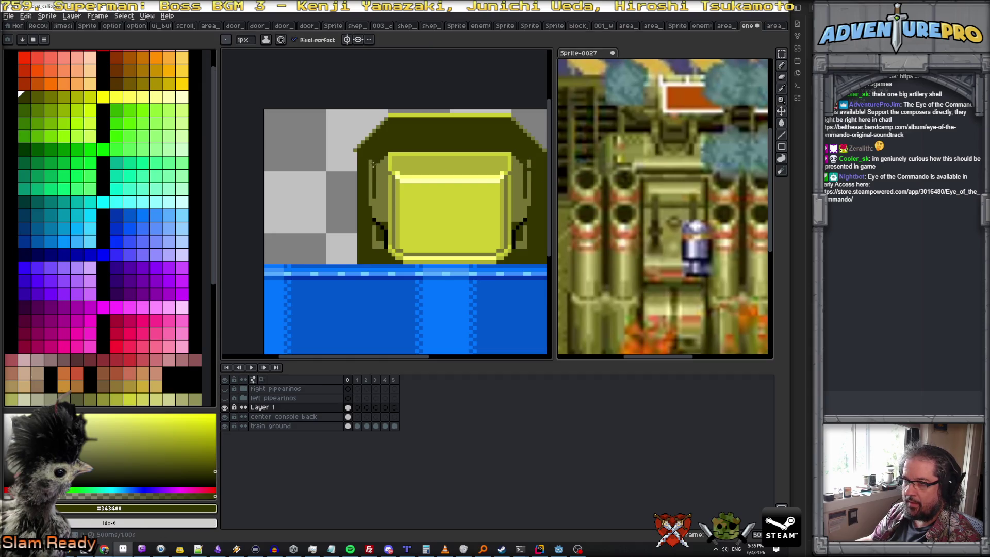
{"action": "scroll", "coordinate": [376, 159], "scroll_direction": "up", "scroll_amount": 3}
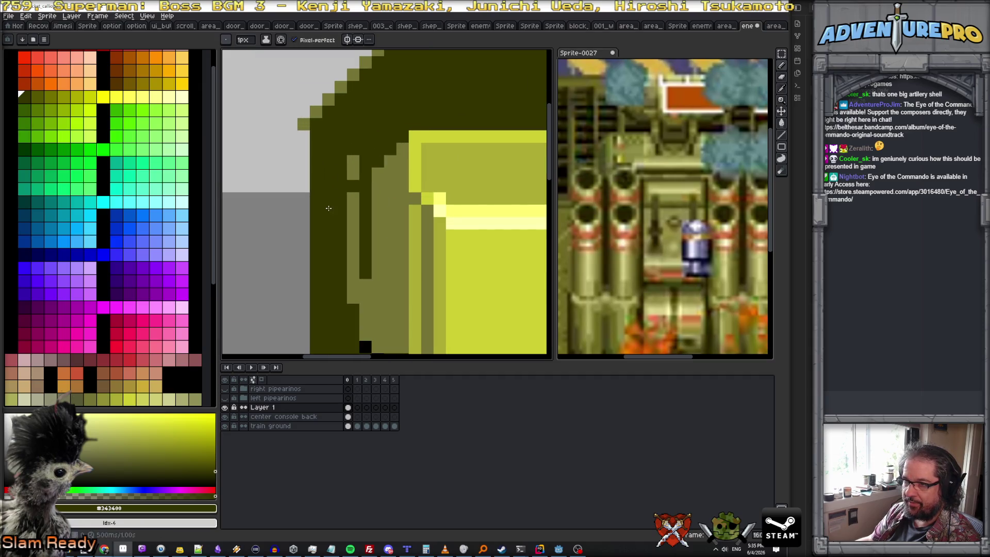
{"action": "left_click", "coordinate": [353, 162]}
{"action": "left_click_drag", "start_coordinate": [346, 195], "coordinate": [352, 211]}
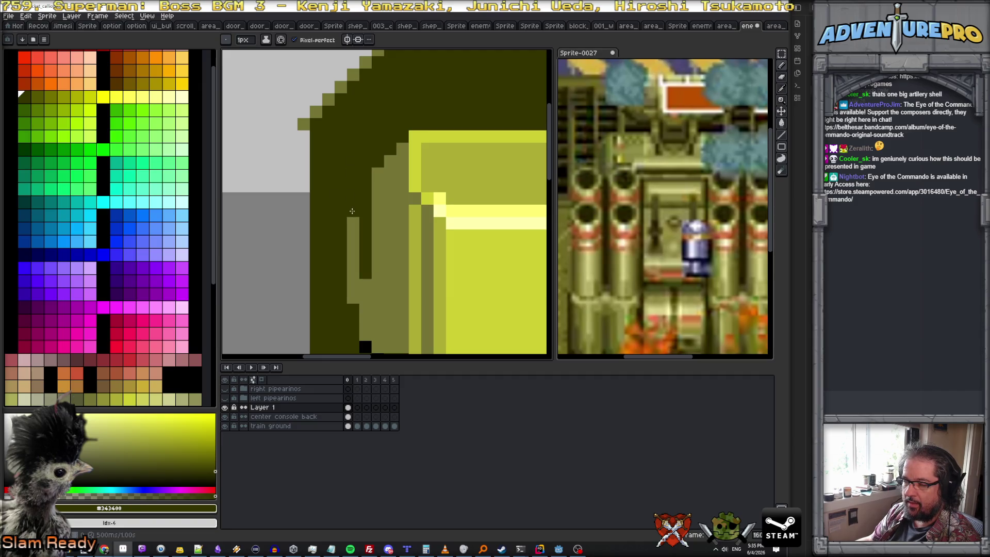
{"action": "scroll", "coordinate": [353, 188], "scroll_direction": "right", "scroll_amount": 2}
{"action": "scroll", "coordinate": [382, 183], "scroll_direction": "right", "scroll_amount": 3}
{"action": "left_click", "coordinate": [446, 165]}
- Lighten strips down the console's right and left edges with mid olive #747434
{"action": "left_click", "coordinate": [442, 199], "text": "alt"}
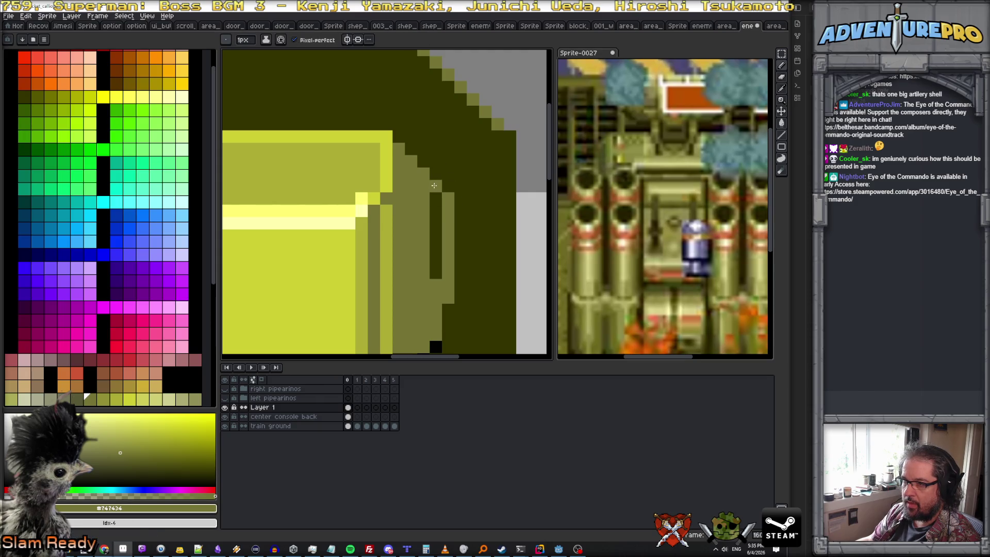
{"action": "left_click_drag", "start_coordinate": [434, 185], "coordinate": [436, 274]}
{"action": "scroll", "coordinate": [429, 247], "scroll_direction": "down", "scroll_amount": 1}
{"action": "scroll", "coordinate": [425, 240], "scroll_direction": "down", "scroll_amount": 2}
{"action": "scroll", "coordinate": [423, 236], "scroll_direction": "down", "scroll_amount": 1}
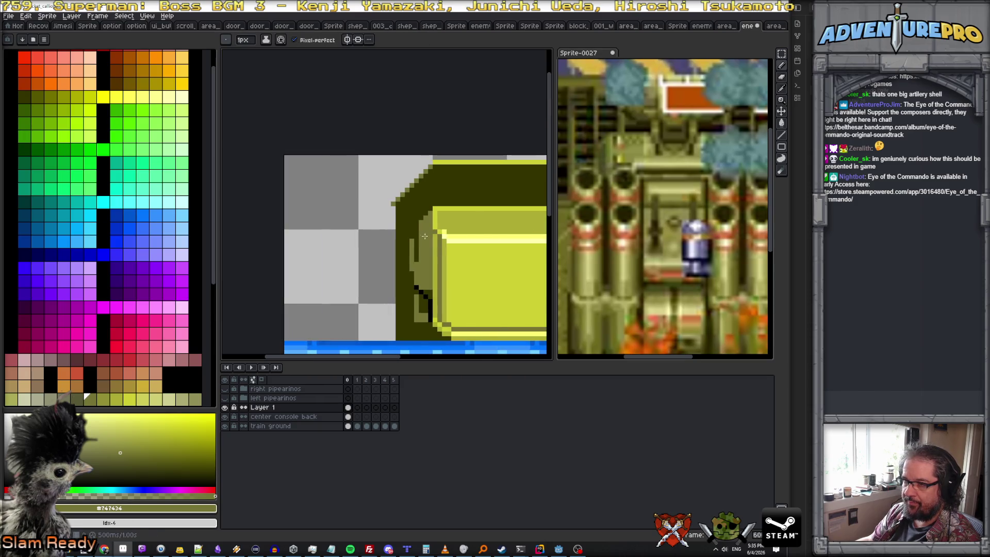
{"action": "left_click_drag", "start_coordinate": [418, 228], "coordinate": [418, 269]}
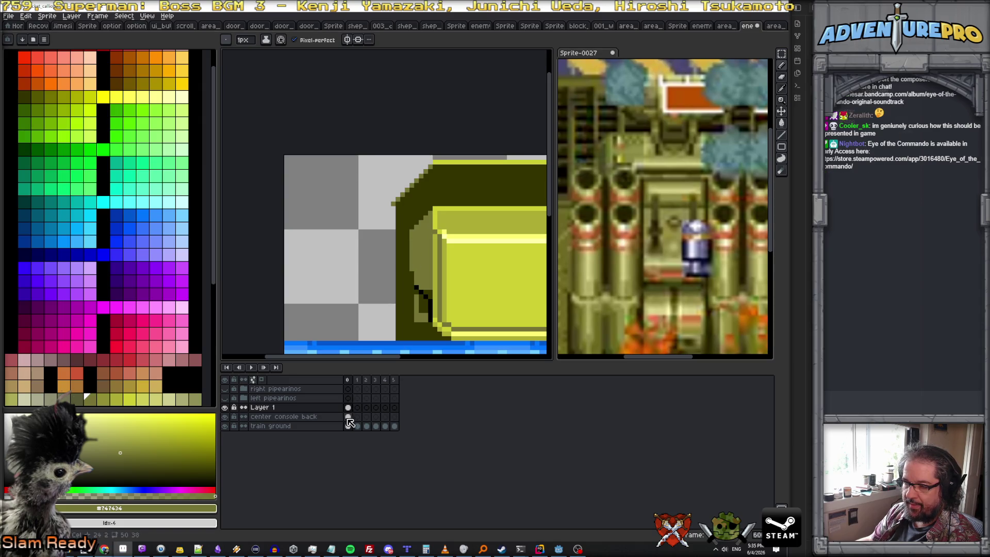
- Show the left pipes again and copy the first-frame console cels into the last frame
{"action": "left_click", "coordinate": [224, 398]}
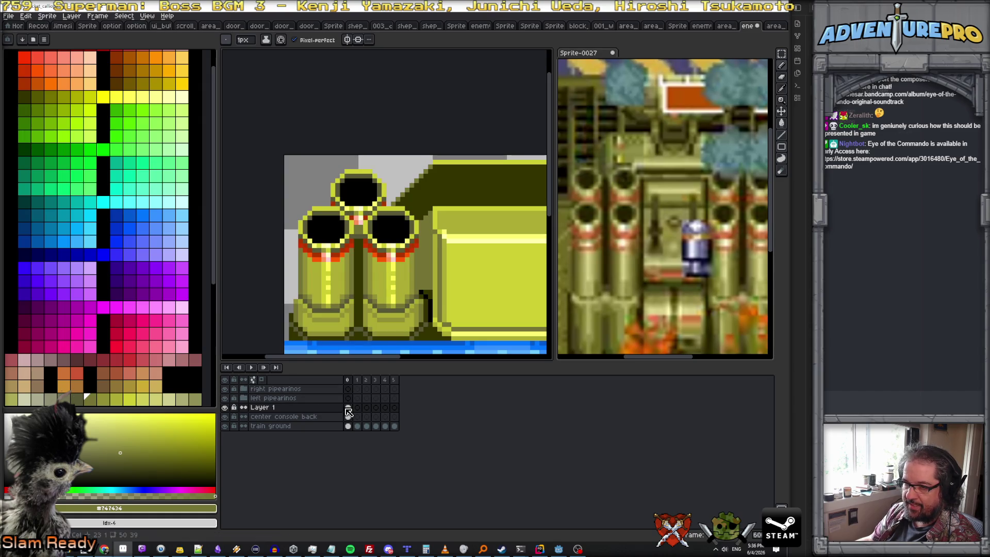
{"action": "left_click_drag", "start_coordinate": [348, 407], "coordinate": [398, 410]}
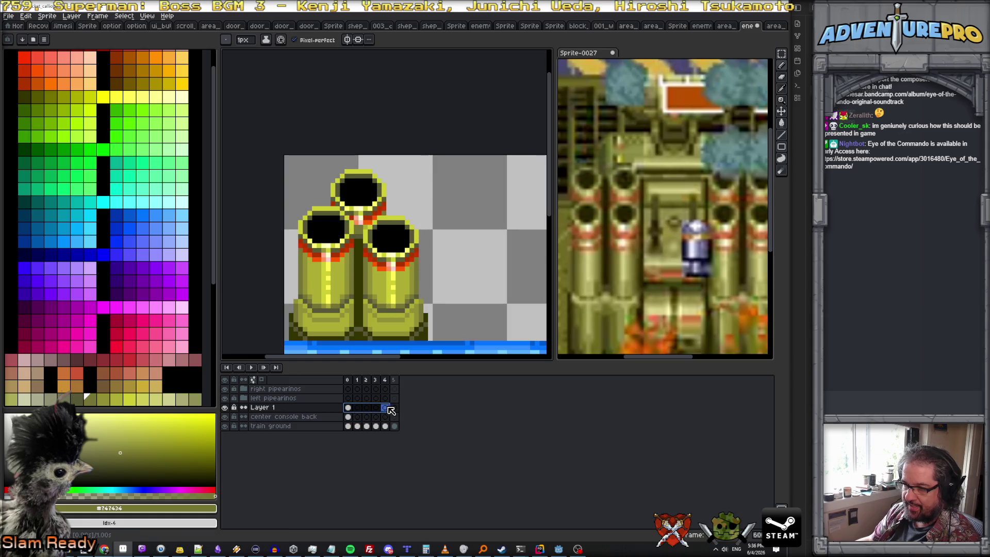
{"action": "left_click", "coordinate": [347, 408]}
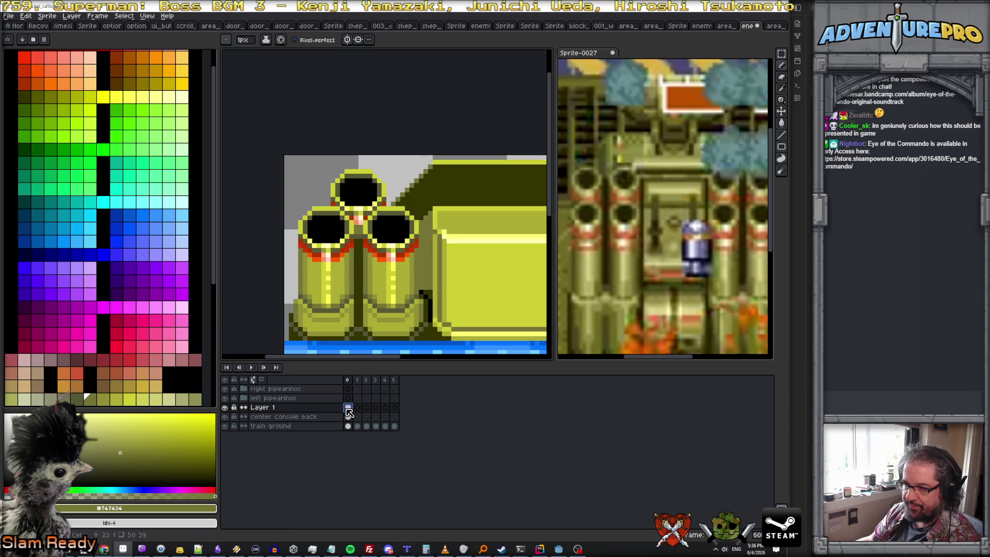
{"action": "key", "text": "ctrl+c"}
{"action": "left_click", "coordinate": [393, 407]}
{"action": "key", "text": "ctrl+v"}
{"action": "left_click", "coordinate": [347, 408]}
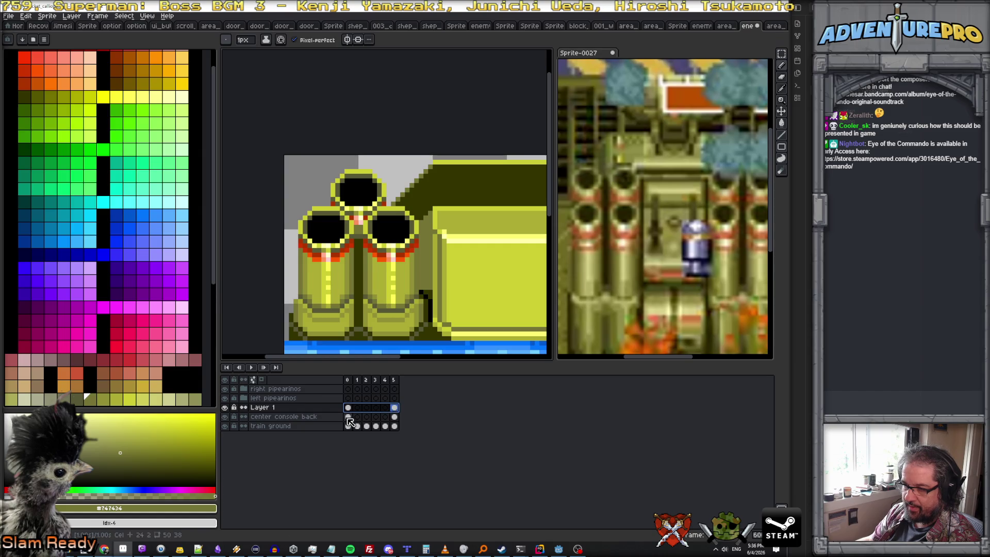
- Link the Layer 1 and console back cels across all frames and preview the loop
{"action": "left_click_drag", "start_coordinate": [350, 417], "coordinate": [365, 420]}
{"action": "key", "text": "ctrl+z"}
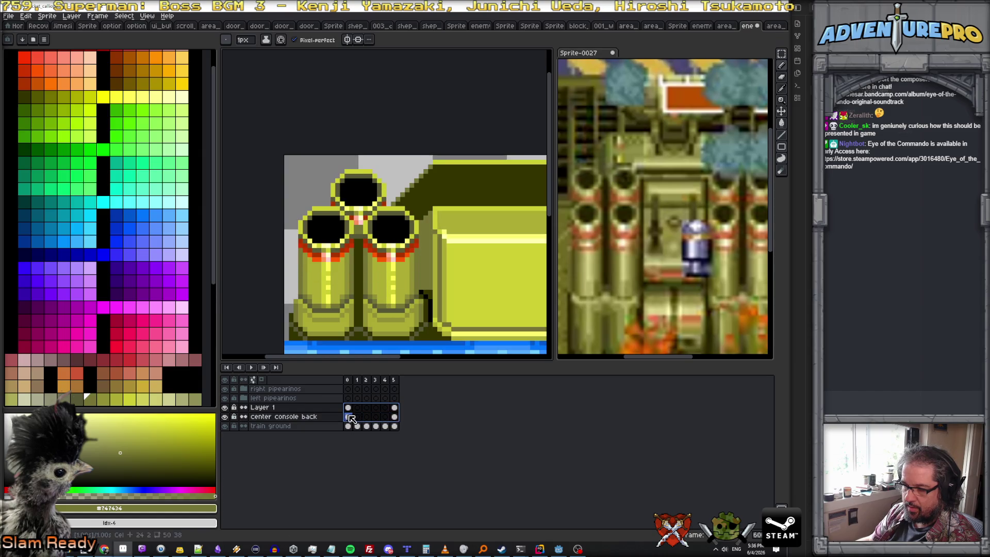
{"action": "right_click", "coordinate": [350, 408]}
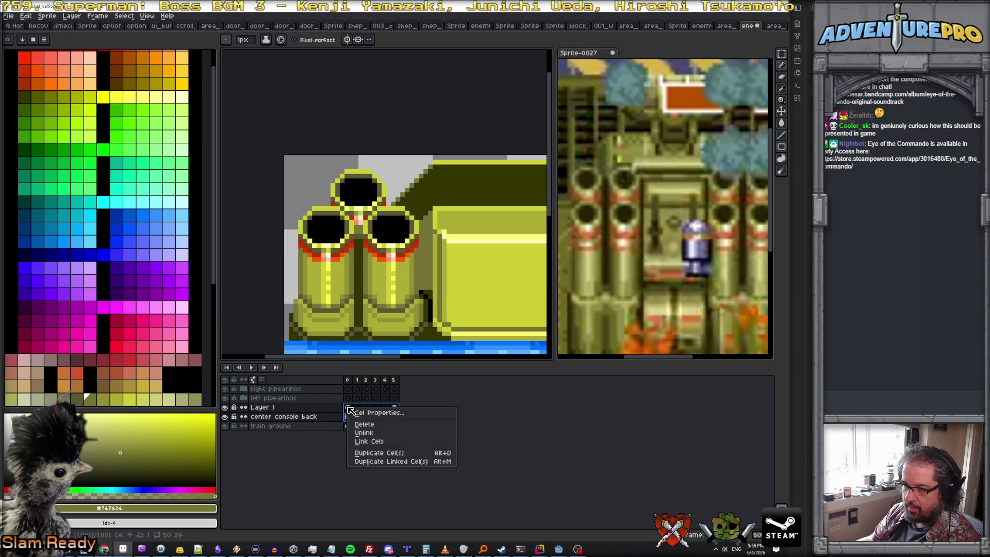
{"action": "left_click", "coordinate": [385, 447]}
{"action": "key", "text": "Escape"}
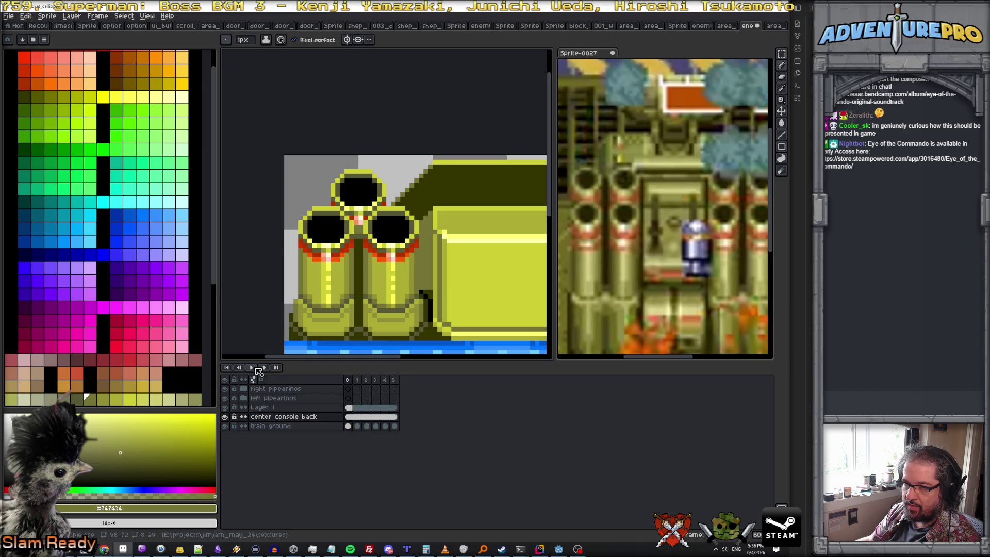
{"action": "scroll", "coordinate": [381, 334], "scroll_direction": "down", "scroll_amount": 1}
{"action": "scroll", "coordinate": [385, 328], "scroll_direction": "right", "scroll_amount": 3}
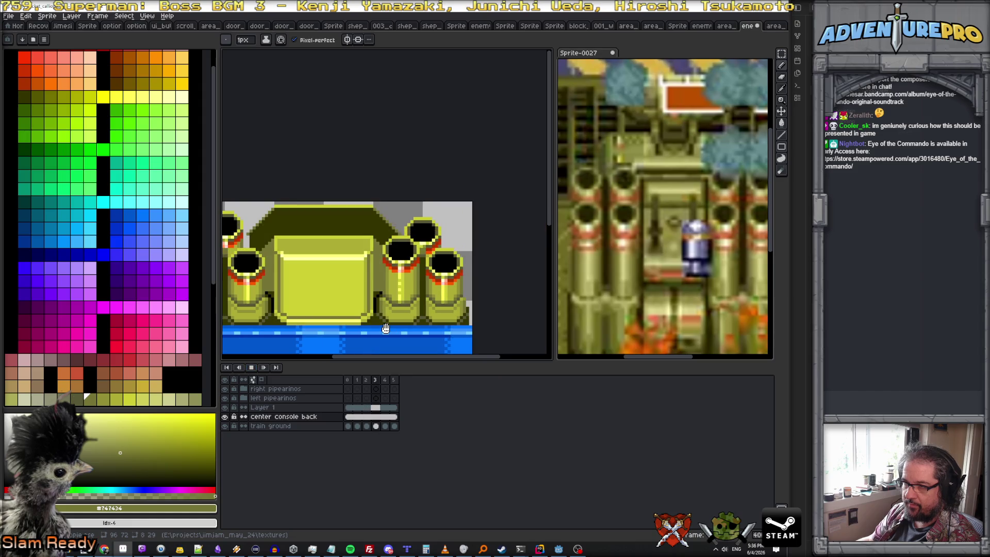
{"action": "scroll", "coordinate": [385, 328], "scroll_direction": "down", "scroll_amount": 1}
{"action": "scroll", "coordinate": [366, 307], "scroll_direction": "down", "scroll_amount": 1}
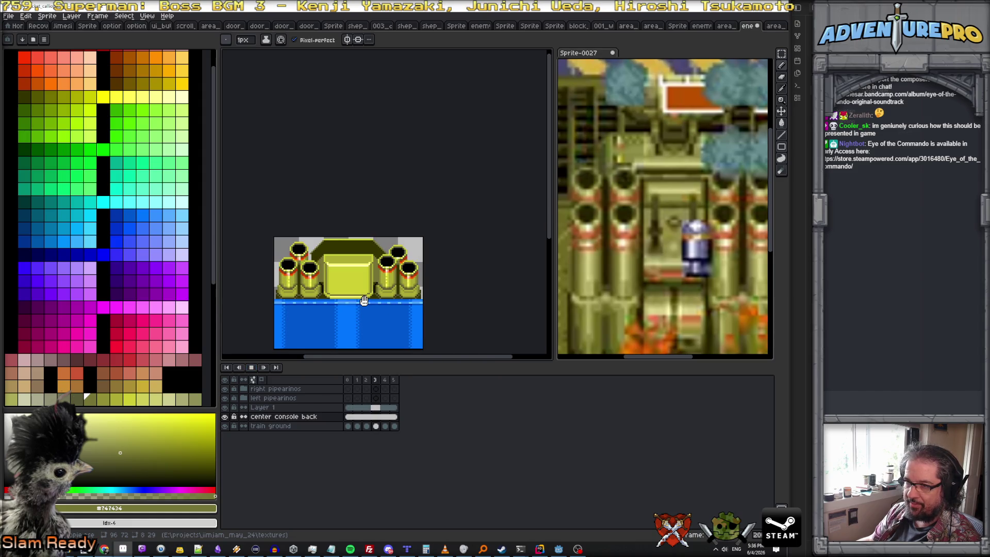
{"action": "key", "text": "Return"}
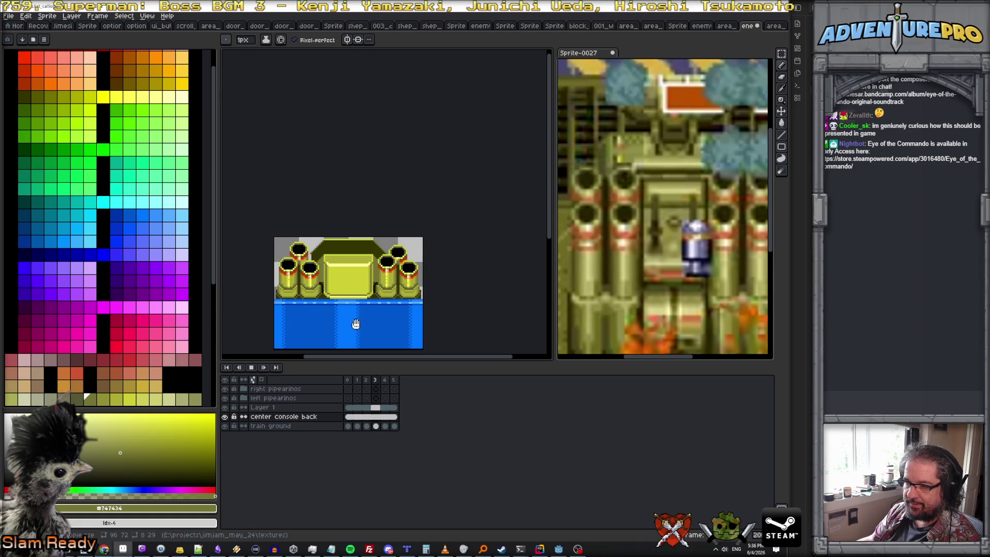
{"action": "left_click", "coordinate": [254, 372]}
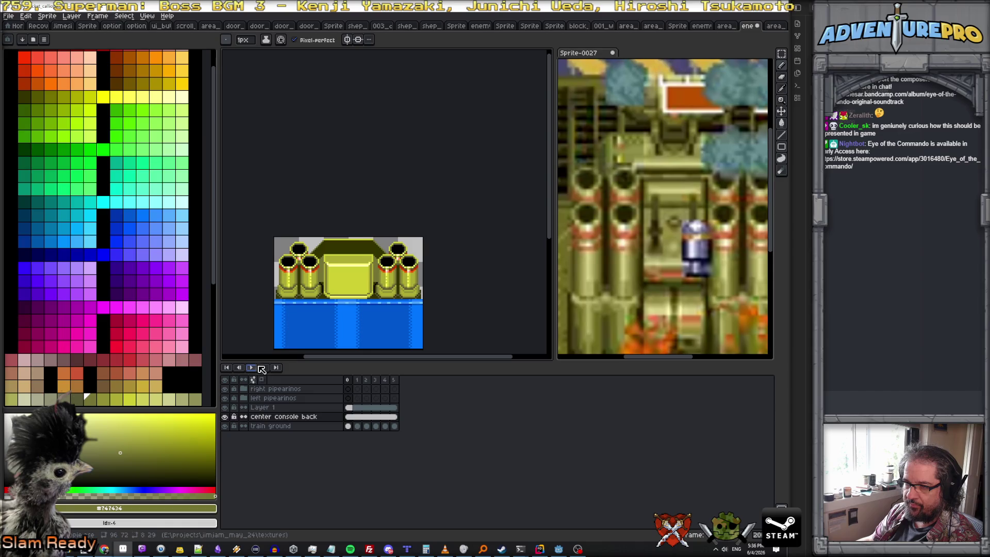
{"action": "scroll", "coordinate": [322, 285], "scroll_direction": "up", "scroll_amount": 2}
{"action": "scroll", "coordinate": [322, 285], "scroll_direction": "up", "scroll_amount": 1}
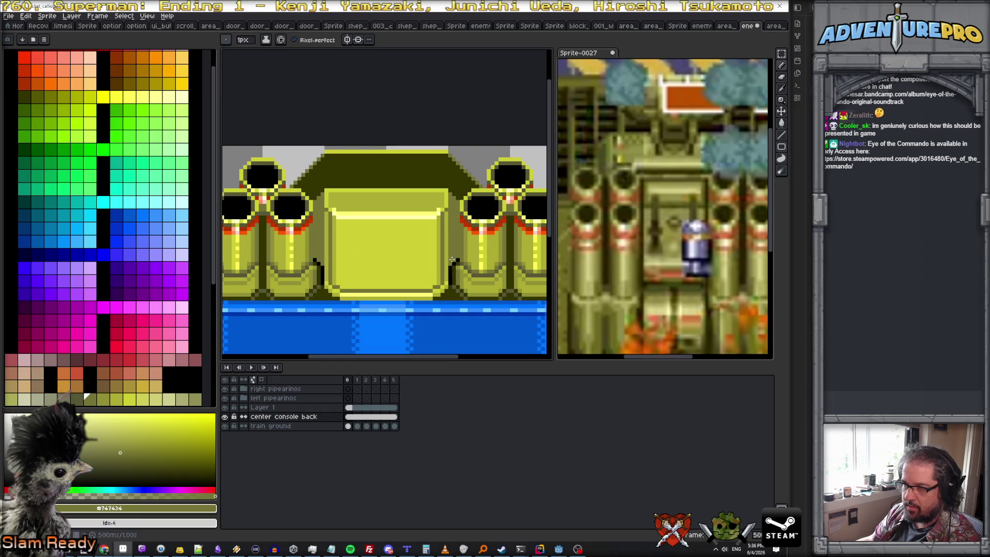
{"action": "scroll", "coordinate": [456, 259], "scroll_direction": "up", "scroll_amount": 2}
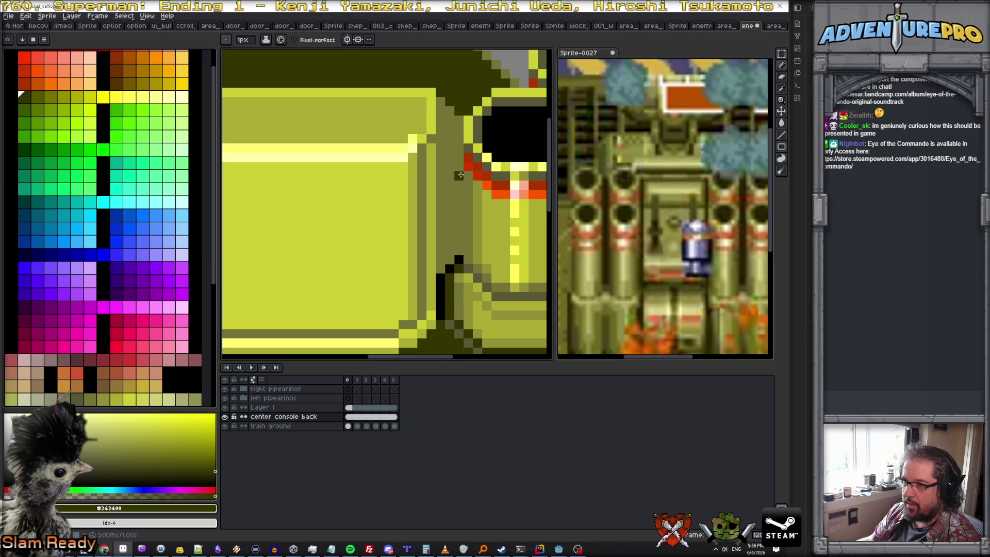
- Paint a darker shading column down the console edge and make Layer 1 active
{"action": "left_click_drag", "start_coordinate": [458, 126], "coordinate": [456, 232]}
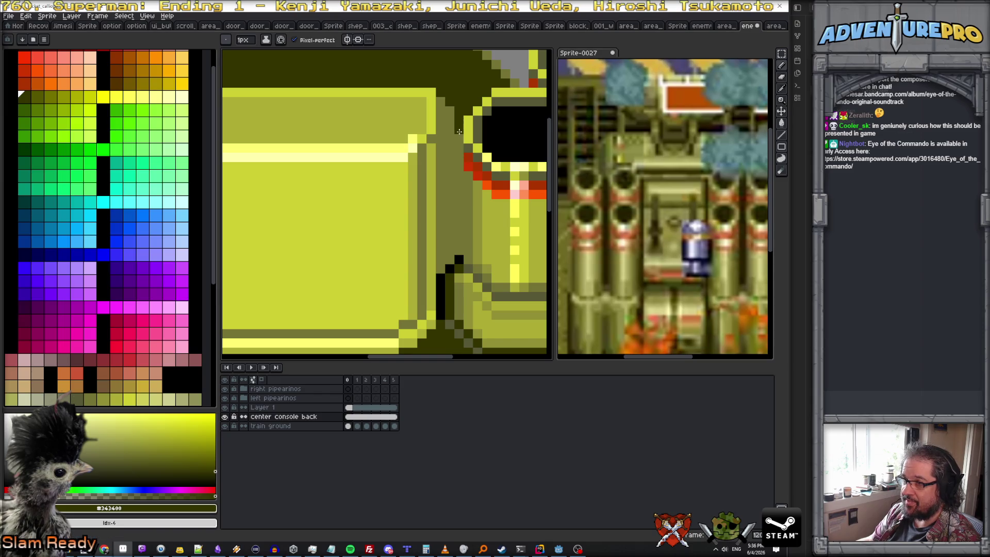
{"action": "scroll", "coordinate": [457, 232], "scroll_direction": "down", "scroll_amount": 2}
{"action": "scroll", "coordinate": [371, 244], "scroll_direction": "down", "scroll_amount": 1}
{"action": "scroll", "coordinate": [355, 236], "scroll_direction": "up", "scroll_amount": 1}
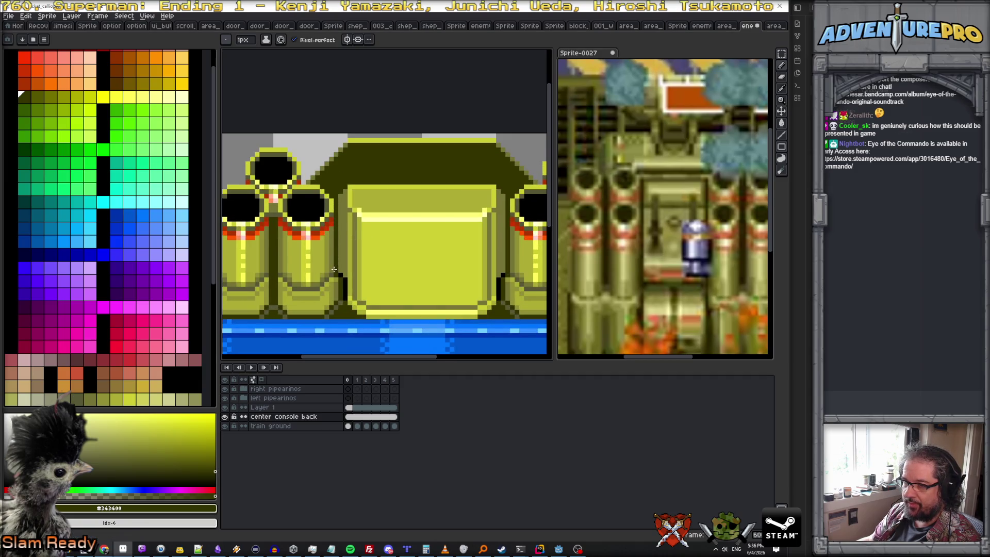
{"action": "scroll", "coordinate": [345, 285], "scroll_direction": "up", "scroll_amount": 1}
{"action": "scroll", "coordinate": [359, 282], "scroll_direction": "down", "scroll_amount": 4}
{"action": "scroll", "coordinate": [380, 287], "scroll_direction": "down", "scroll_amount": 1}
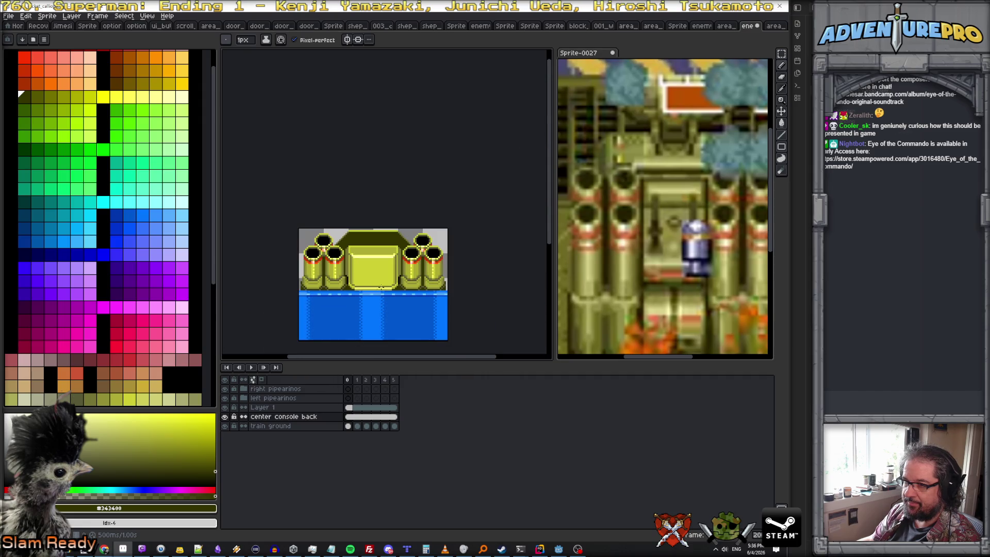
{"action": "scroll", "coordinate": [392, 277], "scroll_direction": "up", "scroll_amount": 1}
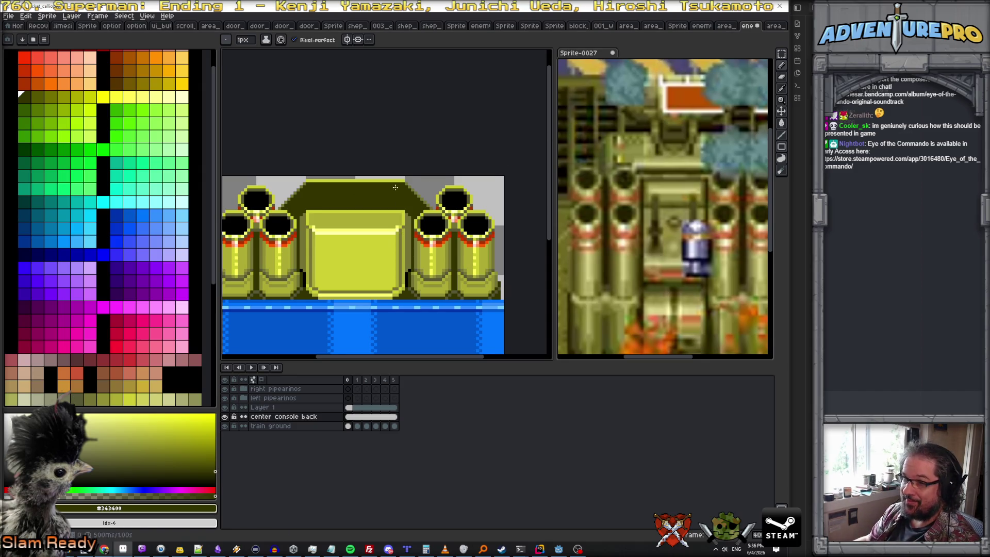
{"action": "scroll", "coordinate": [373, 193], "scroll_direction": "up", "scroll_amount": 1}
{"action": "left_click", "coordinate": [263, 407]}
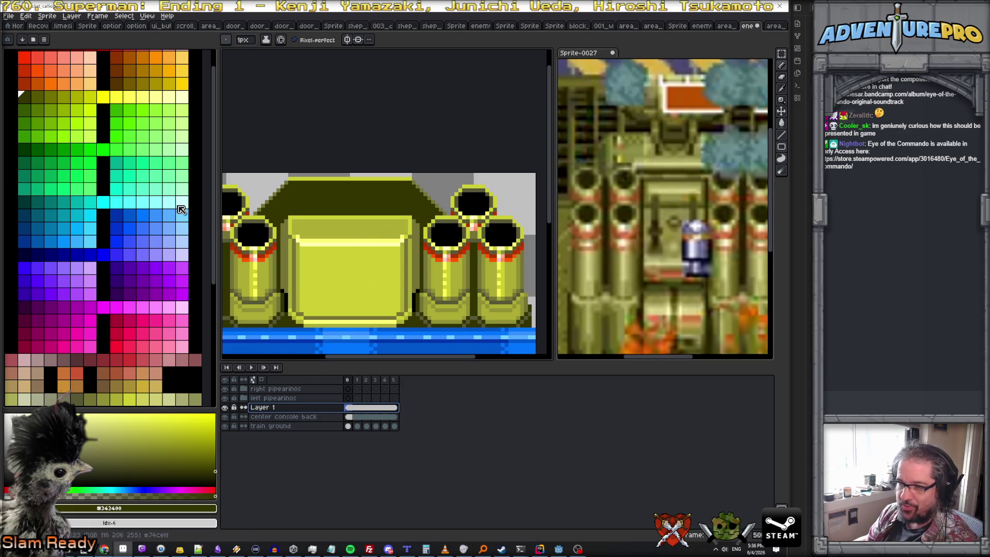
{"action": "left_click", "coordinate": [74, 16]}
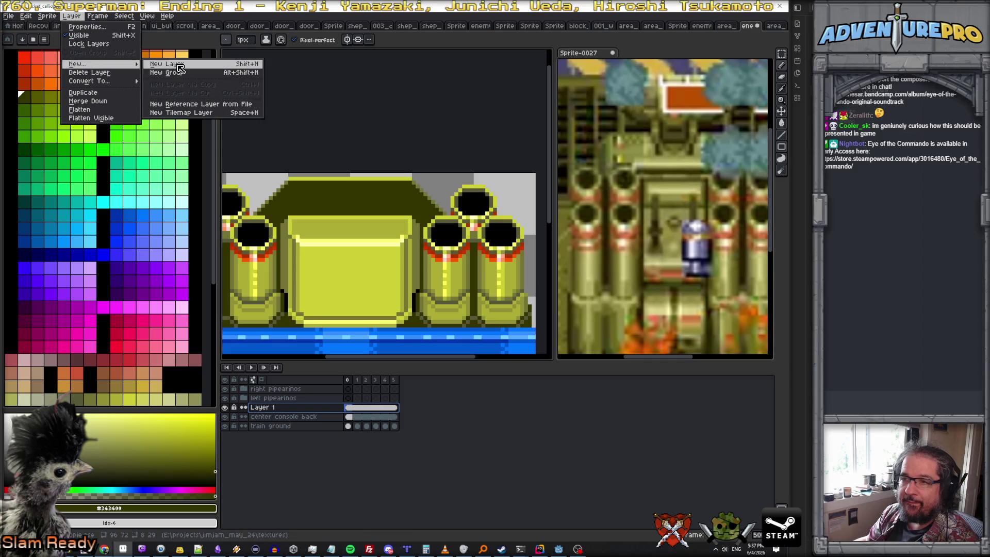
- On a new Layer 2, pencil three dark vent slats with olive rows between them
{"action": "left_click", "coordinate": [180, 66]}
{"action": "scroll", "coordinate": [333, 185], "scroll_direction": "up", "scroll_amount": 1}
{"action": "scroll", "coordinate": [329, 198], "scroll_direction": "up", "scroll_amount": 1}
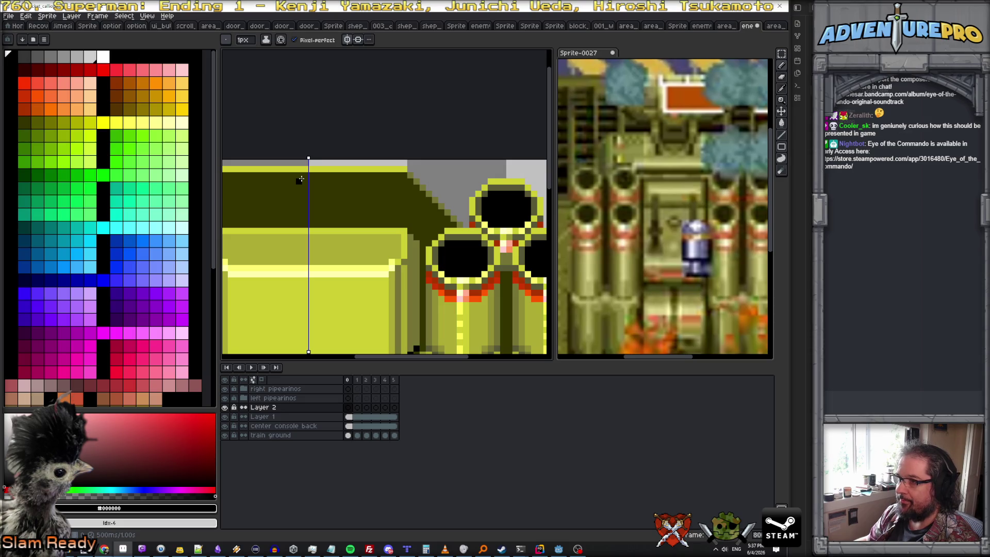
{"action": "mouse_move", "coordinate": [297, 180]}
{"action": "left_mouse_down"}
{"action": "mouse_move", "coordinate": [322, 181]}
{"action": "mouse_move", "coordinate": [284, 182]}
{"action": "left_mouse_up"}
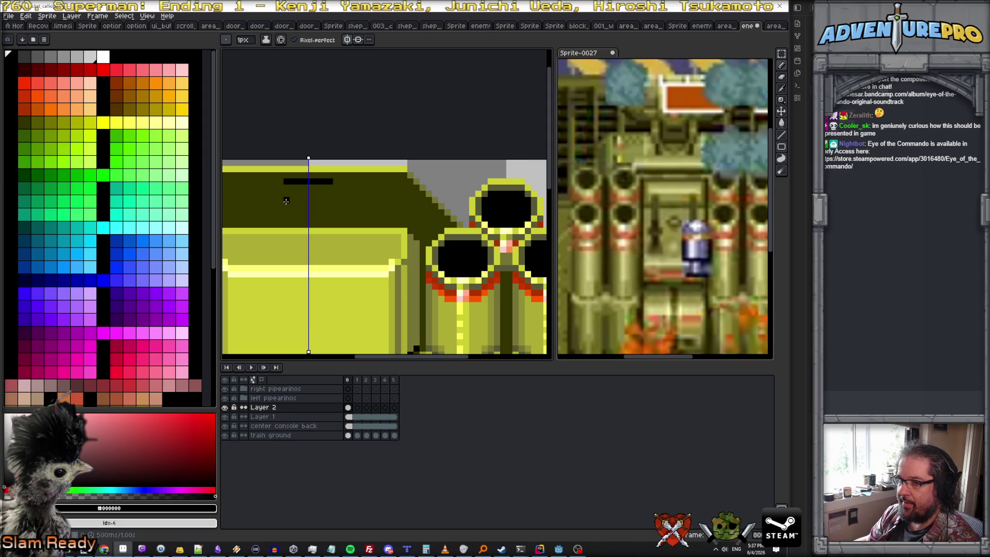
{"action": "left_click_drag", "start_coordinate": [284, 199], "coordinate": [333, 200]}
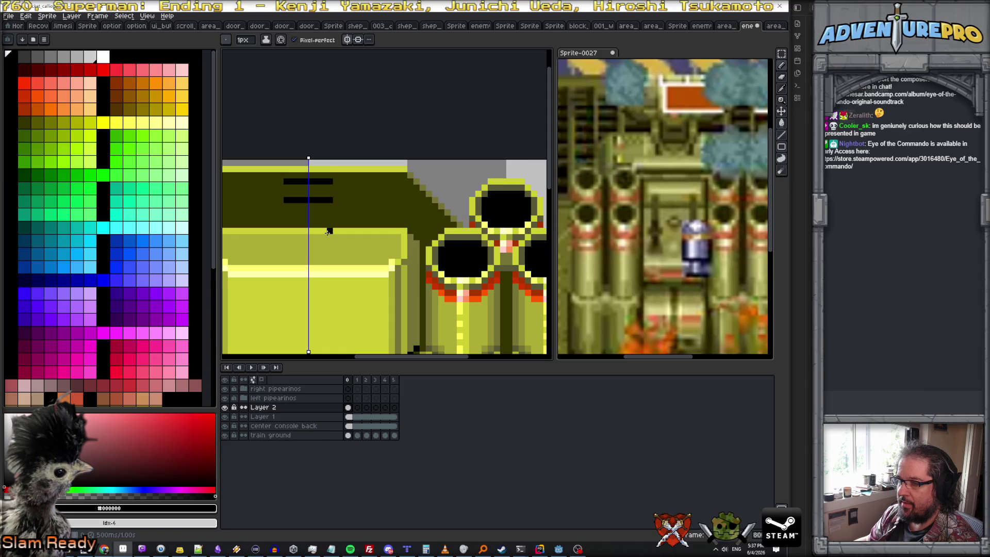
{"action": "left_click", "coordinate": [411, 242], "text": "alt"}
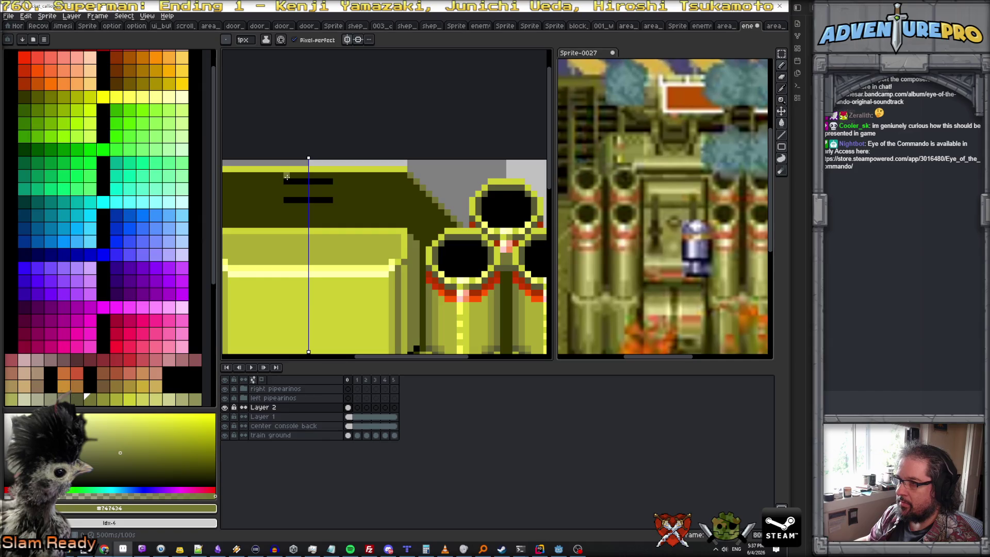
{"action": "mouse_move", "coordinate": [286, 178]}
{"action": "left_mouse_down"}
{"action": "mouse_move", "coordinate": [333, 178]}
{"action": "mouse_move", "coordinate": [328, 194]}
{"action": "mouse_move", "coordinate": [292, 218]}
{"action": "mouse_move", "coordinate": [333, 218]}
{"action": "left_mouse_up"}
{"action": "left_click", "coordinate": [330, 182], "text": "alt"}
{"action": "left_click", "coordinate": [288, 197], "text": "alt"}
{"action": "left_click", "coordinate": [331, 194]}
{"action": "left_click", "coordinate": [288, 203], "text": "alt"}
{"action": "left_click", "coordinate": [286, 212], "text": "alt"}
{"action": "left_click", "coordinate": [287, 219], "text": "alt"}
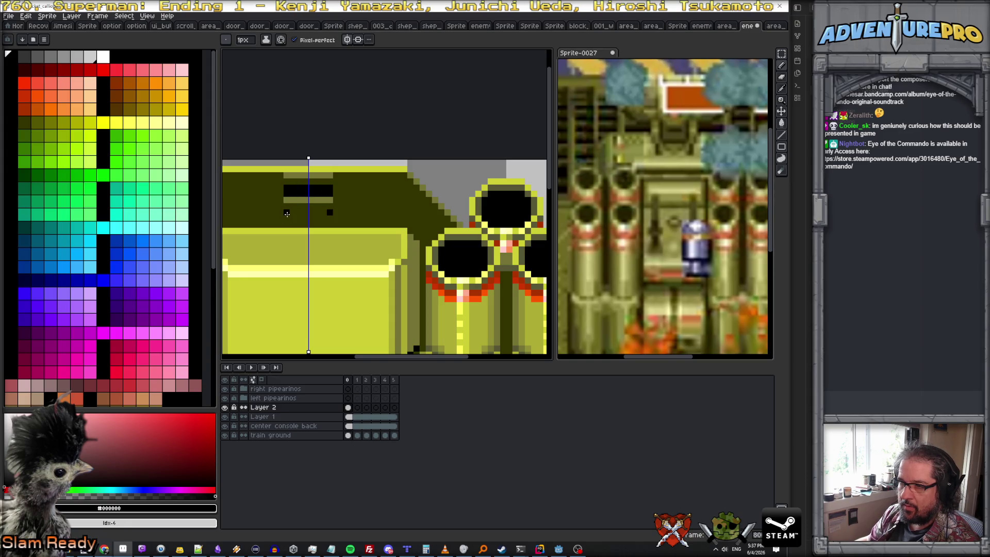
{"action": "left_click_drag", "start_coordinate": [287, 217], "coordinate": [309, 219]}
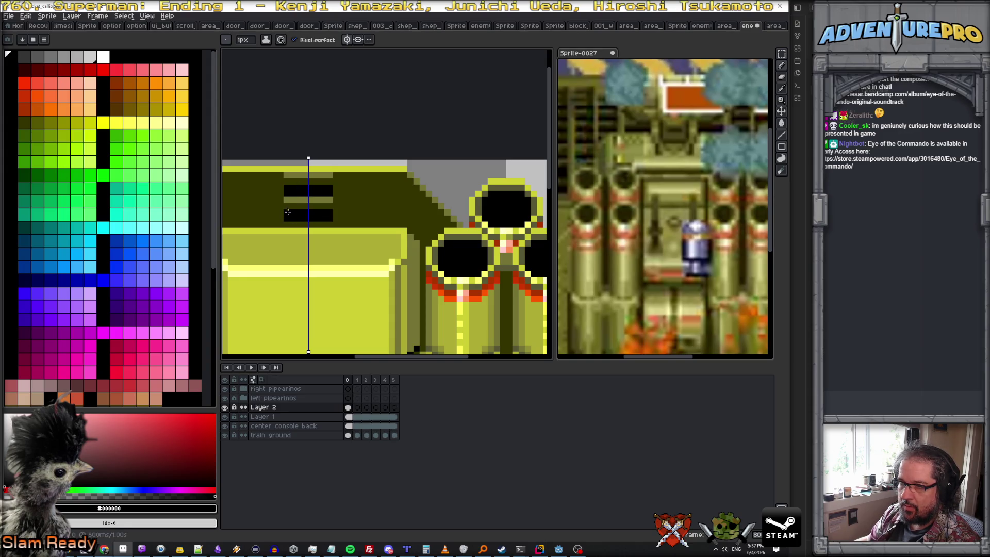
{"action": "left_click", "coordinate": [286, 218], "text": "alt"}
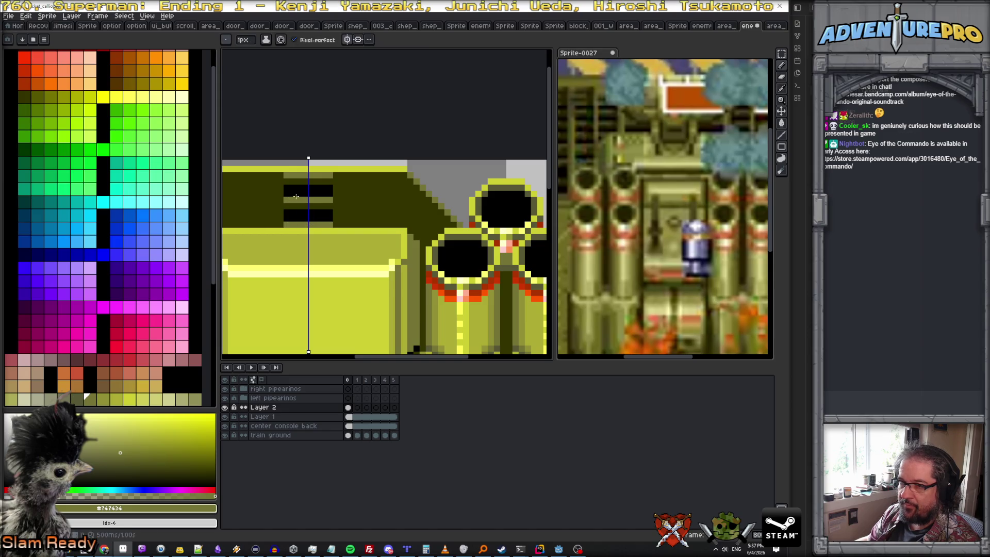
- With symmetry off, draw dark and light olive #747434 vertical edges framing the vent
{"action": "left_click", "coordinate": [347, 39]}
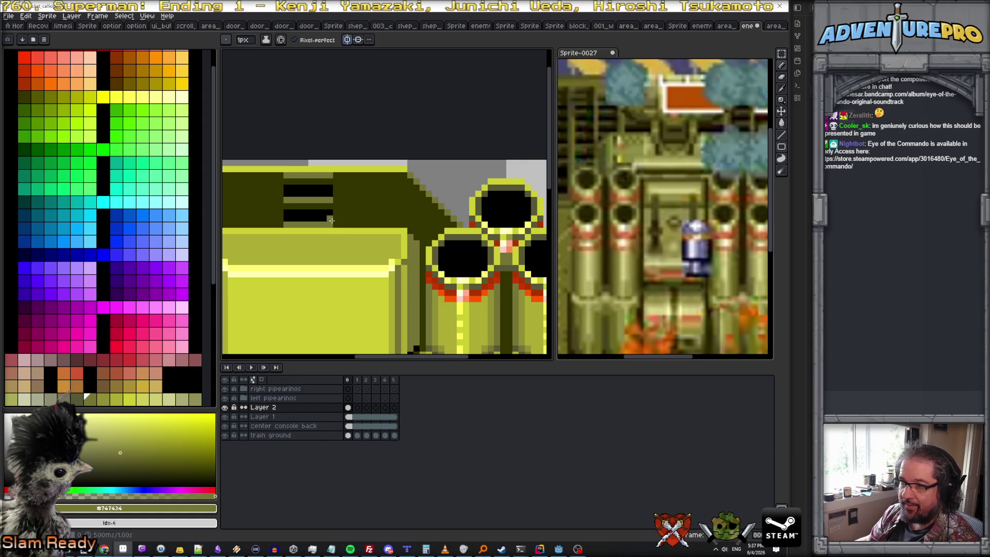
{"action": "left_click", "coordinate": [106, 397]}
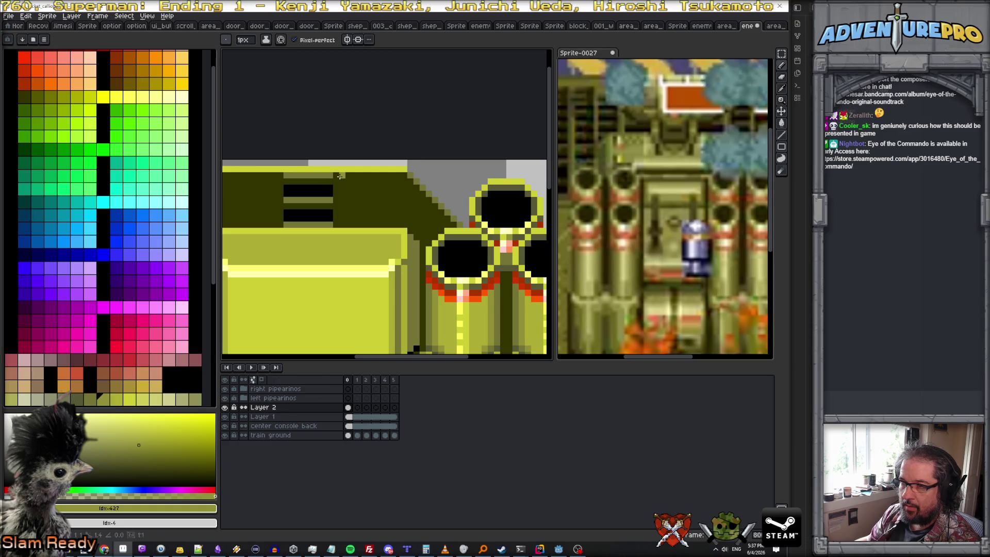
{"action": "left_click_drag", "start_coordinate": [341, 175], "coordinate": [343, 225]}
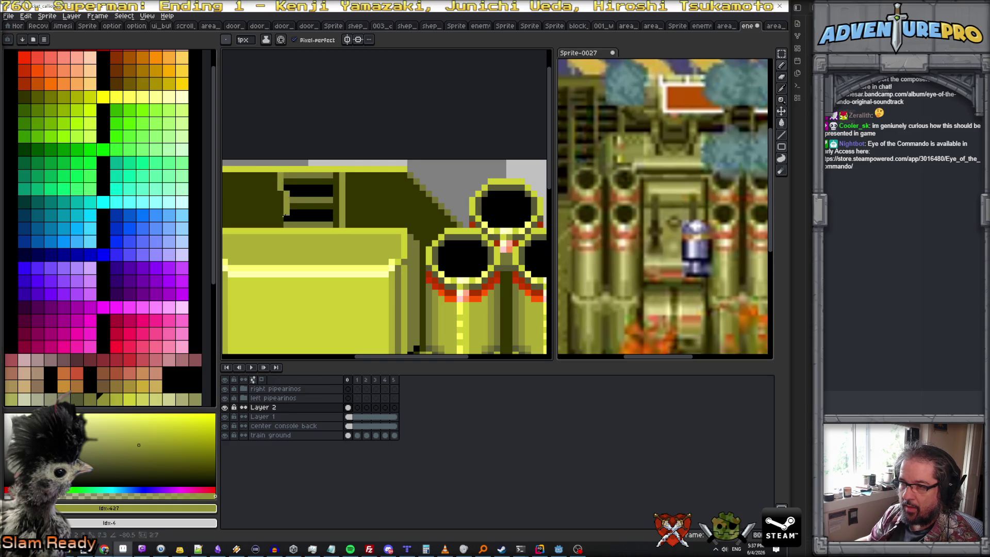
{"action": "left_click", "coordinate": [274, 178], "text": "alt"}
{"action": "left_click_drag", "start_coordinate": [274, 180], "coordinate": [277, 203]}
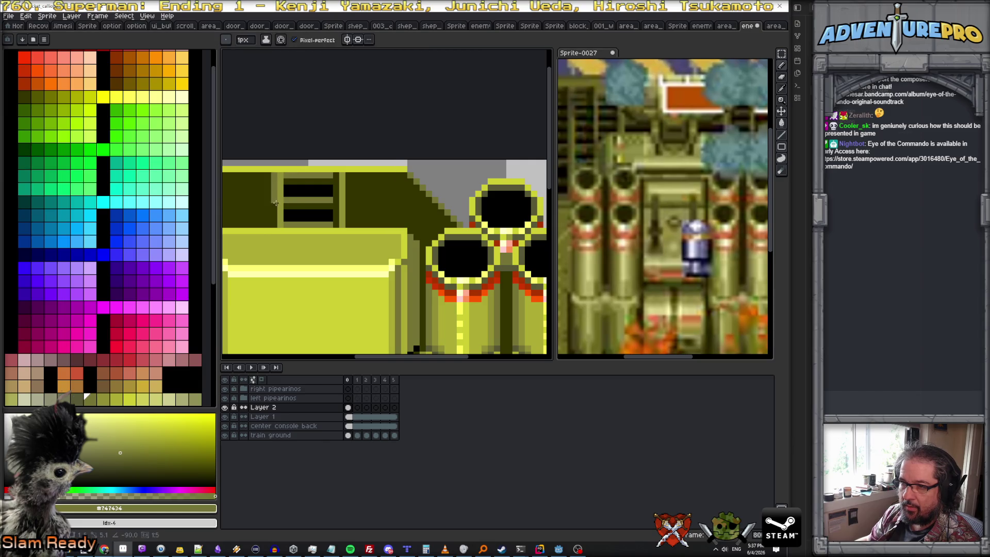
{"action": "left_click_drag", "start_coordinate": [337, 176], "coordinate": [336, 228]}
{"action": "scroll", "coordinate": [339, 203], "scroll_direction": "down", "scroll_amount": 1}
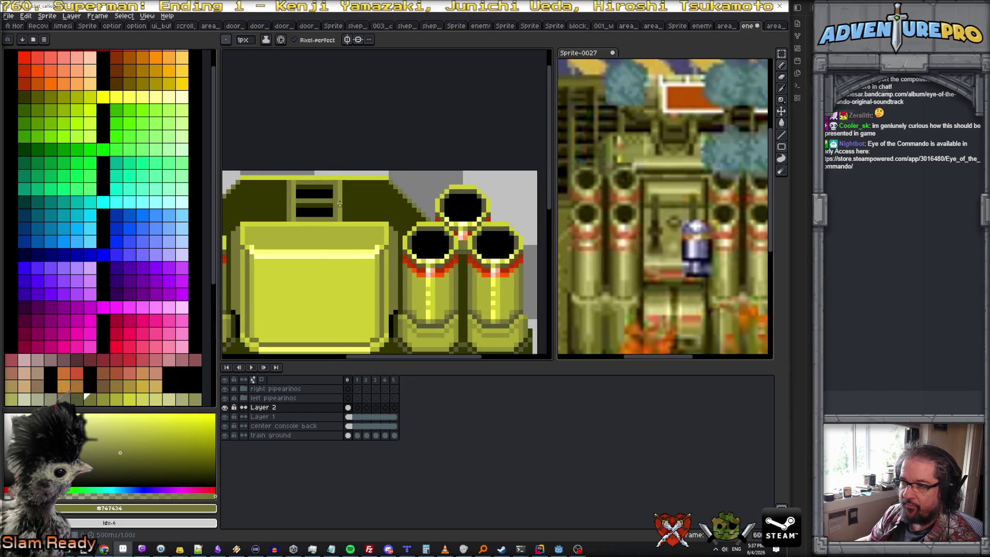
{"action": "scroll", "coordinate": [335, 196], "scroll_direction": "down", "scroll_amount": 1}
{"action": "scroll", "coordinate": [330, 201], "scroll_direction": "up", "scroll_amount": 2}
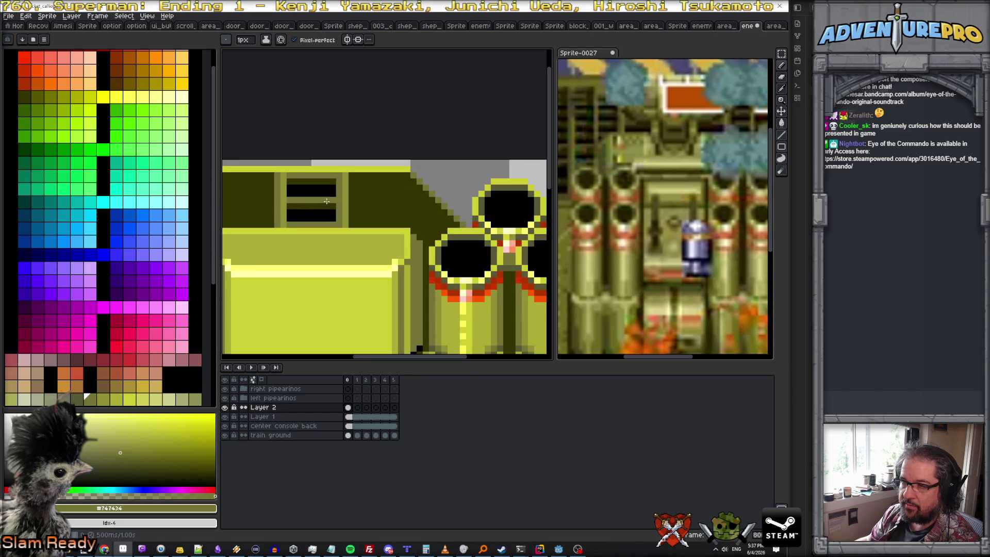
{"action": "left_click", "coordinate": [333, 201], "text": "alt"}
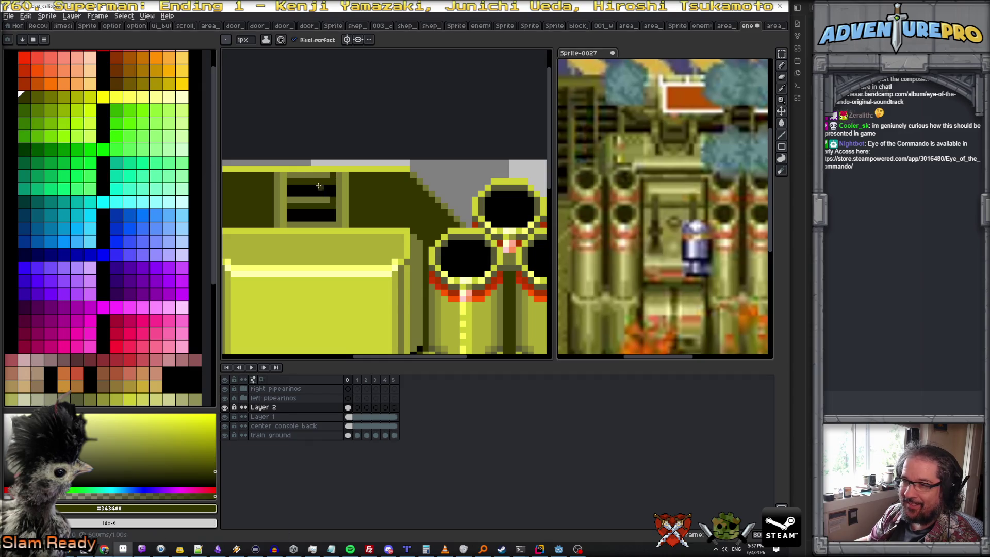
{"action": "left_click", "coordinate": [320, 200], "text": "alt"}
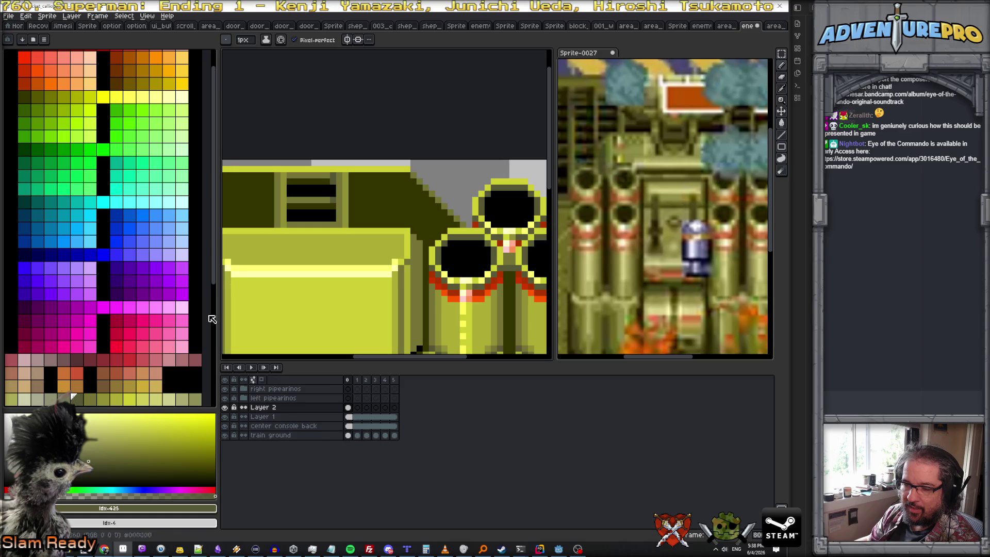
{"action": "scroll", "coordinate": [332, 186], "scroll_direction": "up", "scroll_amount": 1}
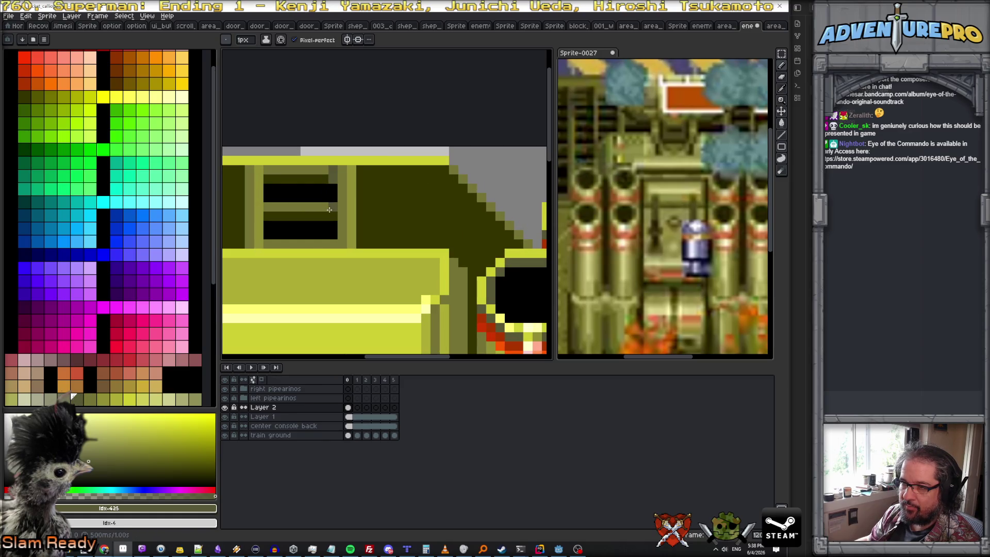
{"action": "left_click", "coordinate": [330, 180], "text": "alt"}
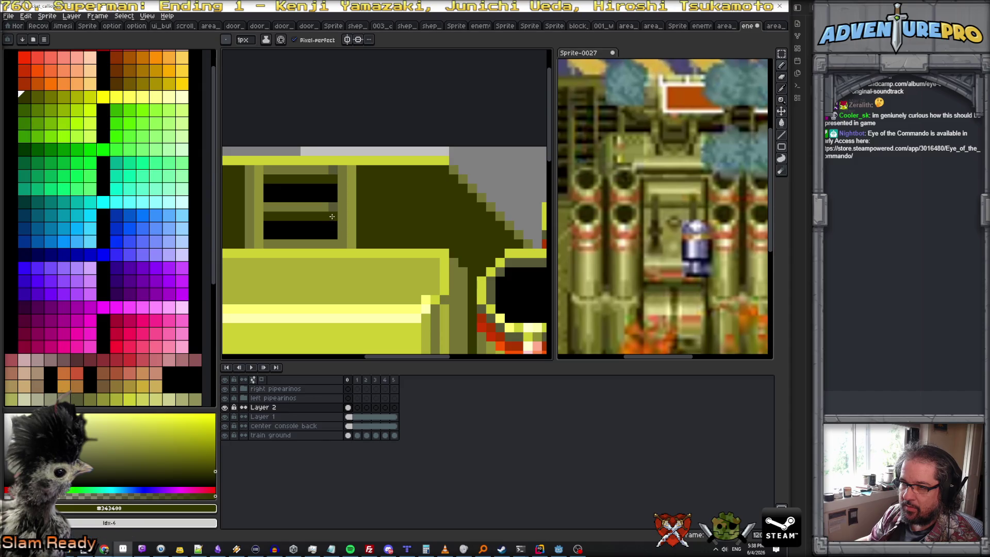
{"action": "left_click", "coordinate": [335, 206], "text": "alt"}
{"action": "scroll", "coordinate": [322, 235], "scroll_direction": "down", "scroll_amount": 3}
{"action": "scroll", "coordinate": [322, 236], "scroll_direction": "up", "scroll_amount": 2}
{"action": "scroll", "coordinate": [320, 232], "scroll_direction": "up", "scroll_amount": 1}
{"action": "scroll", "coordinate": [319, 229], "scroll_direction": "down", "scroll_amount": 2}
{"action": "scroll", "coordinate": [316, 226], "scroll_direction": "down", "scroll_amount": 1}
{"action": "scroll", "coordinate": [316, 225], "scroll_direction": "down", "scroll_amount": 1}
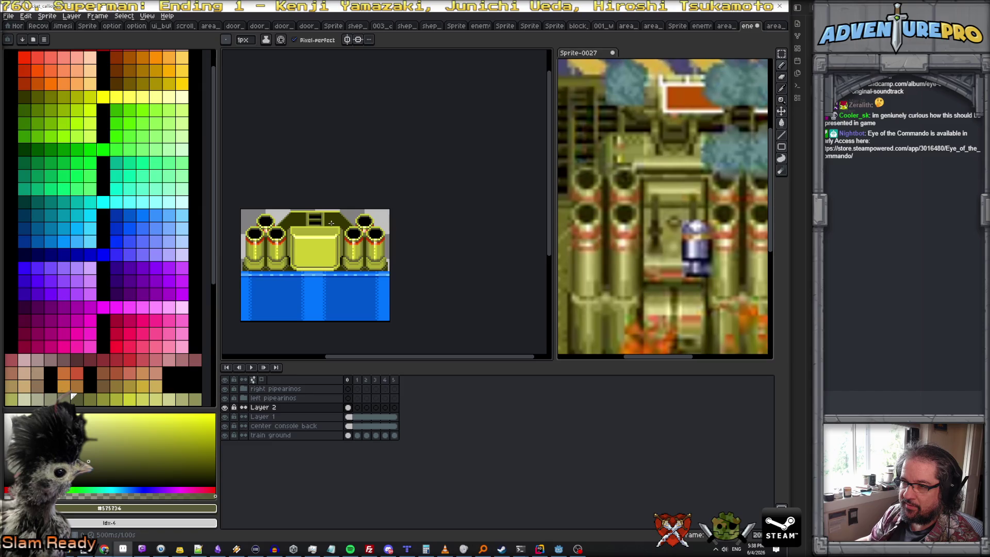
{"action": "scroll", "coordinate": [332, 226], "scroll_direction": "up", "scroll_amount": 2}
{"action": "scroll", "coordinate": [341, 225], "scroll_direction": "up", "scroll_amount": 1}
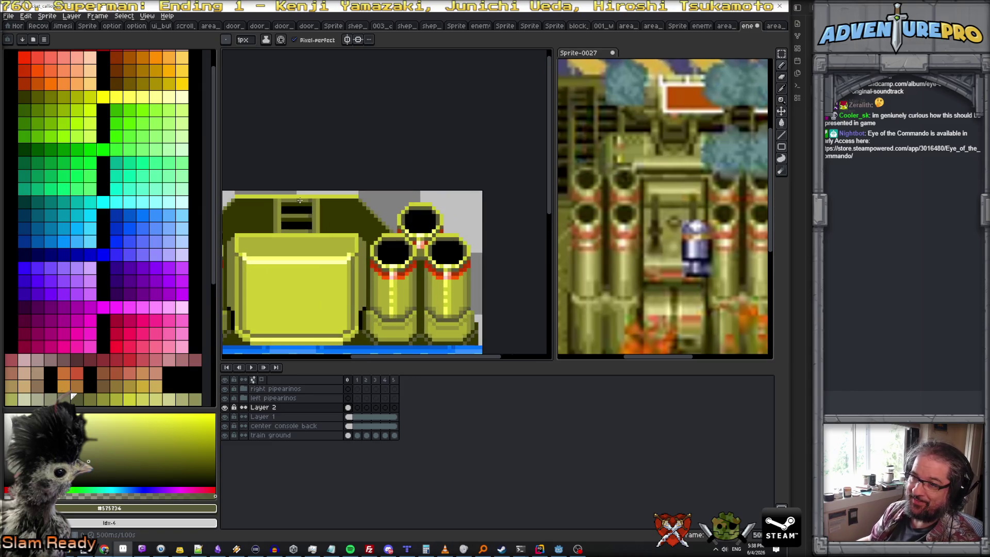
{"action": "scroll", "coordinate": [344, 224], "scroll_direction": "up", "scroll_amount": 1}
- Inspect the vent, toggle mirrored drawing, and pick the lighter olive #747434
{"action": "left_click_drag", "start_coordinate": [344, 223], "coordinate": [429, 204]}
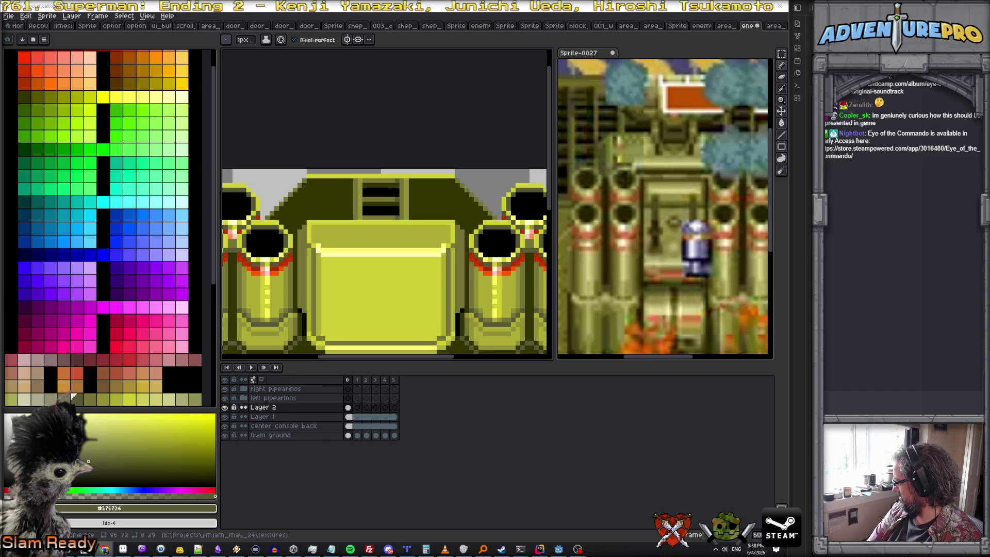
{"action": "scroll", "coordinate": [368, 202], "scroll_direction": "down", "scroll_amount": 2}
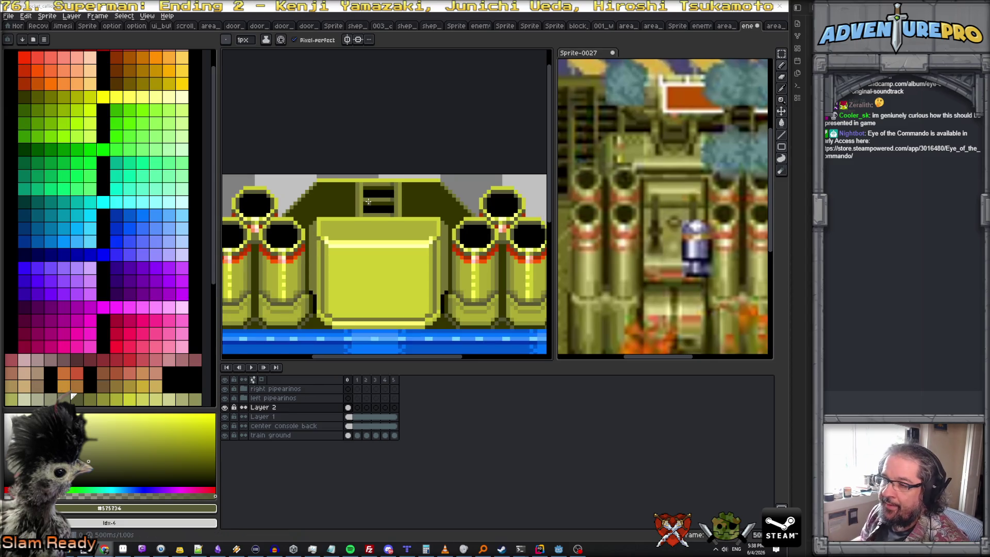
{"action": "scroll", "coordinate": [368, 202], "scroll_direction": "up", "scroll_amount": 2}
{"action": "scroll", "coordinate": [368, 202], "scroll_direction": "up", "scroll_amount": 1}
{"action": "scroll", "coordinate": [391, 208], "scroll_direction": "down", "scroll_amount": 1}
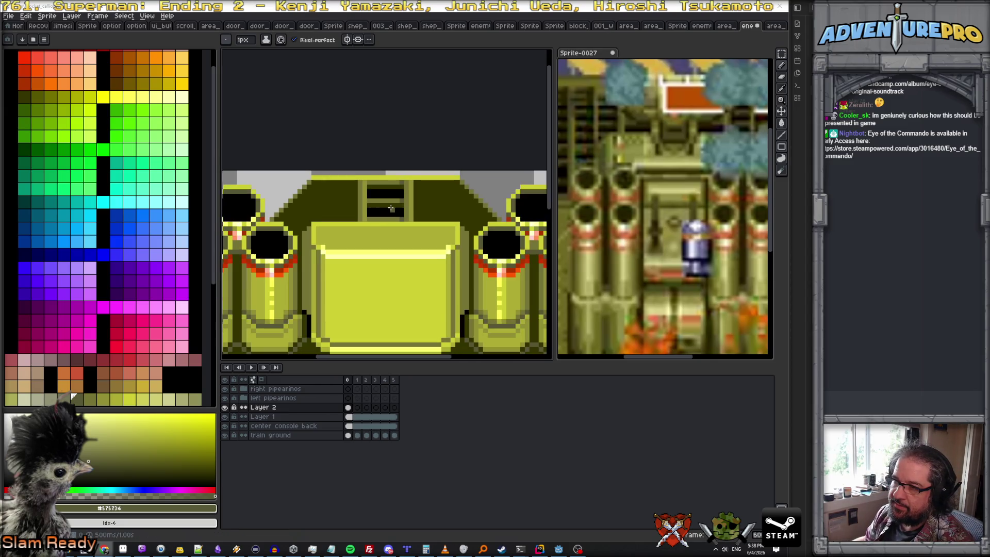
{"action": "scroll", "coordinate": [390, 207], "scroll_direction": "down", "scroll_amount": 1}
{"action": "scroll", "coordinate": [373, 202], "scroll_direction": "up", "scroll_amount": 1}
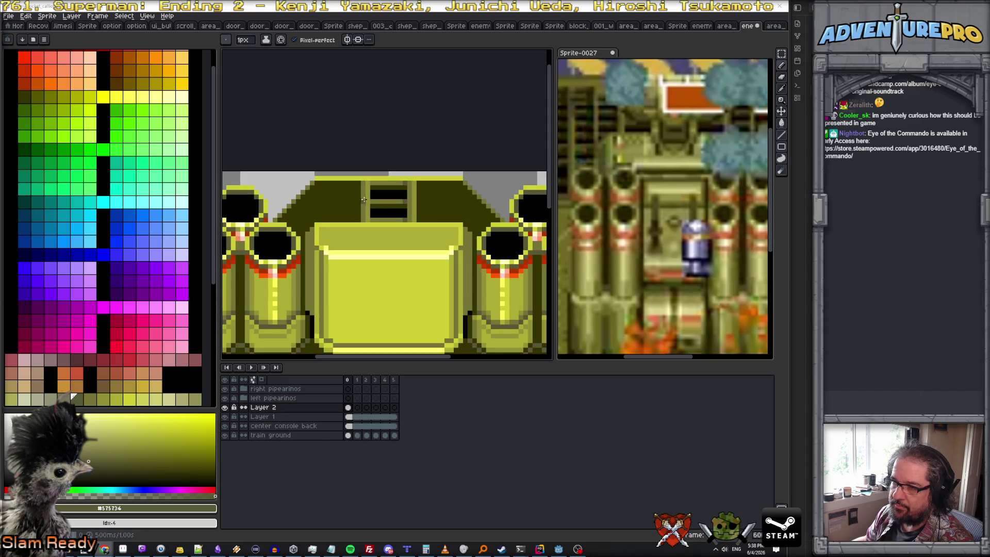
{"action": "key", "text": "alt+m"}
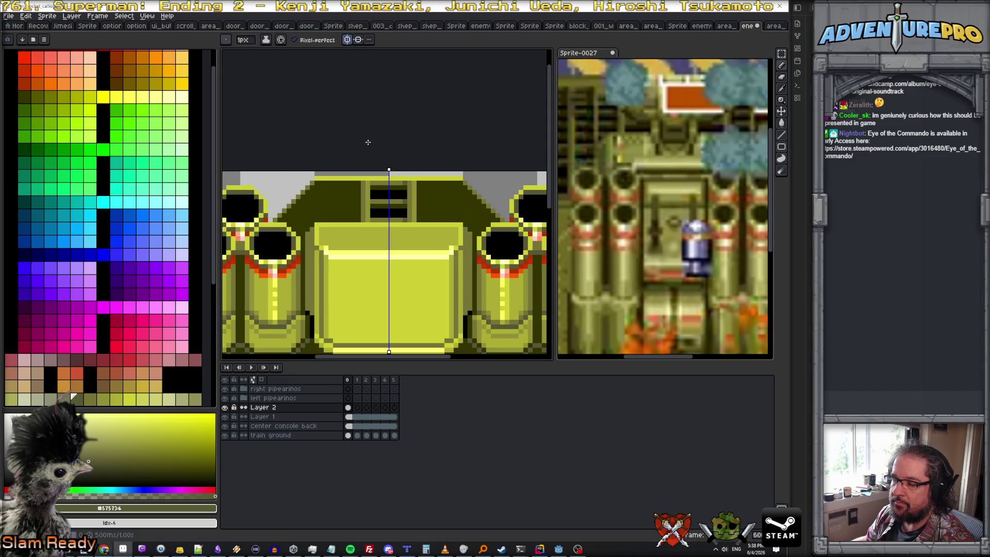
{"action": "left_click", "coordinate": [347, 39]}
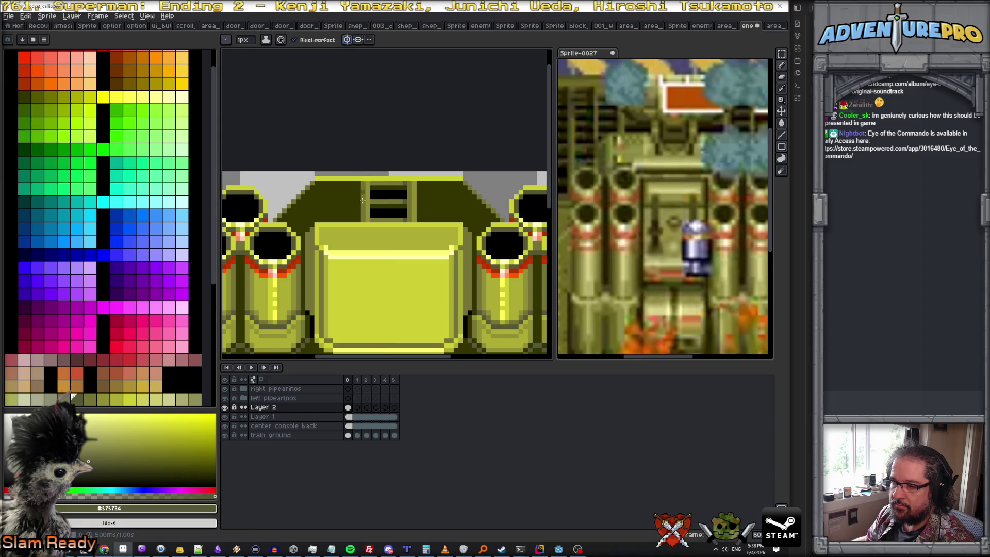
{"action": "scroll", "coordinate": [363, 228], "scroll_direction": "up", "scroll_amount": 1}
{"action": "left_click", "coordinate": [83, 394]}
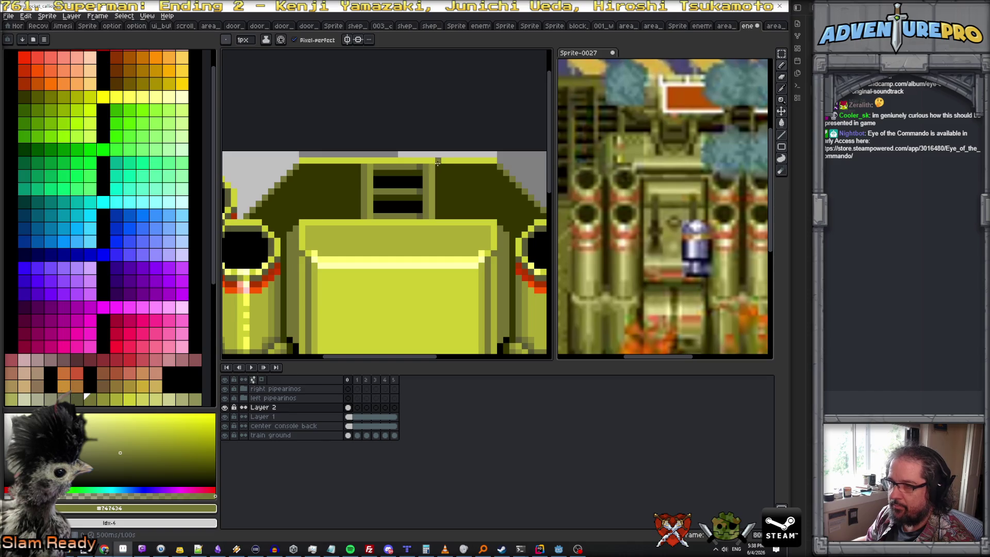
{"action": "left_click", "coordinate": [782, 53]}
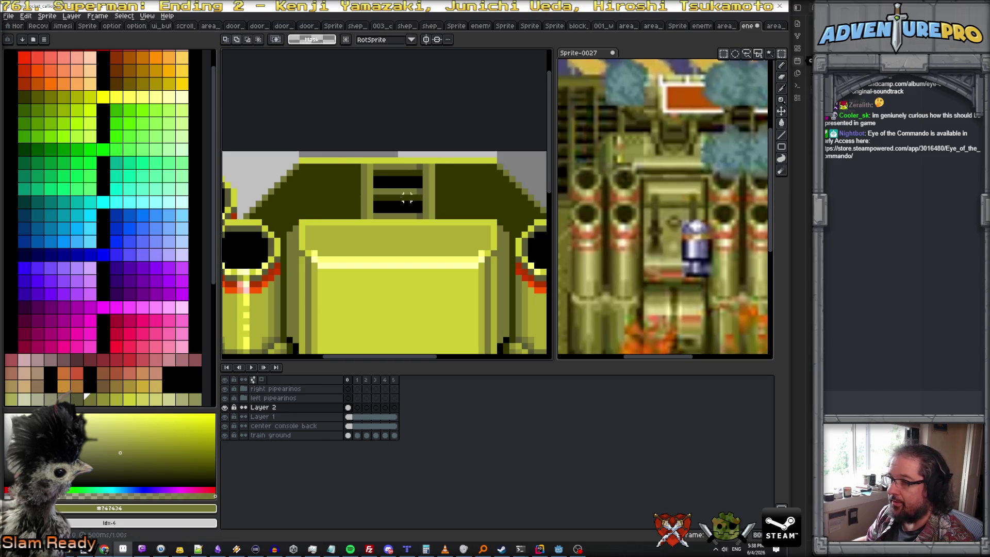
- Move the vent hatch left and place a copy to its right, forming three windows
{"action": "left_click_drag", "start_coordinate": [360, 163], "coordinate": [425, 221]}
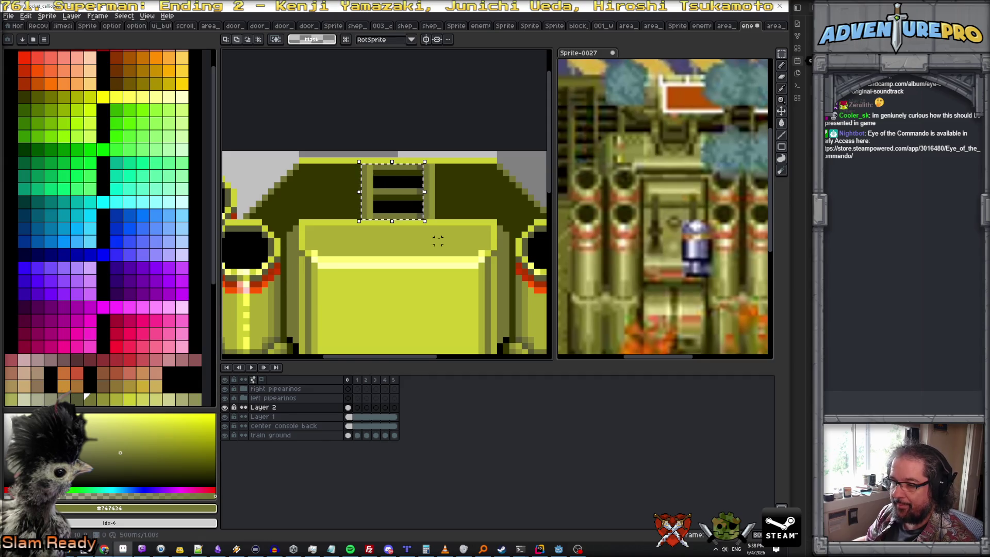
{"action": "left_click_drag", "start_coordinate": [398, 219], "coordinate": [343, 220]}
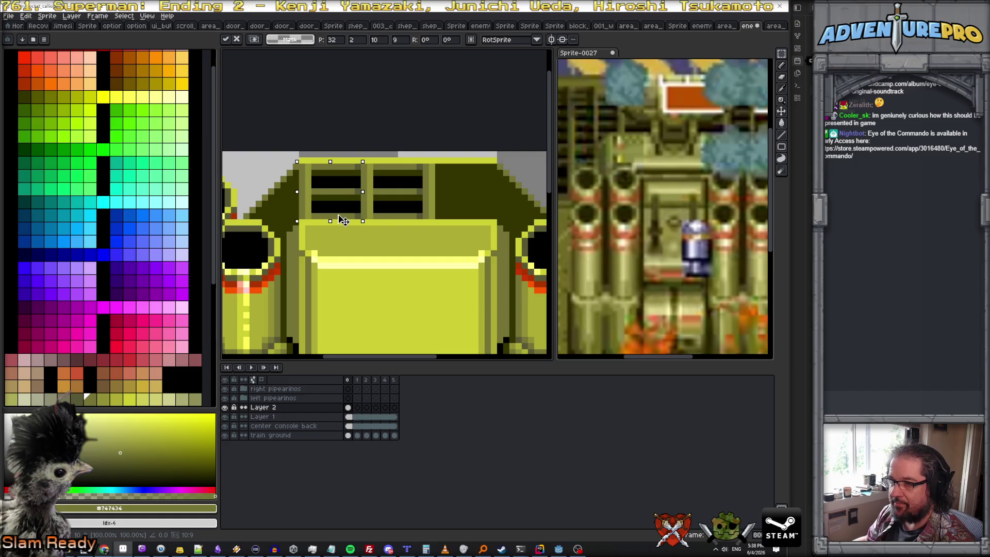
{"action": "mouse_move", "coordinate": [343, 220]}
{"action": "left_mouse_down"}
{"action": "mouse_move", "coordinate": [466, 212]}
{"action": "mouse_move", "coordinate": [455, 216]}
{"action": "left_mouse_up"}
{"action": "key", "text": "Return"}
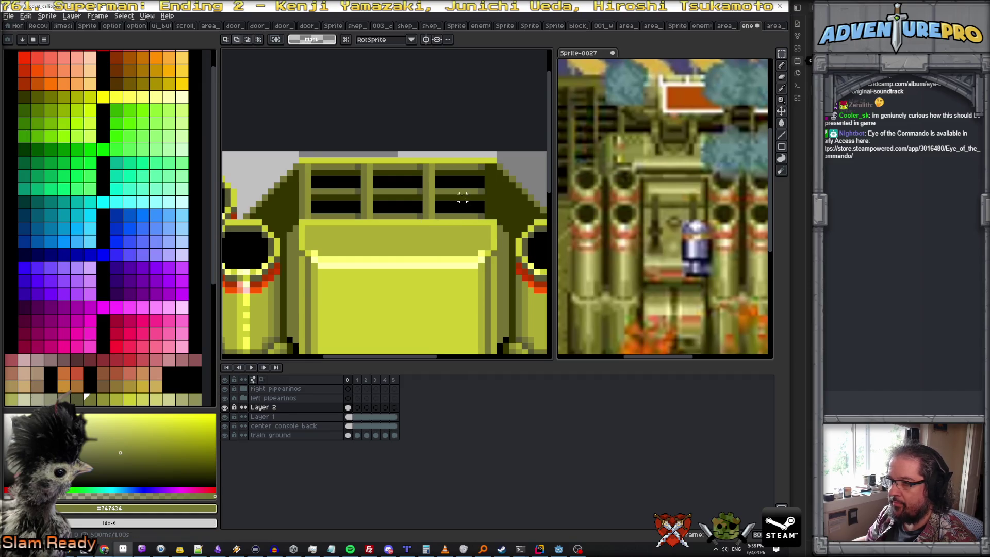
{"action": "scroll", "coordinate": [431, 190], "scroll_direction": "up", "scroll_amount": 1}
- Pencil an olive column and a brighter #909034 column along the hatch's right edge
{"action": "key", "text": "b"}
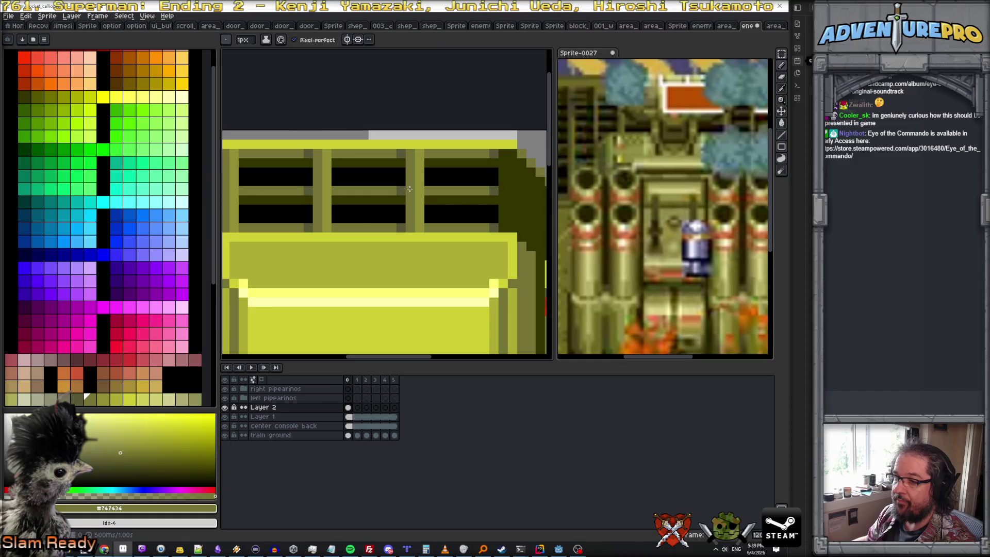
{"action": "left_click_drag", "start_coordinate": [503, 151], "coordinate": [504, 231]}
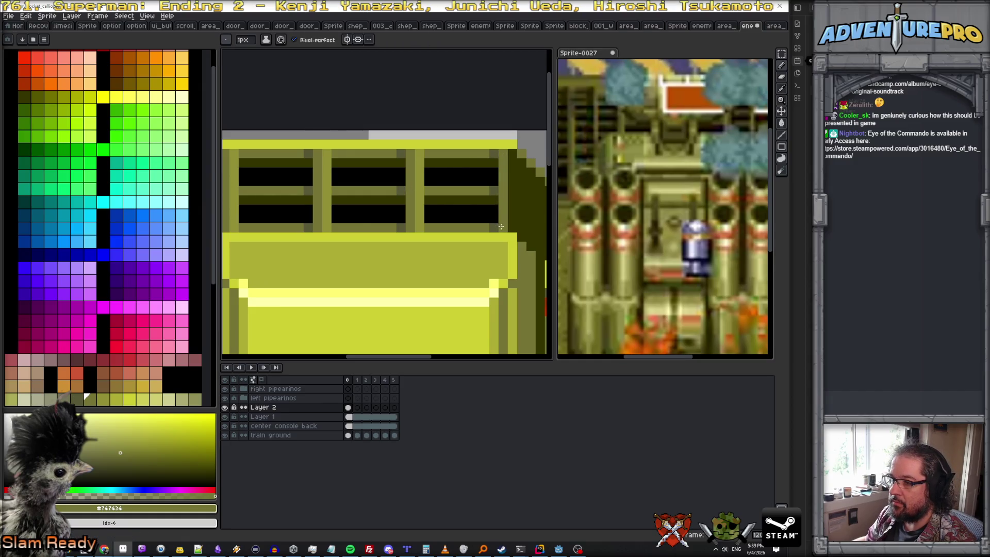
{"action": "left_click", "coordinate": [425, 202], "text": "alt"}
{"action": "left_click_drag", "start_coordinate": [512, 155], "coordinate": [507, 227]}
{"action": "scroll", "coordinate": [509, 228], "scroll_direction": "down", "scroll_amount": 3}
{"action": "scroll", "coordinate": [503, 240], "scroll_direction": "down", "scroll_amount": 1}
{"action": "scroll", "coordinate": [500, 245], "scroll_direction": "up", "scroll_amount": 1}
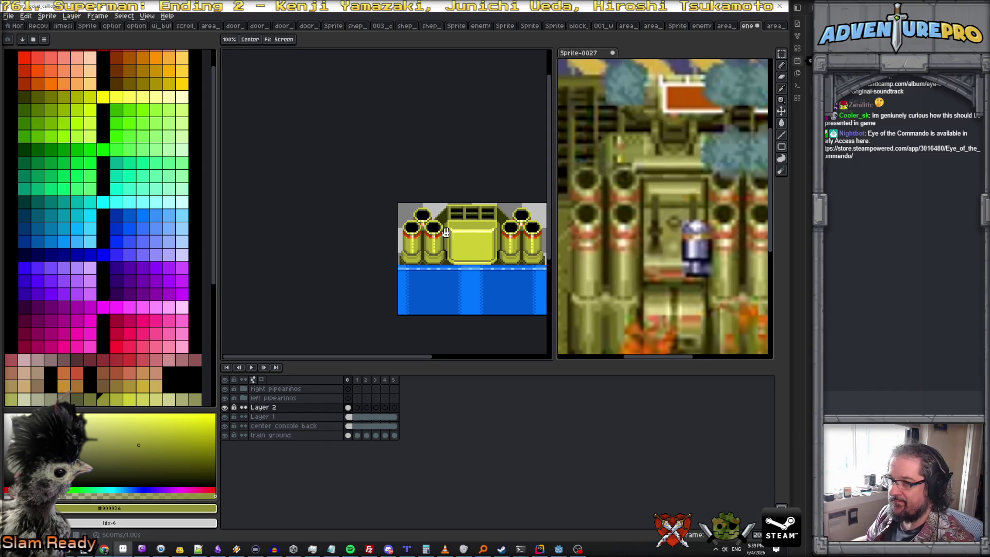
{"action": "scroll", "coordinate": [433, 197], "scroll_direction": "right", "scroll_amount": 2}
{"action": "scroll", "coordinate": [391, 189], "scroll_direction": "up", "scroll_amount": 2}
{"action": "scroll", "coordinate": [391, 191], "scroll_direction": "up", "scroll_amount": 1}
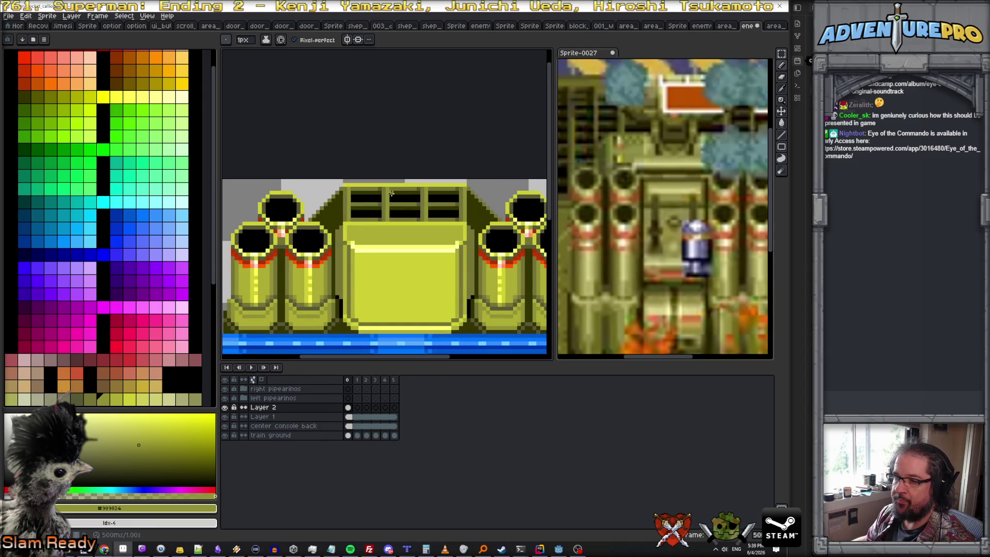
{"action": "scroll", "coordinate": [391, 195], "scroll_direction": "up", "scroll_amount": 1}
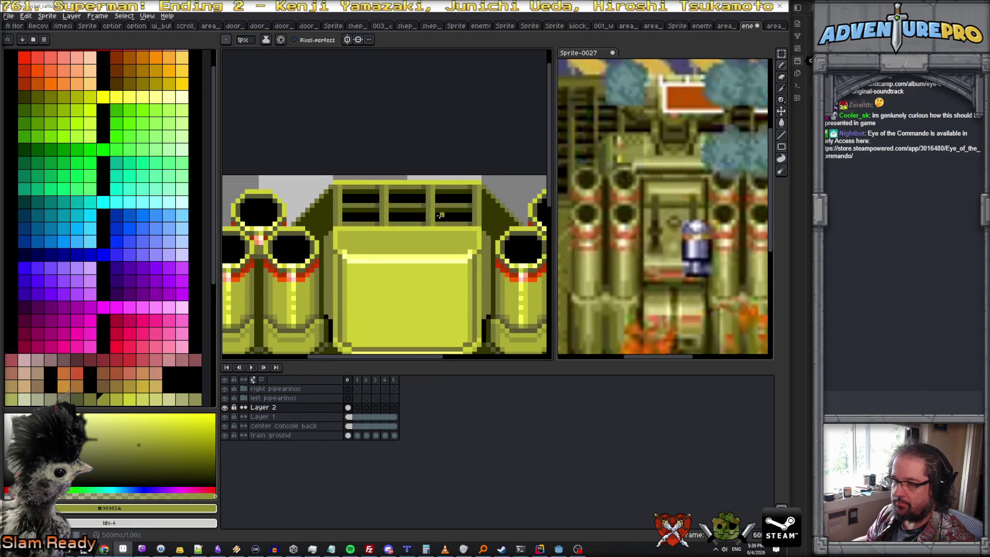
{"action": "scroll", "coordinate": [441, 215], "scroll_direction": "up", "scroll_amount": 1}
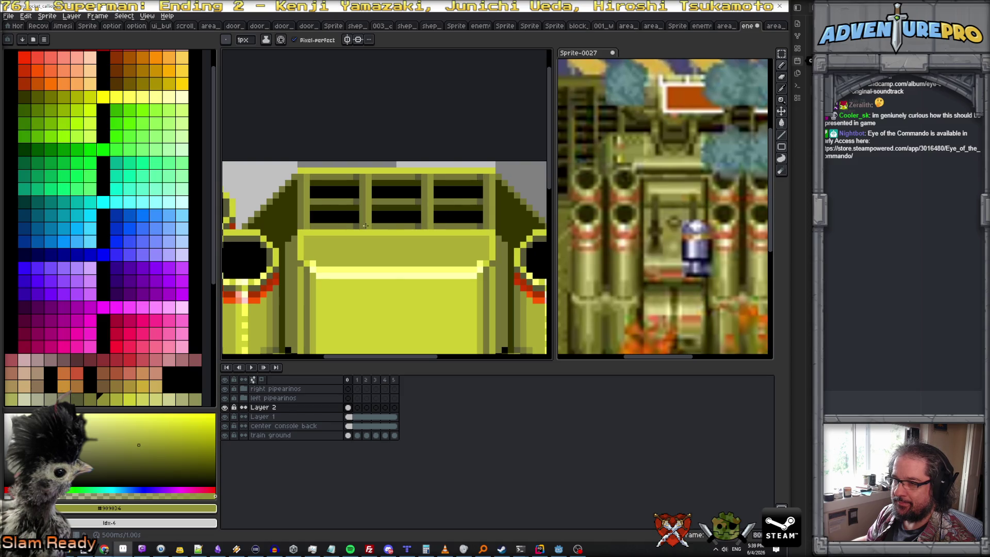
{"action": "scroll", "coordinate": [365, 226], "scroll_direction": "down", "scroll_amount": 1}
{"action": "scroll", "coordinate": [376, 223], "scroll_direction": "down", "scroll_amount": 2}
{"action": "scroll", "coordinate": [385, 220], "scroll_direction": "up", "scroll_amount": 1}
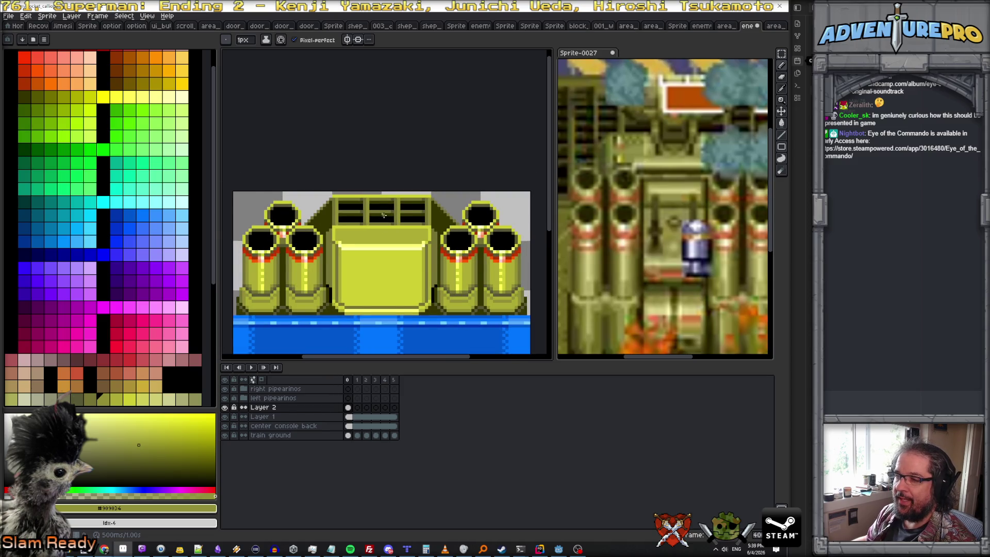
{"action": "scroll", "coordinate": [383, 214], "scroll_direction": "up", "scroll_amount": 1}
{"action": "scroll", "coordinate": [370, 207], "scroll_direction": "up", "scroll_amount": 1}
{"action": "left_click", "coordinate": [309, 190], "text": "alt"}
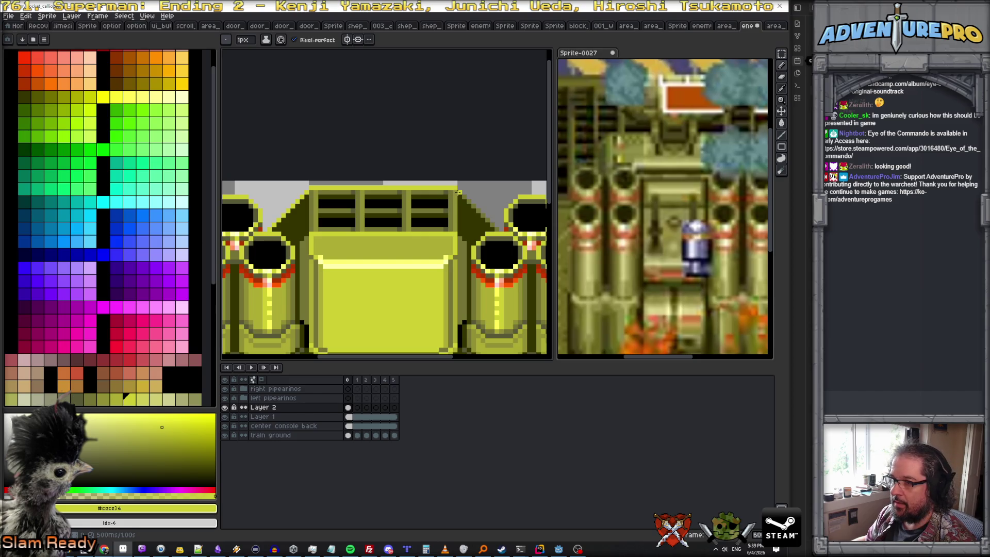
{"action": "scroll", "coordinate": [487, 224], "scroll_direction": "down", "scroll_amount": 2}
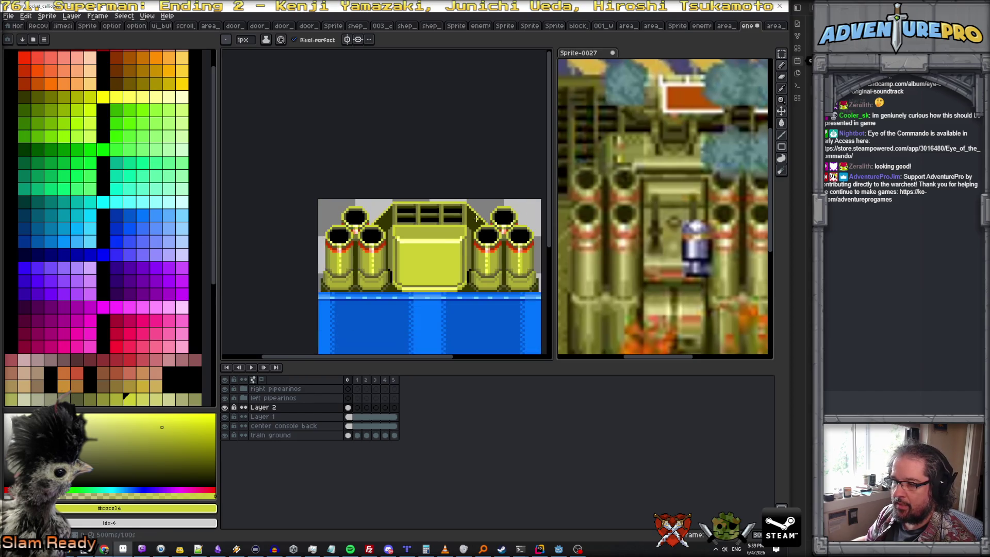
{"action": "scroll", "coordinate": [477, 222], "scroll_direction": "down", "scroll_amount": 1}
{"action": "scroll", "coordinate": [458, 217], "scroll_direction": "up", "scroll_amount": 1}
{"action": "scroll", "coordinate": [413, 223], "scroll_direction": "up", "scroll_amount": 1}
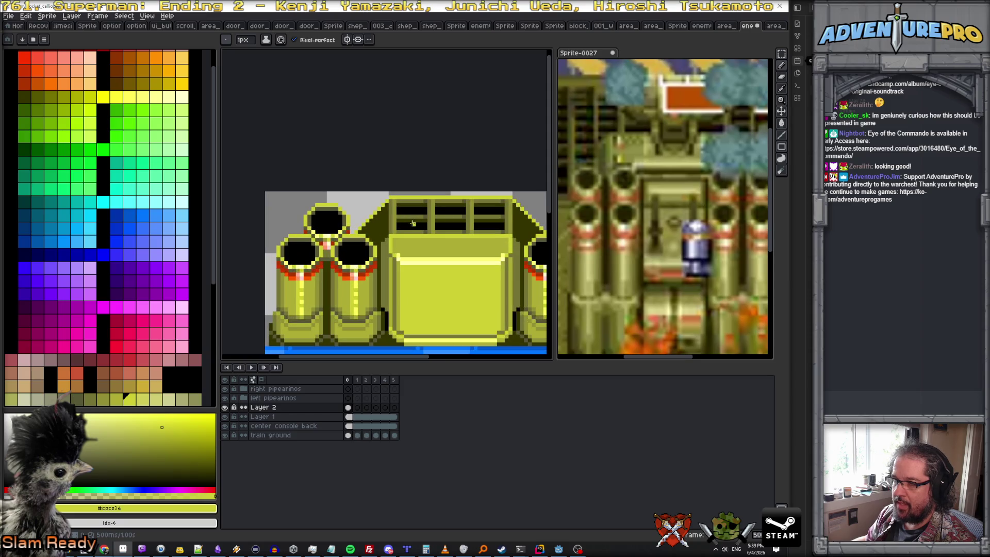
{"action": "scroll", "coordinate": [404, 226], "scroll_direction": "up", "scroll_amount": 1}
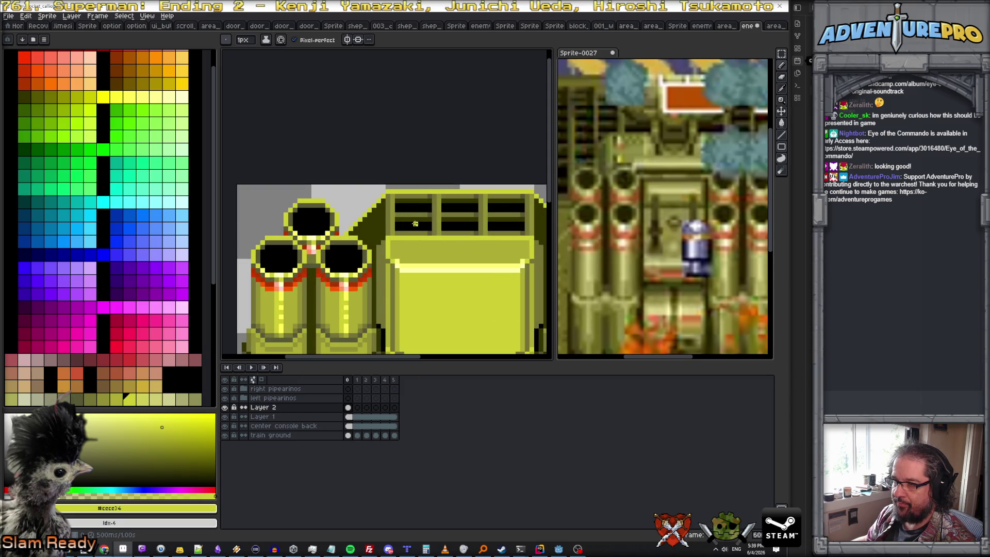
{"action": "left_click", "coordinate": [387, 225], "text": "alt"}
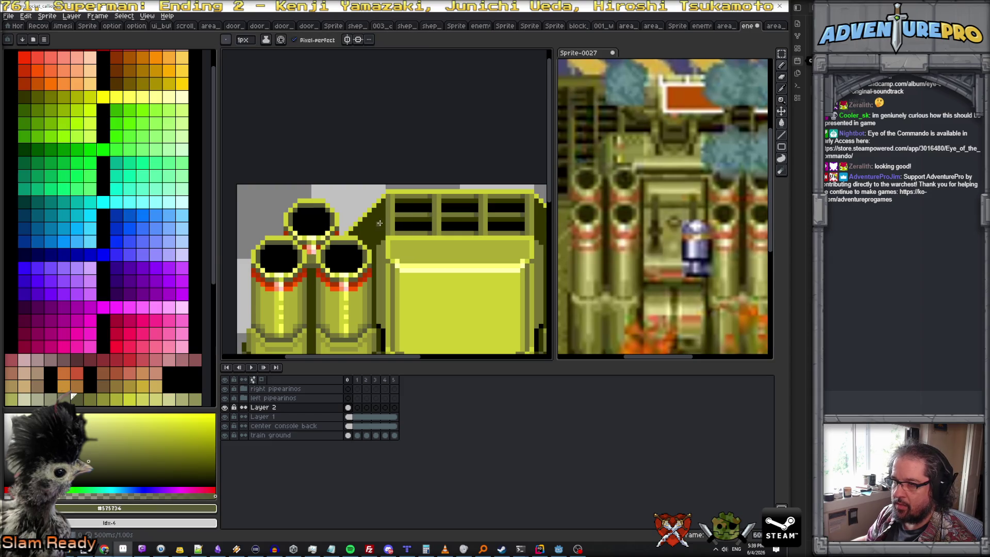
{"action": "scroll", "coordinate": [379, 222], "scroll_direction": "up", "scroll_amount": 2}
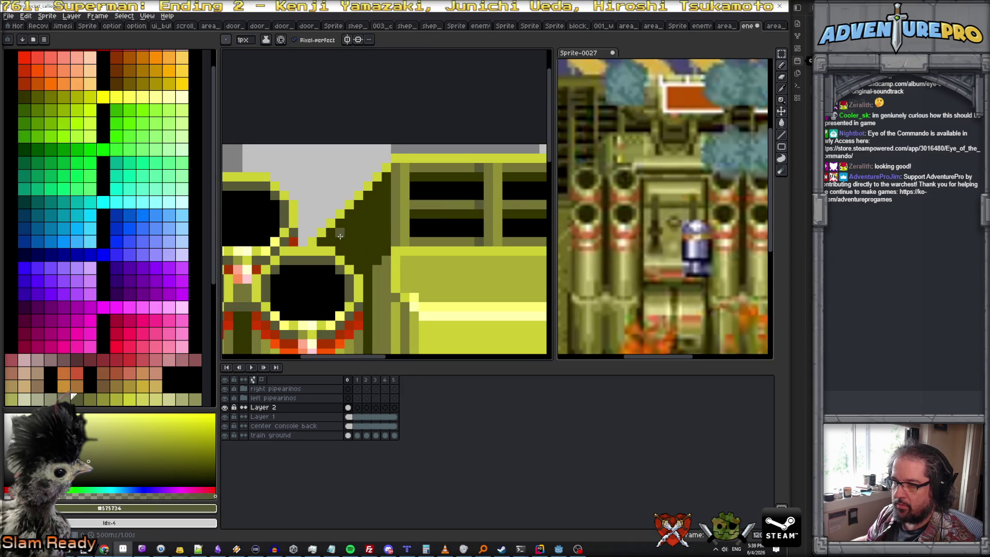
- Shade the console's diagonal edge beside the left cannons in dark olive, sampling lighter and darker olives
{"action": "mouse_move", "coordinate": [330, 235]}
{"action": "left_mouse_down"}
{"action": "mouse_move", "coordinate": [379, 202]}
{"action": "mouse_move", "coordinate": [341, 240]}
{"action": "left_mouse_up"}
{"action": "scroll", "coordinate": [349, 243], "scroll_direction": "down", "scroll_amount": 2}
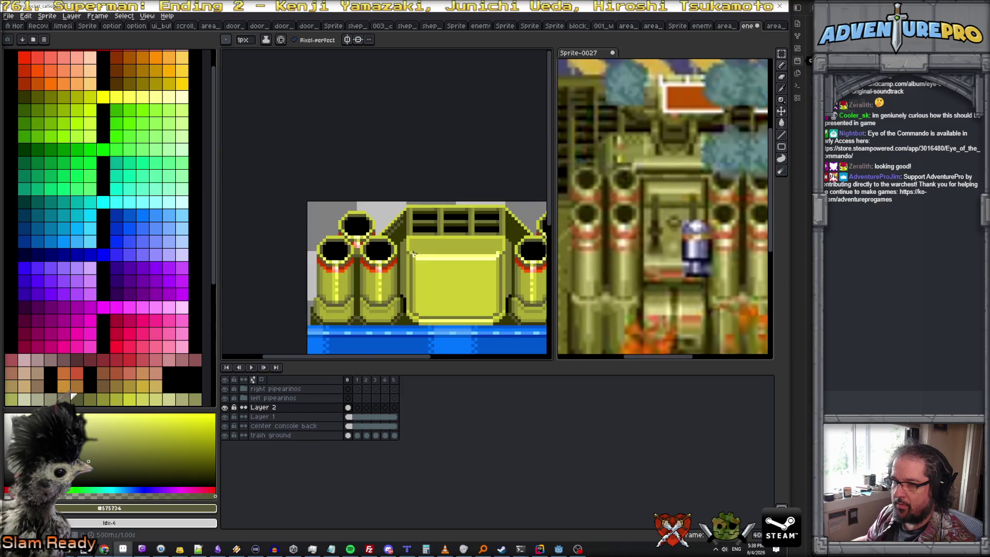
{"action": "scroll", "coordinate": [431, 215], "scroll_direction": "up", "scroll_amount": 3}
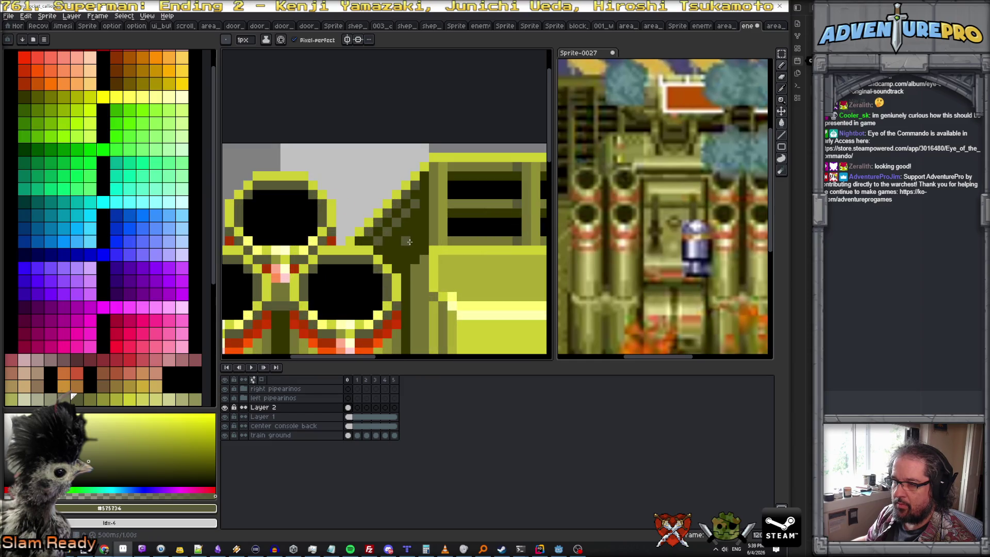
{"action": "left_click", "coordinate": [416, 251], "text": "alt"}
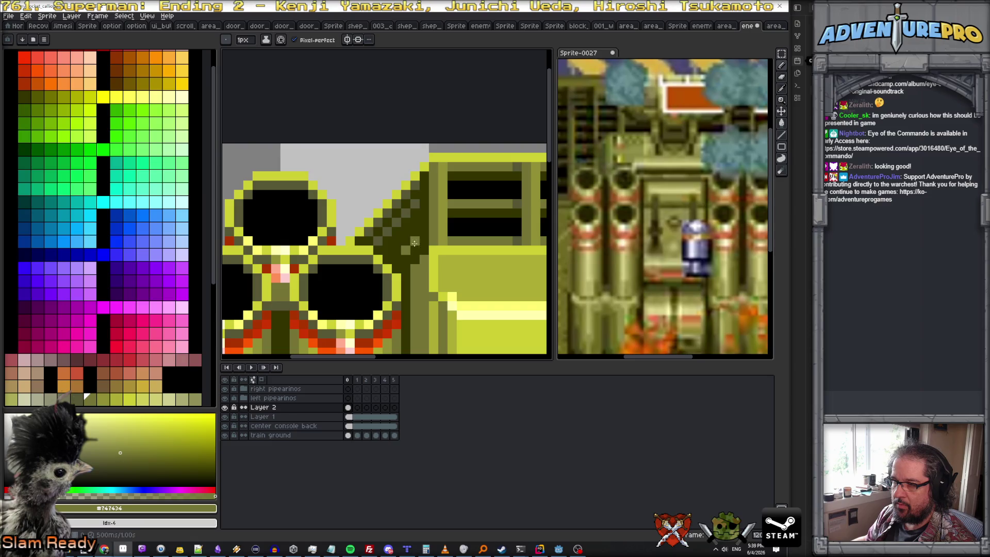
{"action": "scroll", "coordinate": [417, 240], "scroll_direction": "down", "scroll_amount": 2}
{"action": "scroll", "coordinate": [418, 244], "scroll_direction": "down", "scroll_amount": 1}
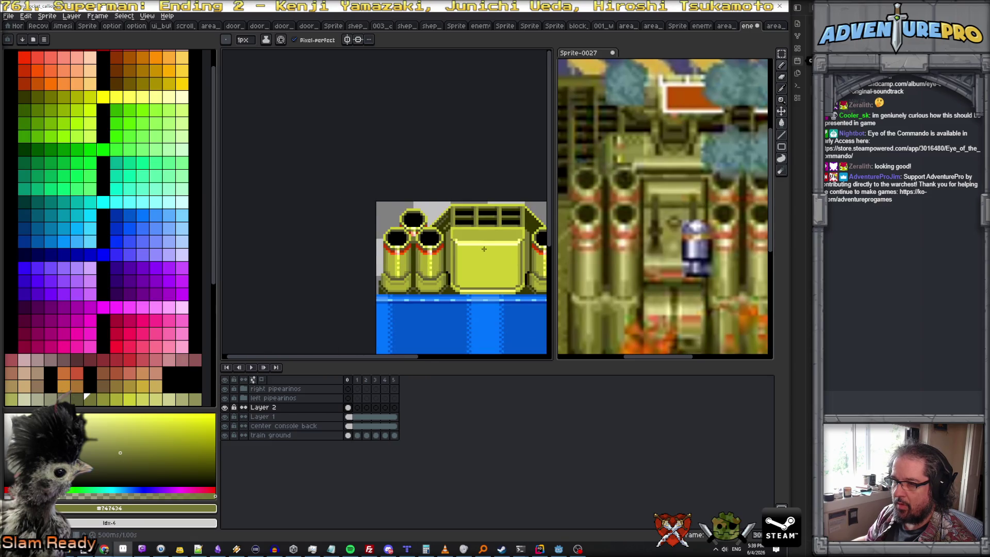
{"action": "scroll", "coordinate": [410, 235], "scroll_direction": "up", "scroll_amount": 1}
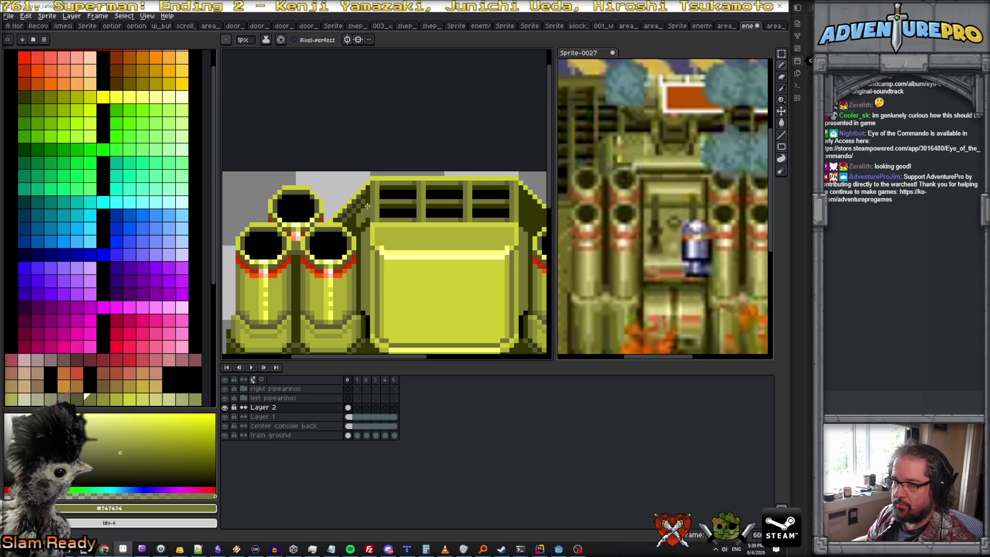
{"action": "scroll", "coordinate": [367, 200], "scroll_direction": "up", "scroll_amount": 1}
{"action": "left_click", "coordinate": [366, 216], "text": "alt"}
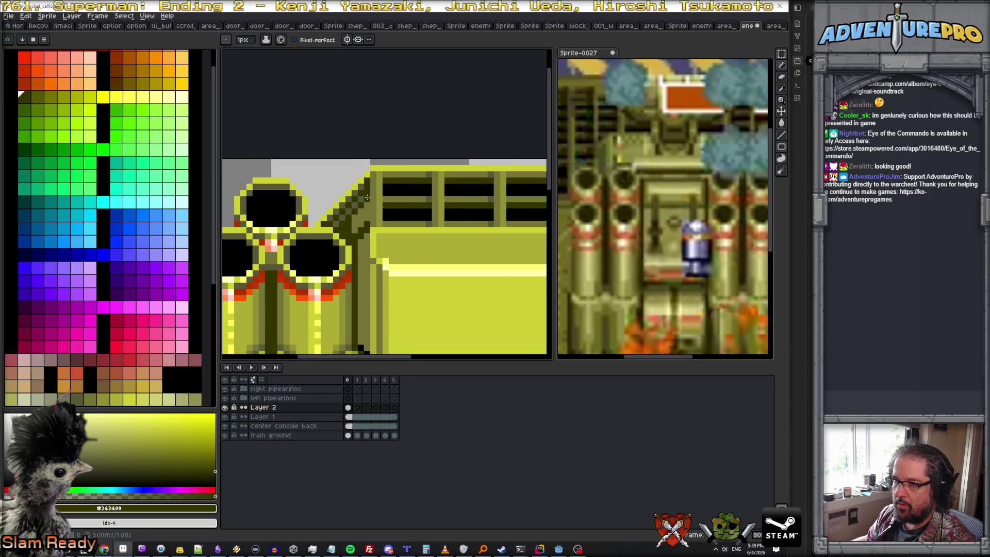
{"action": "left_click", "coordinate": [348, 224], "text": "alt"}
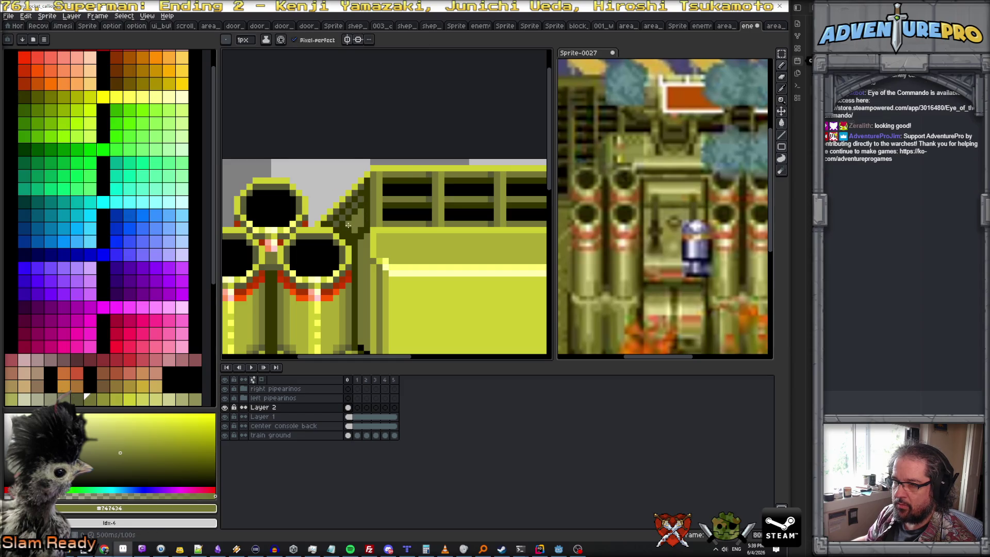
{"action": "scroll", "coordinate": [349, 237], "scroll_direction": "down", "scroll_amount": 3}
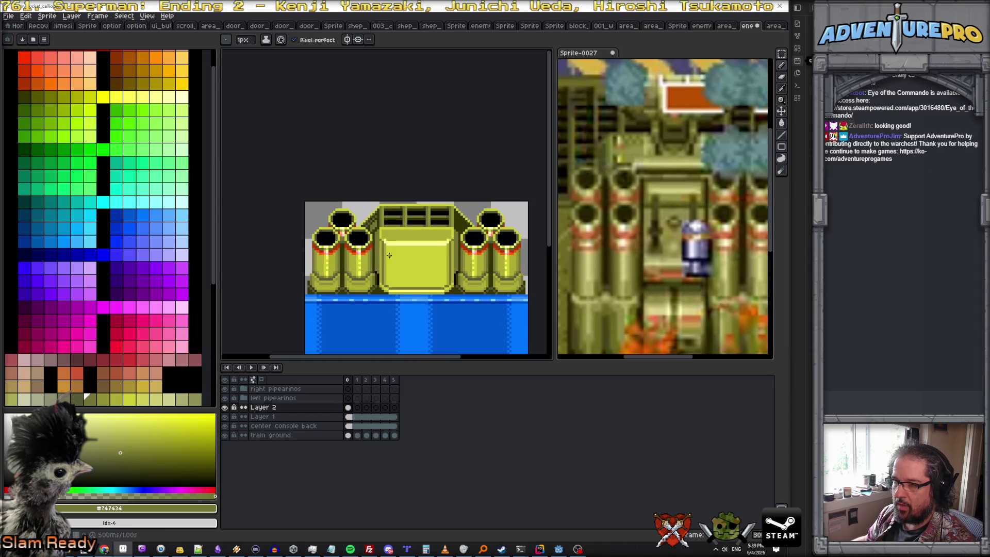
{"action": "scroll", "coordinate": [377, 230], "scroll_direction": "up", "scroll_amount": 3}
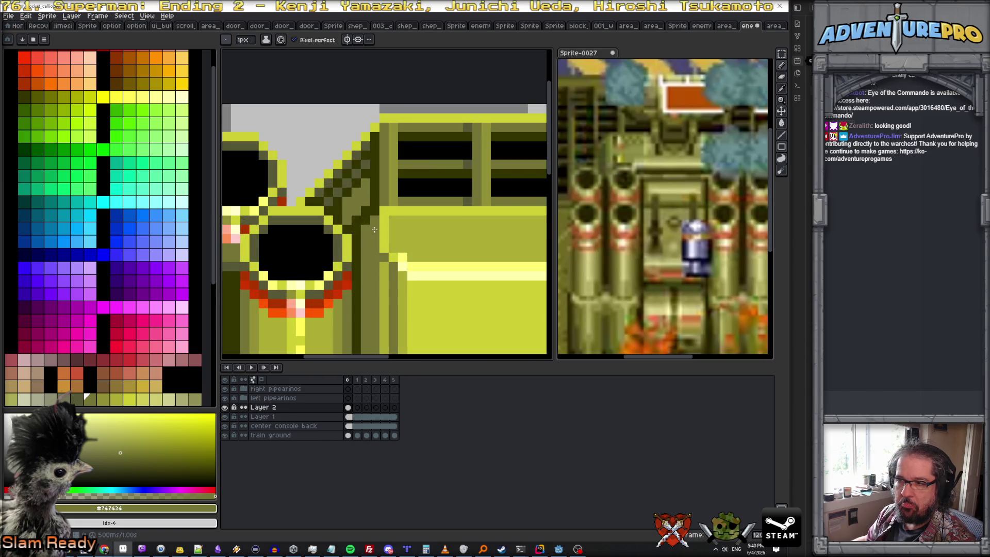
{"action": "scroll", "coordinate": [374, 230], "scroll_direction": "down", "scroll_amount": 2}
{"action": "scroll", "coordinate": [374, 230], "scroll_direction": "up", "scroll_amount": 1}
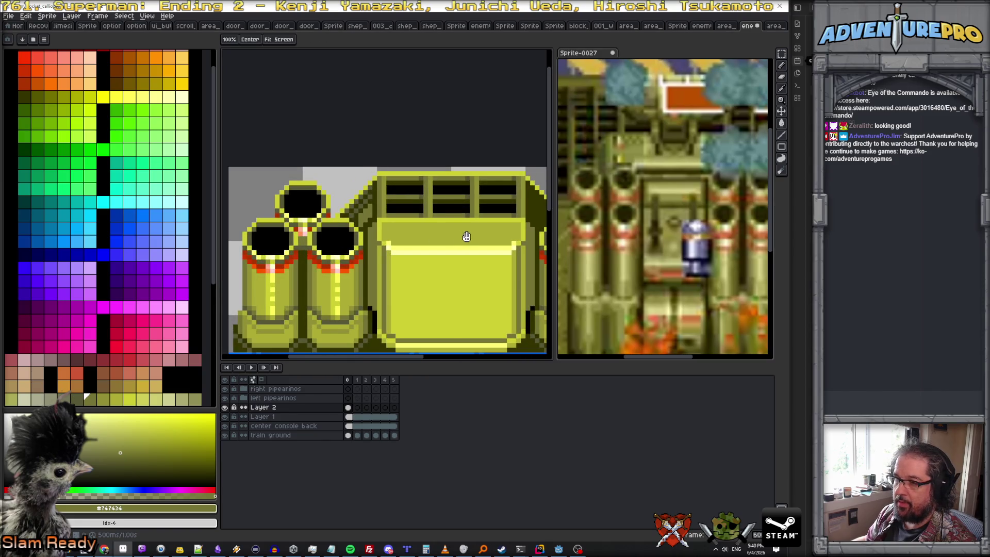
{"action": "scroll", "coordinate": [464, 232], "scroll_direction": "right", "scroll_amount": 2}
- Turn on mirrored drawing across the sprite's vertical centre
{"action": "left_click", "coordinate": [348, 41]}
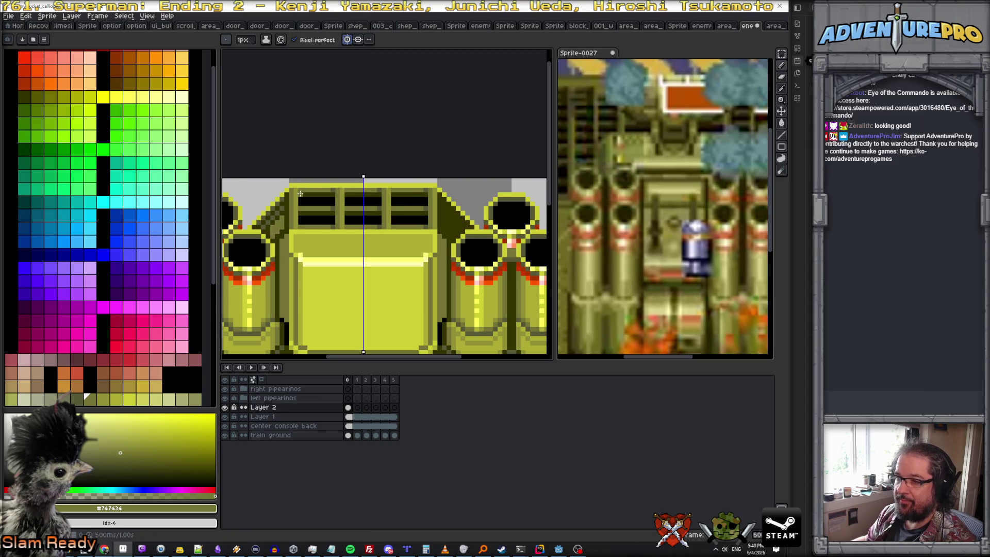
{"action": "scroll", "coordinate": [387, 173], "scroll_direction": "up", "scroll_amount": 1}
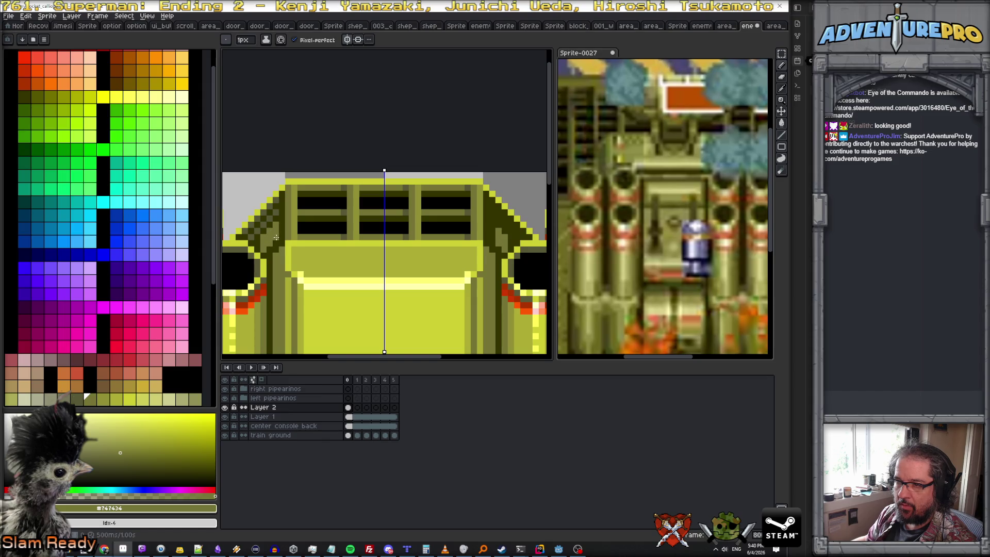
- Sample the darker olive (#575734) and paint stepped shading down both slanted hood sides at once
{"action": "left_click", "coordinate": [274, 214], "text": "alt"}
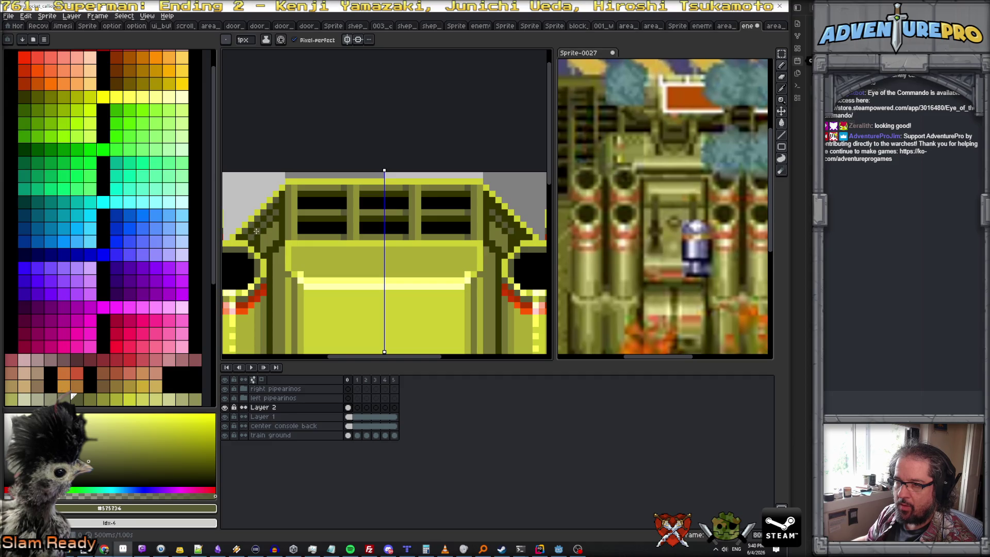
{"action": "left_click_drag", "start_coordinate": [251, 221], "coordinate": [276, 200]}
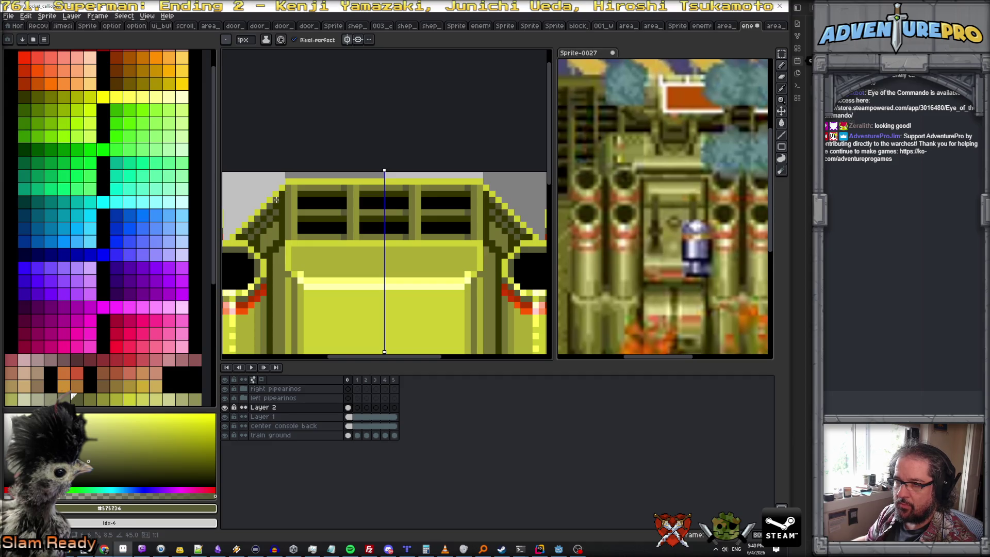
{"action": "scroll", "coordinate": [447, 239], "scroll_direction": "down", "scroll_amount": 2}
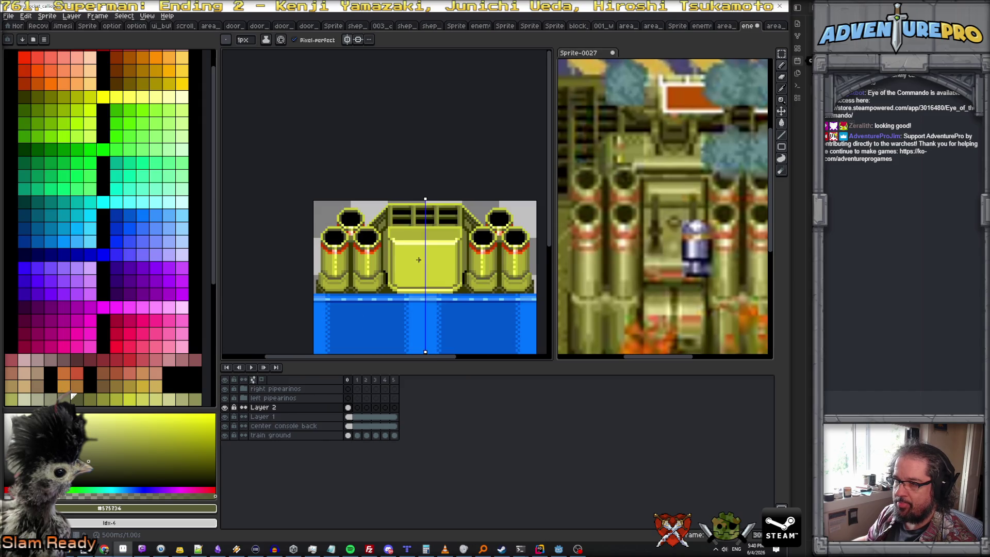
- Copy Layer 2's first cel to the last frame and link its cels across all frames
{"action": "left_click", "coordinate": [353, 409]}
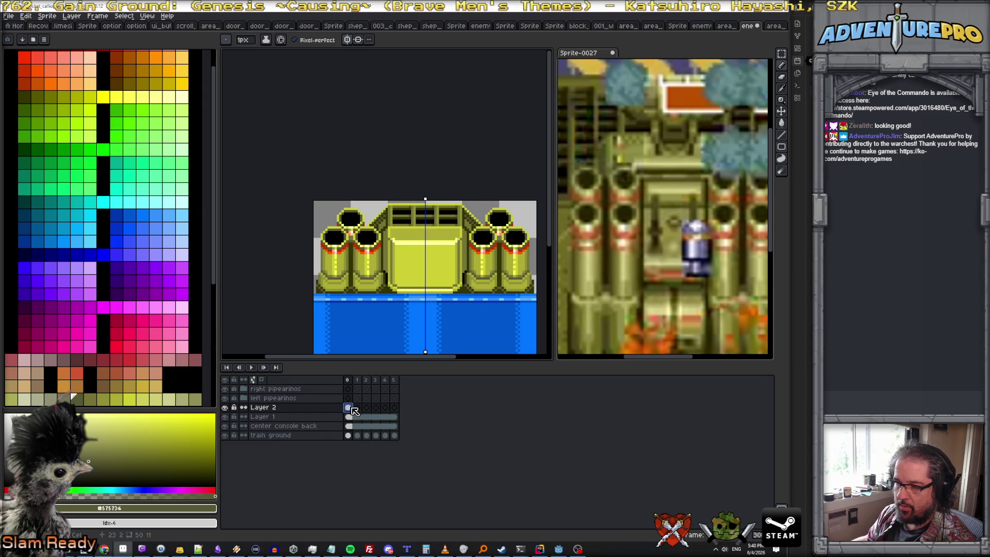
{"action": "left_click", "coordinate": [393, 407]}
{"action": "key", "text": "ctrl+v"}
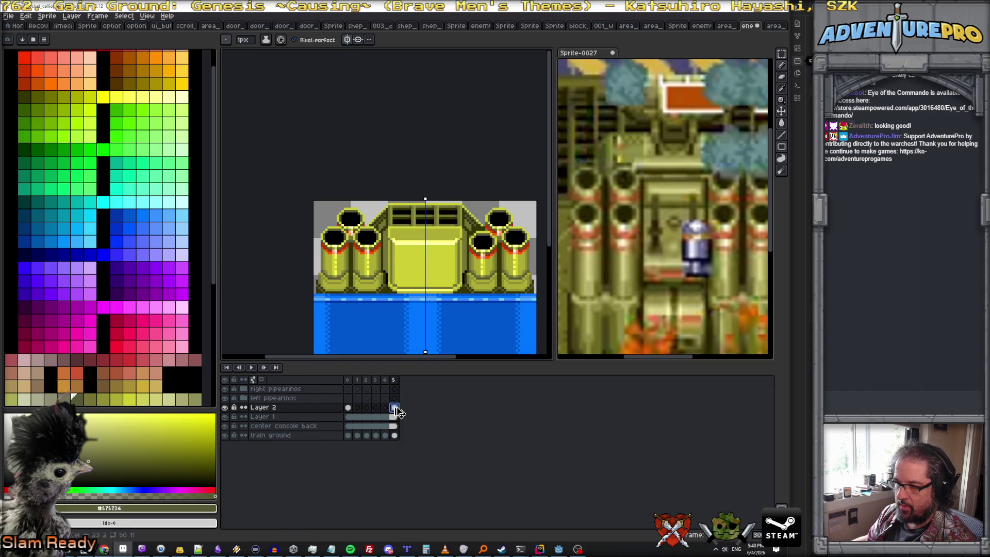
{"action": "left_click", "coordinate": [352, 411]}
{"action": "left_click_drag", "start_coordinate": [352, 410], "coordinate": [395, 413]}
{"action": "right_click", "coordinate": [395, 412]}
{"action": "left_click", "coordinate": [428, 446]}
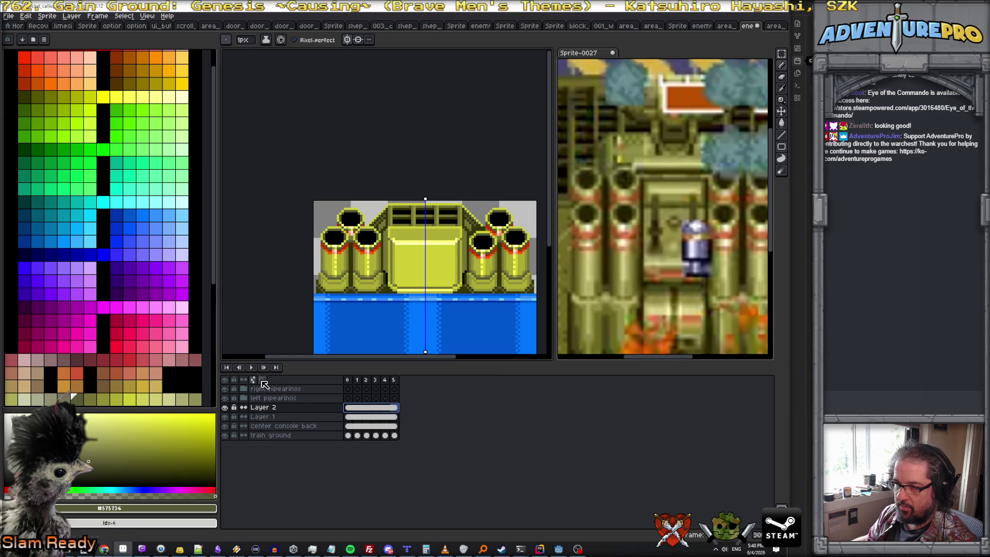
- Preview the animation, then unlink Layer 2's cels into separate copies per frame
{"action": "left_click", "coordinate": [257, 369]}
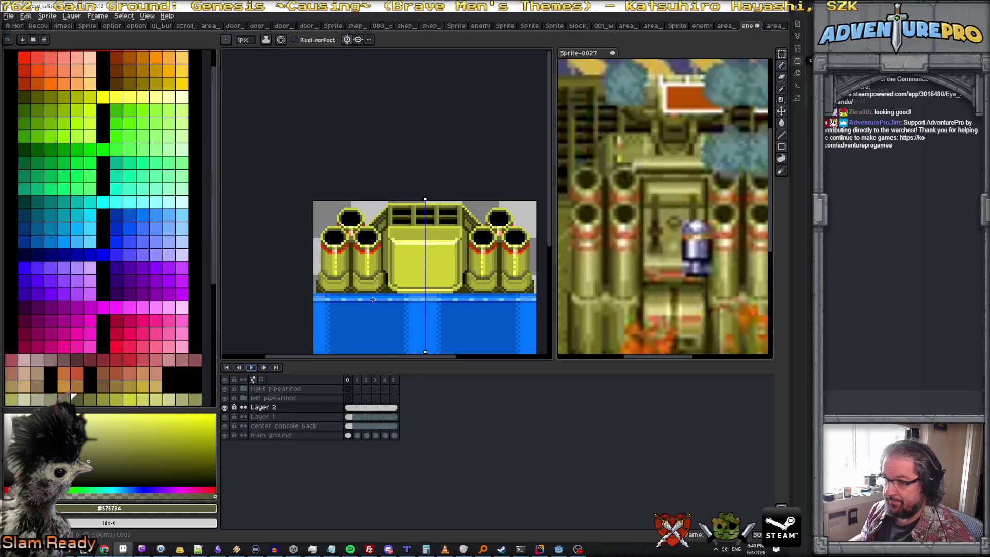
{"action": "key", "text": "Return"}
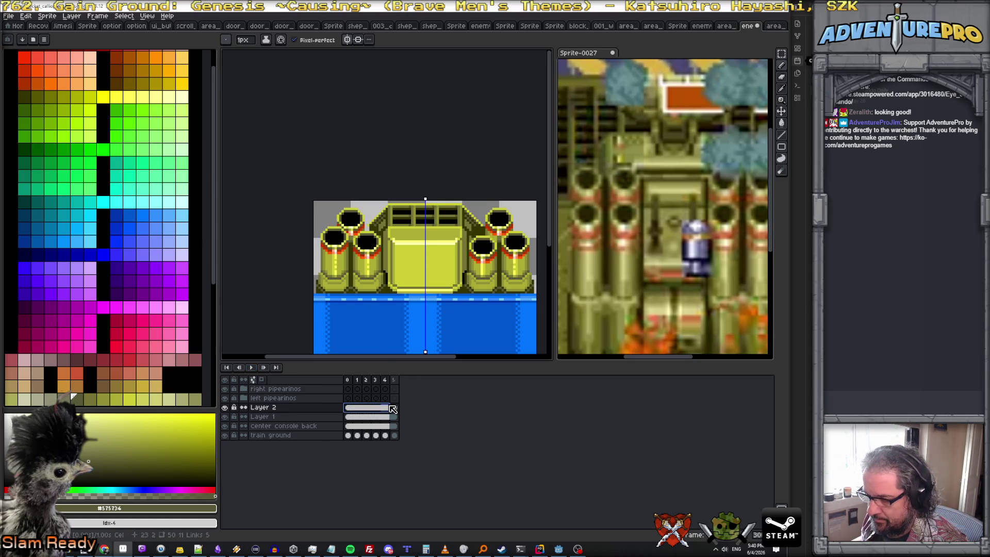
{"action": "right_click", "coordinate": [392, 408]}
{"action": "left_click", "coordinate": [424, 435]}
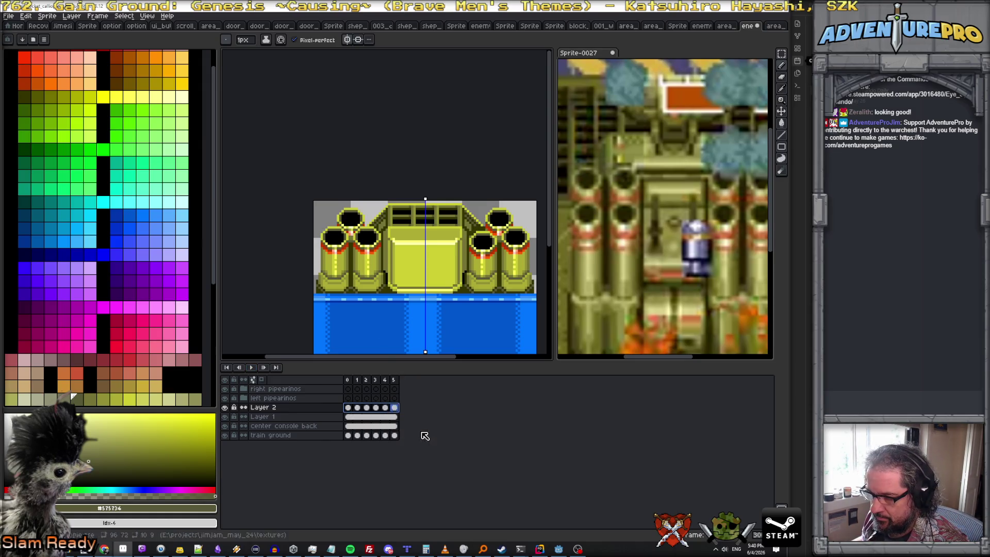
{"action": "left_click", "coordinate": [357, 407]}
{"action": "scroll", "coordinate": [443, 229], "scroll_direction": "up", "scroll_amount": 1}
{"action": "scroll", "coordinate": [444, 230], "scroll_direction": "up", "scroll_amount": 1}
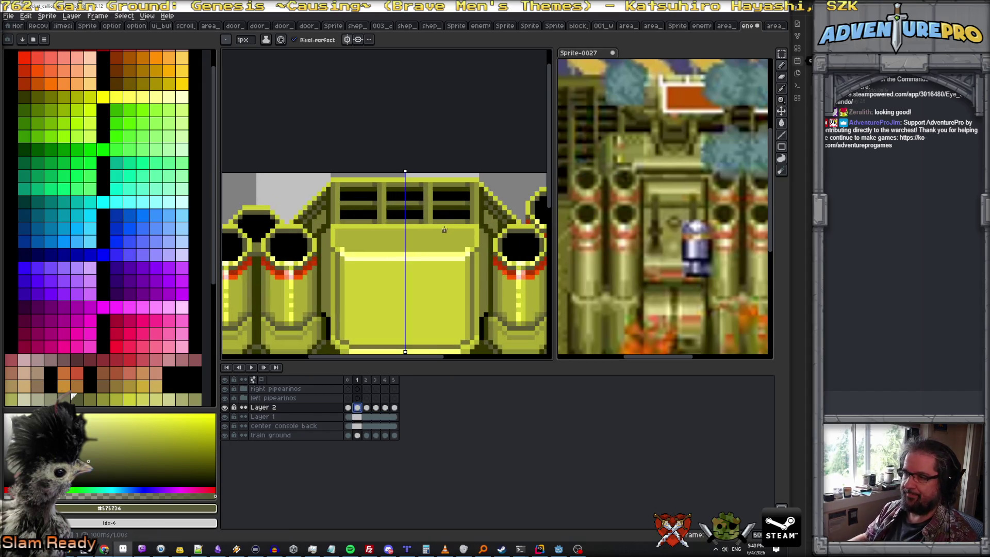
- Turn off symmetry and nudge the middle vent window's slats up one pixel
{"action": "left_click", "coordinate": [347, 39]}
{"action": "scroll", "coordinate": [416, 208], "scroll_direction": "up", "scroll_amount": 1}
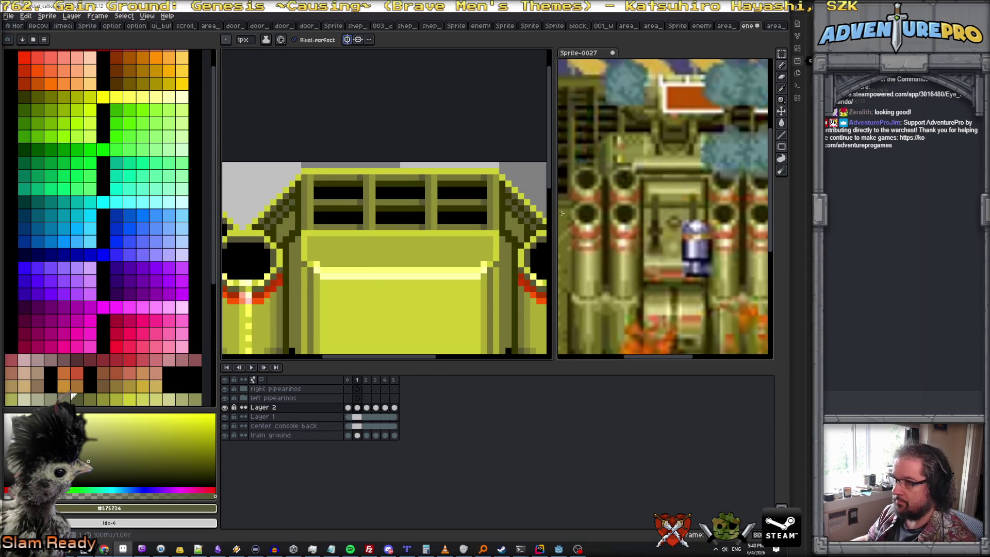
{"action": "left_click", "coordinate": [781, 54]}
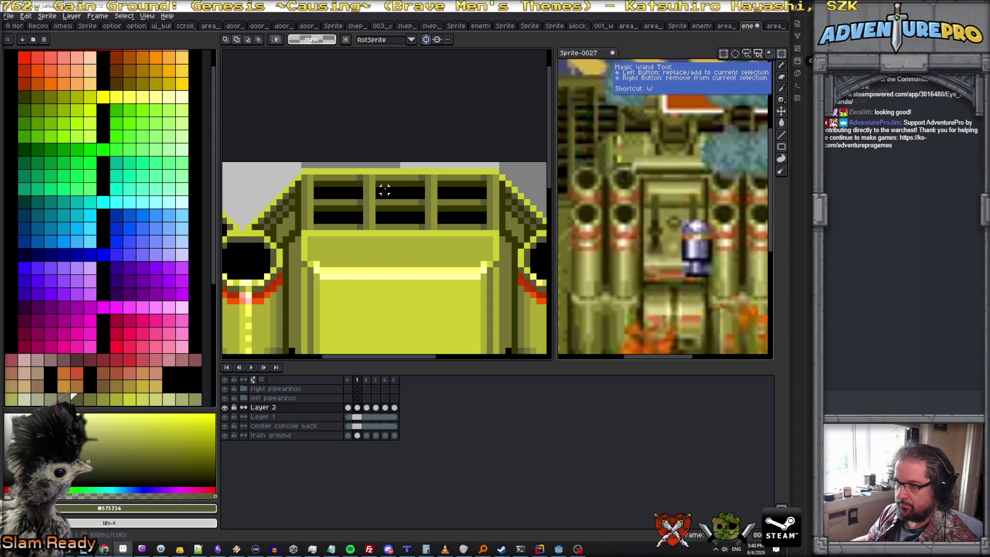
{"action": "left_click_drag", "start_coordinate": [376, 181], "coordinate": [424, 229]}
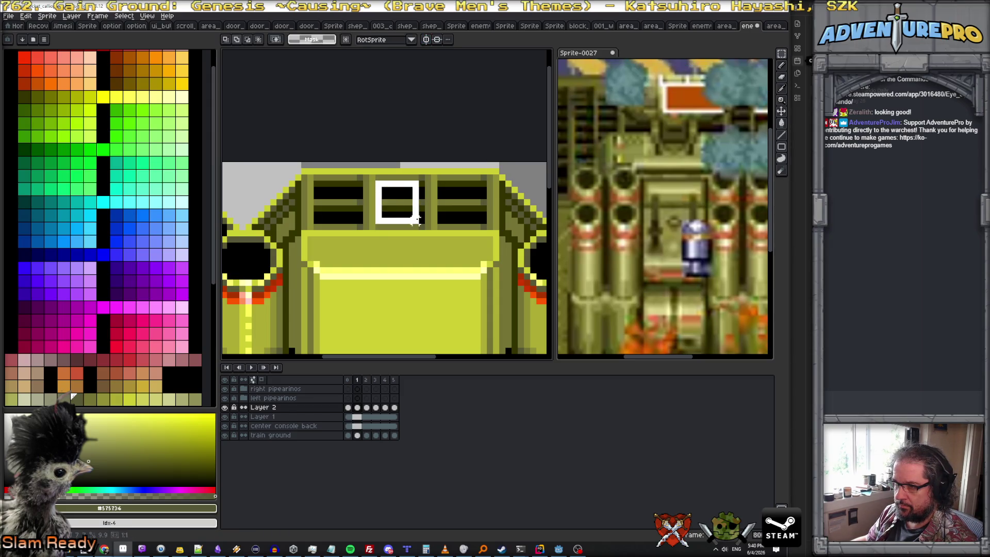
{"action": "key", "text": "Up"}
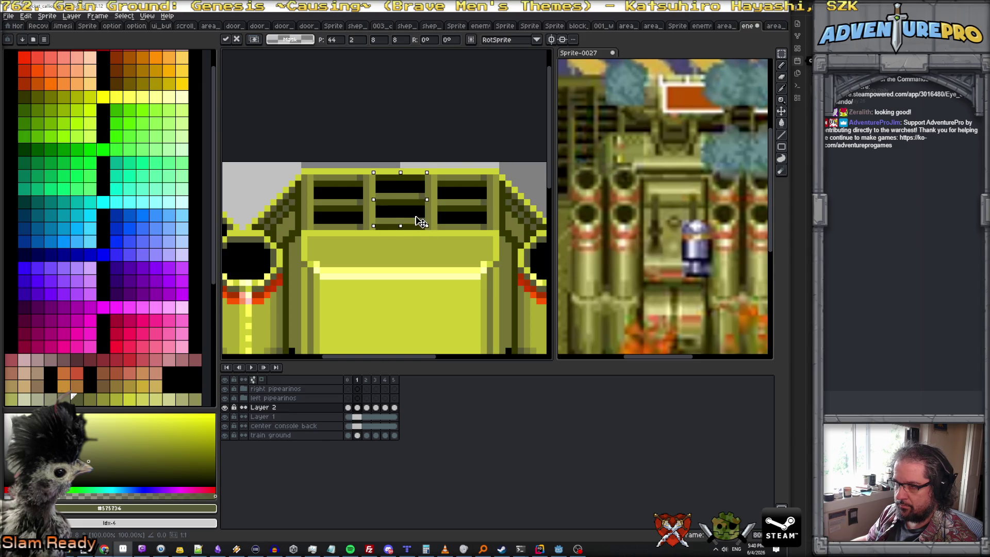
{"action": "key", "text": "ctrl+d"}
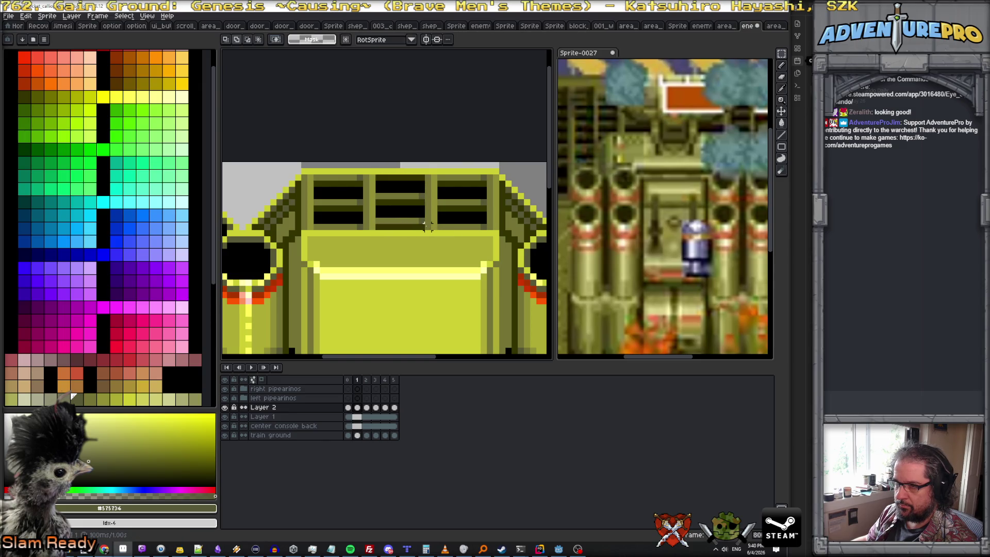
- On frame 3, reselect the middle grille and draw a black row beneath its slats
{"action": "left_click", "coordinate": [368, 381]}
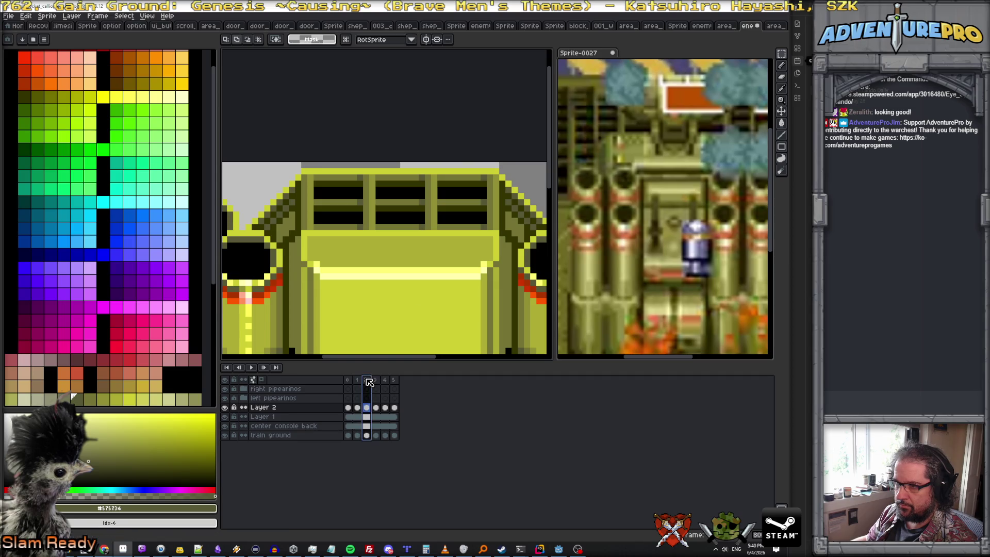
{"action": "mouse_move", "coordinate": [381, 190]}
{"action": "left_mouse_down"}
{"action": "mouse_move", "coordinate": [426, 224]}
{"action": "mouse_move", "coordinate": [419, 210]}
{"action": "left_mouse_up"}
{"action": "left_click", "coordinate": [424, 220]}
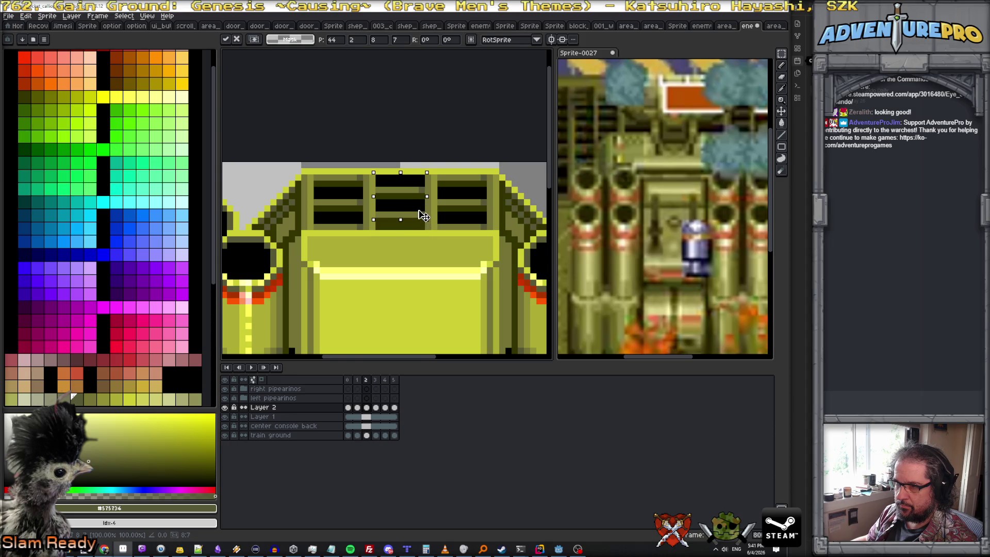
{"action": "key", "text": "ctrl+d"}
{"action": "scroll", "coordinate": [401, 222], "scroll_direction": "up", "scroll_amount": 1}
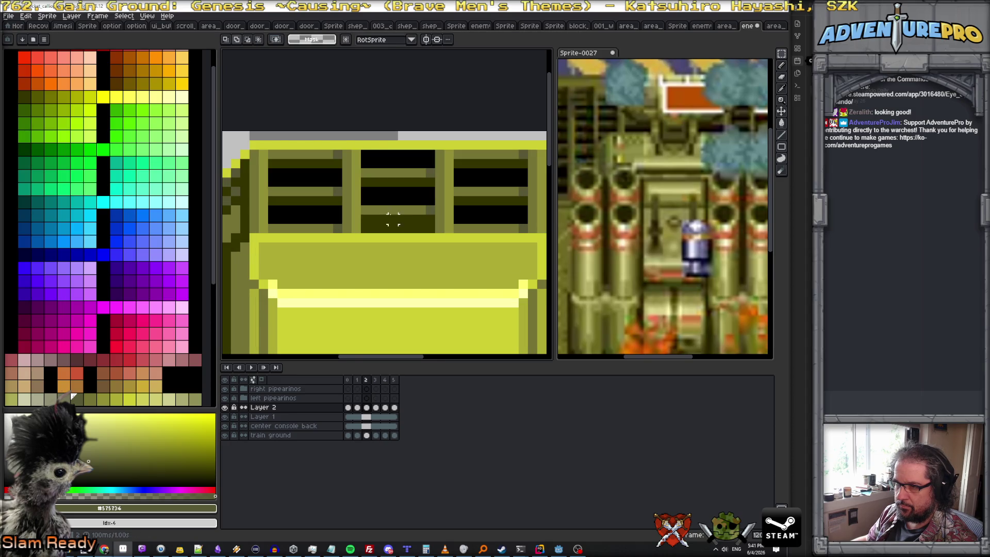
{"action": "left_click", "coordinate": [383, 197], "text": "alt"}
{"action": "key", "text": "b"}
{"action": "left_click_drag", "start_coordinate": [362, 228], "coordinate": [433, 228]}
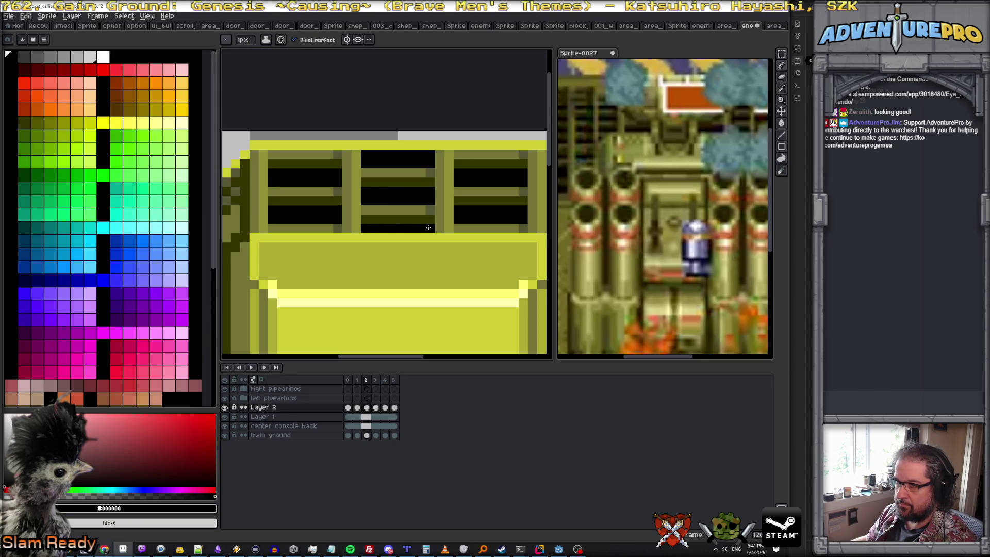
- Step through frames 1-4 to compare the middle window's slat patterns
{"action": "left_click", "coordinate": [377, 381]}
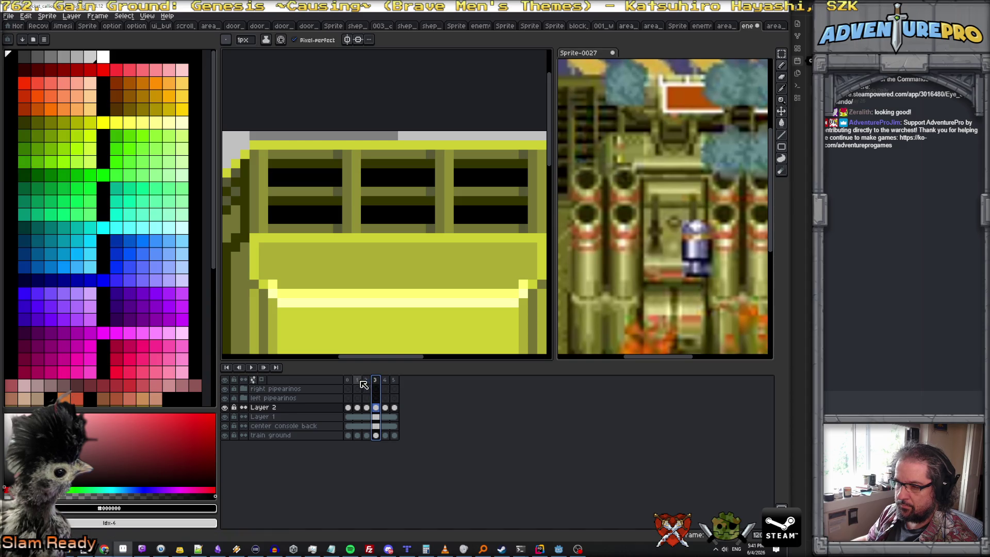
{"action": "left_click", "coordinate": [356, 379]}
{"action": "left_click", "coordinate": [348, 380]}
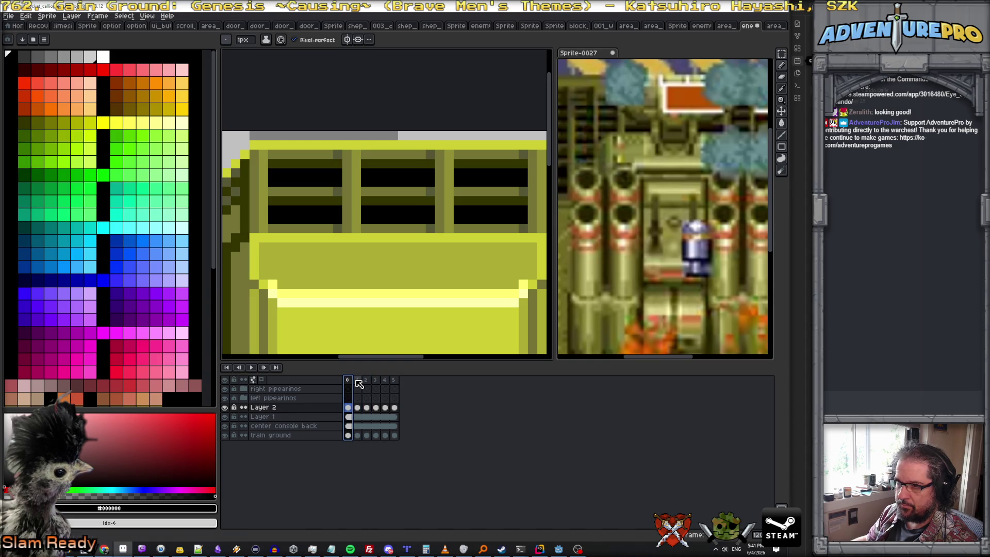
{"action": "left_click", "coordinate": [360, 380]}
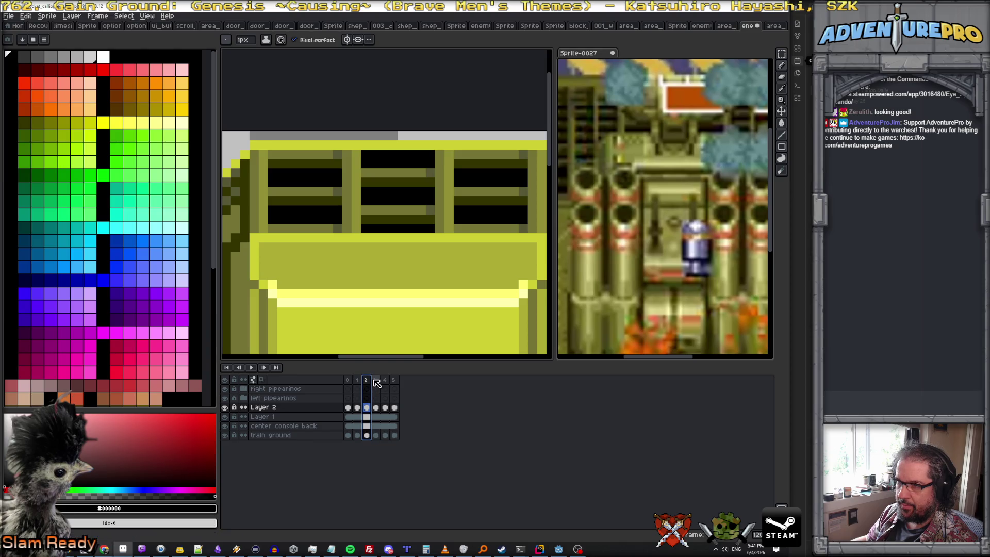
{"action": "left_click", "coordinate": [376, 379]}
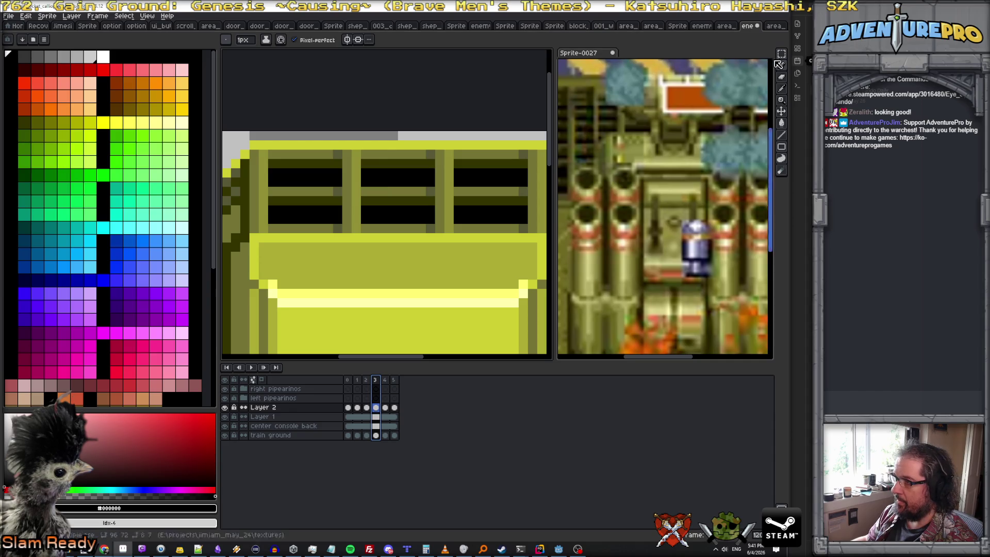
- Marquee the middle vent window, nudge its slats down one pixel and draw a black line along its top
{"action": "key", "text": "w"}
{"action": "key", "text": "m"}
{"action": "left_click_drag", "start_coordinate": [359, 148], "coordinate": [436, 224]}
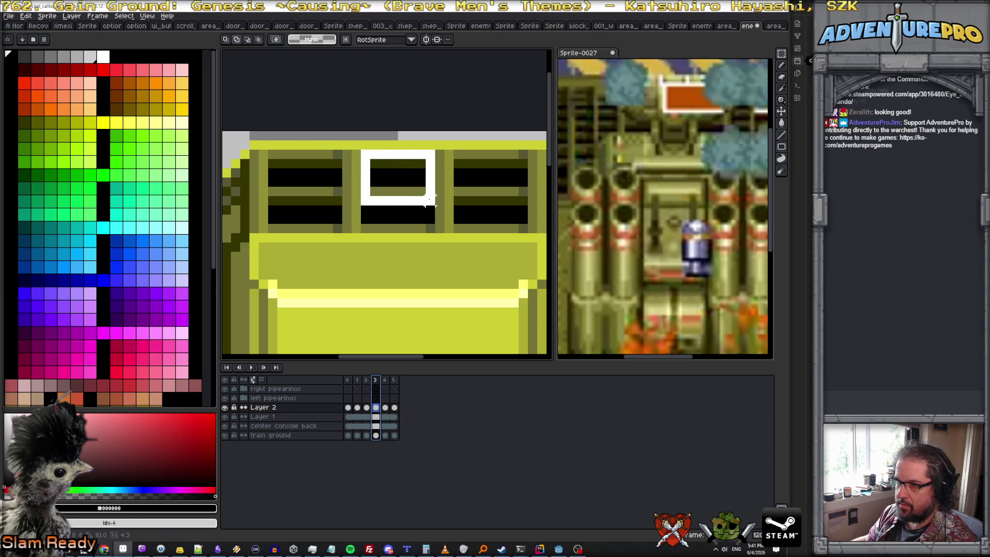
{"action": "key", "text": "Down"}
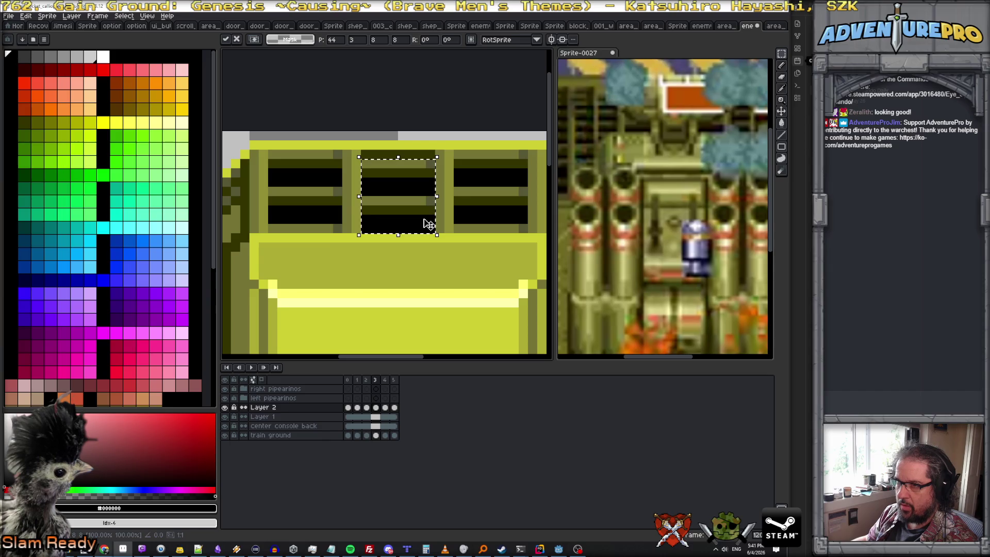
{"action": "key", "text": "ctrl+d"}
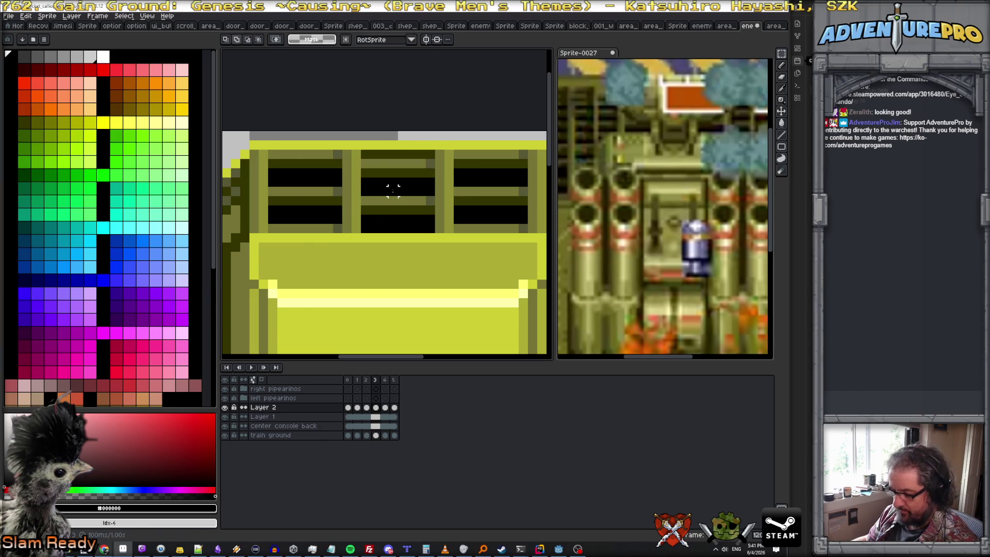
{"action": "key", "text": "b"}
{"action": "left_click_drag", "start_coordinate": [361, 155], "coordinate": [412, 155]}
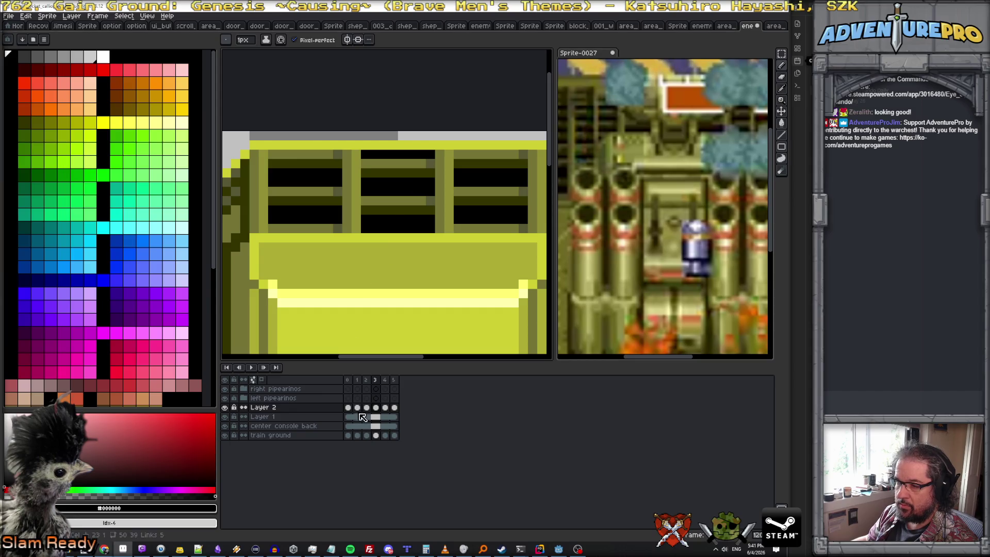
- Step through frames 1-5 to confirm only one frame has the raised middle slats
{"action": "left_click", "coordinate": [348, 379]}
{"action": "left_click", "coordinate": [358, 380]}
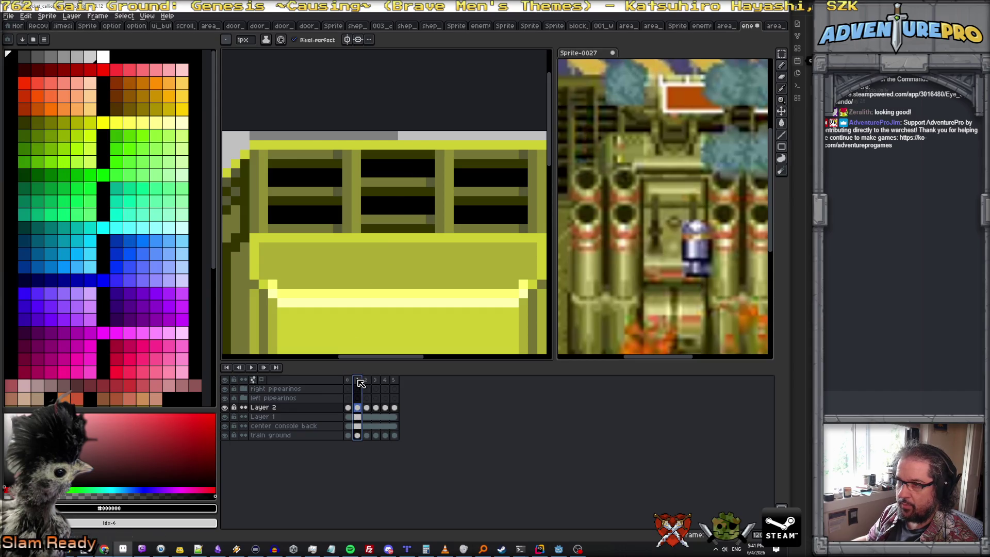
{"action": "left_click", "coordinate": [367, 382]}
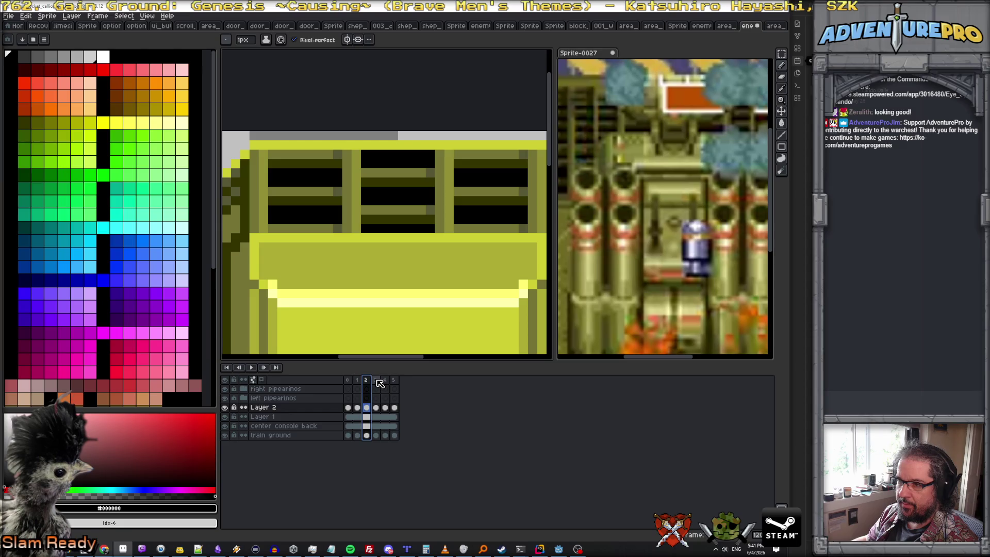
{"action": "left_click", "coordinate": [377, 381]}
{"action": "left_click", "coordinate": [385, 380]}
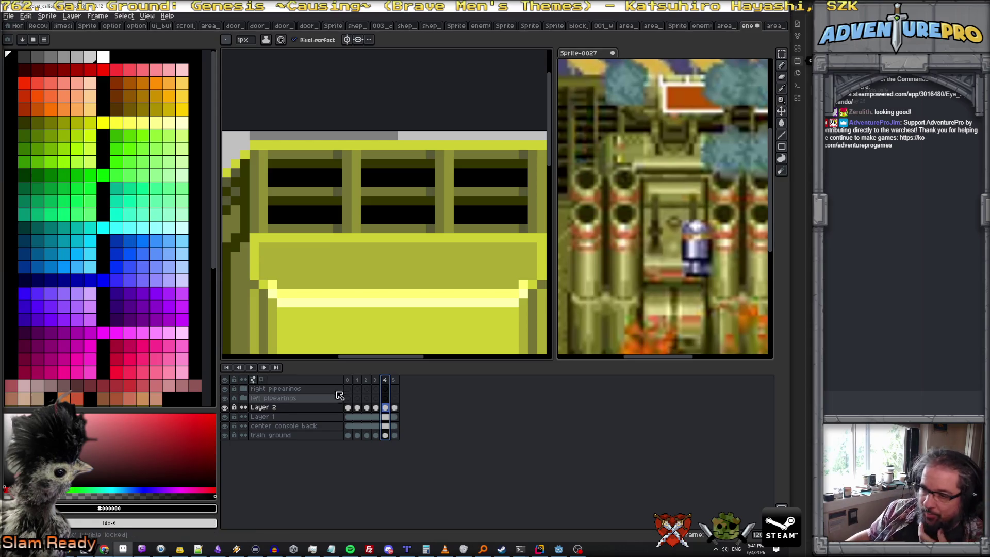
{"action": "left_click", "coordinate": [350, 380]}
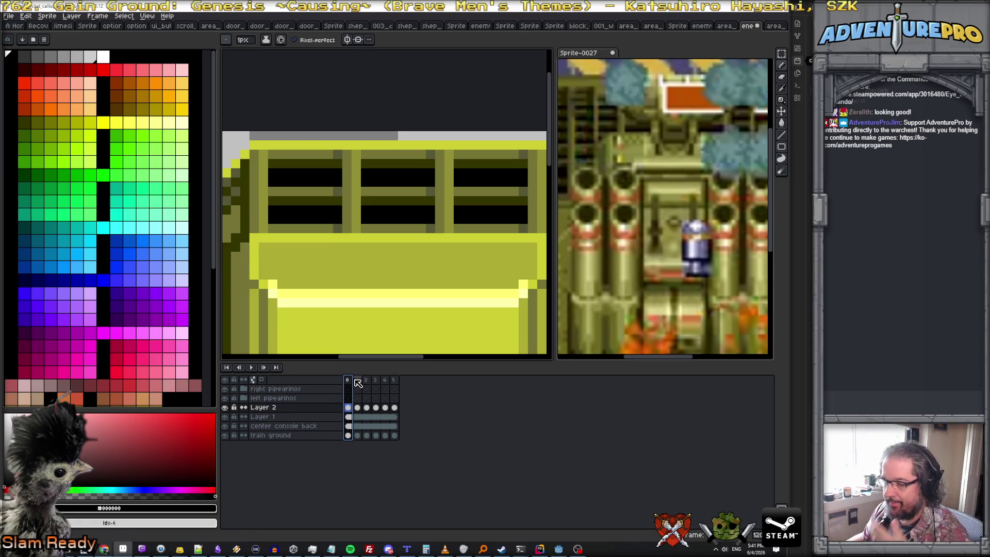
{"action": "left_click", "coordinate": [358, 382]}
{"action": "key", "text": "Right"}
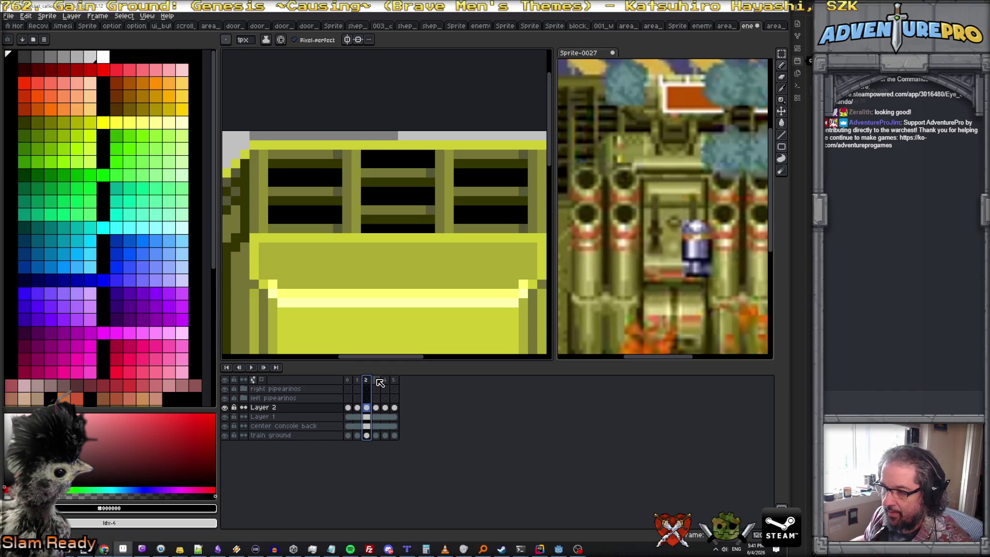
{"action": "key", "text": "Right"}
{"action": "key", "text": "Right"}
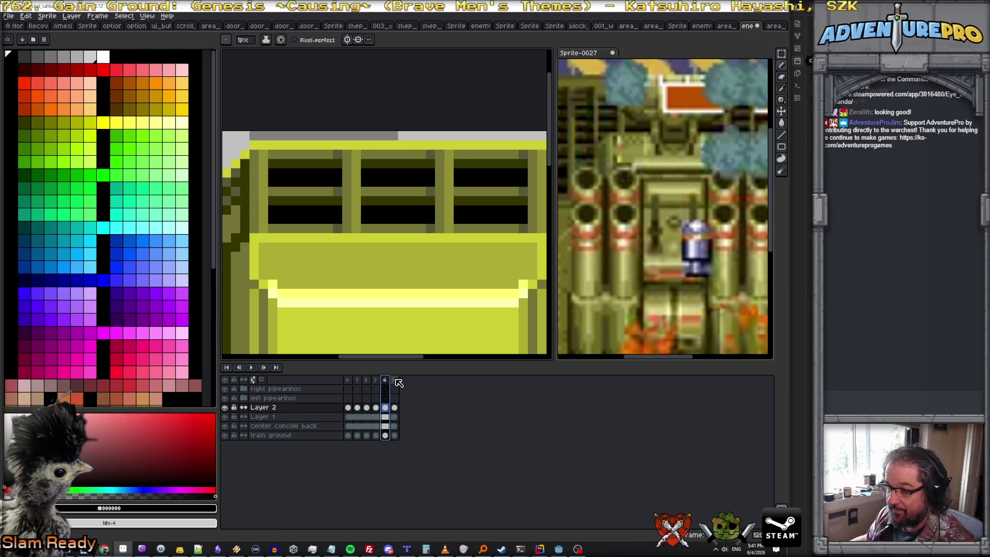
{"action": "left_click", "coordinate": [369, 382]}
{"action": "left_click", "coordinate": [395, 380]}
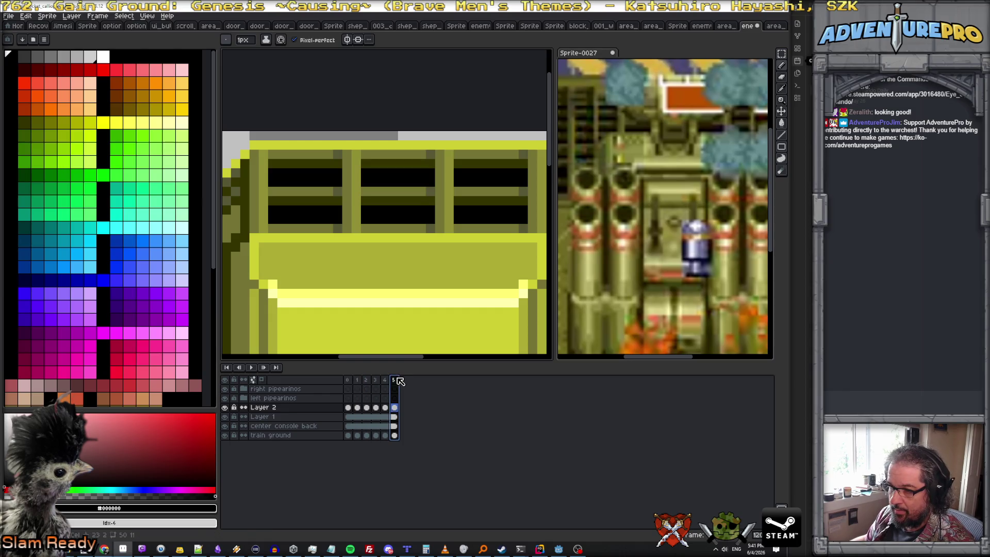
{"action": "scroll", "coordinate": [464, 348], "scroll_direction": "down", "scroll_amount": 1}
{"action": "scroll", "coordinate": [472, 347], "scroll_direction": "down", "scroll_amount": 1}
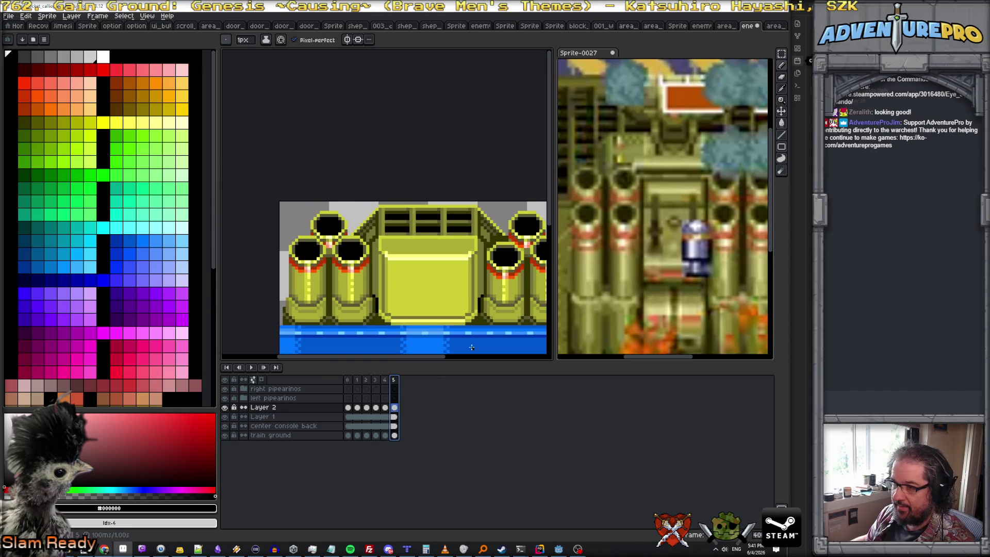
{"action": "scroll", "coordinate": [464, 325], "scroll_direction": "up", "scroll_amount": 1}
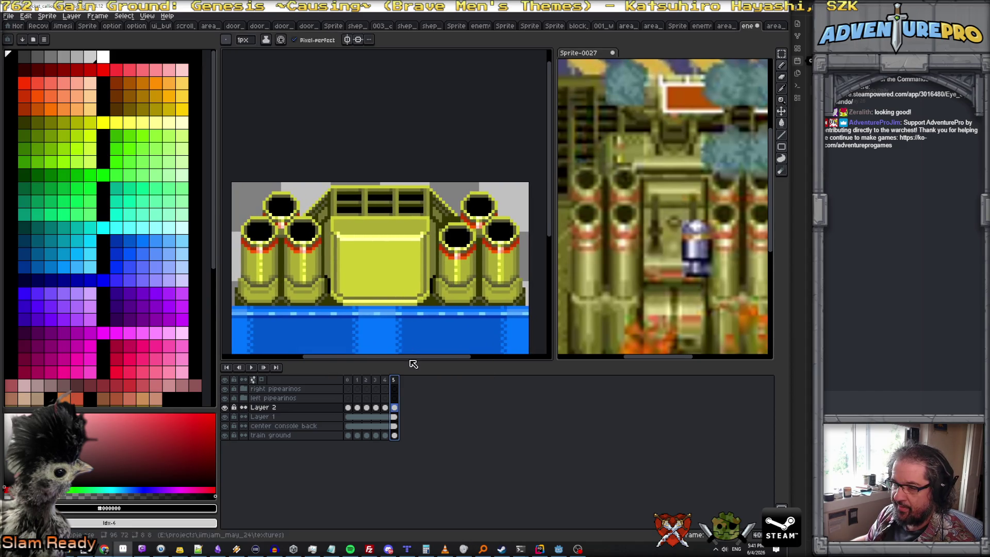
- Add two frames to the animation while stepping through the cannon positions on frames 1-6
{"action": "left_click", "coordinate": [350, 382]}
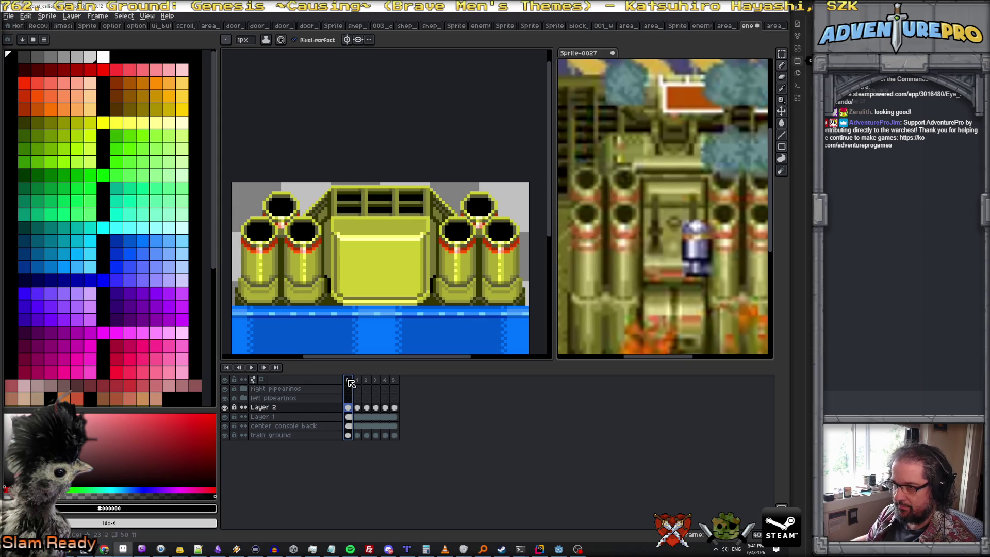
{"action": "left_click", "coordinate": [358, 383]}
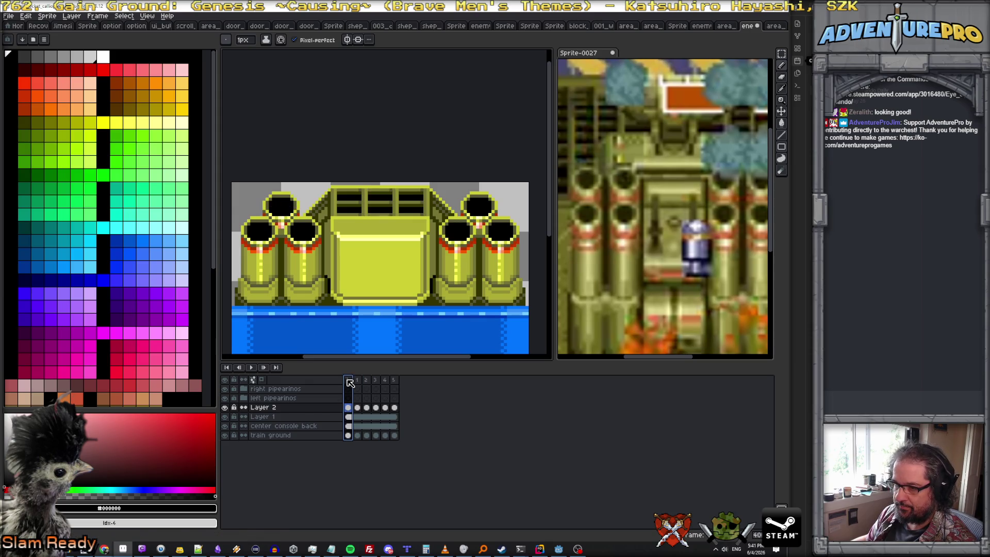
{"action": "left_click_drag", "start_coordinate": [351, 383], "coordinate": [417, 383]}
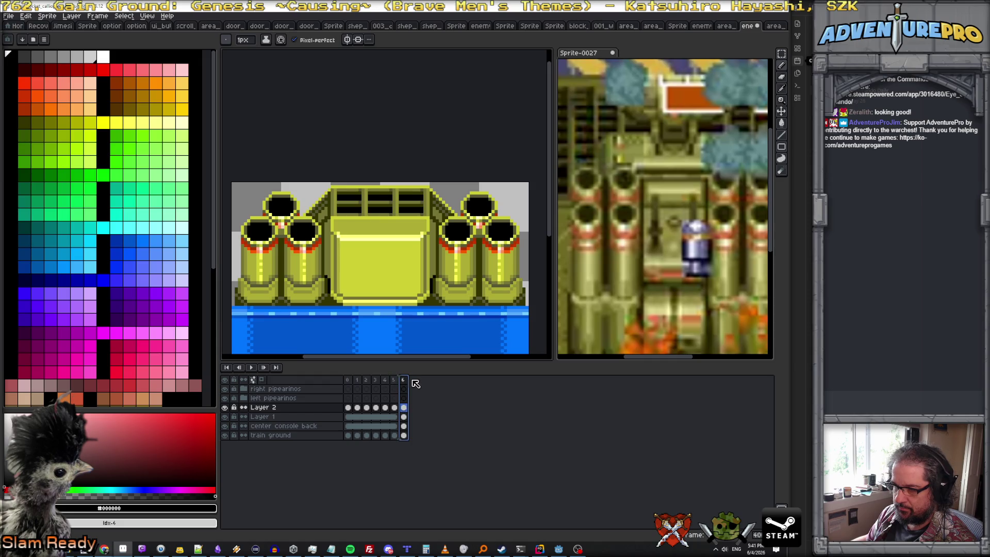
{"action": "left_click", "coordinate": [348, 381]}
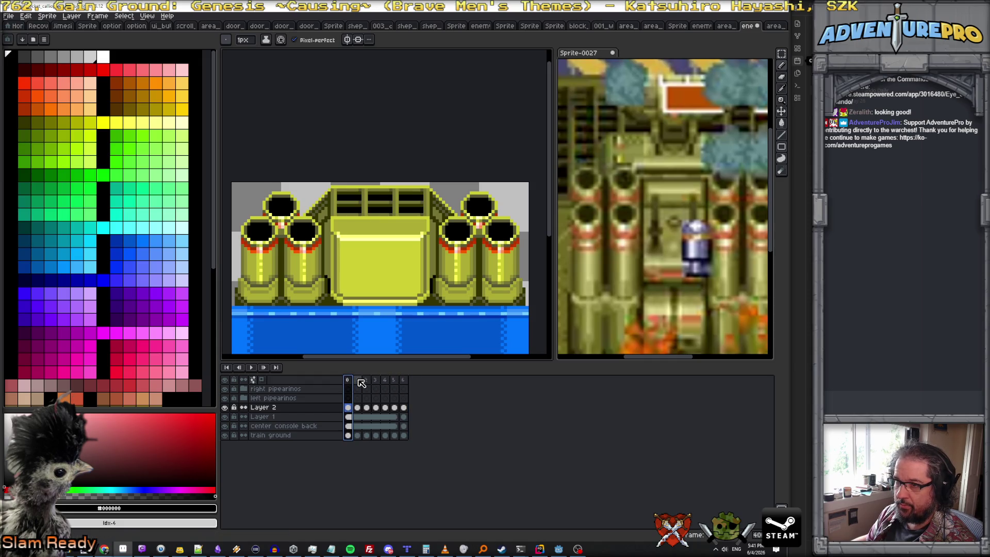
{"action": "left_click", "coordinate": [361, 383]}
{"action": "left_click", "coordinate": [367, 381]}
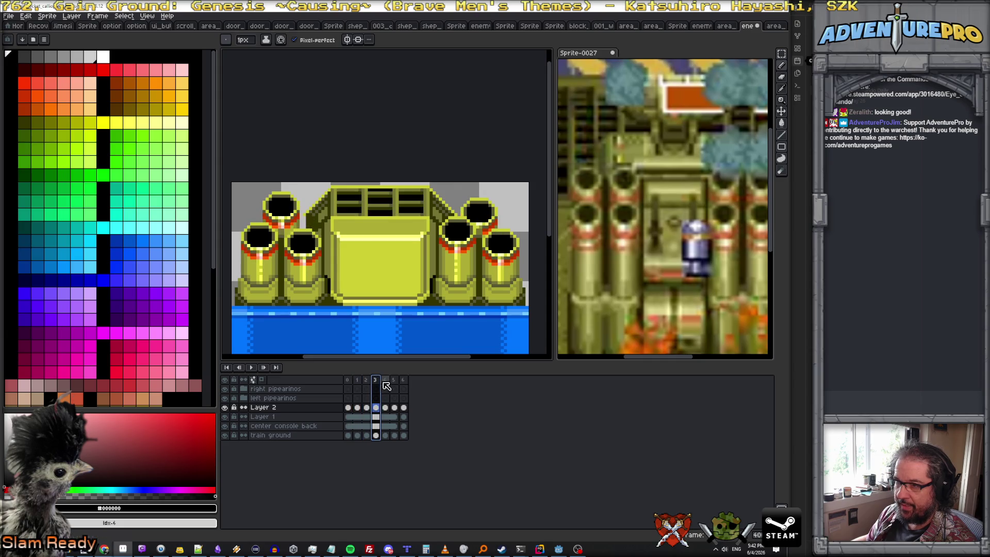
{"action": "left_click", "coordinate": [385, 381]}
{"action": "left_click", "coordinate": [395, 381]}
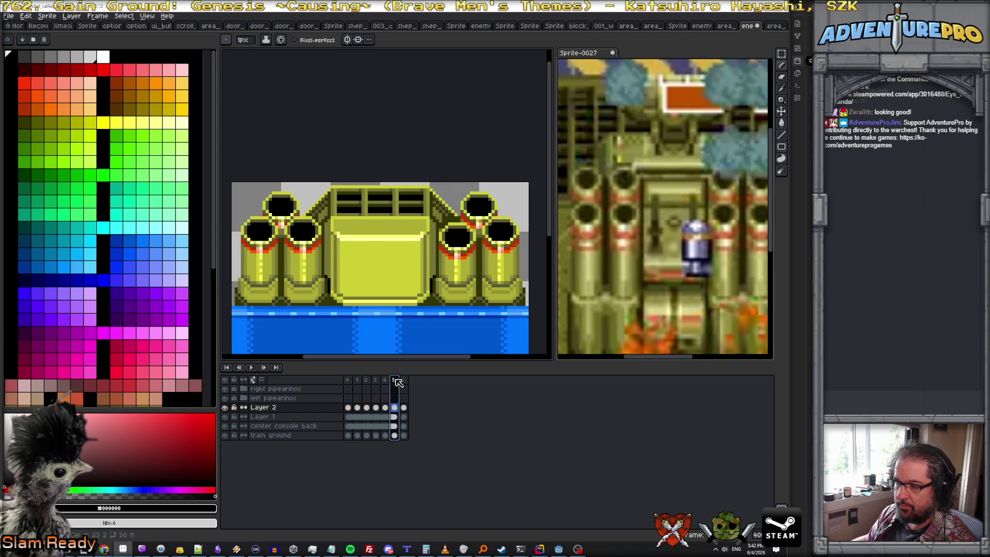
{"action": "left_click", "coordinate": [404, 381]}
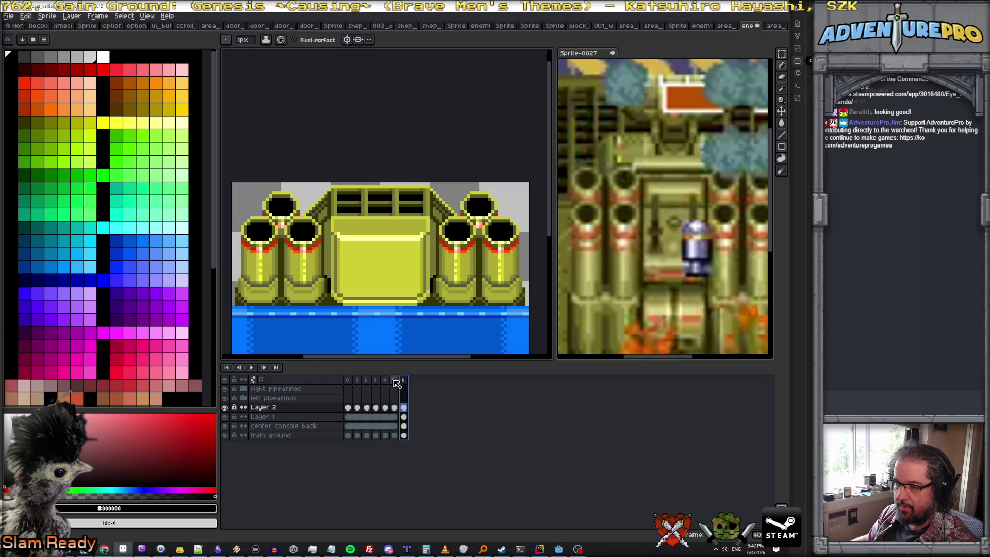
{"action": "key", "text": "alt+n"}
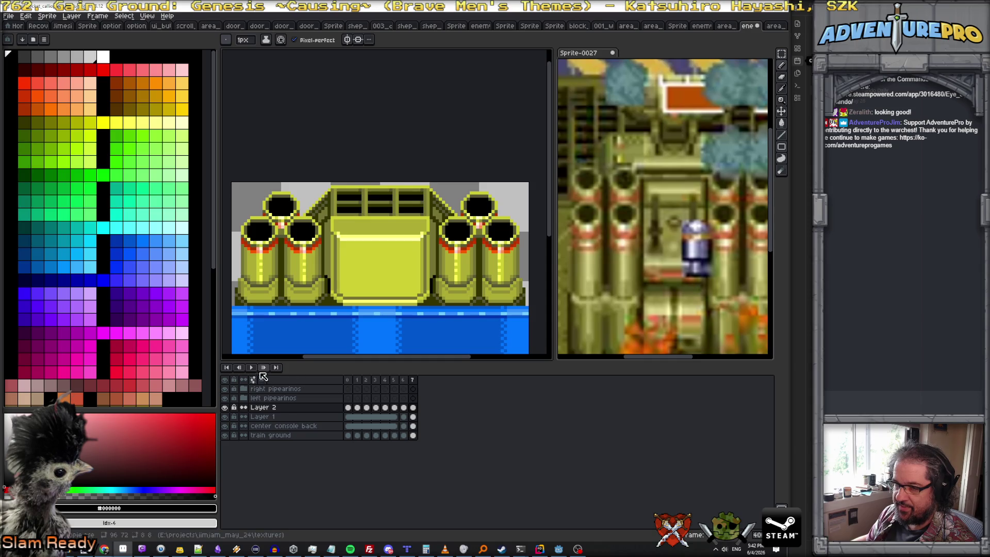
- Step from the first frame ahead to frame 5 to check the cannons up close
{"action": "left_click", "coordinate": [348, 380]}
{"action": "left_click", "coordinate": [371, 382]}
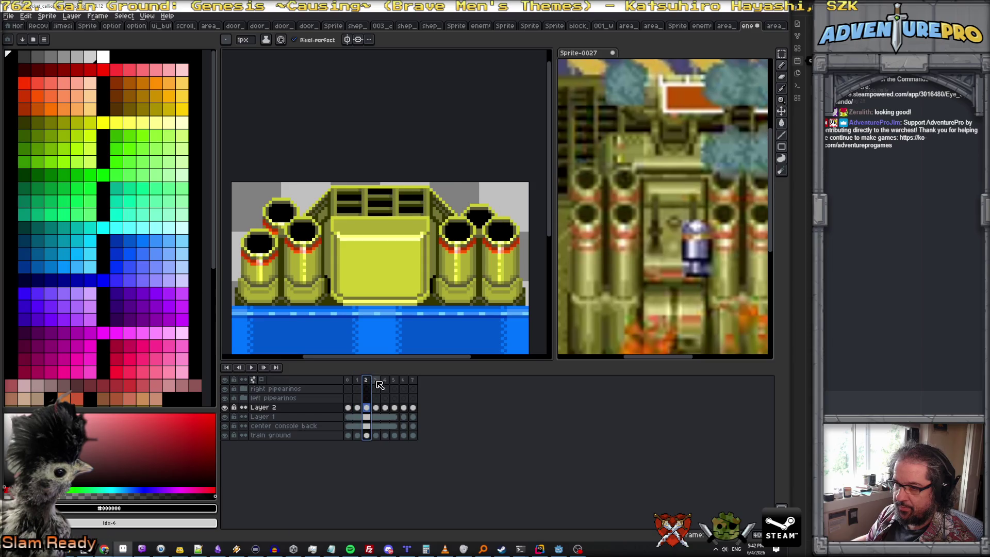
{"action": "left_click", "coordinate": [385, 381]}
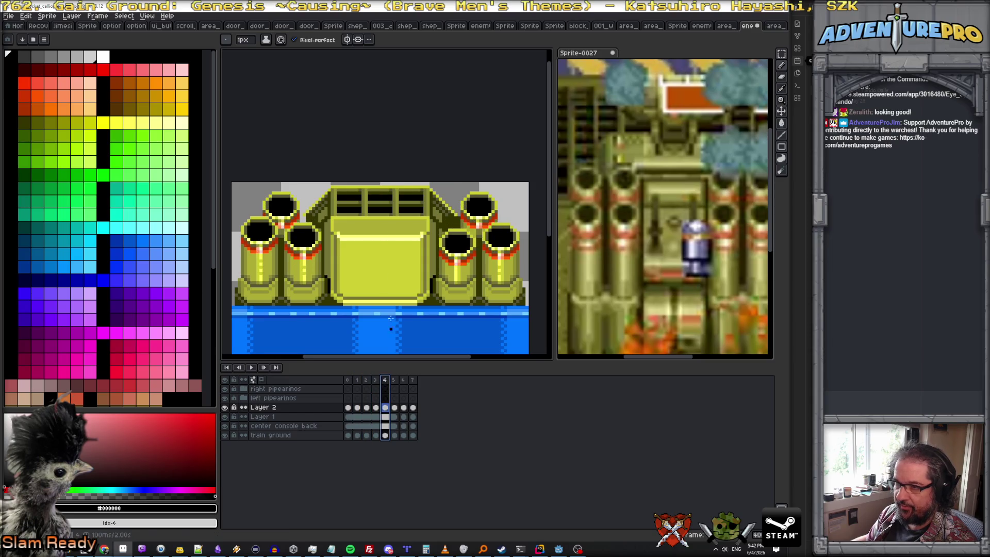
{"action": "key", "text": "plus"}
{"action": "left_click", "coordinate": [393, 381]}
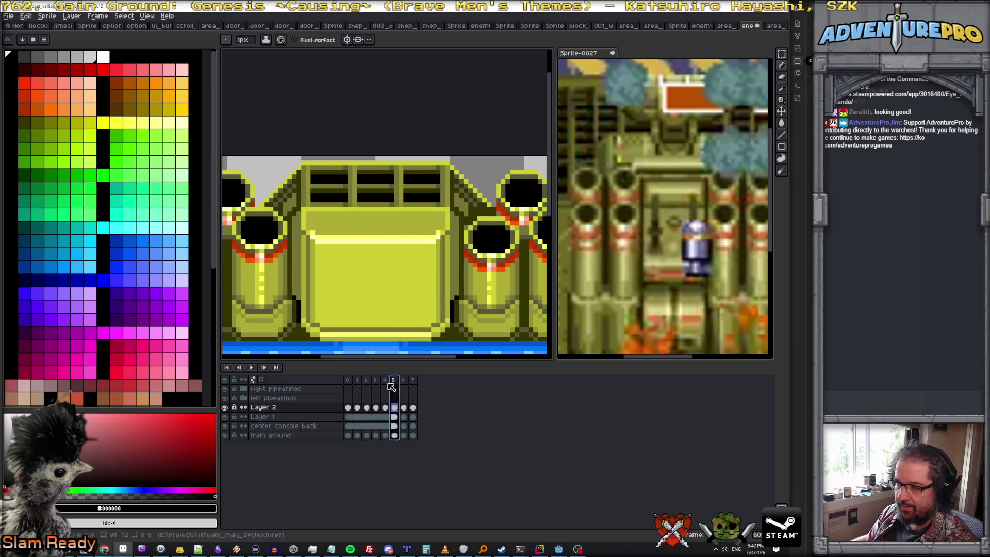
- Check the cannon positions on frames 1, 2, 3 and the last frame 7
{"action": "left_click", "coordinate": [358, 408]}
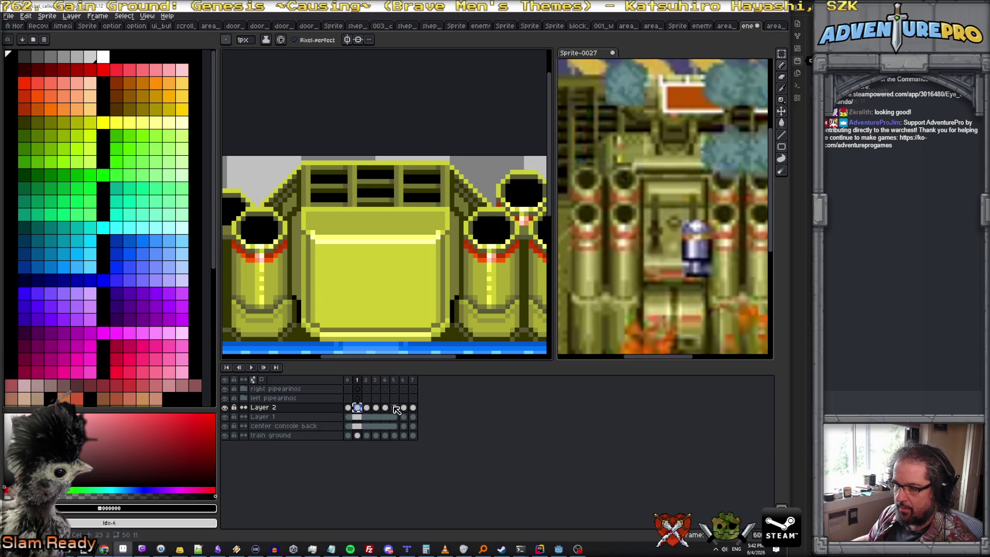
{"action": "left_click", "coordinate": [367, 409]}
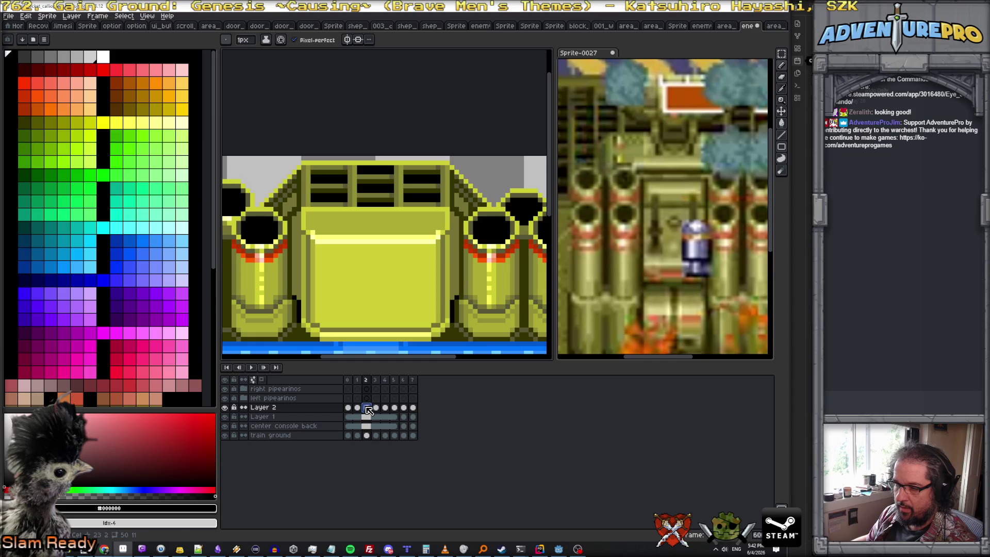
{"action": "left_click", "coordinate": [404, 410]}
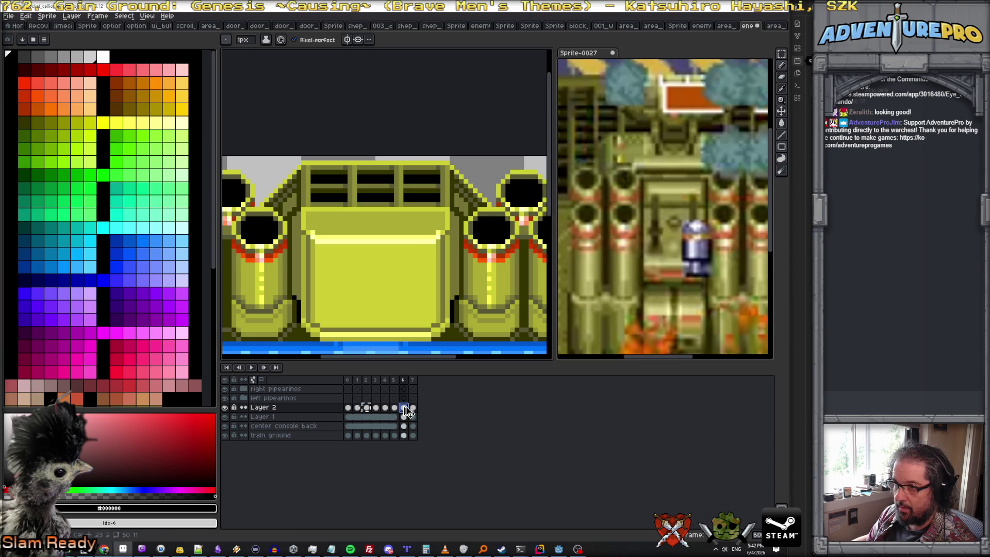
{"action": "left_click", "coordinate": [376, 409]}
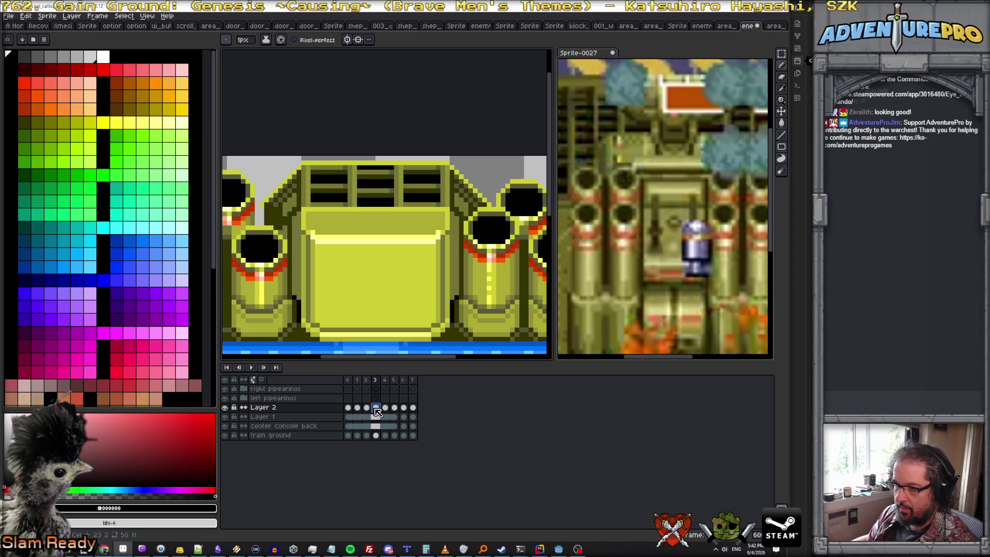
{"action": "left_click", "coordinate": [413, 408]}
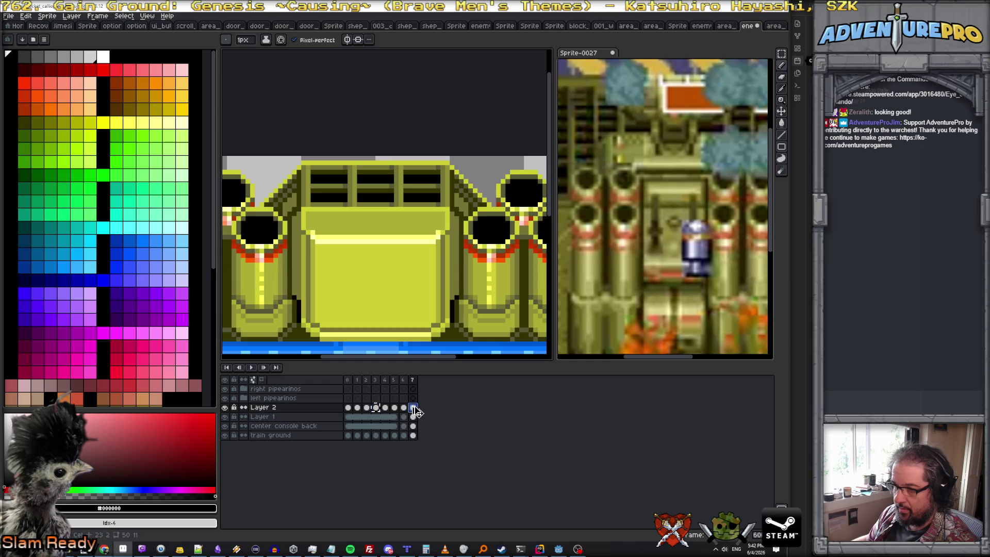
- Review frame 0's properties, then play and stop the looping cannon animation
{"action": "left_click", "coordinate": [348, 379]}
{"action": "double_click", "coordinate": [349, 382]}
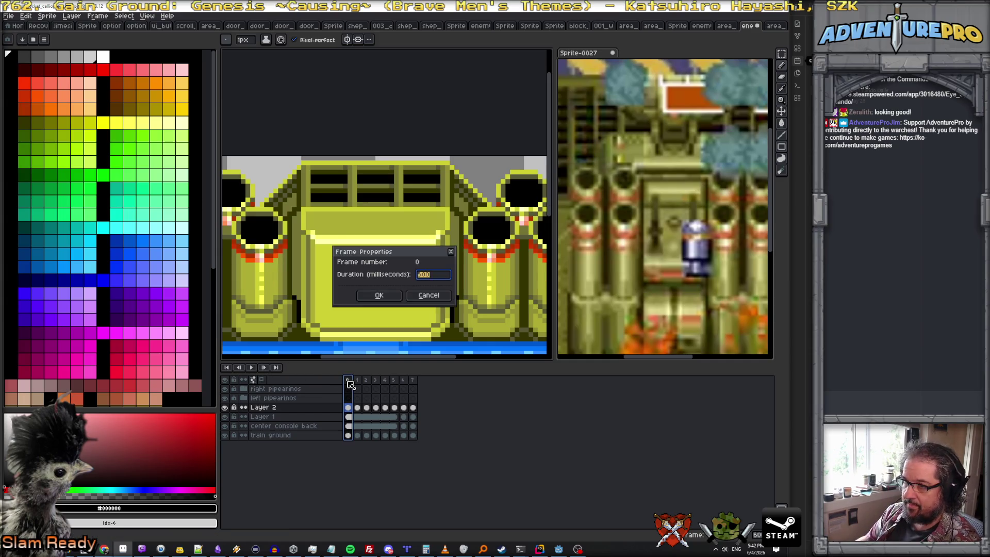
{"action": "key", "text": "Return"}
{"action": "key", "text": "Return"}
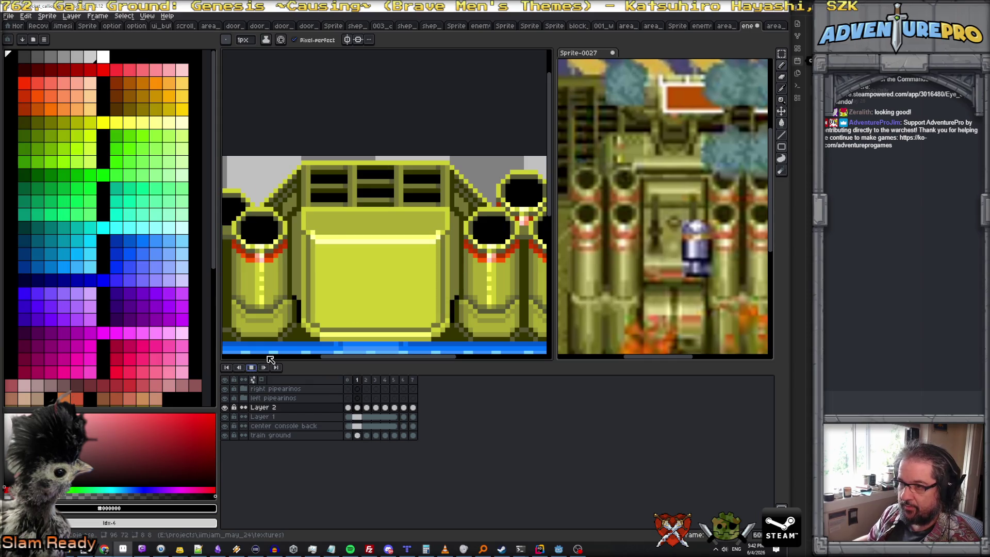
{"action": "scroll", "coordinate": [411, 289], "scroll_direction": "down", "scroll_amount": 3}
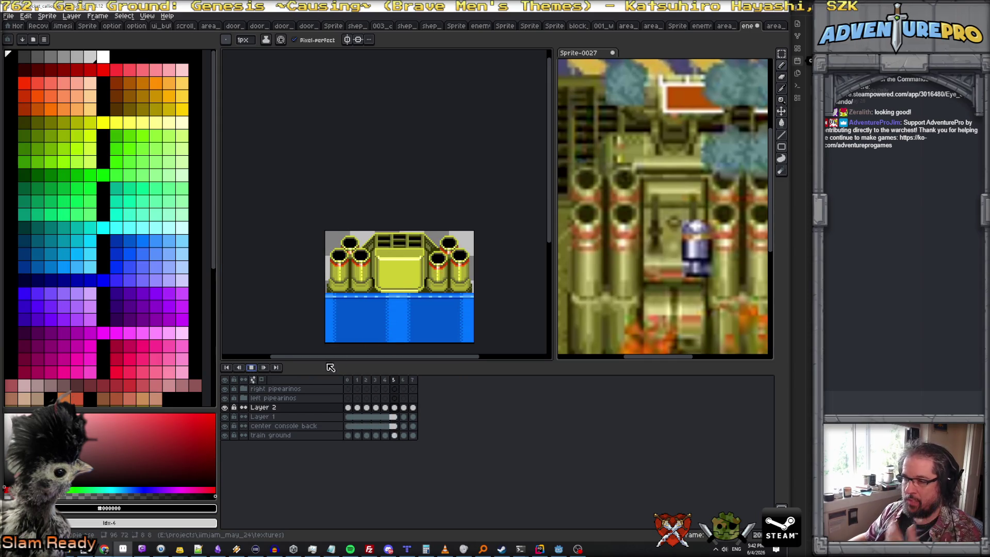
{"action": "left_click", "coordinate": [263, 368]}
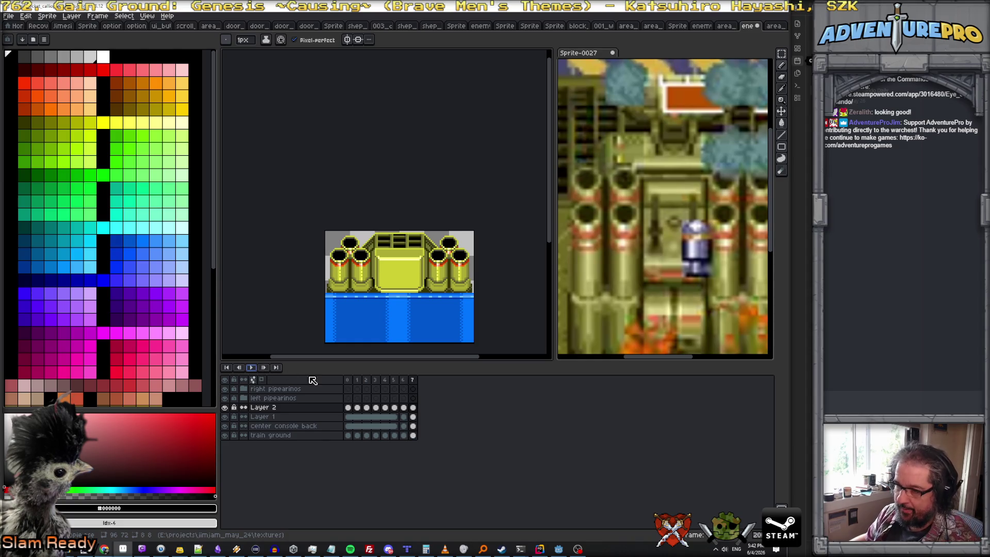
- Set all eight frames to 100 ms duration, replay the loop, then enable vertical symmetry
{"action": "double_click", "coordinate": [414, 381]}
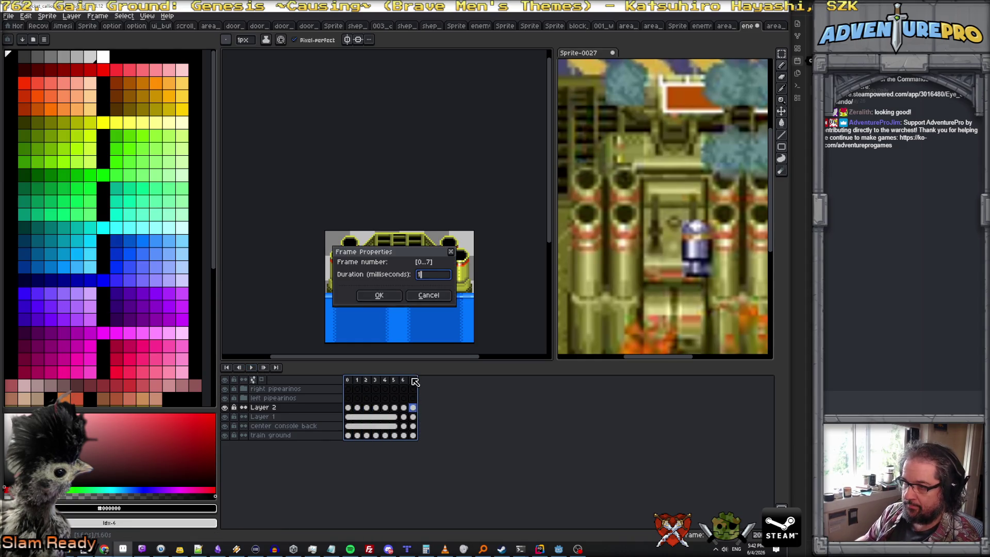
{"action": "type", "text": "00"}
{"action": "key", "text": "Return"}
{"action": "left_click", "coordinate": [252, 368]}
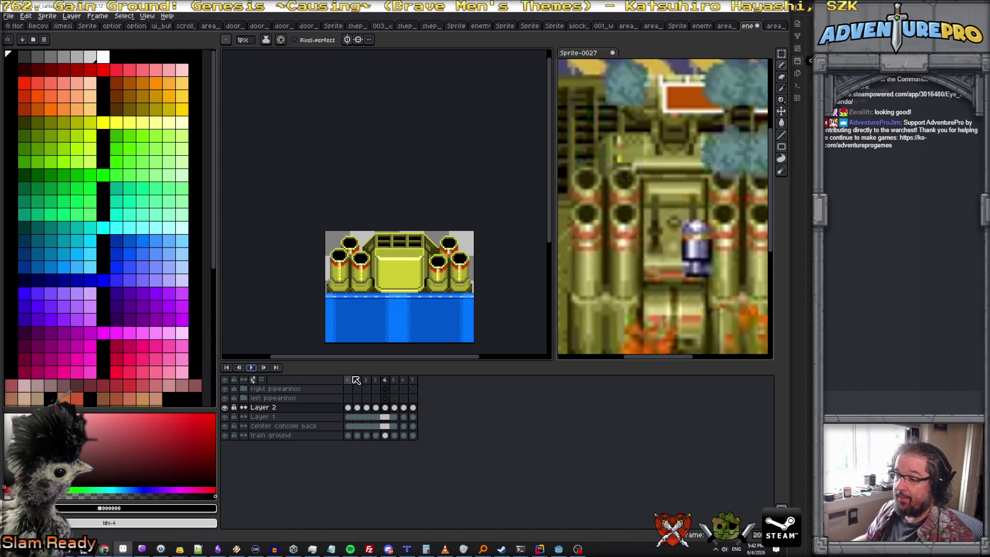
{"action": "scroll", "coordinate": [391, 281], "scroll_direction": "up", "scroll_amount": 1}
{"action": "left_click", "coordinate": [346, 40]}
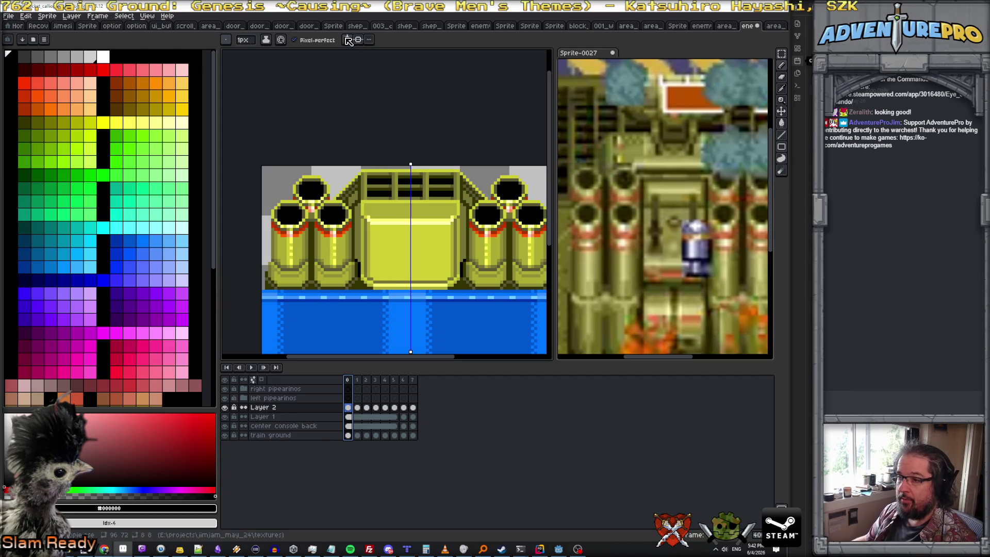
- On frame 1, select and move the outer vent windows' slats, mirrored left and right
{"action": "key", "text": "Right"}
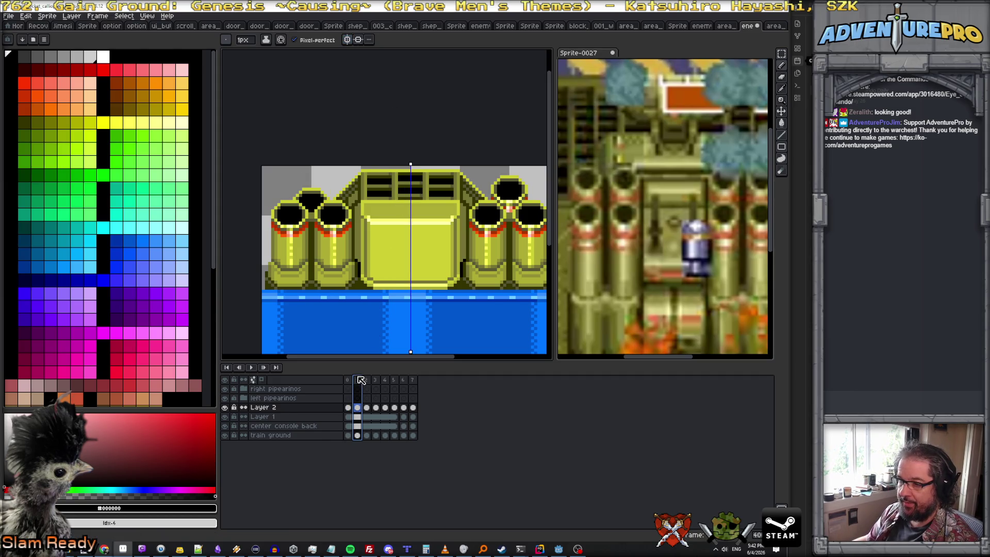
{"action": "scroll", "coordinate": [395, 199], "scroll_direction": "up", "scroll_amount": 1}
{"action": "left_click", "coordinate": [784, 64]}
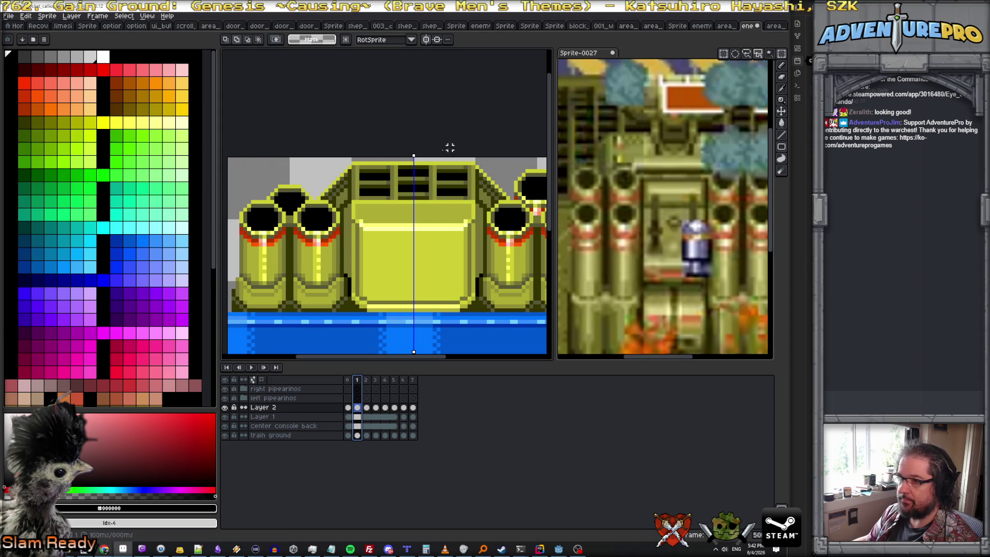
{"action": "scroll", "coordinate": [343, 185], "scroll_direction": "up", "scroll_amount": 1}
{"action": "left_click_drag", "start_coordinate": [324, 167], "coordinate": [373, 222]}
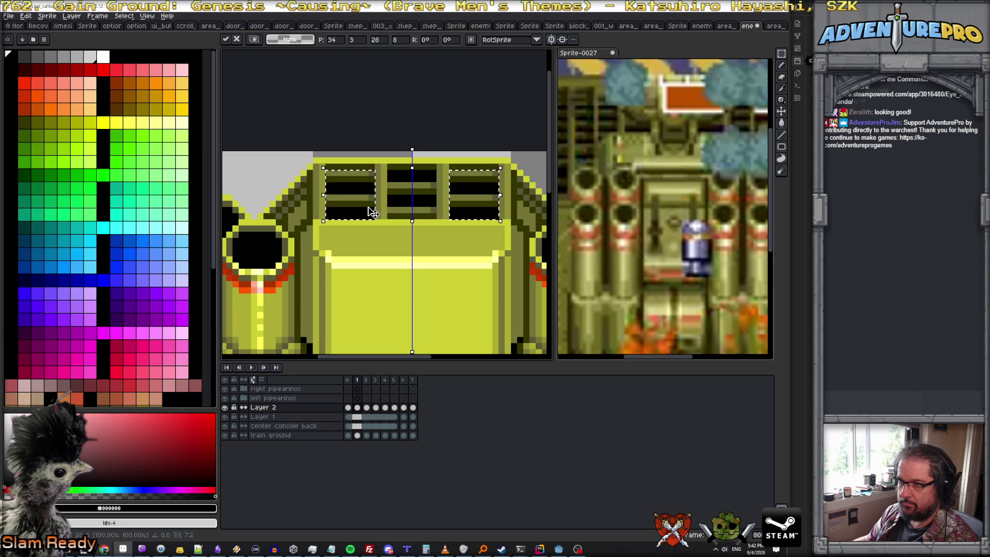
{"action": "key", "text": "ctrl+d"}
{"action": "key", "text": "b"}
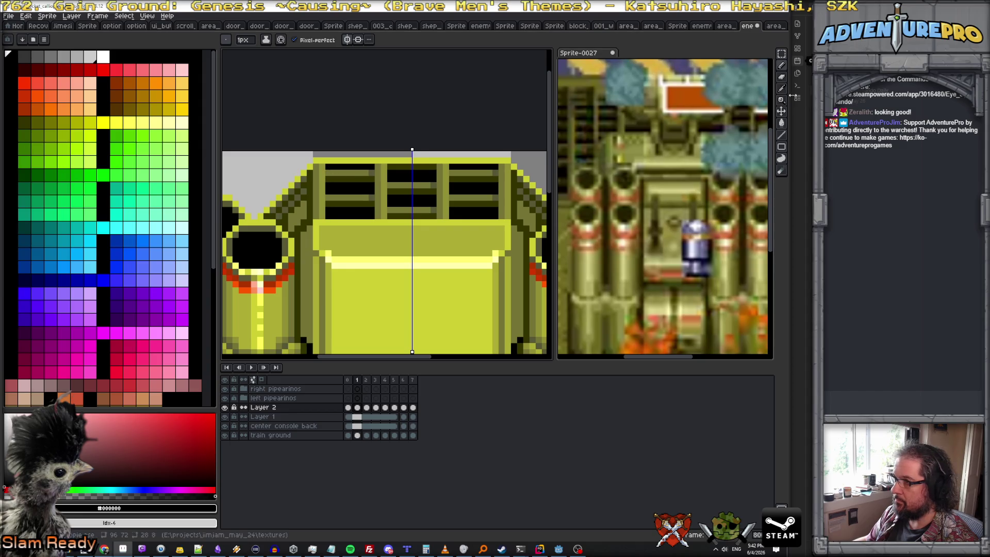
{"action": "key", "text": "w"}
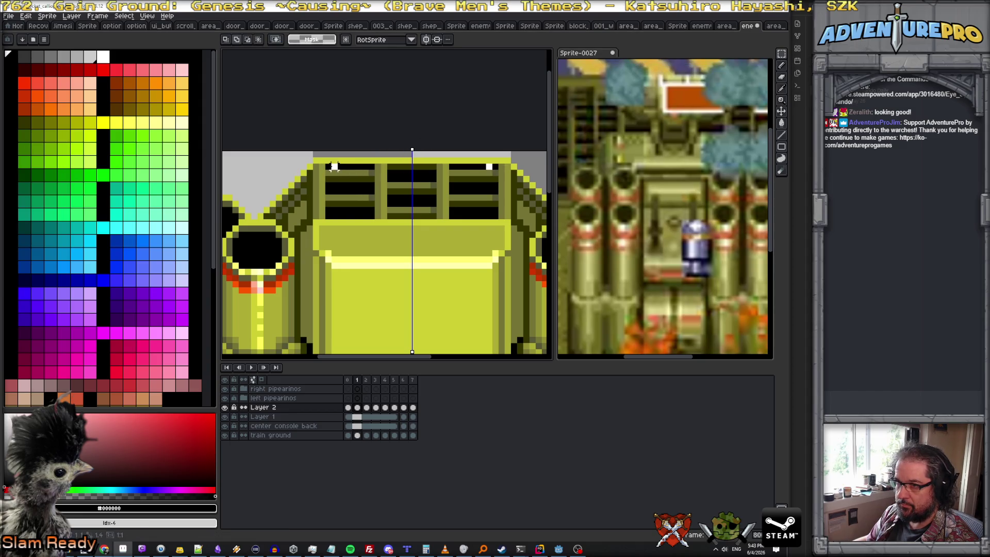
{"action": "left_click_drag", "start_coordinate": [325, 163], "coordinate": [363, 201]}
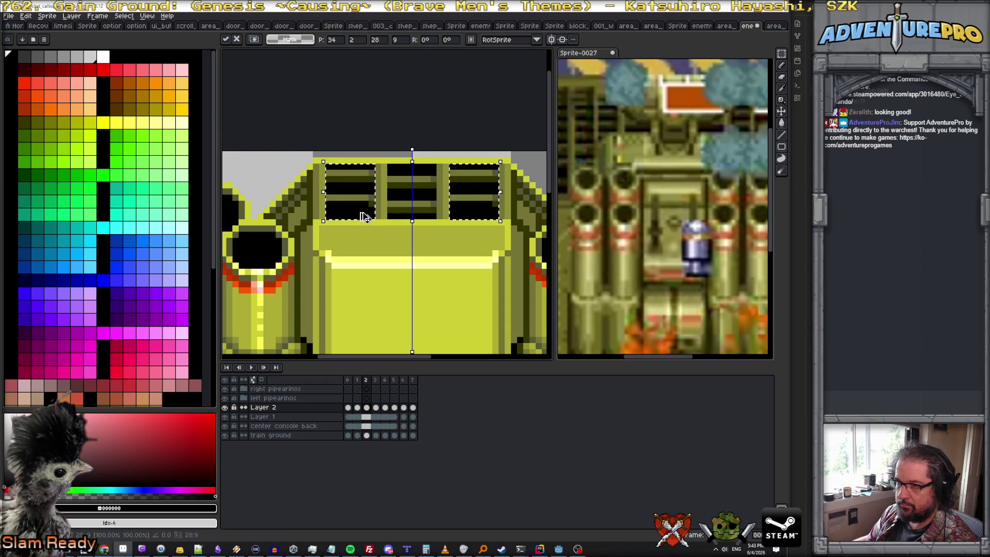
{"action": "key", "text": "ctrl+d"}
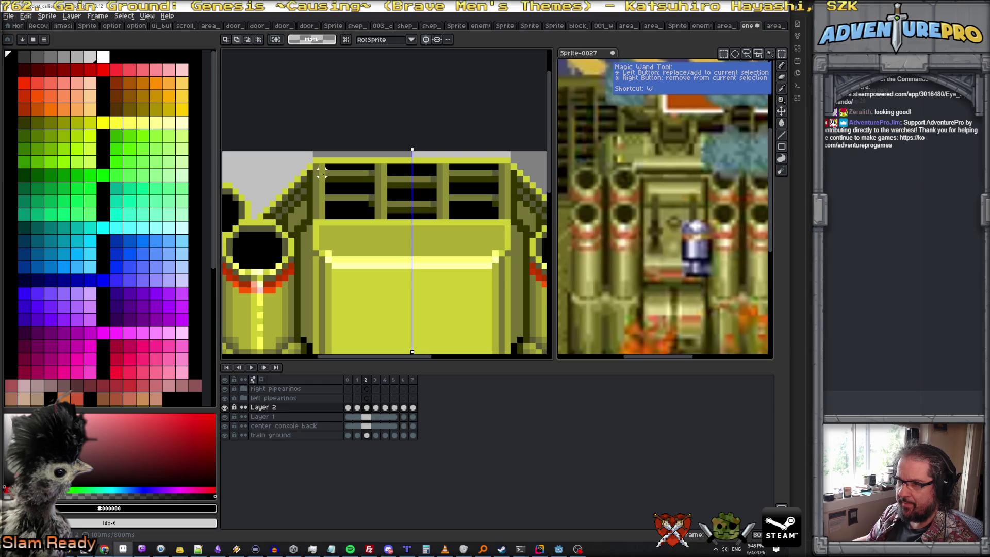
{"action": "left_click", "coordinate": [374, 208]}
{"action": "key", "text": "ctrl+d"}
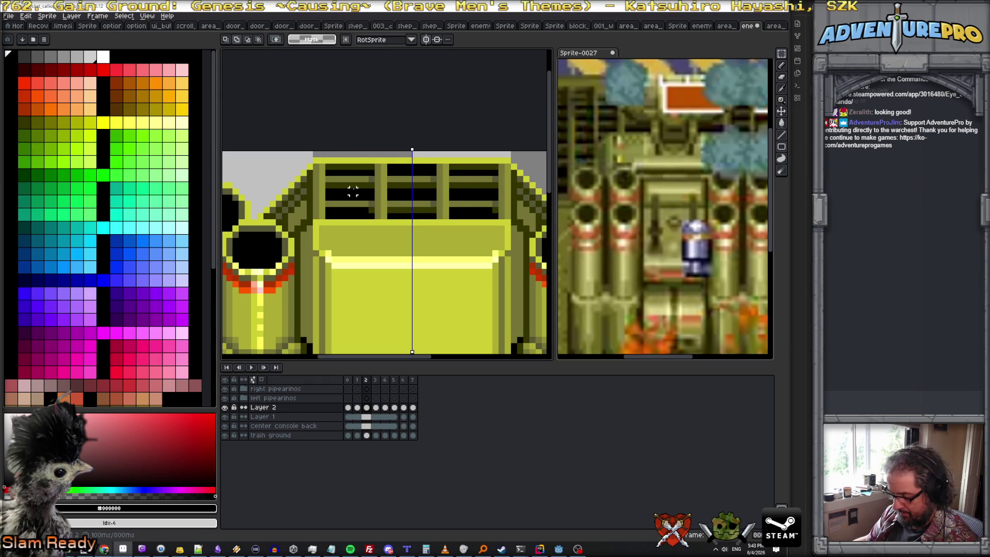
- Redraw the vents' slat line in dark olive and blacken their top row on both sides
{"action": "key", "text": "b"}
{"action": "left_click", "coordinate": [351, 190], "text": "alt"}
{"action": "left_click_drag", "start_coordinate": [327, 211], "coordinate": [357, 210]}
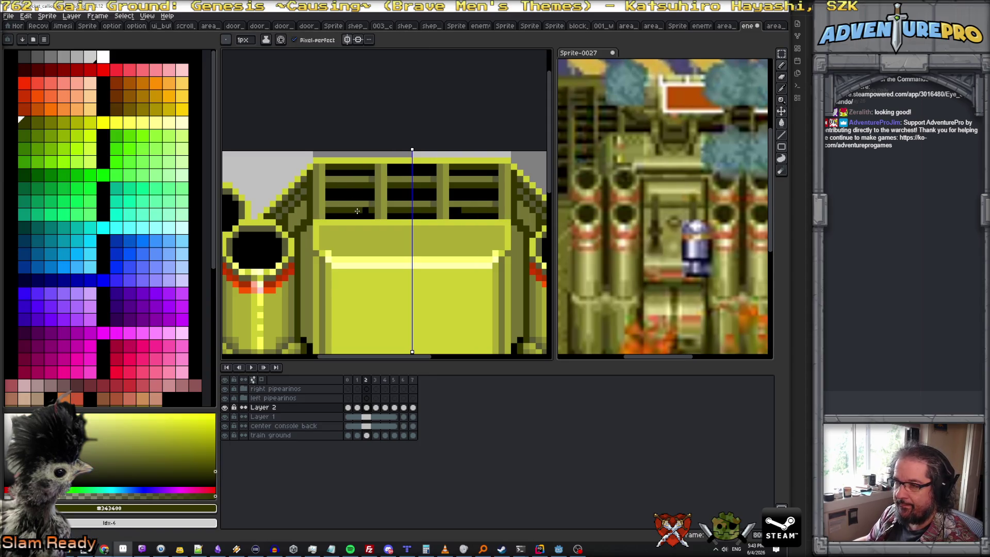
{"action": "left_click", "coordinate": [356, 189], "text": "alt"}
{"action": "left_click_drag", "start_coordinate": [329, 168], "coordinate": [354, 166]}
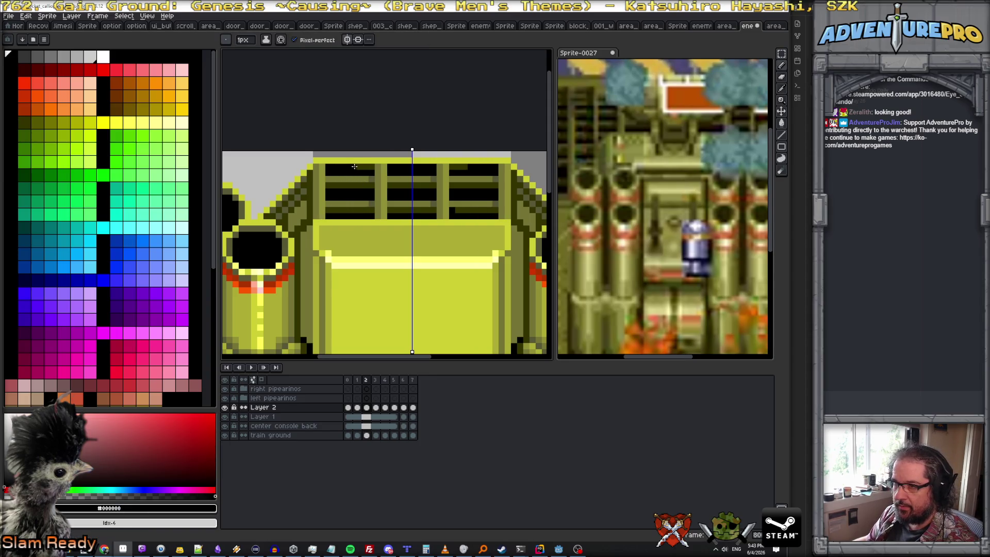
- Compare the vents across frames 1-3, then nudge frame 3's grille slats down one pixel
{"action": "left_click", "coordinate": [348, 379]}
{"action": "left_click", "coordinate": [360, 381]}
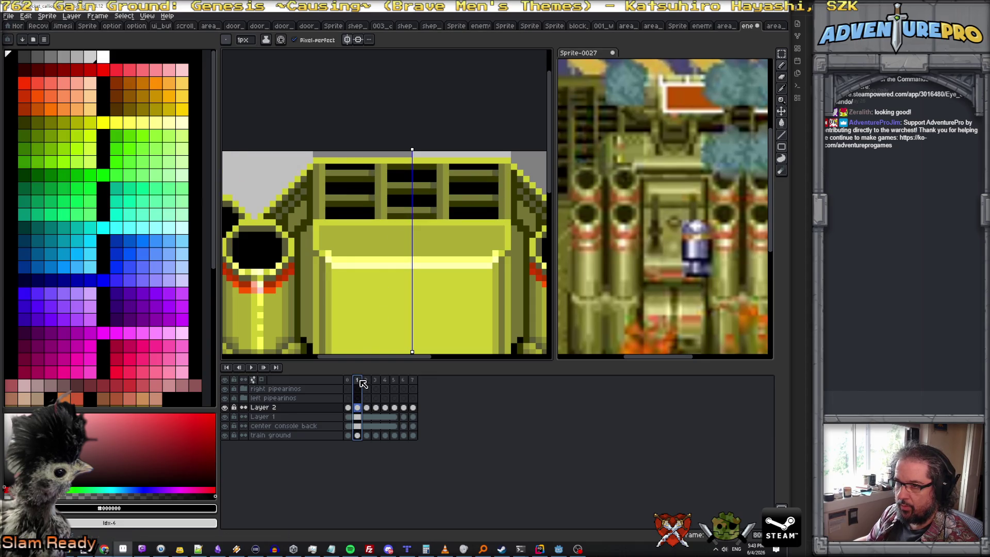
{"action": "left_click", "coordinate": [369, 381]}
{"action": "left_click", "coordinate": [377, 381]}
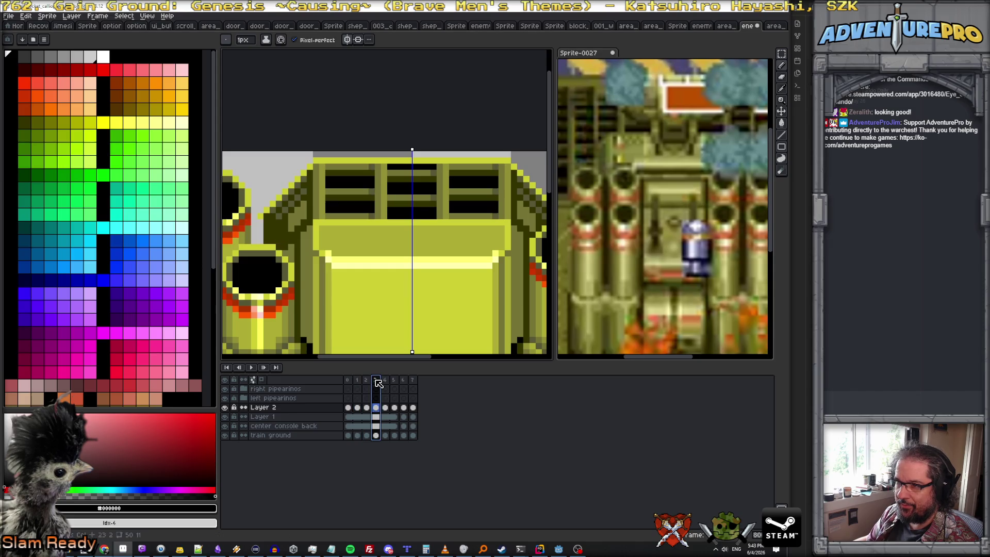
{"action": "left_click", "coordinate": [368, 380]}
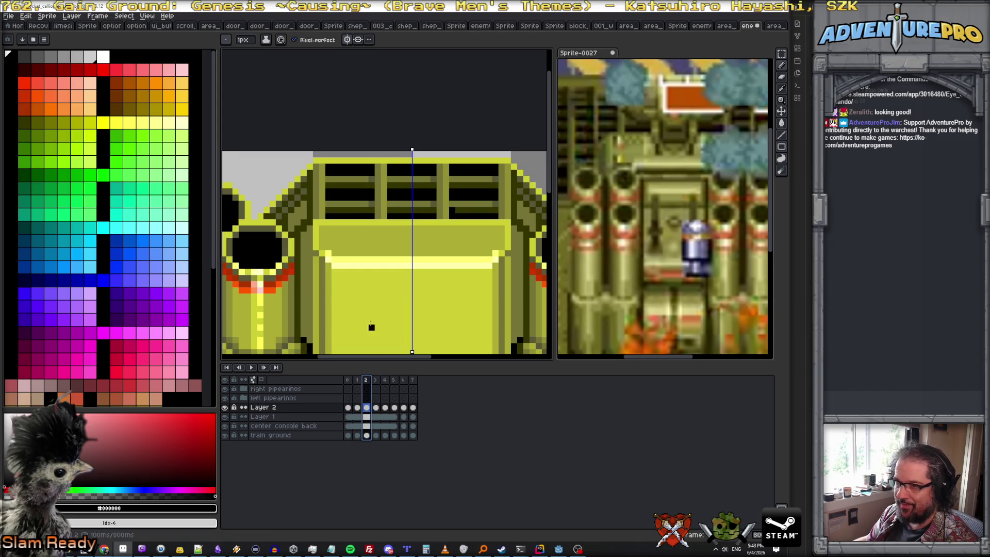
{"action": "key", "text": "period"}
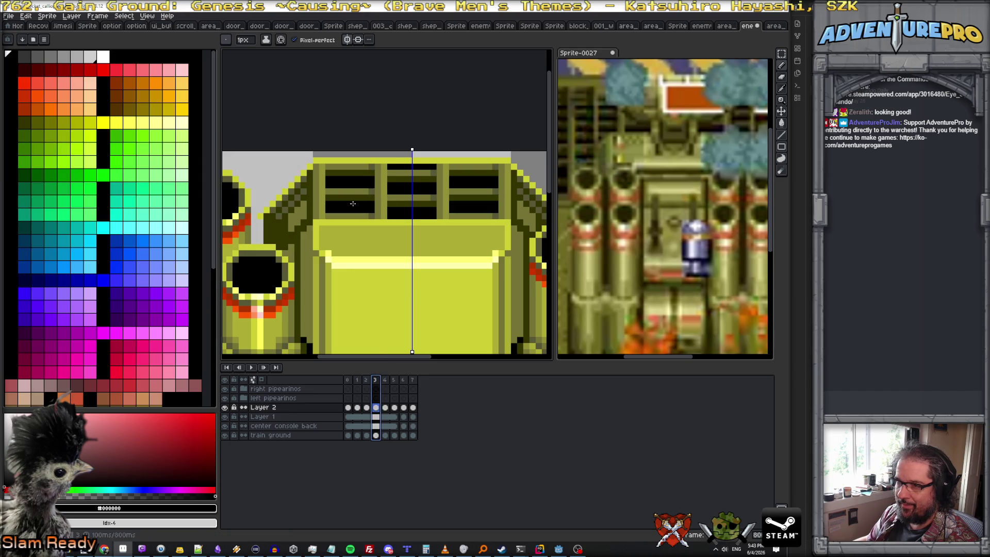
{"action": "key", "text": "w"}
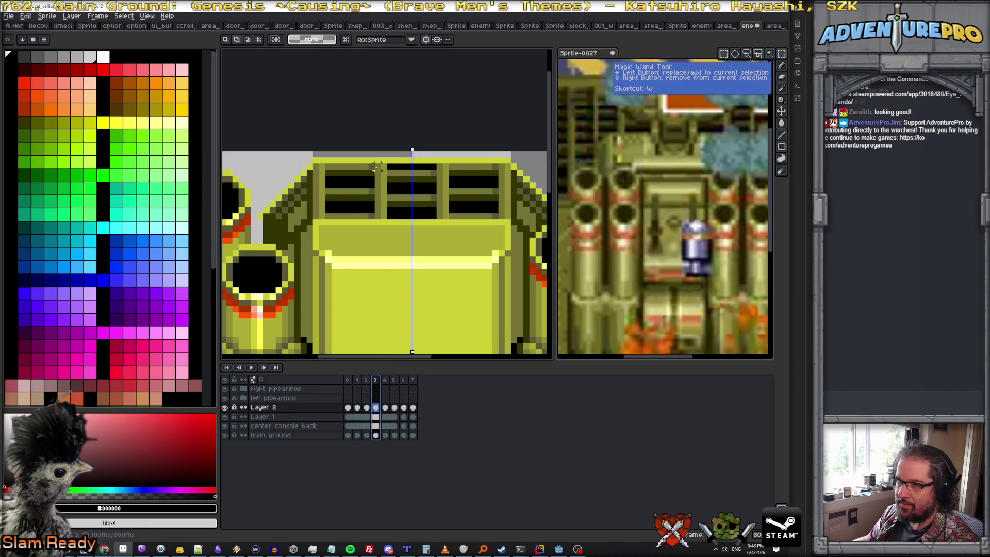
{"action": "left_click", "coordinate": [363, 203]}
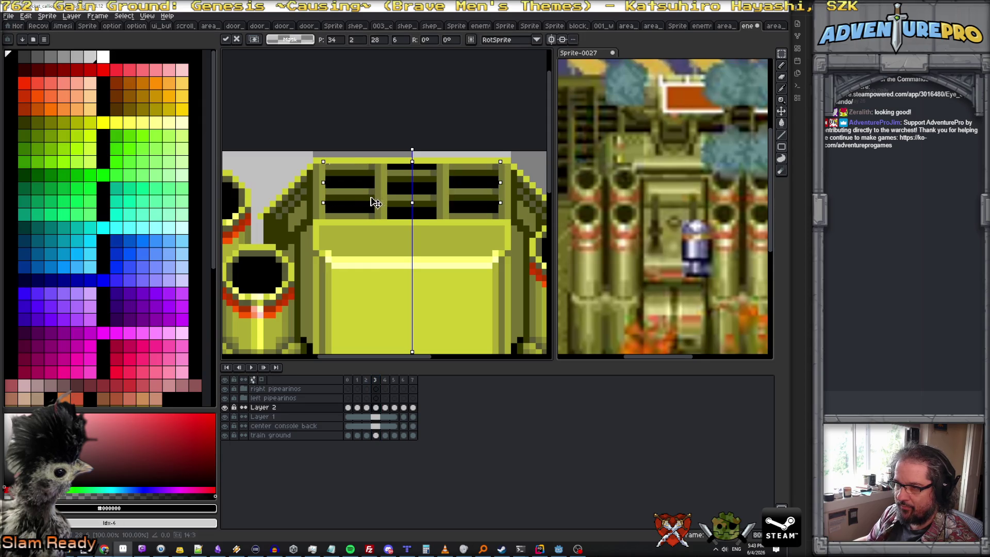
{"action": "key", "text": "Down"}
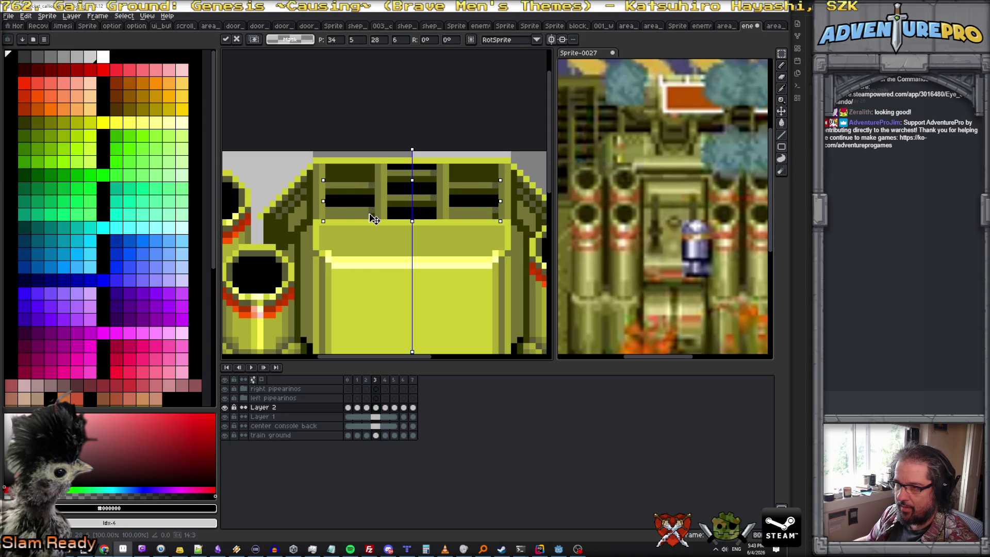
{"action": "key", "text": "Return"}
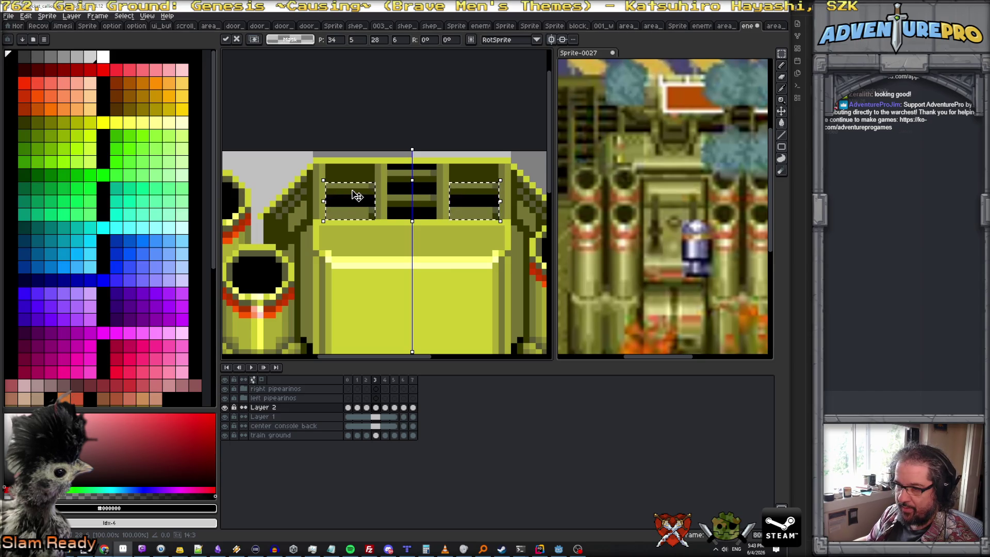
- Repaint the vents' bottom row in #343400 and top row in black, mirrored, then check frame 4
{"action": "key", "text": "b"}
{"action": "left_click", "coordinate": [328, 216], "text": "alt"}
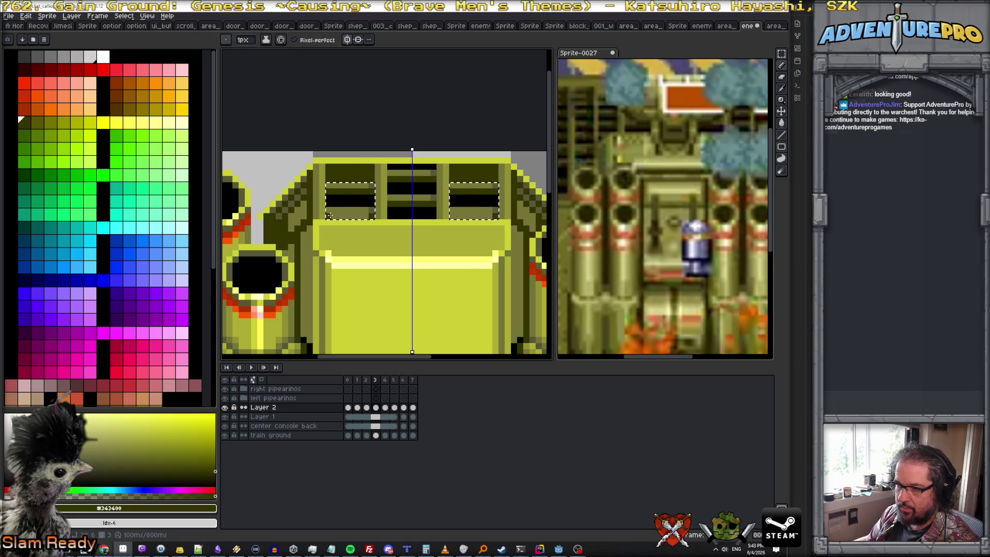
{"action": "left_click_drag", "start_coordinate": [329, 216], "coordinate": [367, 214]}
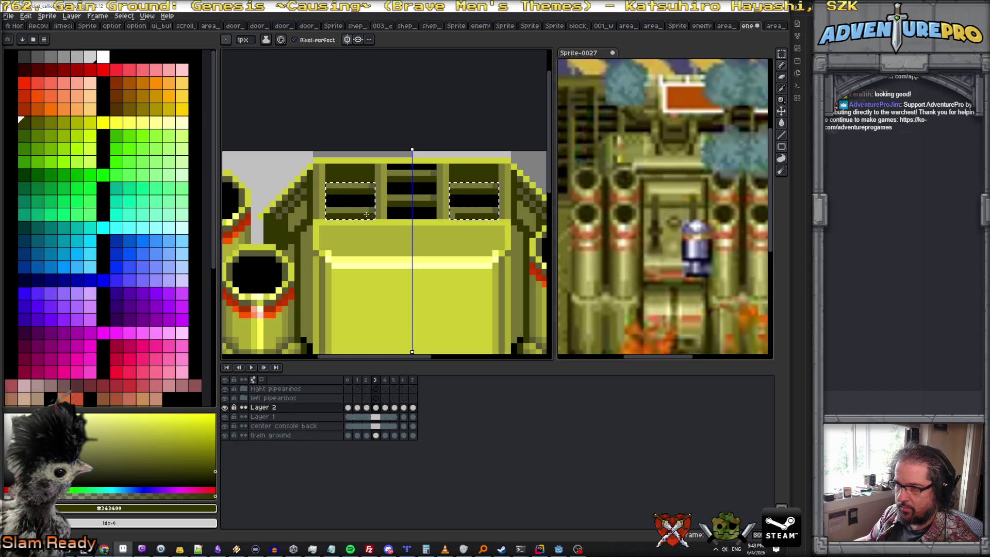
{"action": "left_click", "coordinate": [360, 194], "text": "alt"}
{"action": "key", "text": "ctrl+d"}
{"action": "mouse_move", "coordinate": [328, 178]}
{"action": "left_mouse_down"}
{"action": "mouse_move", "coordinate": [368, 172]}
{"action": "mouse_move", "coordinate": [332, 173]}
{"action": "left_mouse_up"}
{"action": "left_click", "coordinate": [370, 166], "text": "alt"}
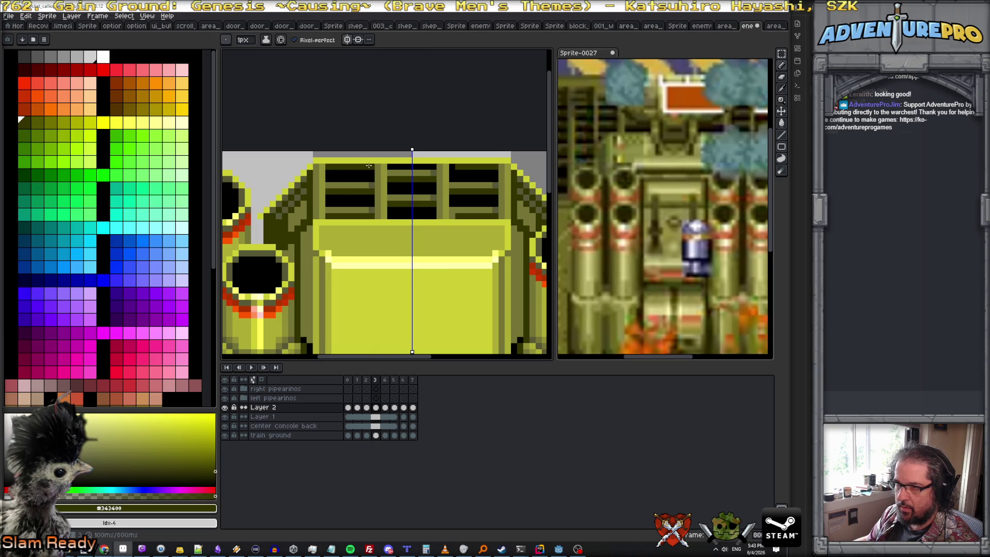
{"action": "left_click", "coordinate": [388, 381]}
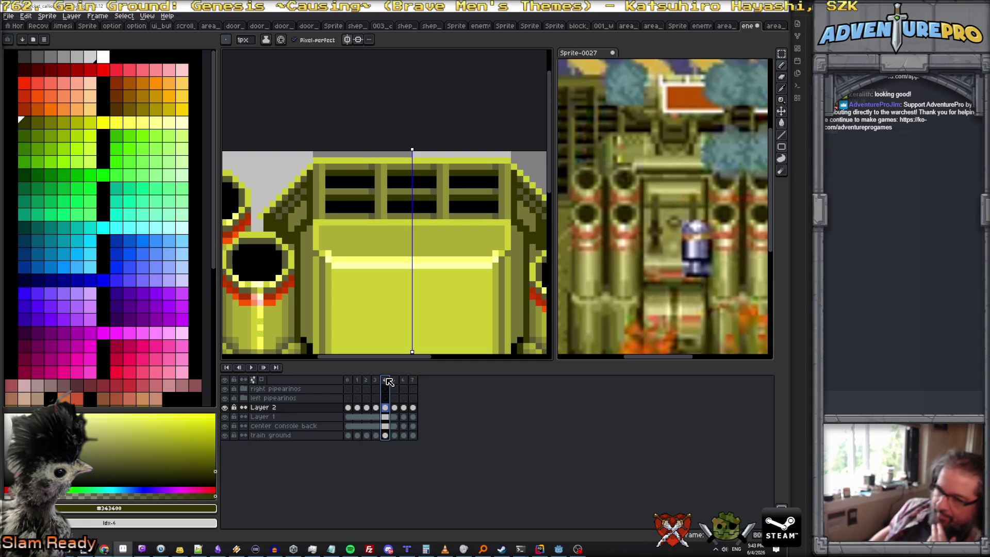
{"action": "key", "text": "Left"}
{"action": "key", "text": "Left"}
{"action": "key", "text": "Left"}
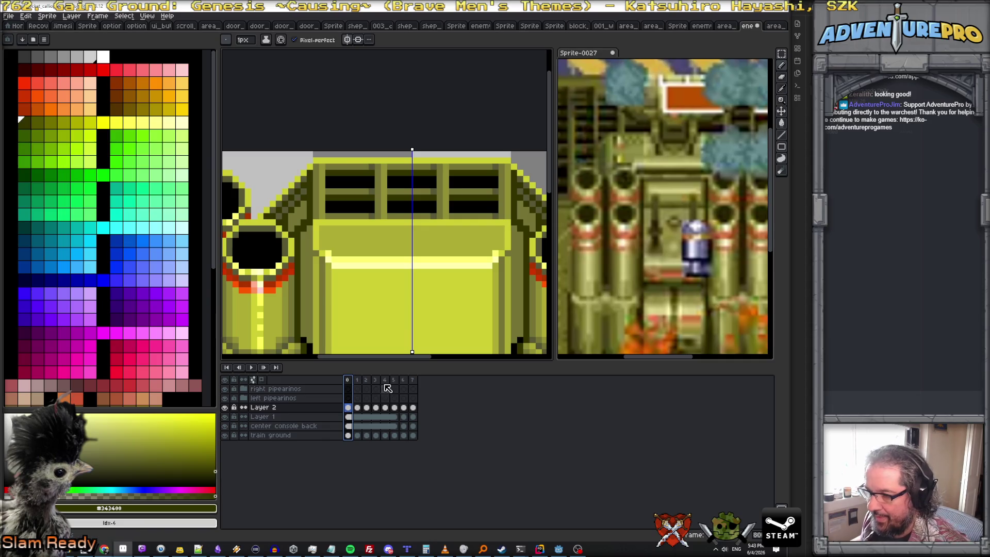
- Compare frames 2–4 of the grille slats, checking the Layer 2 cel on frame 3
{"action": "left_click", "coordinate": [368, 380]}
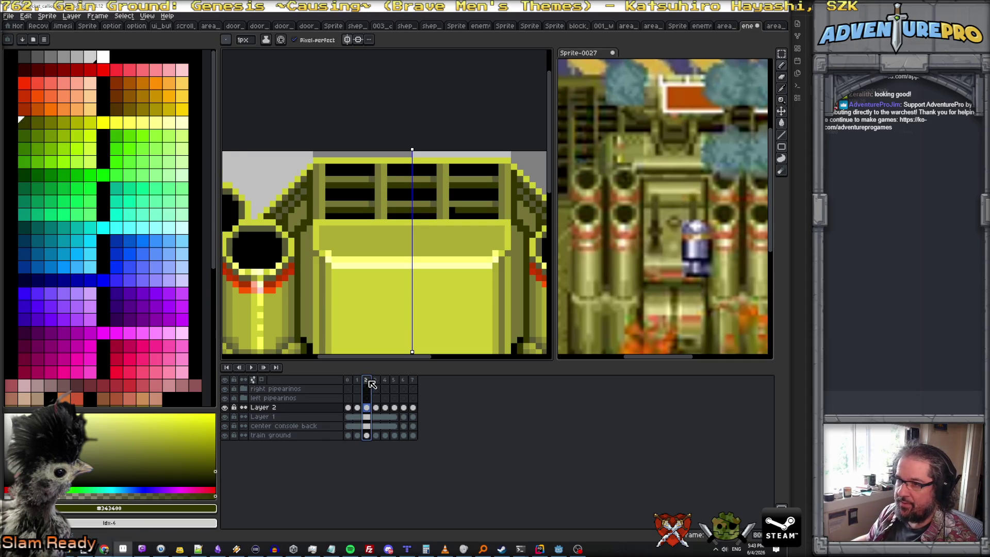
{"action": "left_click", "coordinate": [376, 381]}
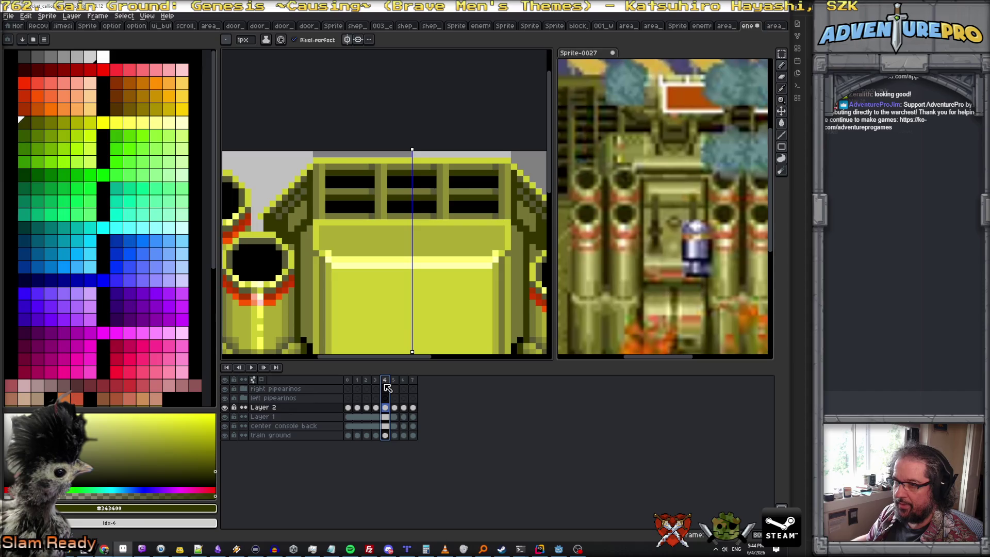
{"action": "left_click", "coordinate": [356, 381]}
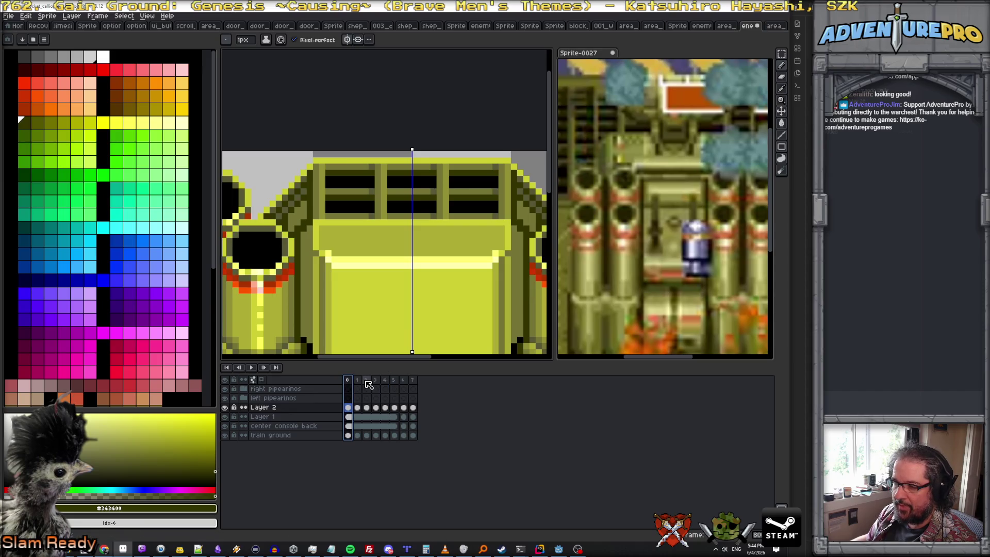
{"action": "left_click", "coordinate": [385, 381]}
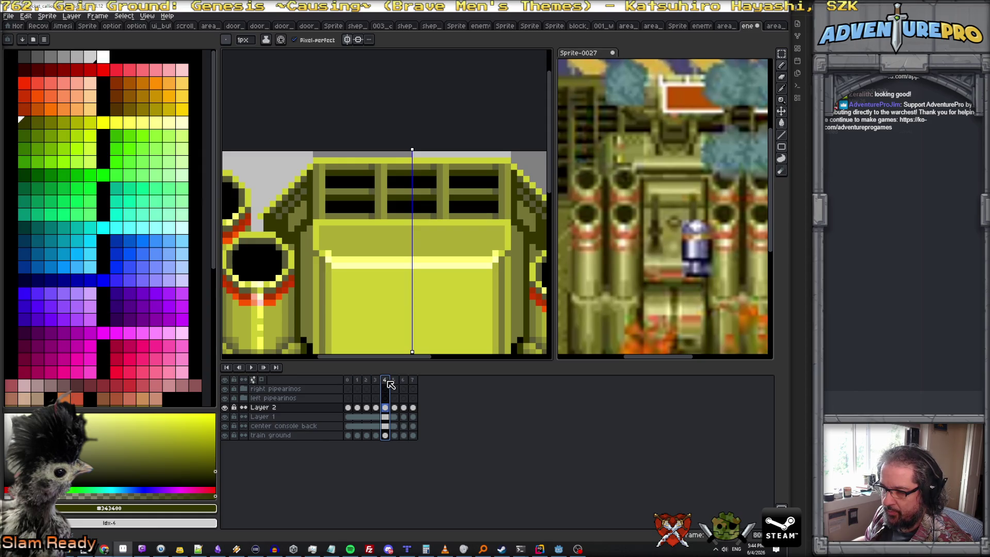
{"action": "left_click", "coordinate": [376, 380]}
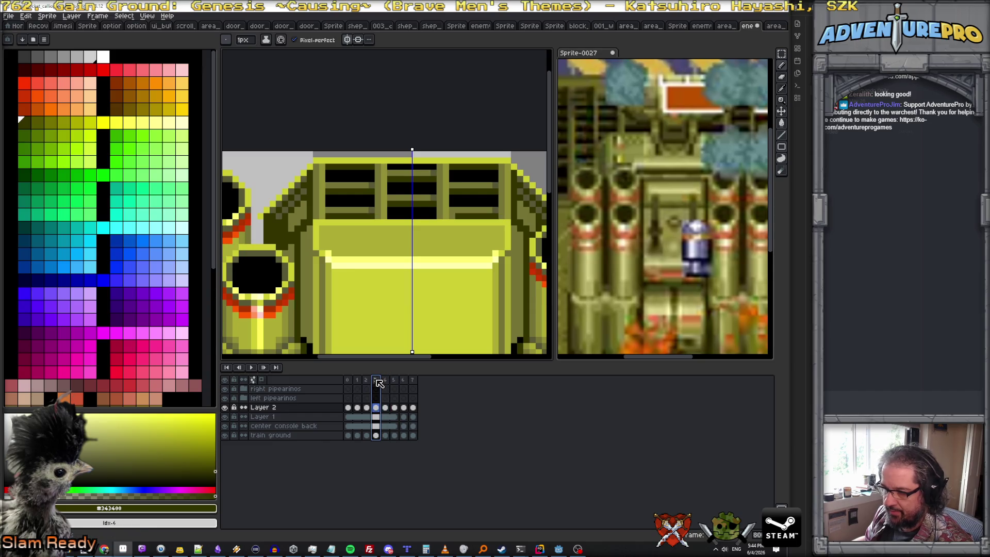
{"action": "left_click", "coordinate": [378, 409]}
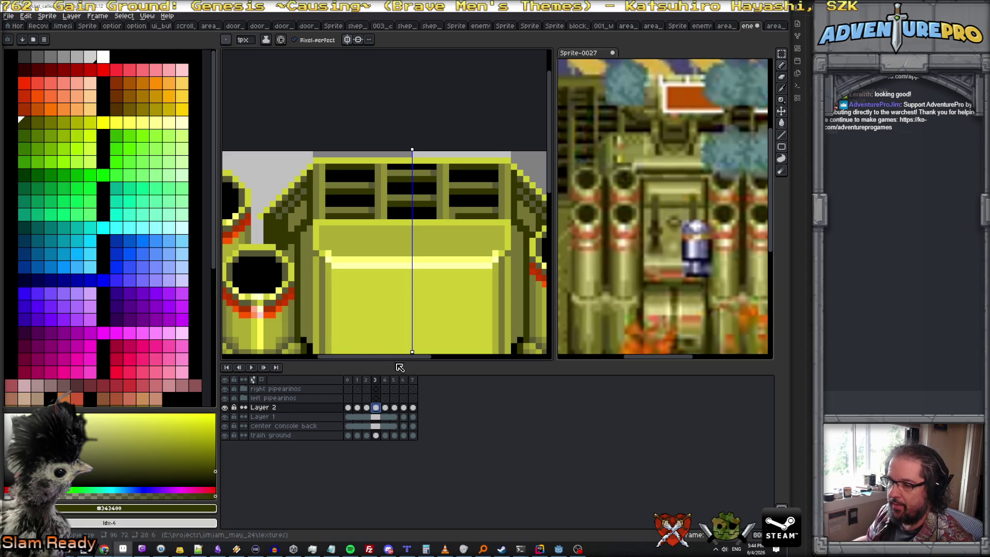
- Flip through frames 2, 3 and 4 once more, then play the full loop of cannons and slats
{"action": "left_click", "coordinate": [386, 381]}
{"action": "left_click", "coordinate": [347, 381]}
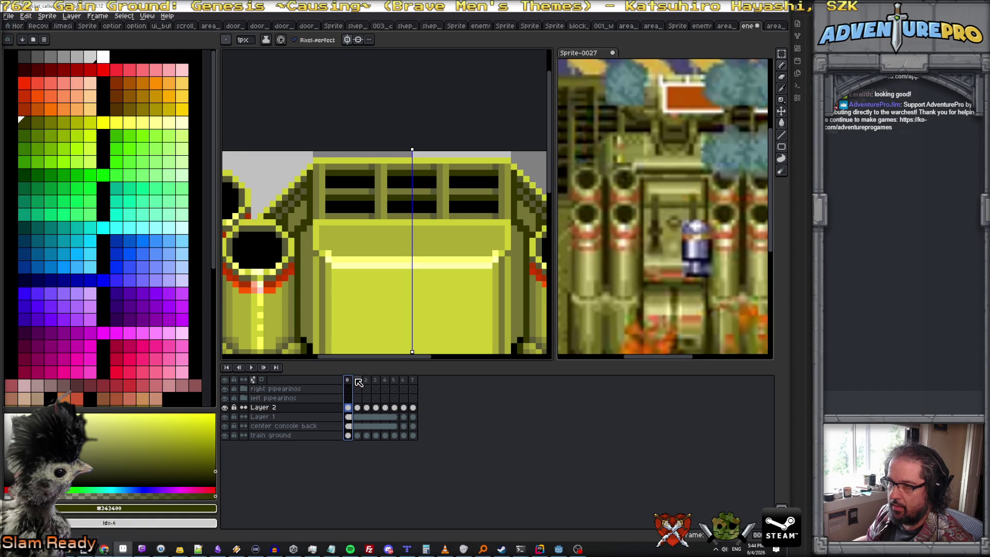
{"action": "left_click", "coordinate": [357, 381]}
{"action": "left_click", "coordinate": [377, 380]}
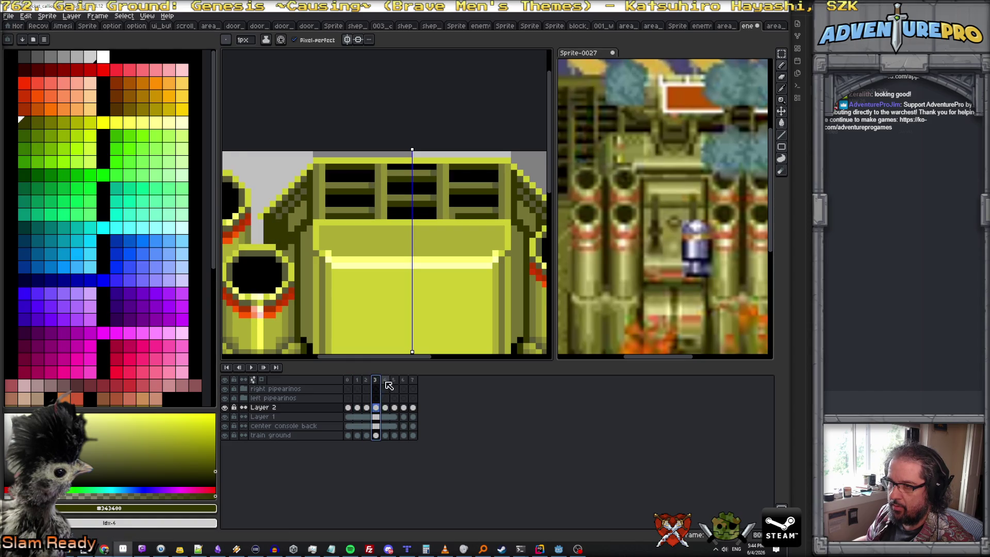
{"action": "left_click", "coordinate": [389, 382]}
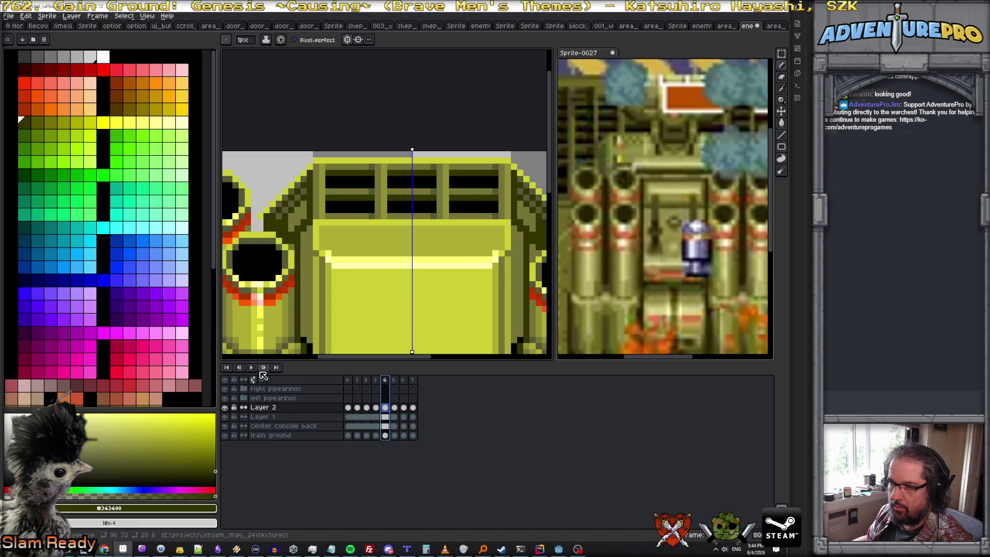
{"action": "left_click", "coordinate": [256, 368]}
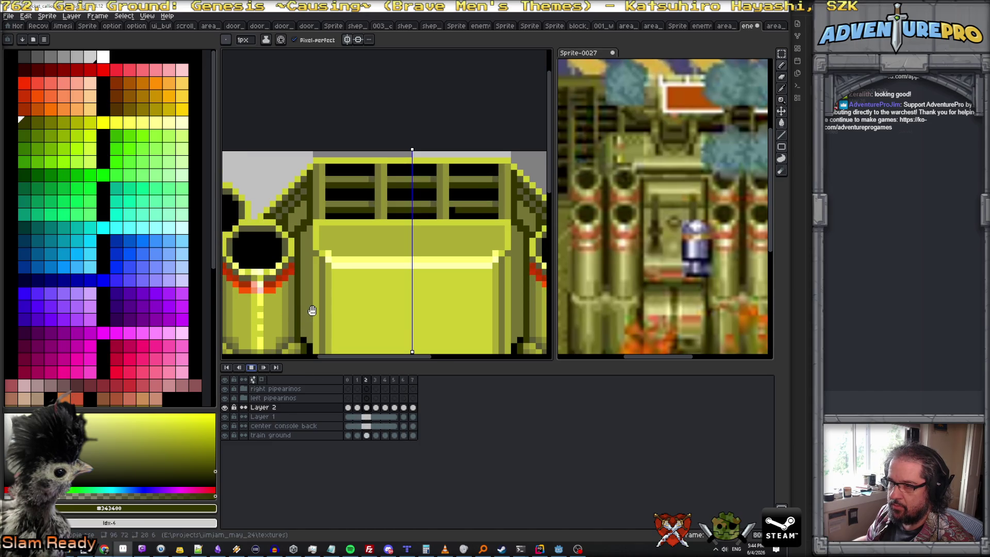
{"action": "scroll", "coordinate": [312, 310], "scroll_direction": "down", "scroll_amount": 2}
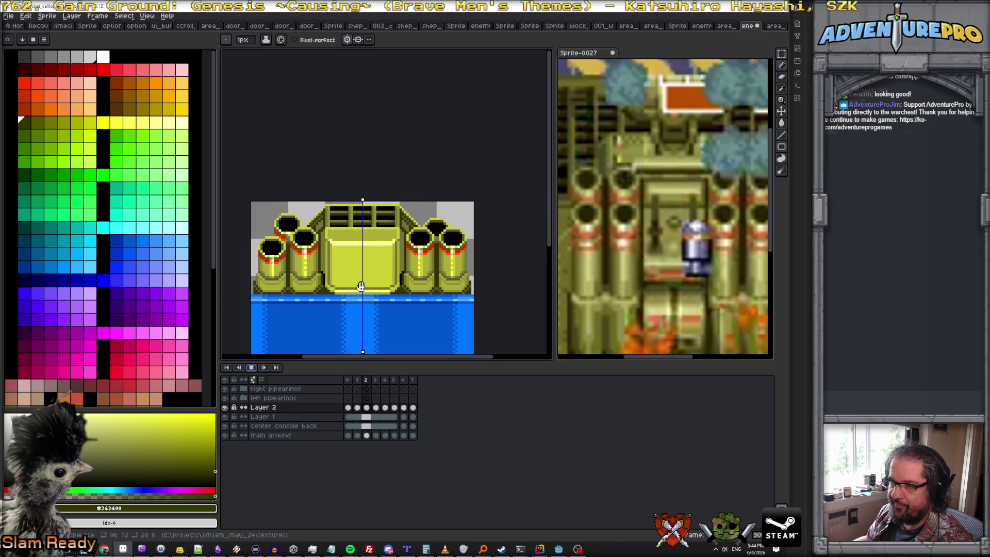
- Stop playback, zoom on the right cannons and step back frame by frame to frame 1
{"action": "left_click", "coordinate": [252, 368]}
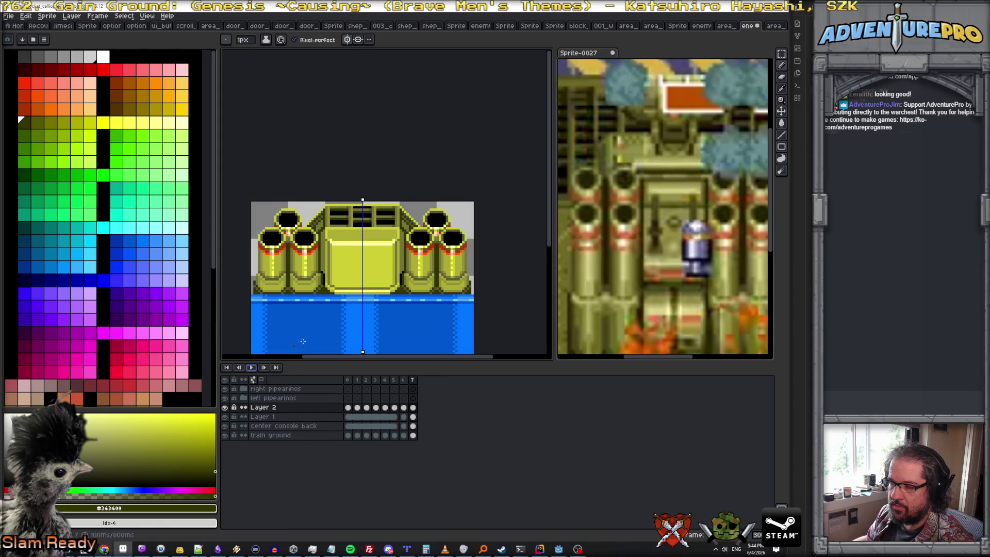
{"action": "scroll", "coordinate": [402, 308], "scroll_direction": "up", "scroll_amount": 2}
{"action": "scroll", "coordinate": [395, 289], "scroll_direction": "down", "scroll_amount": 1}
{"action": "scroll", "coordinate": [394, 283], "scroll_direction": "down", "scroll_amount": 1}
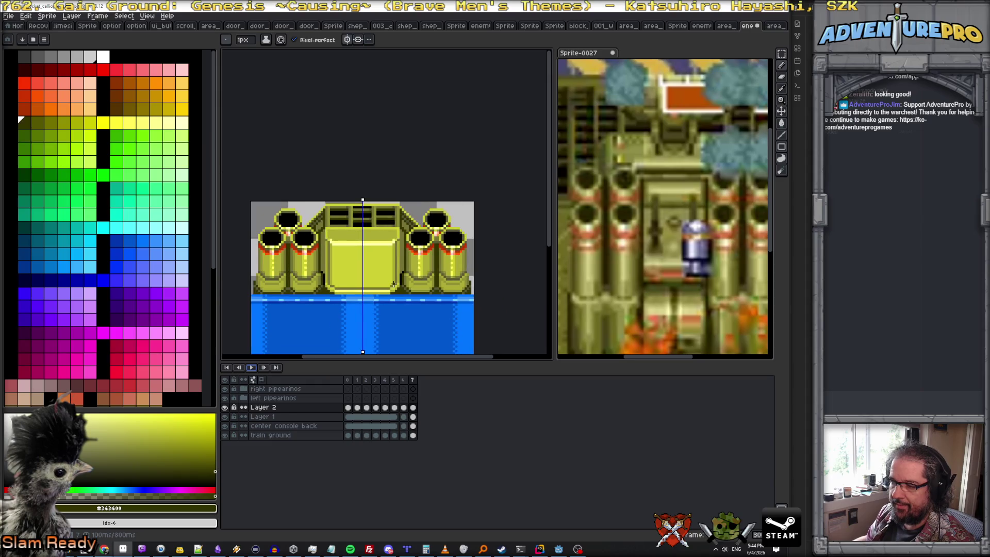
{"action": "scroll", "coordinate": [393, 283], "scroll_direction": "up", "scroll_amount": 1}
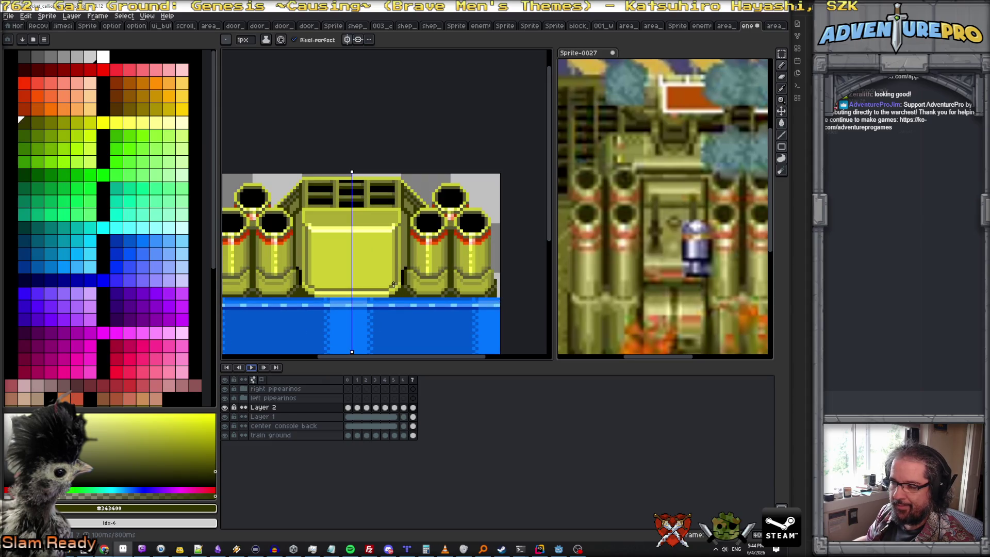
{"action": "key", "text": "z"}
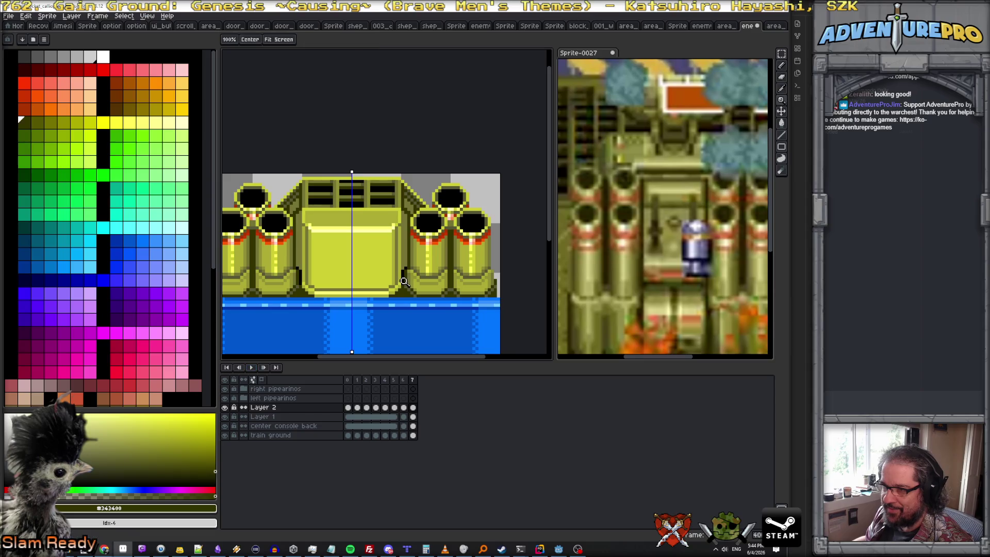
{"action": "key", "text": "b"}
{"action": "key", "text": "Left"}
{"action": "key", "text": "Left"}
{"action": "key", "text": "Left"}
{"action": "key", "text": "Left"}
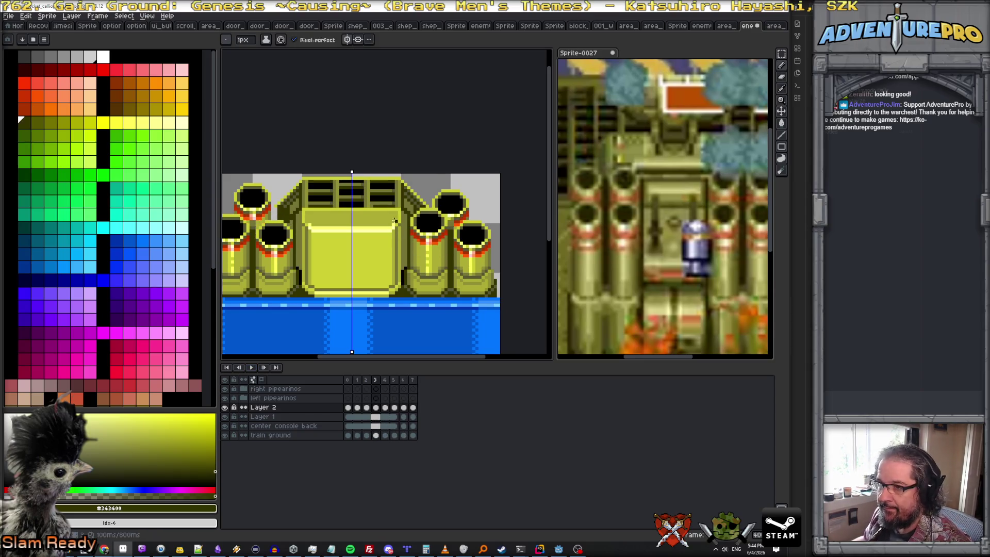
{"action": "scroll", "coordinate": [387, 204], "scroll_direction": "up", "scroll_amount": 1}
{"action": "scroll", "coordinate": [388, 204], "scroll_direction": "up", "scroll_amount": 1}
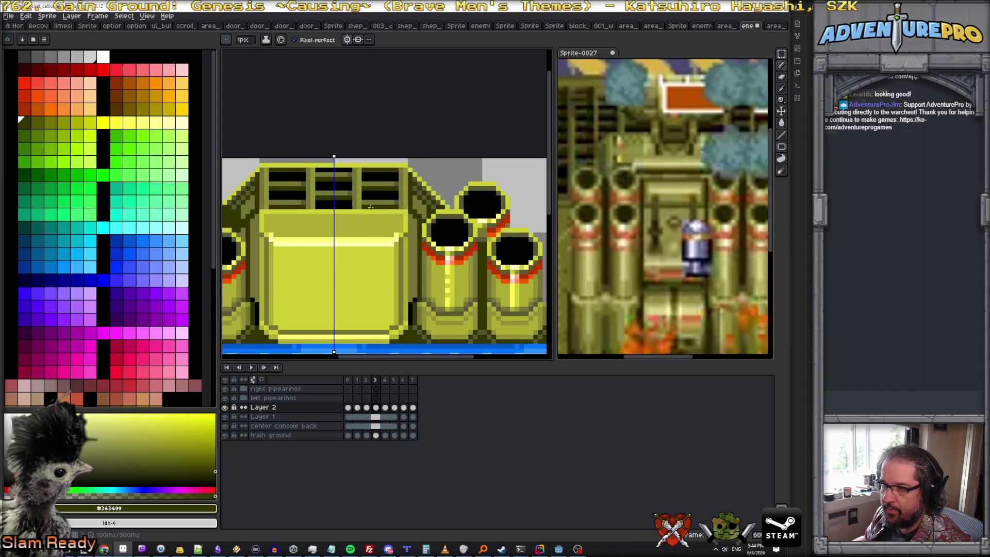
{"action": "key", "text": "Left"}
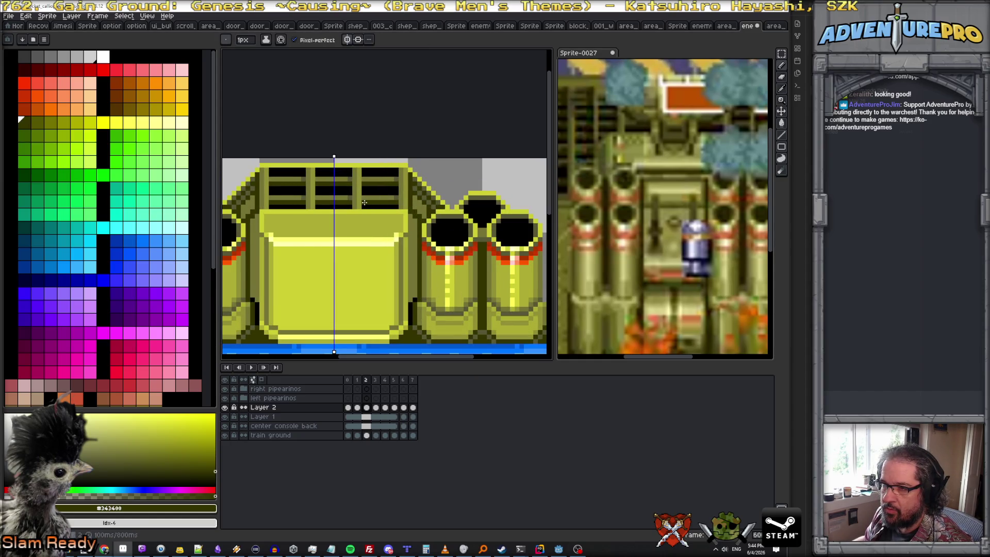
{"action": "key", "text": "Left"}
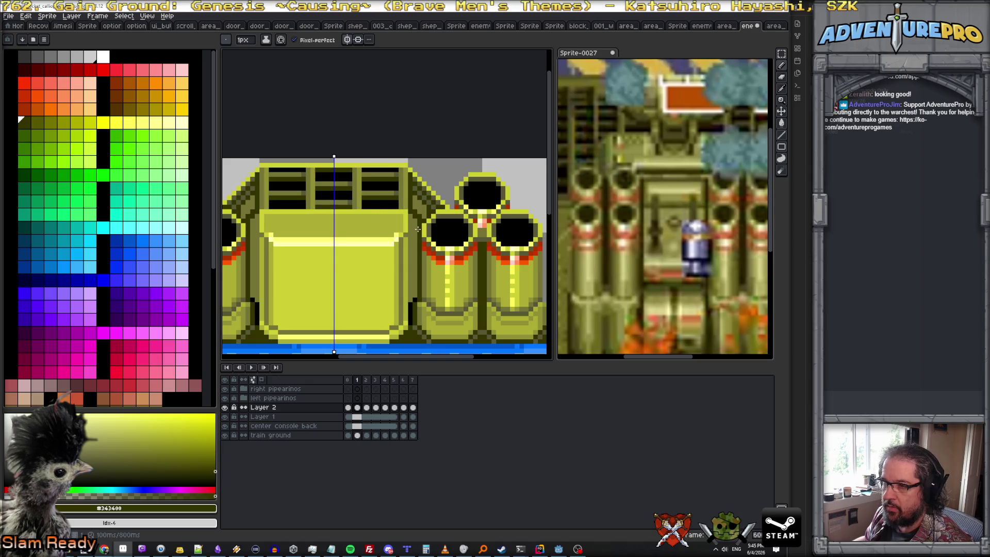
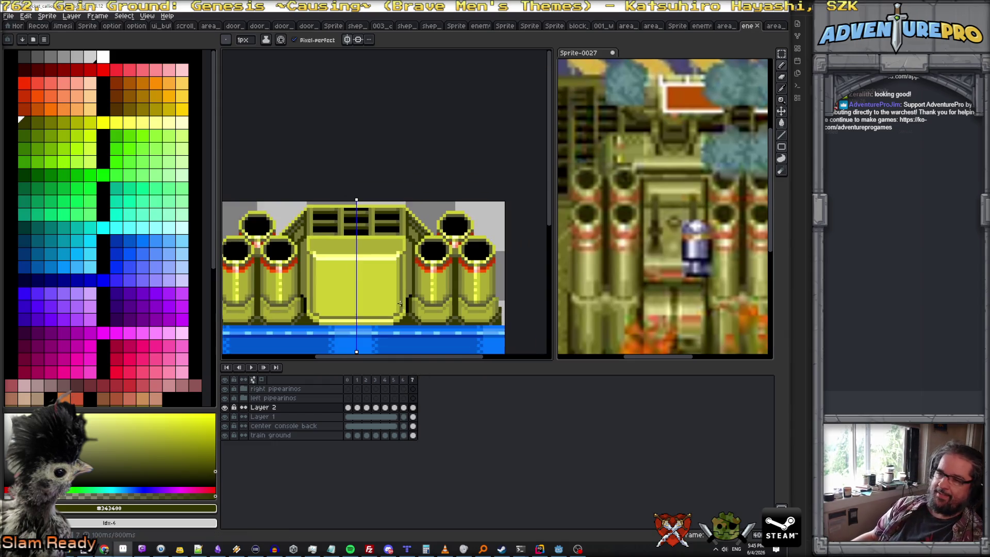
- Rename Layer 2 to 'whirly vent times' and add a new empty layer above it, targeting its first frame
{"action": "double_click", "coordinate": [263, 406]}
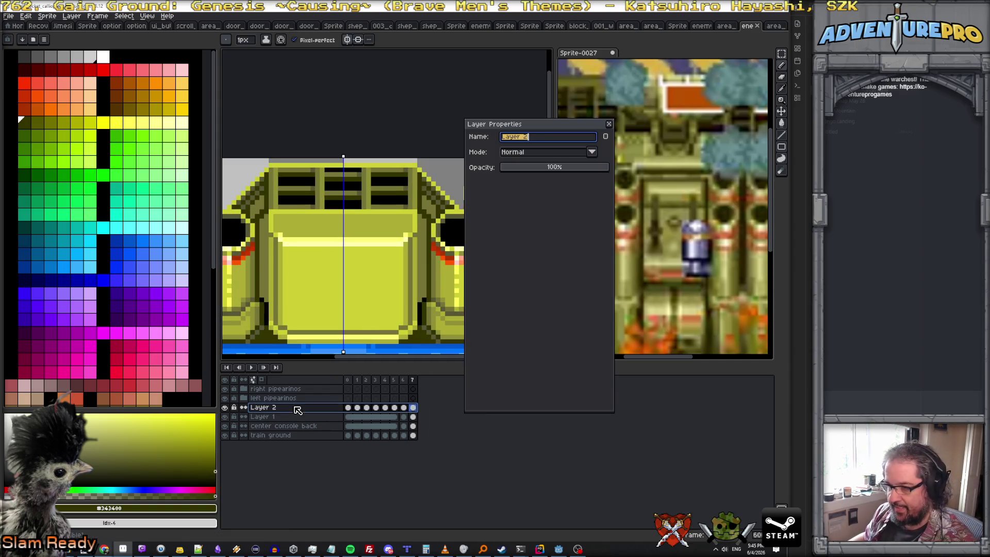
{"action": "type", "text": "whi"}
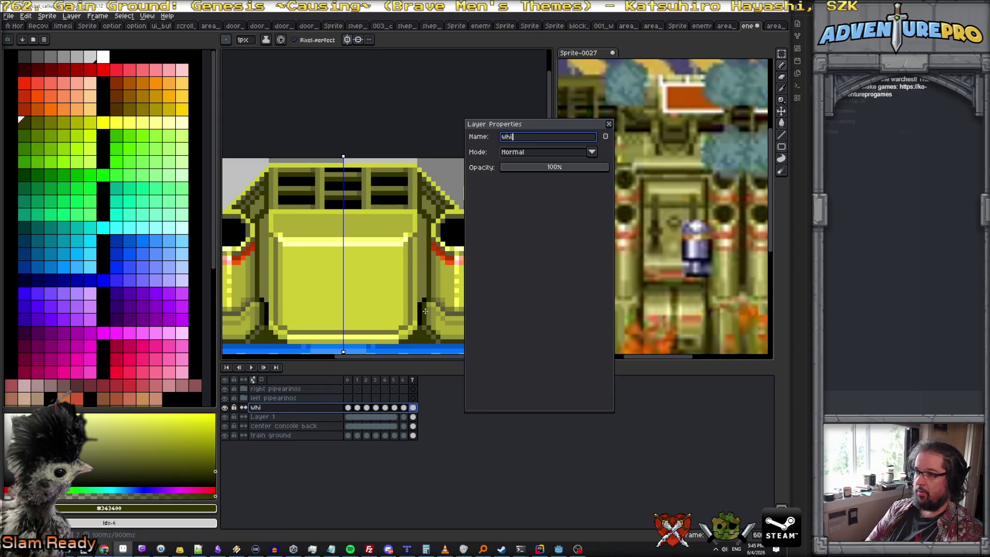
{"action": "type", "text": "y vent times"}
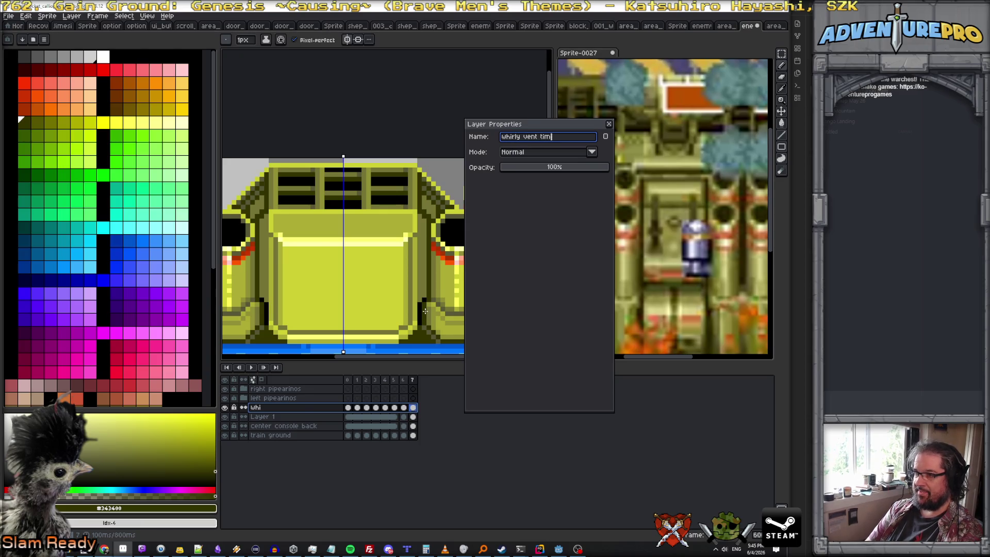
{"action": "key", "text": "Return"}
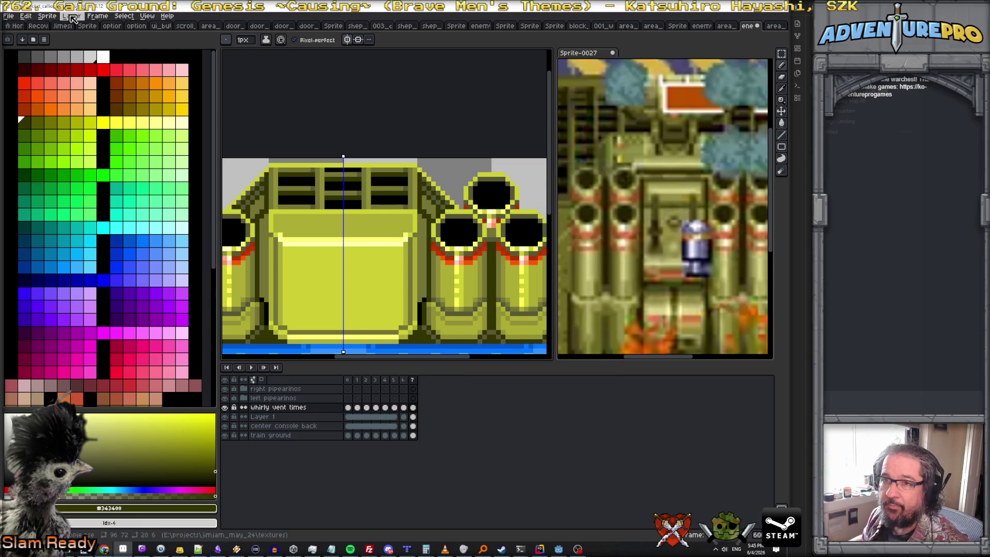
{"action": "left_click", "coordinate": [71, 15]}
{"action": "left_click", "coordinate": [167, 63]}
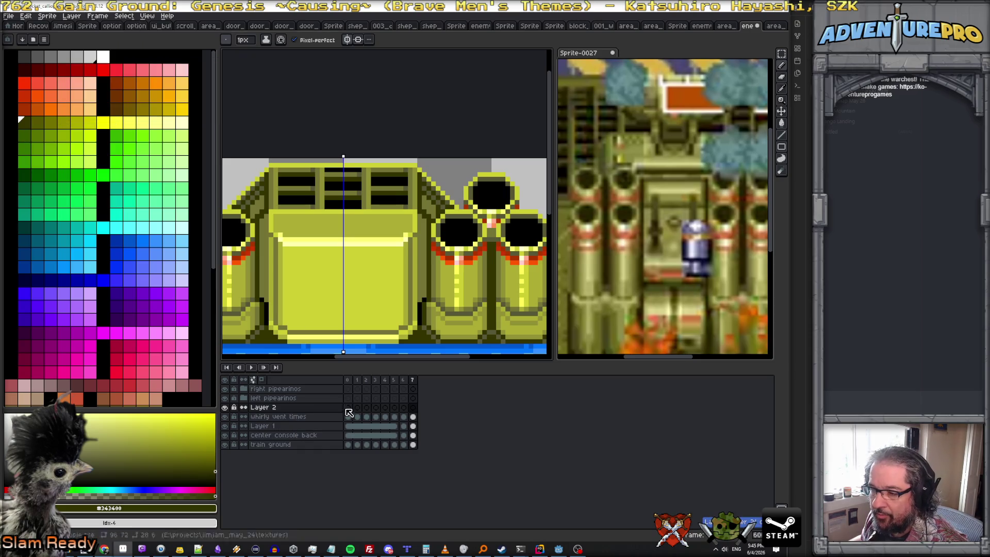
{"action": "left_click", "coordinate": [351, 385]}
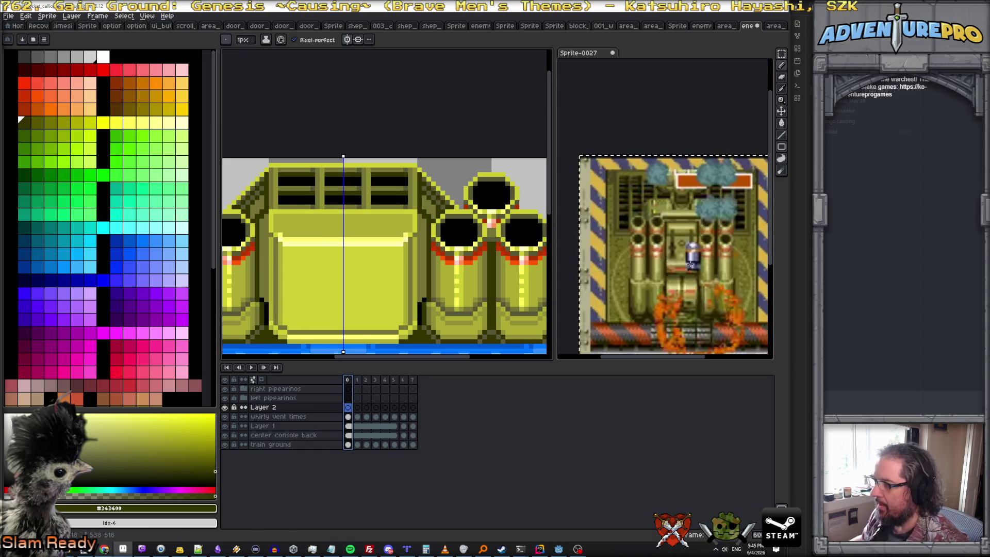
- Pencil a small yellow-and-olive oval light with bright highlight pixels onto the centre console panel
{"action": "left_click", "coordinate": [283, 264], "text": "alt"}
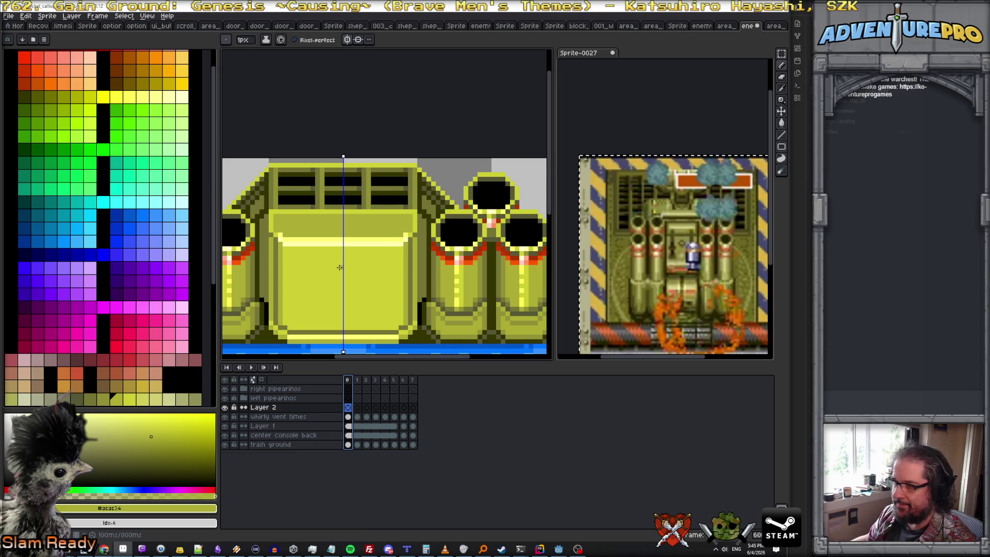
{"action": "left_click", "coordinate": [330, 269]}
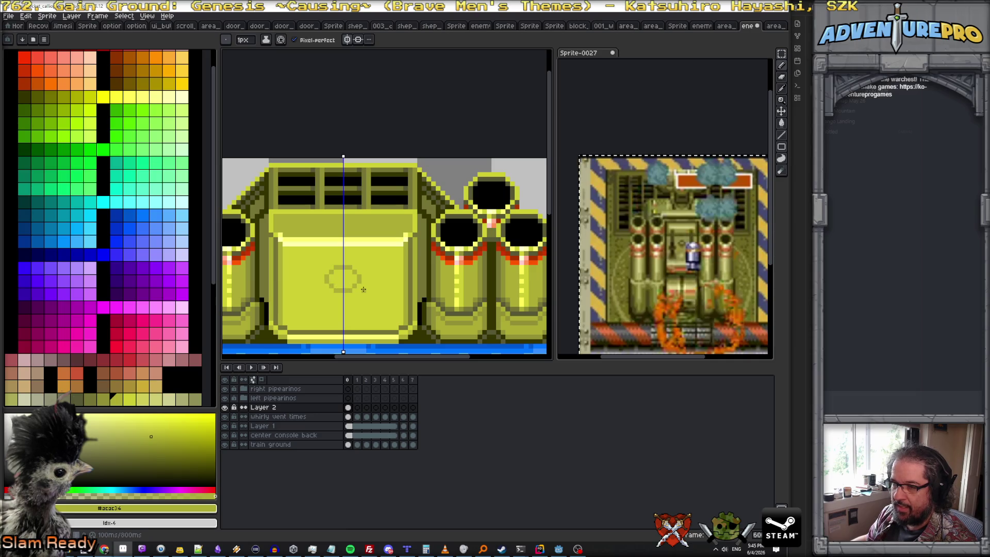
{"action": "left_click", "coordinate": [356, 331], "text": "alt"}
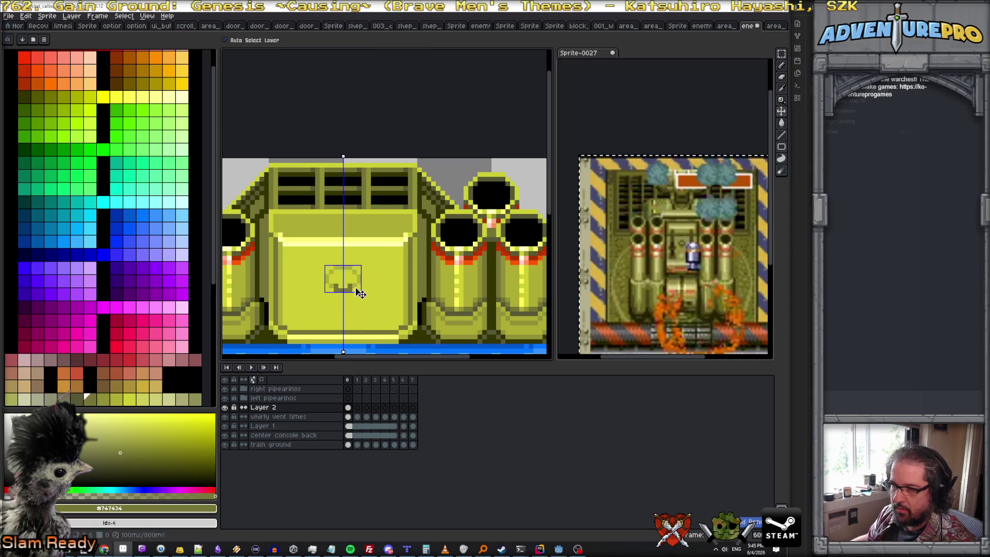
{"action": "left_click", "coordinate": [358, 243], "text": "alt"}
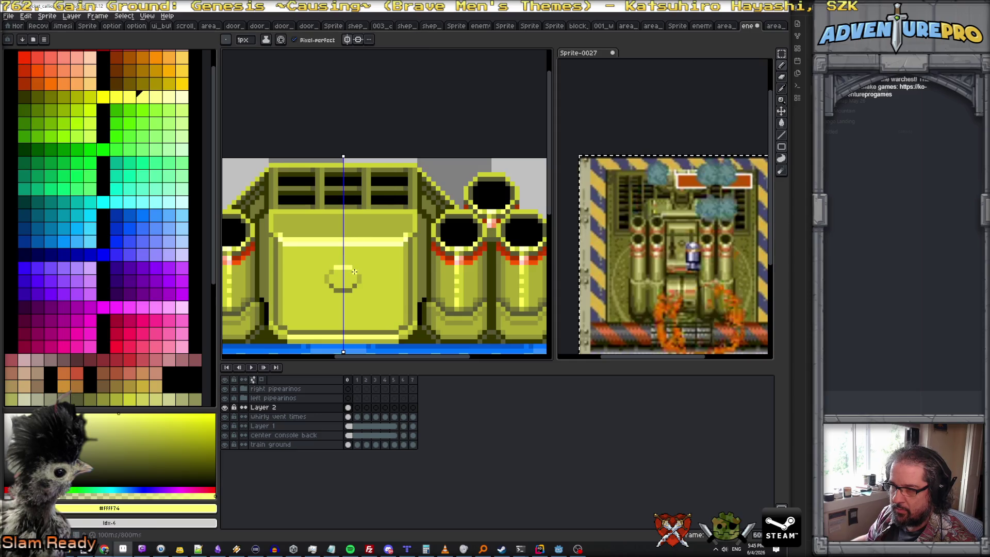
{"action": "left_click", "coordinate": [327, 280], "text": "alt"}
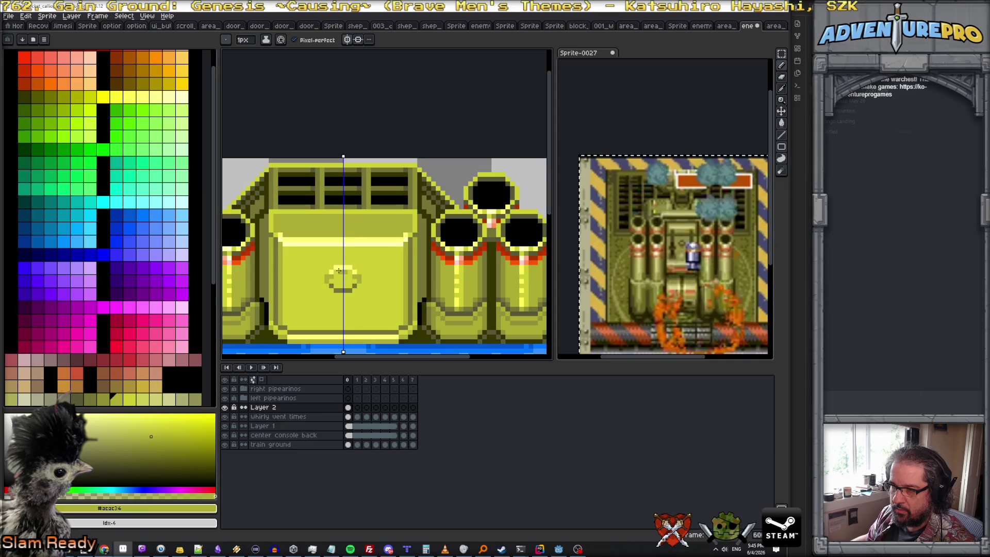
{"action": "left_click", "coordinate": [351, 272], "text": "alt"}
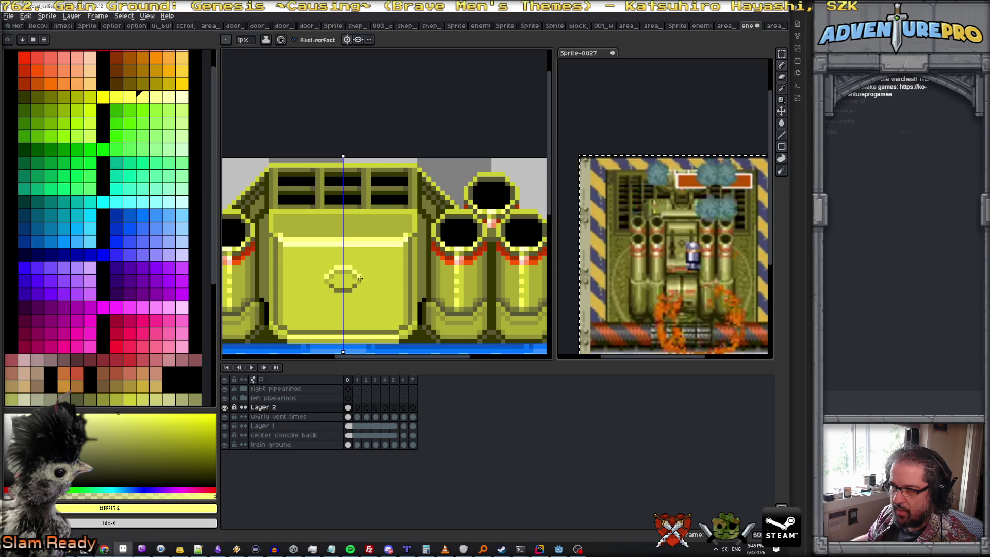
{"action": "scroll", "coordinate": [359, 278], "scroll_direction": "down", "scroll_amount": 2}
{"action": "scroll", "coordinate": [360, 279], "scroll_direction": "up", "scroll_amount": 1}
{"action": "scroll", "coordinate": [352, 271], "scroll_direction": "up", "scroll_amount": 1}
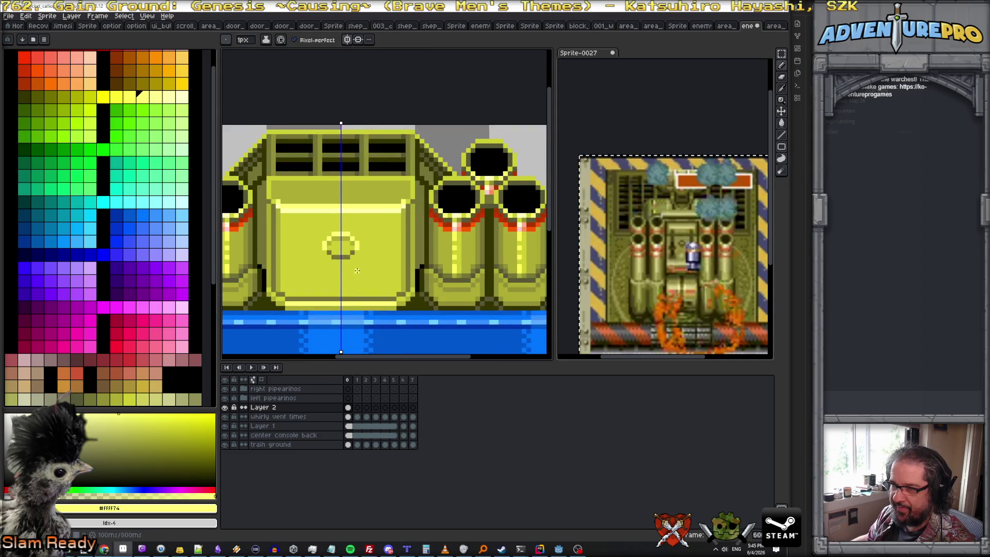
{"action": "scroll", "coordinate": [346, 262], "scroll_direction": "up", "scroll_amount": 1}
- Turn off vertical symmetry and draw a dark olive stem from the oval down to the panel's bottom edge
{"action": "left_click", "coordinate": [347, 39]}
{"action": "scroll", "coordinate": [368, 182], "scroll_direction": "down", "scroll_amount": 4}
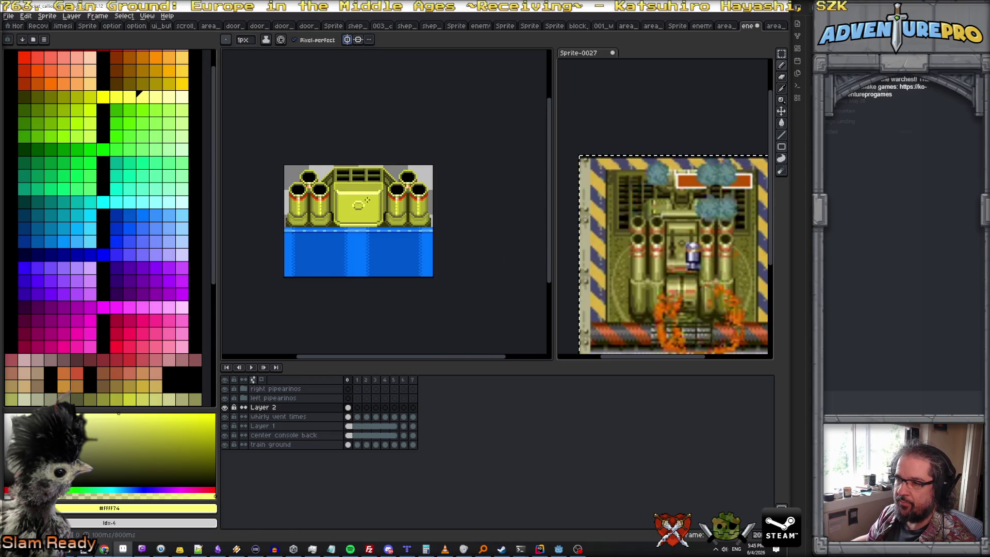
{"action": "scroll", "coordinate": [367, 200], "scroll_direction": "up", "scroll_amount": 1}
{"action": "scroll", "coordinate": [359, 216], "scroll_direction": "up", "scroll_amount": 1}
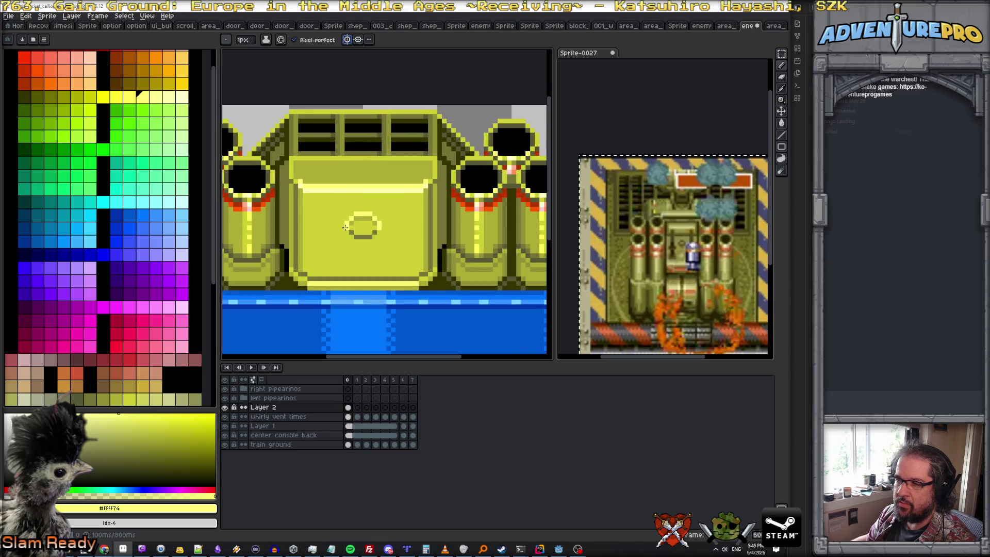
{"action": "left_click", "coordinate": [112, 396]}
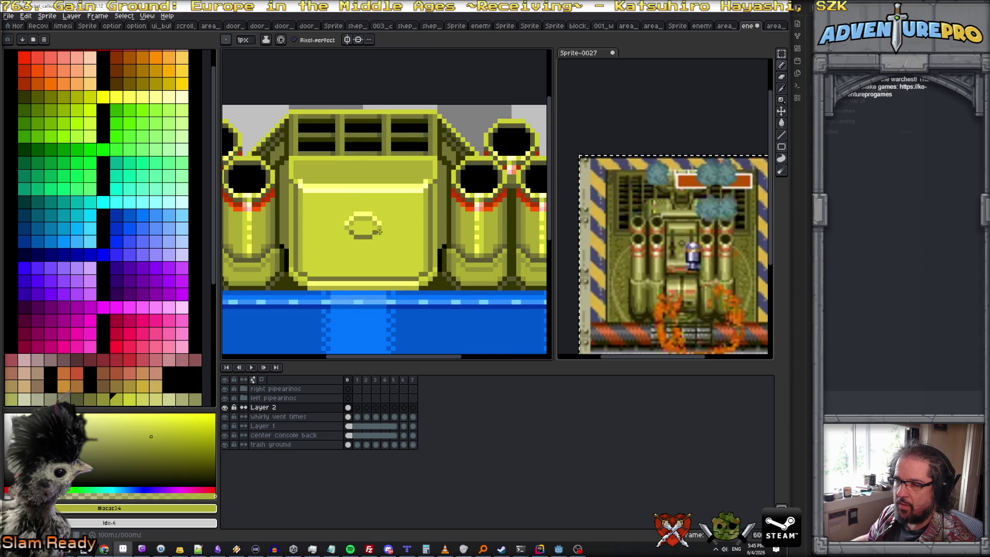
{"action": "scroll", "coordinate": [380, 231], "scroll_direction": "down", "scroll_amount": 3}
{"action": "scroll", "coordinate": [371, 234], "scroll_direction": "up", "scroll_amount": 1}
{"action": "scroll", "coordinate": [362, 237], "scroll_direction": "up", "scroll_amount": 1}
{"action": "scroll", "coordinate": [353, 238], "scroll_direction": "up", "scroll_amount": 2}
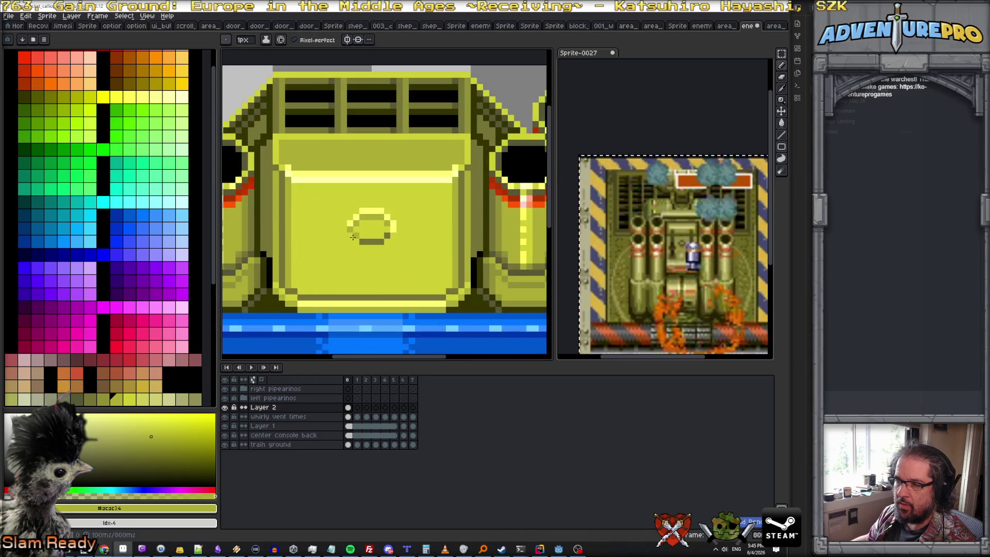
{"action": "left_click", "coordinate": [85, 397]}
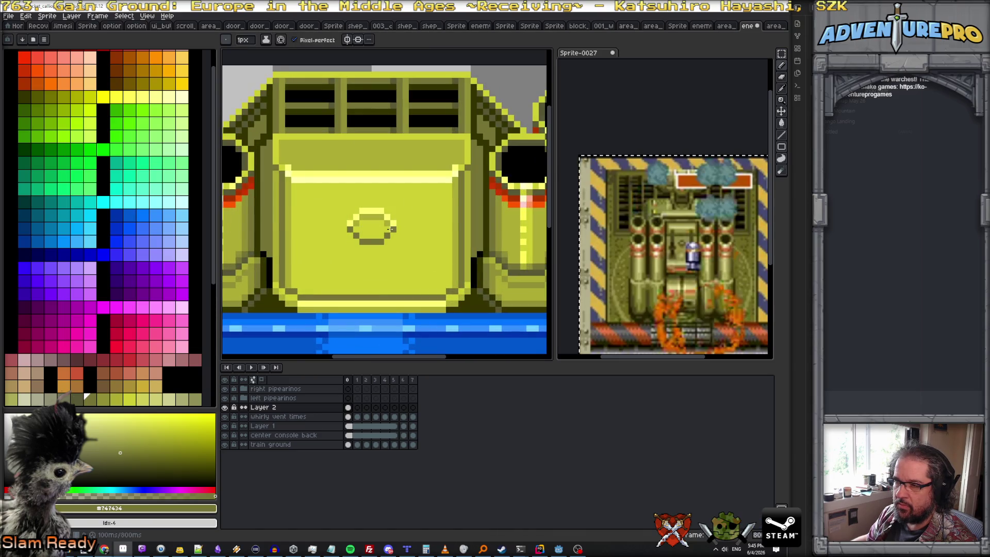
{"action": "scroll", "coordinate": [403, 242], "scroll_direction": "down", "scroll_amount": 2}
{"action": "scroll", "coordinate": [405, 244], "scroll_direction": "down", "scroll_amount": 1}
{"action": "scroll", "coordinate": [406, 244], "scroll_direction": "down", "scroll_amount": 1}
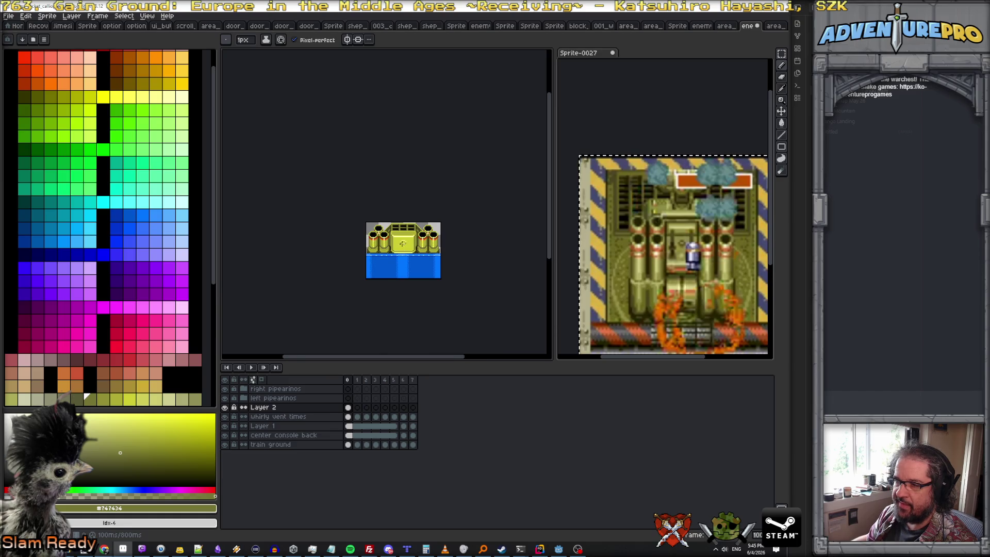
{"action": "scroll", "coordinate": [402, 243], "scroll_direction": "up", "scroll_amount": 2}
{"action": "scroll", "coordinate": [410, 251], "scroll_direction": "up", "scroll_amount": 1}
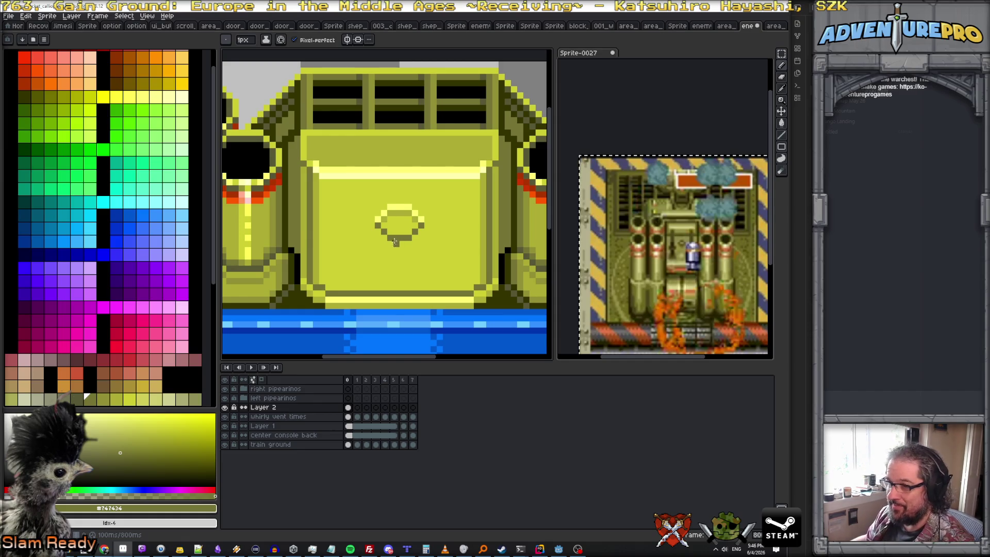
{"action": "left_click", "coordinate": [286, 279], "text": "alt"}
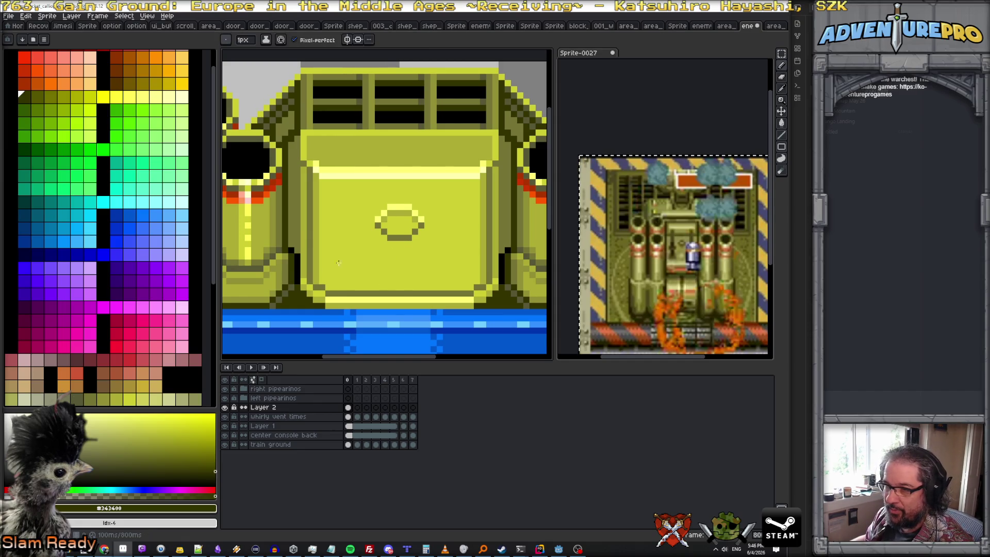
{"action": "left_click", "coordinate": [396, 236], "text": "alt"}
{"action": "left_click_drag", "start_coordinate": [397, 236], "coordinate": [396, 283]}
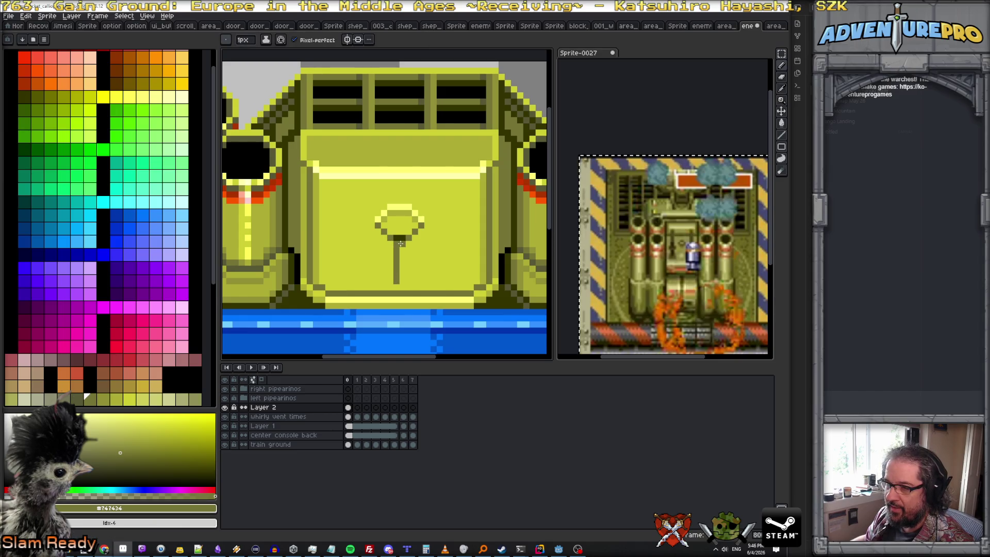
{"action": "left_click", "coordinate": [394, 293], "text": "alt"}
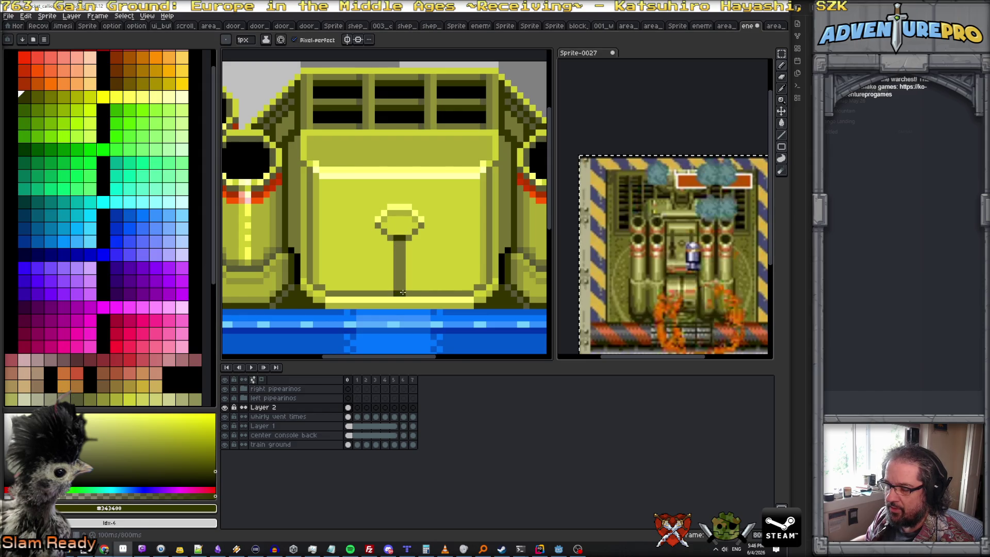
{"action": "scroll", "coordinate": [465, 301], "scroll_direction": "down", "scroll_amount": 3}
{"action": "scroll", "coordinate": [440, 286], "scroll_direction": "up", "scroll_amount": 2}
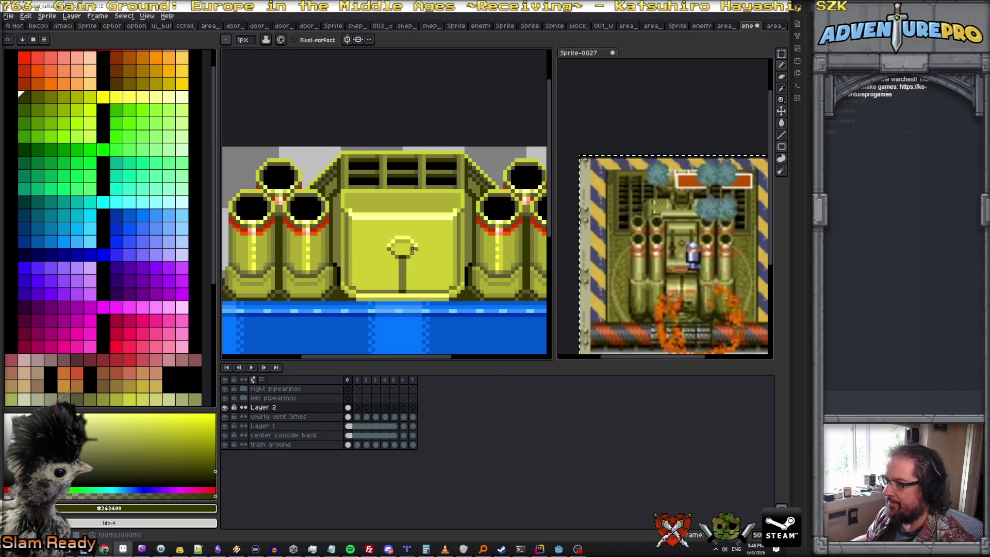
{"action": "scroll", "coordinate": [393, 236], "scroll_direction": "up", "scroll_amount": 1}
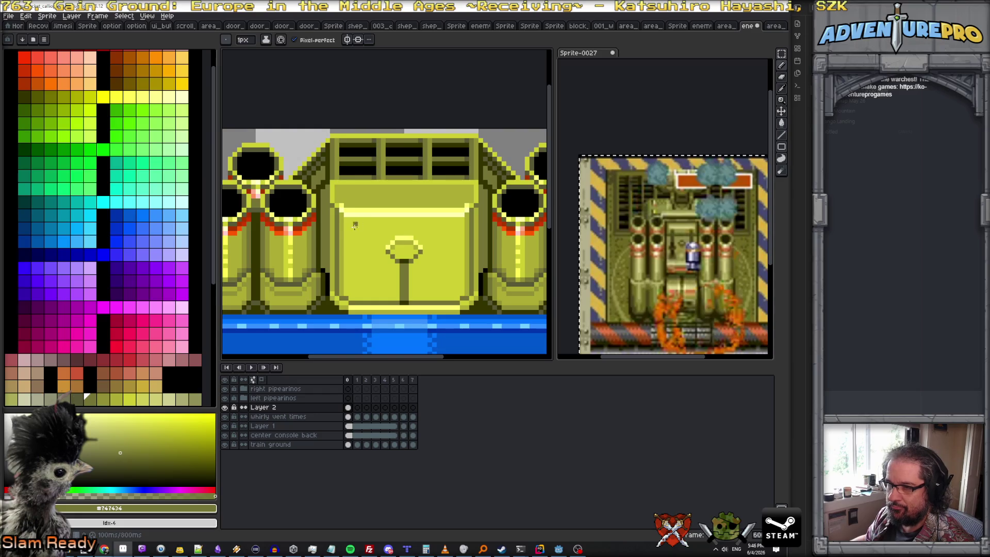
- Draw a horizontal line and a dark olive row across the yellow panel of the console
{"action": "mouse_move", "coordinate": [345, 227]}
{"action": "left_mouse_down"}
{"action": "mouse_move", "coordinate": [462, 225]}
{"action": "mouse_move", "coordinate": [354, 224]}
{"action": "left_mouse_up"}
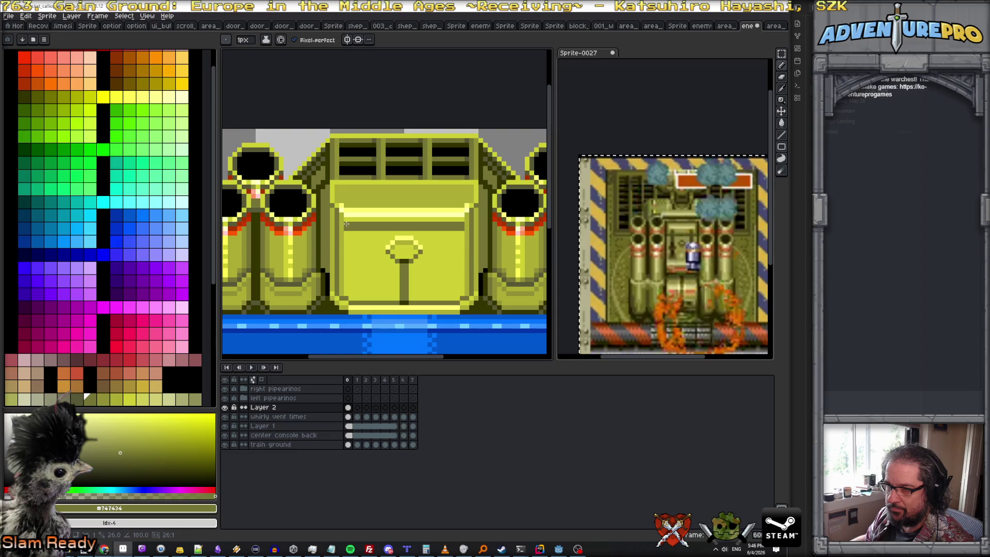
{"action": "left_click", "coordinate": [399, 259], "text": "alt"}
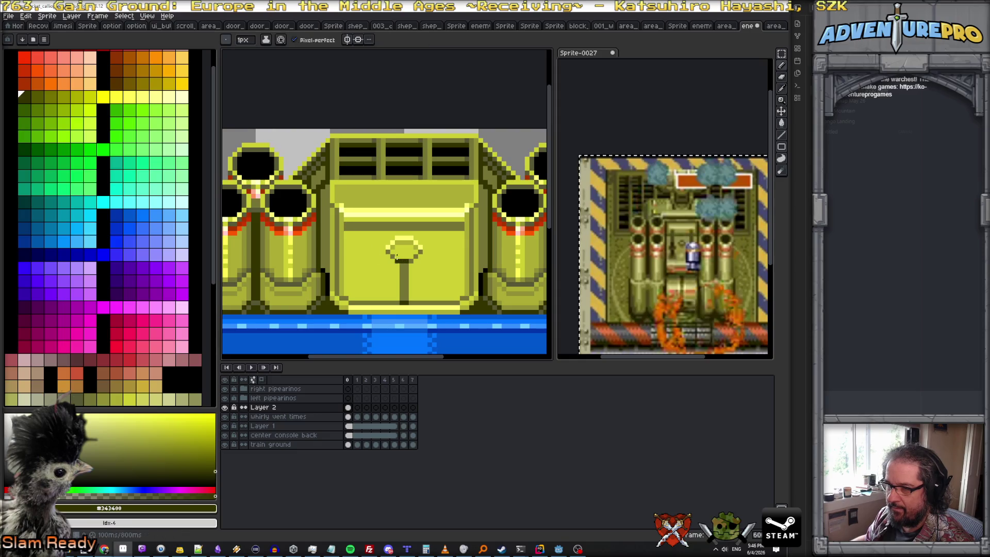
{"action": "left_click_drag", "start_coordinate": [346, 232], "coordinate": [462, 234]}
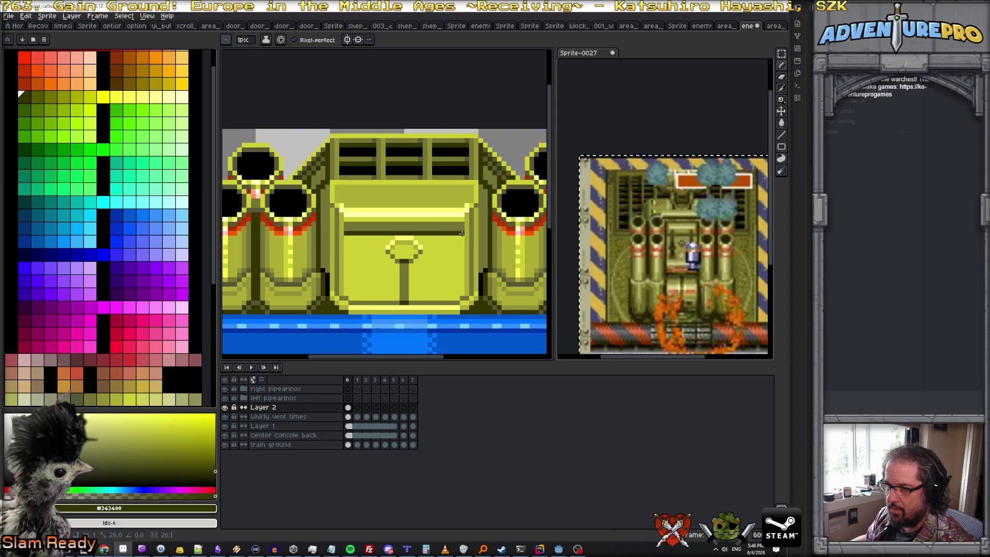
{"action": "scroll", "coordinate": [439, 251], "scroll_direction": "down", "scroll_amount": 1}
{"action": "scroll", "coordinate": [438, 251], "scroll_direction": "down", "scroll_amount": 1}
{"action": "scroll", "coordinate": [444, 257], "scroll_direction": "up", "scroll_amount": 1}
{"action": "scroll", "coordinate": [451, 263], "scroll_direction": "up", "scroll_amount": 1}
{"action": "key", "text": "v"}
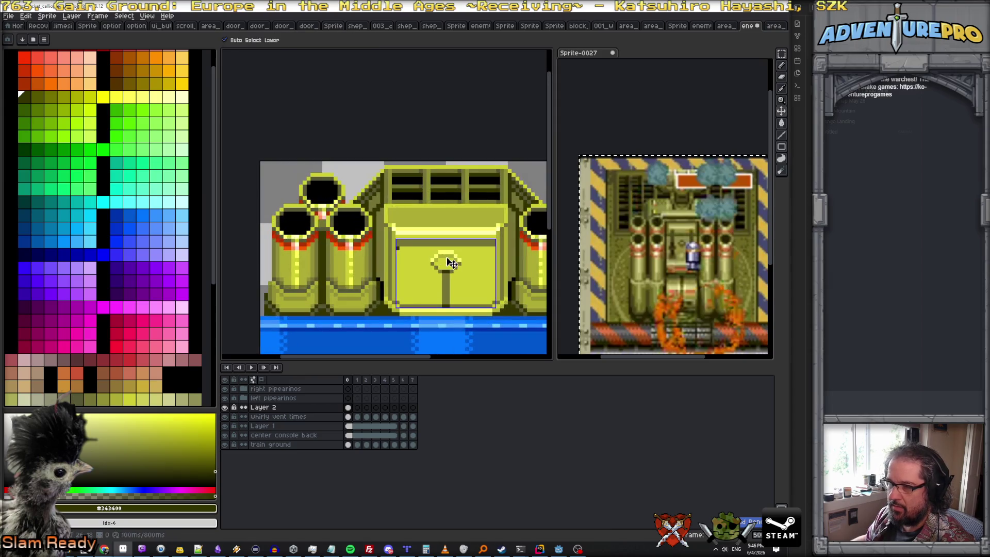
{"action": "key", "text": "b"}
{"action": "scroll", "coordinate": [440, 255], "scroll_direction": "up", "scroll_amount": 1}
{"action": "scroll", "coordinate": [422, 246], "scroll_direction": "up", "scroll_amount": 1}
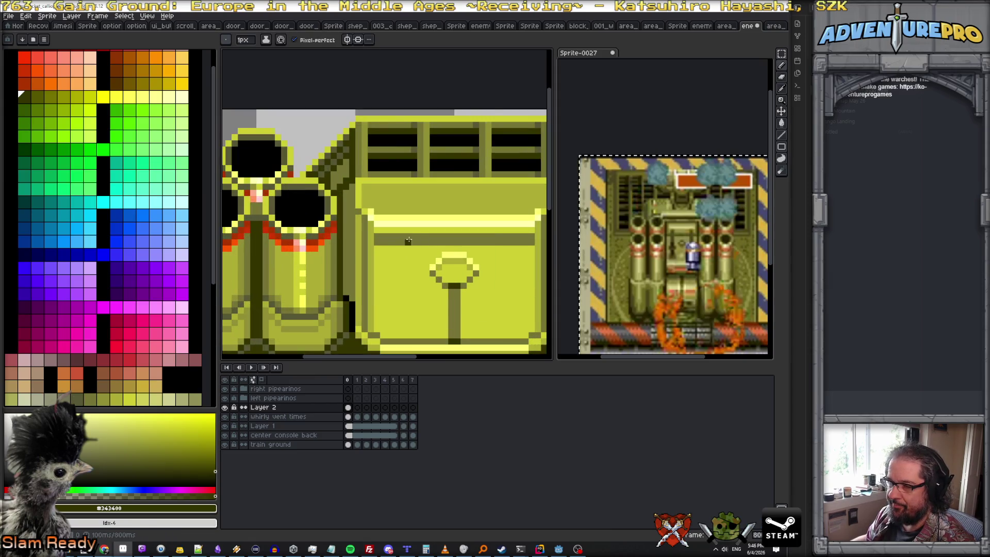
- Add two light-yellow highlight lines running across the front of the console box
{"action": "left_click", "coordinate": [438, 254], "text": "alt"}
{"action": "left_click_drag", "start_coordinate": [377, 229], "coordinate": [534, 230]}
{"action": "scroll", "coordinate": [502, 258], "scroll_direction": "down", "scroll_amount": 2}
{"action": "scroll", "coordinate": [503, 257], "scroll_direction": "up", "scroll_amount": 1}
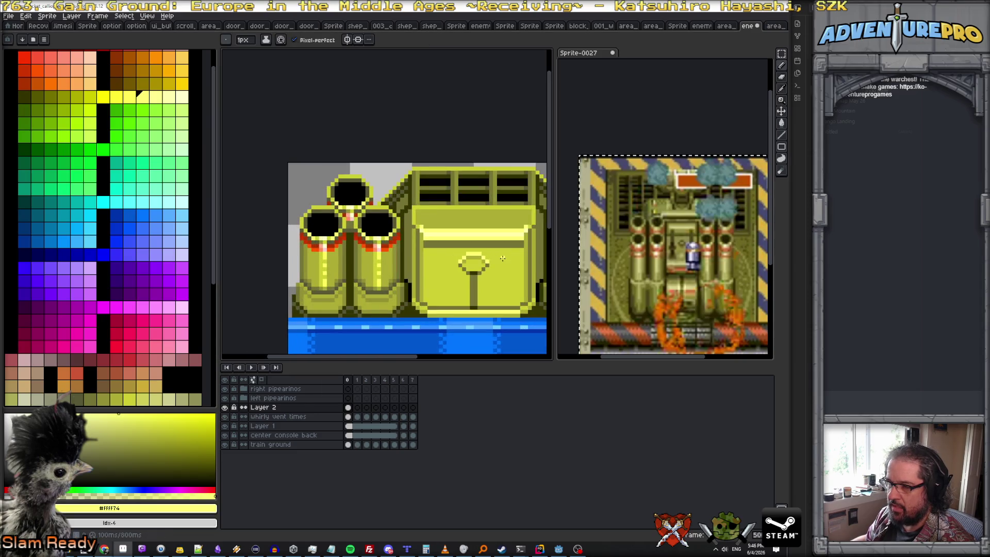
{"action": "left_click_drag", "start_coordinate": [424, 248], "coordinate": [520, 249]}
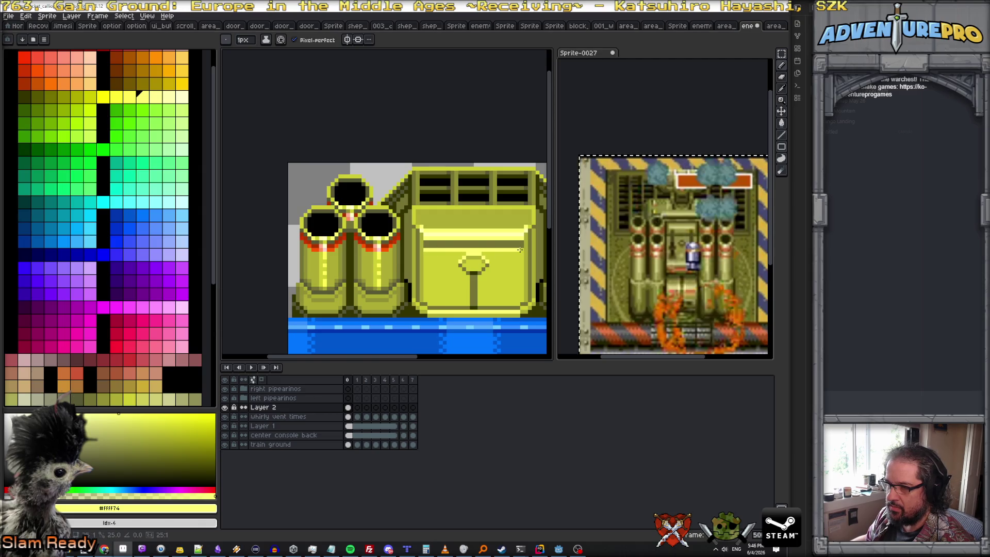
{"action": "scroll", "coordinate": [523, 250], "scroll_direction": "up", "scroll_amount": 1}
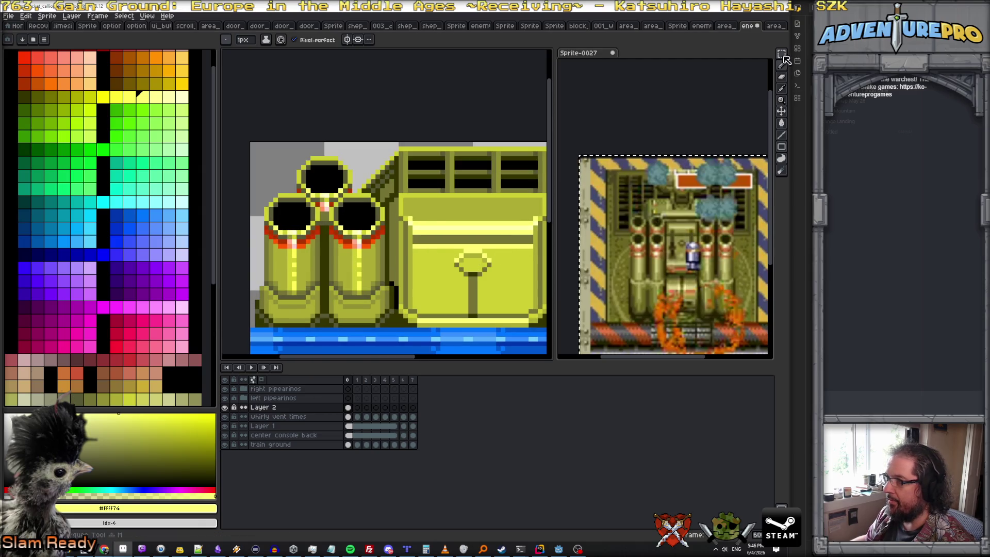
{"action": "key", "text": "m"}
{"action": "key", "text": "w"}
- Clear a stray selection near the pipe top and draw a dark olive groove line across the console box
{"action": "left_click_drag", "start_coordinate": [452, 251], "coordinate": [495, 284]}
{"action": "key", "text": "ctrl+d"}
{"action": "scroll", "coordinate": [480, 283], "scroll_direction": "down", "scroll_amount": 1}
{"action": "scroll", "coordinate": [464, 270], "scroll_direction": "down", "scroll_amount": 1}
{"action": "scroll", "coordinate": [433, 255], "scroll_direction": "up", "scroll_amount": 1}
{"action": "scroll", "coordinate": [420, 246], "scroll_direction": "up", "scroll_amount": 1}
{"action": "scroll", "coordinate": [420, 246], "scroll_direction": "down", "scroll_amount": 1}
{"action": "scroll", "coordinate": [426, 240], "scroll_direction": "up", "scroll_amount": 1}
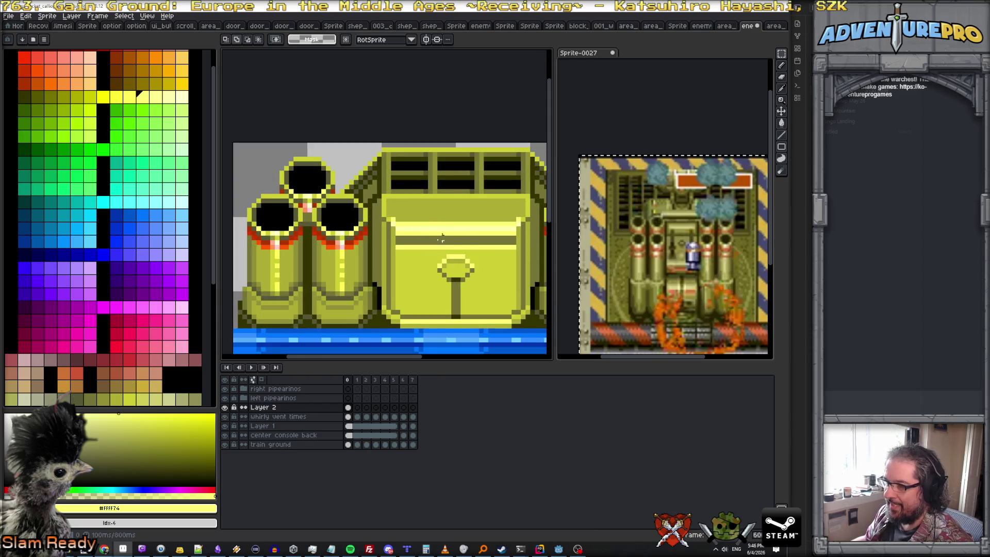
{"action": "scroll", "coordinate": [481, 252], "scroll_direction": "up", "scroll_amount": 1}
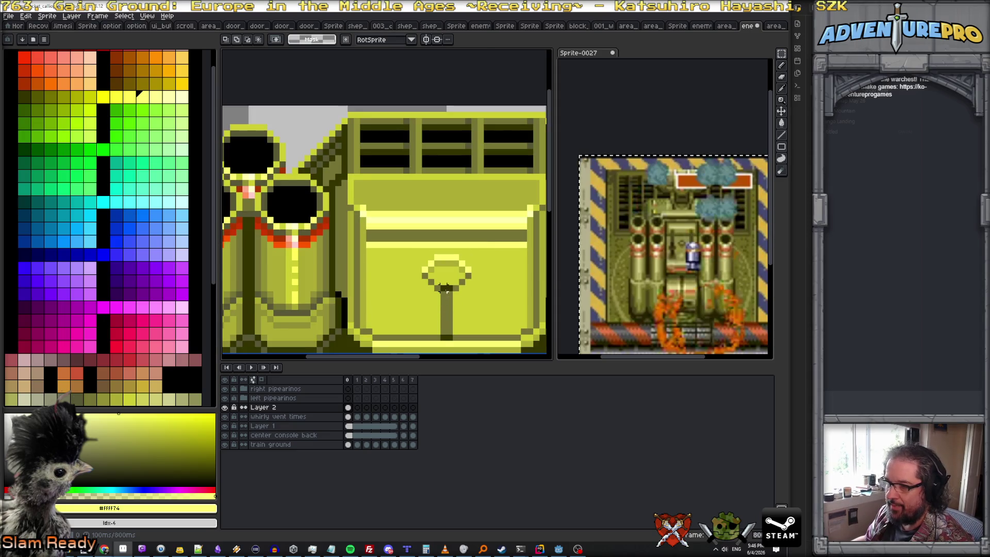
{"action": "key", "text": "b"}
{"action": "left_click", "coordinate": [378, 236], "text": "alt"}
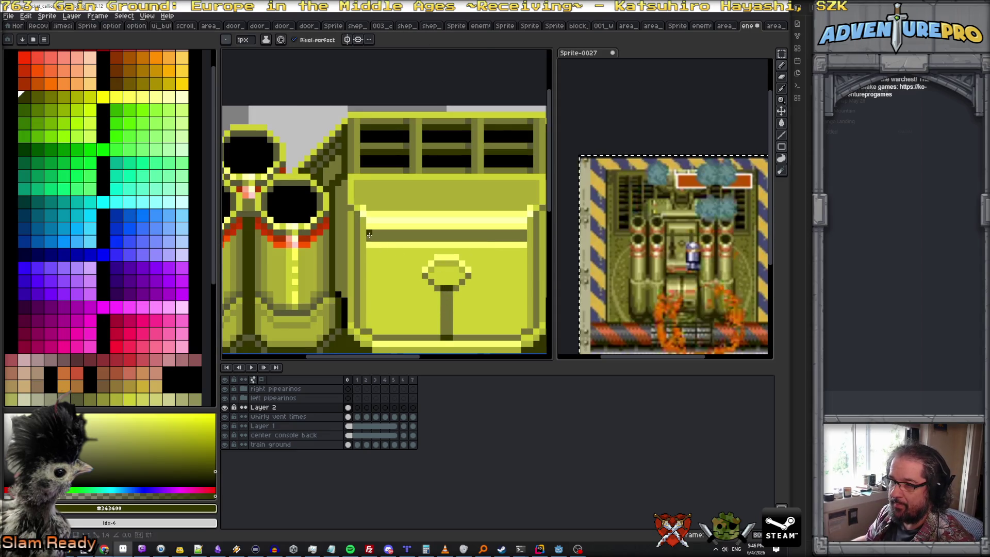
{"action": "mouse_move", "coordinate": [381, 238]}
{"action": "left_mouse_down"}
{"action": "mouse_move", "coordinate": [523, 238]}
{"action": "mouse_move", "coordinate": [369, 233]}
{"action": "left_mouse_up"}
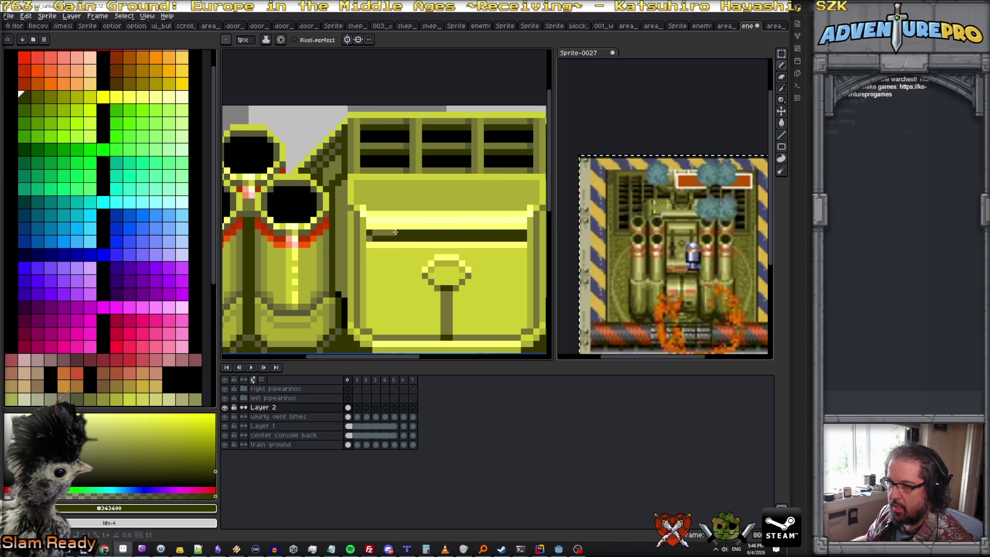
{"action": "scroll", "coordinate": [387, 236], "scroll_direction": "down", "scroll_amount": 1}
{"action": "scroll", "coordinate": [433, 239], "scroll_direction": "down", "scroll_amount": 1}
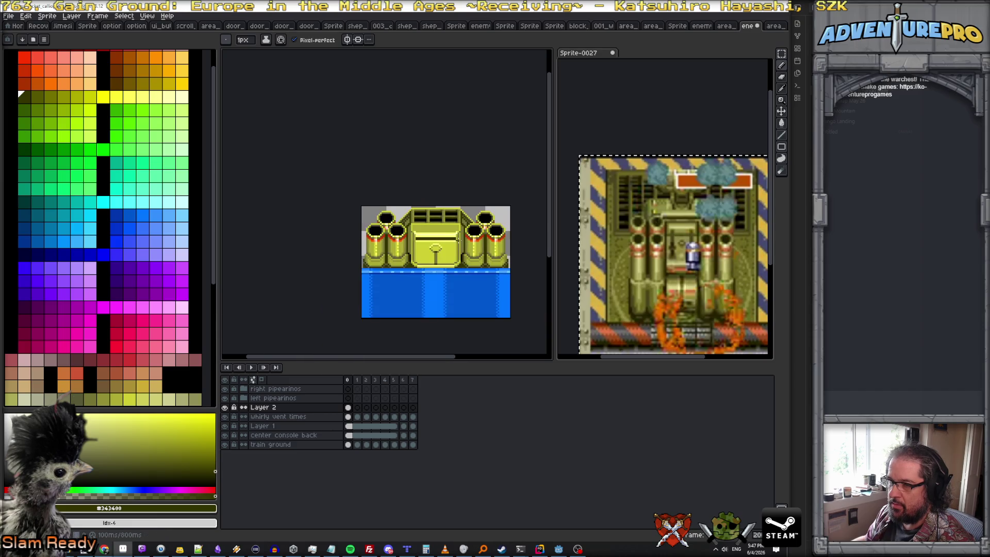
{"action": "scroll", "coordinate": [459, 240], "scroll_direction": "up", "scroll_amount": 1}
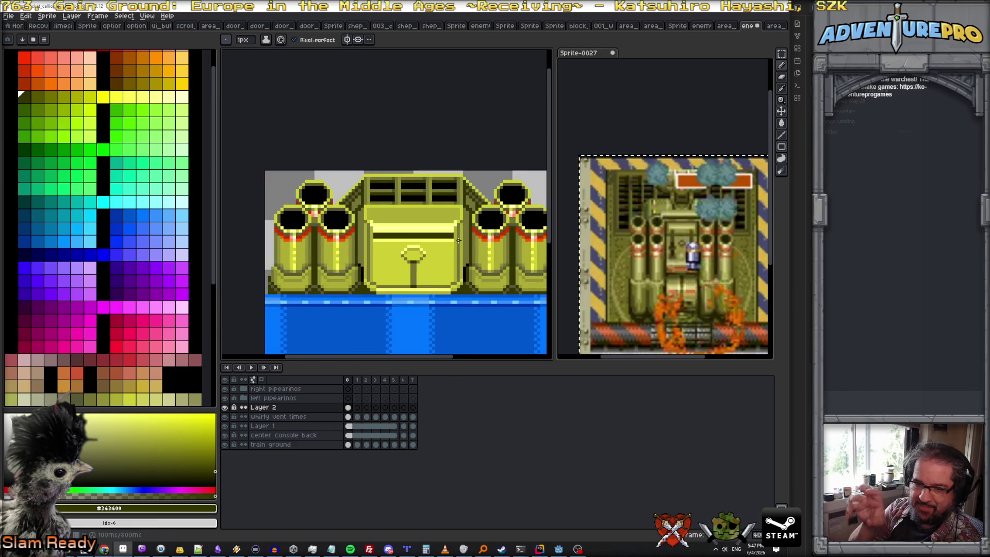
{"action": "scroll", "coordinate": [458, 241], "scroll_direction": "up", "scroll_amount": 1}
{"action": "scroll", "coordinate": [452, 245], "scroll_direction": "up", "scroll_amount": 1}
{"action": "scroll", "coordinate": [441, 266], "scroll_direction": "up", "scroll_amount": 1}
{"action": "scroll", "coordinate": [442, 271], "scroll_direction": "down", "scroll_amount": 1}
{"action": "scroll", "coordinate": [415, 304], "scroll_direction": "up", "scroll_amount": 1}
{"action": "scroll", "coordinate": [405, 302], "scroll_direction": "down", "scroll_amount": 1}
- Paint mirrored orange-red bars on the console front with a darker red-orange row beneath them
{"action": "left_click", "coordinate": [266, 236], "text": "alt"}
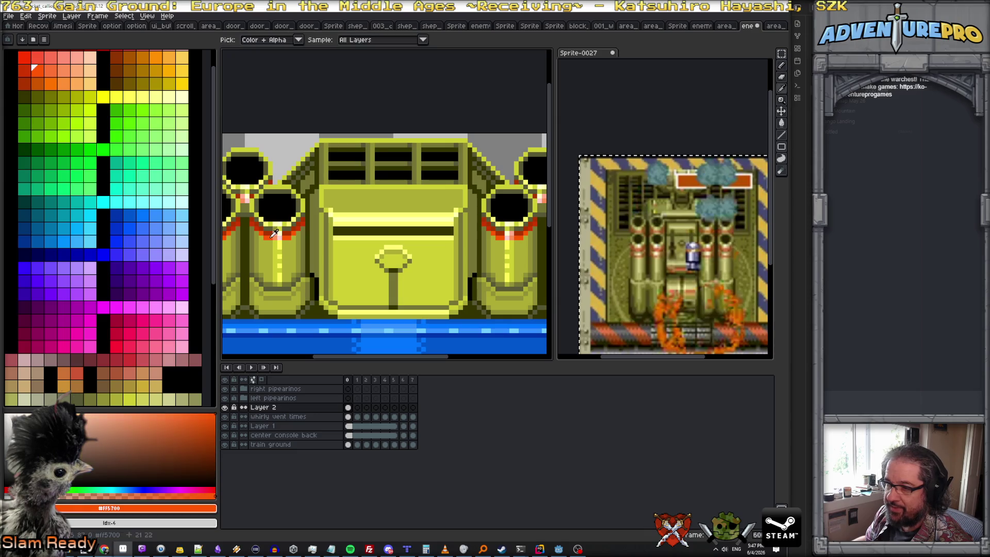
{"action": "scroll", "coordinate": [348, 309], "scroll_direction": "up", "scroll_amount": 1}
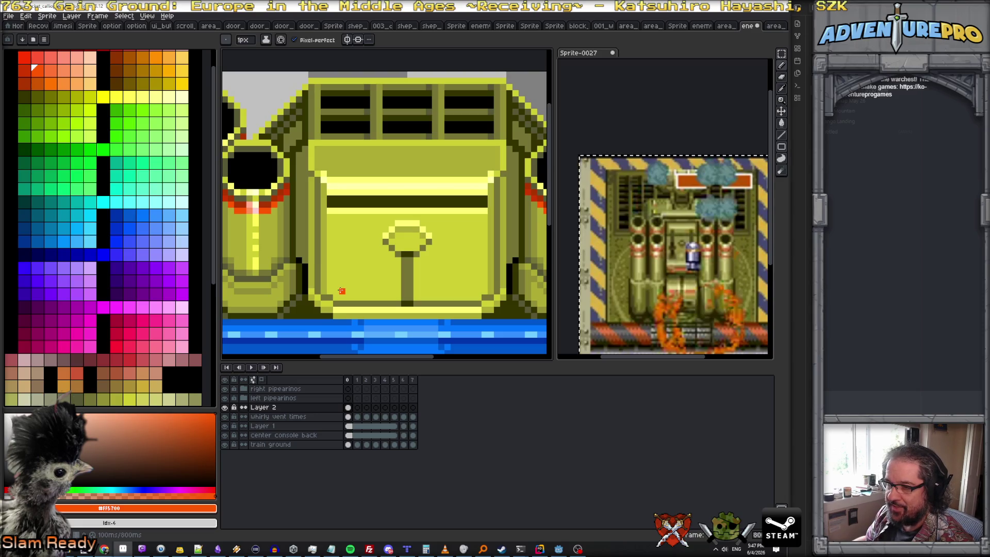
{"action": "left_click_drag", "start_coordinate": [341, 291], "coordinate": [362, 291]}
{"action": "left_click", "coordinate": [347, 39]}
{"action": "left_click", "coordinate": [342, 291]}
{"action": "left_click_drag", "start_coordinate": [341, 291], "coordinate": [385, 291]}
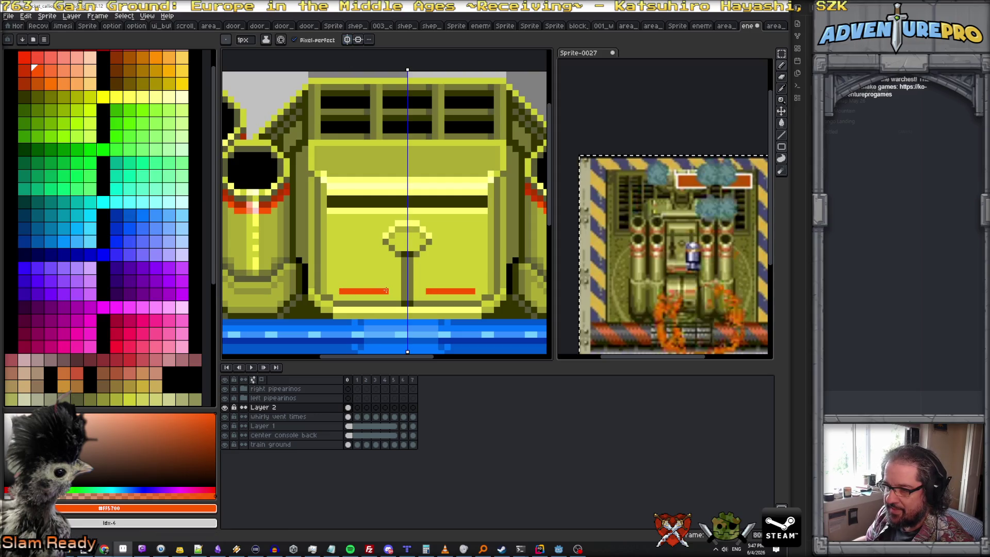
{"action": "left_click", "coordinate": [266, 203], "text": "alt"}
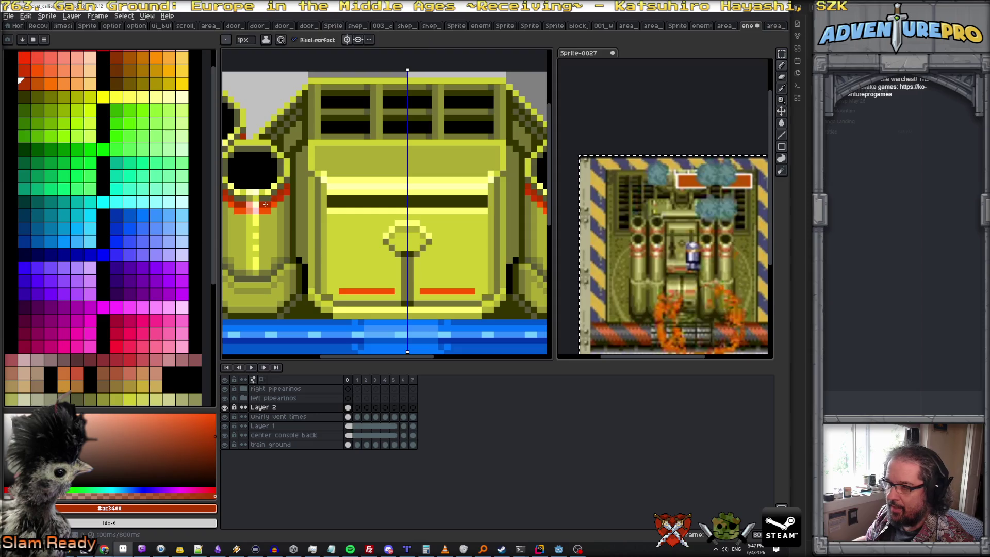
{"action": "left_click_drag", "start_coordinate": [341, 296], "coordinate": [394, 297]}
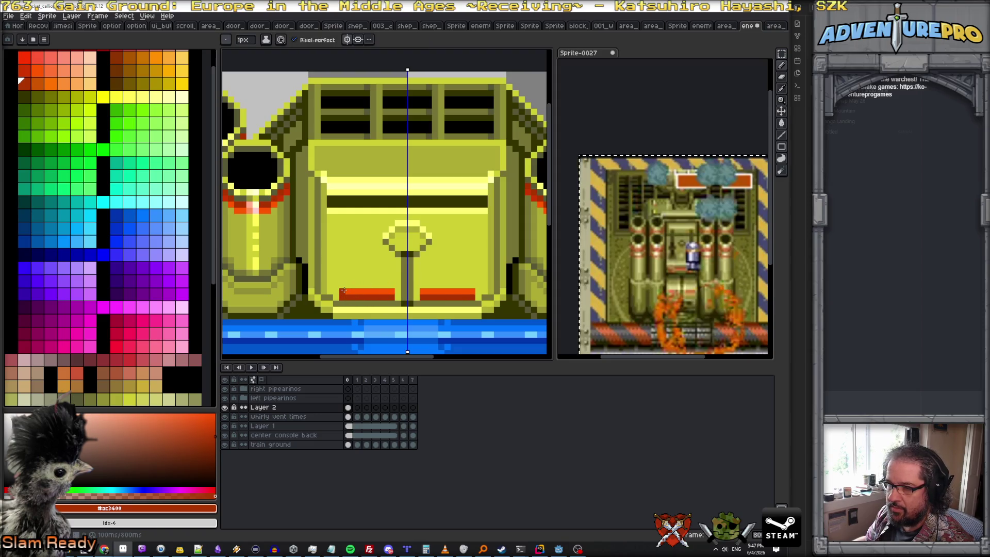
{"action": "left_click", "coordinate": [284, 199], "text": "alt"}
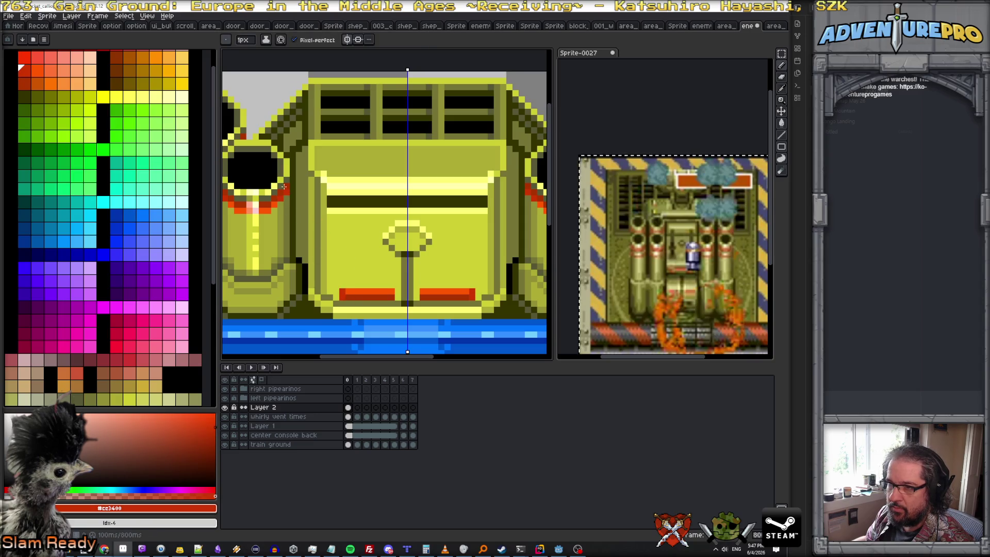
{"action": "left_click", "coordinate": [359, 300], "text": "alt"}
{"action": "left_click", "coordinate": [341, 290], "text": "alt"}
{"action": "scroll", "coordinate": [433, 293], "scroll_direction": "down", "scroll_amount": 2}
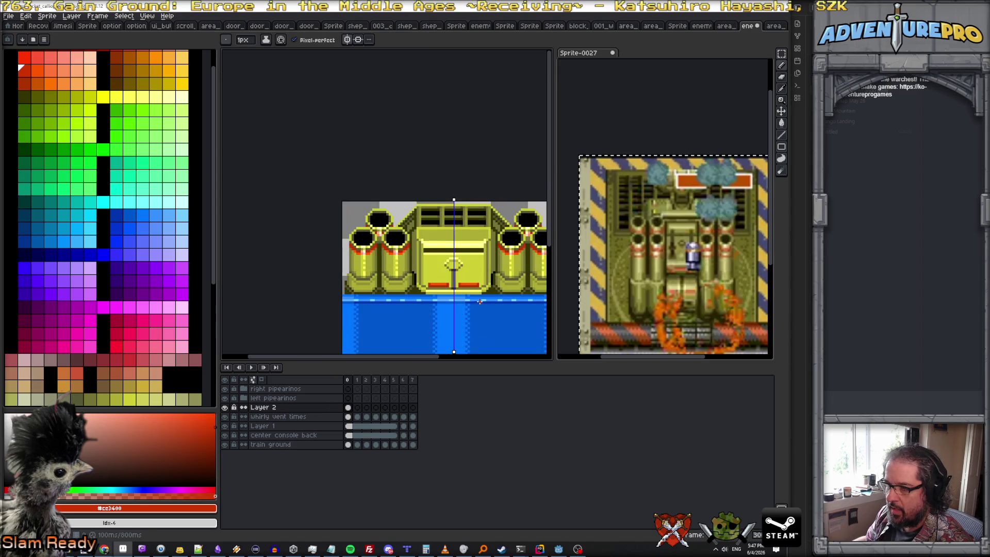
{"action": "scroll", "coordinate": [476, 289], "scroll_direction": "up", "scroll_amount": 1}
{"action": "scroll", "coordinate": [468, 285], "scroll_direction": "up", "scroll_amount": 1}
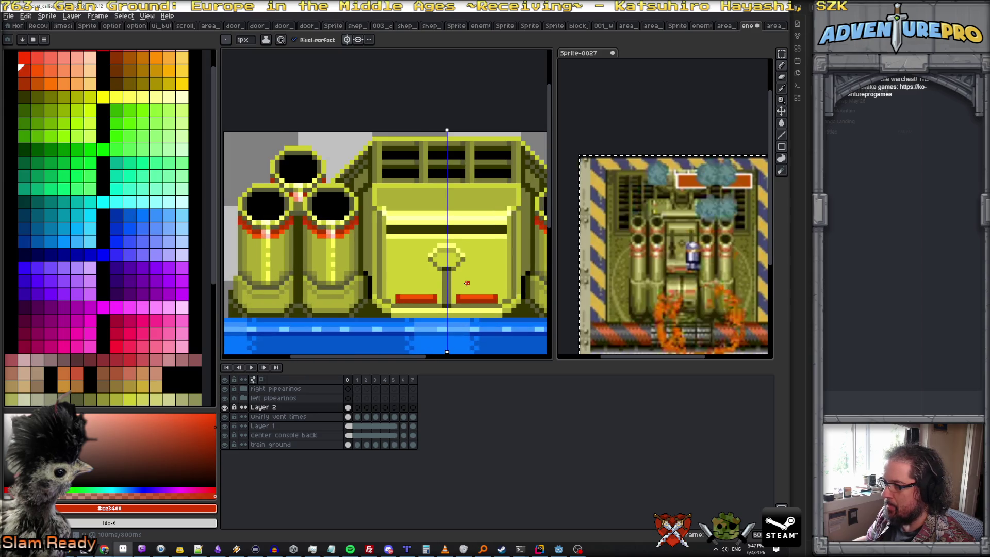
{"action": "scroll", "coordinate": [466, 283], "scroll_direction": "up", "scroll_amount": 1}
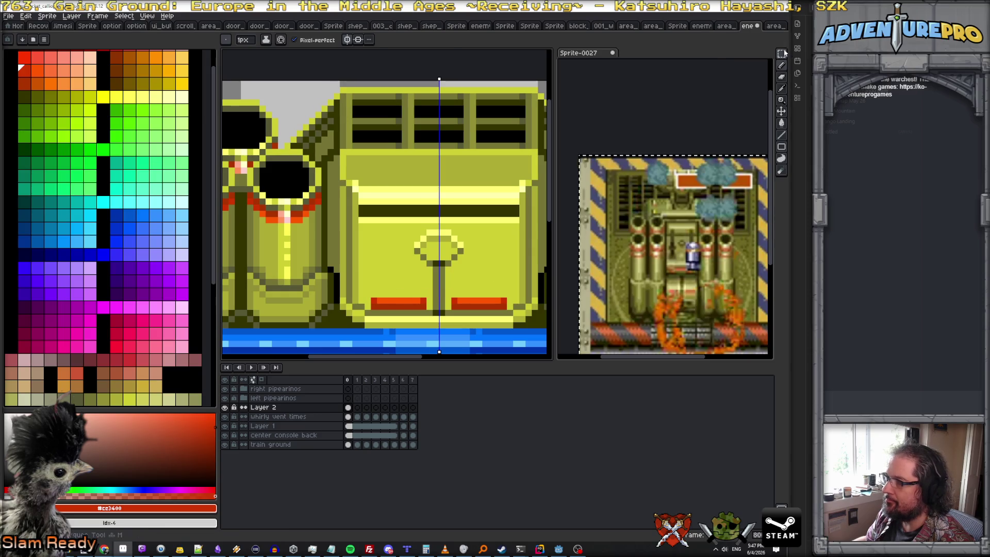
- Nudge both red bars upward and paint a bright yellow row under them
{"action": "key", "text": "w"}
{"action": "left_click", "coordinate": [395, 303]}
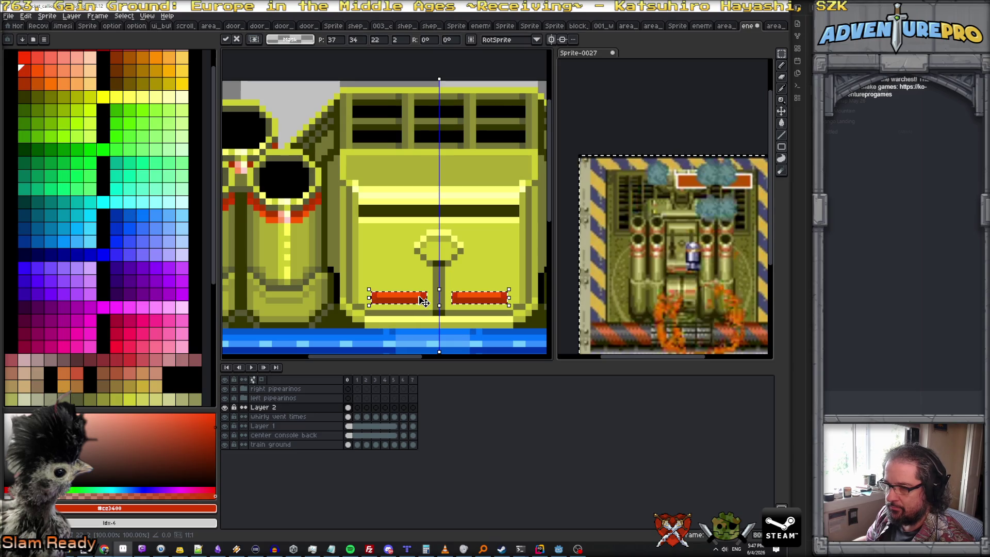
{"action": "key", "text": "Up"}
{"action": "key", "text": "Up"}
{"action": "key", "text": "Return"}
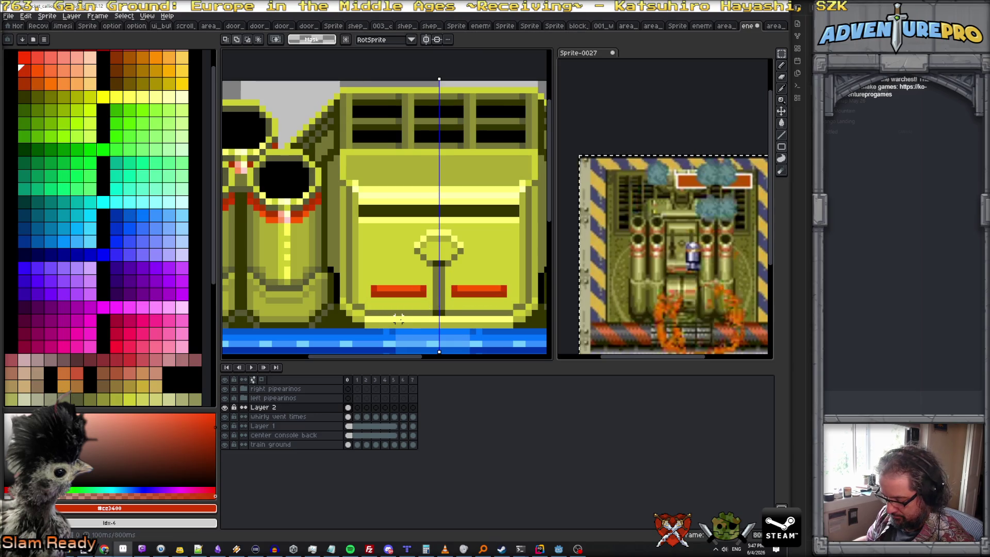
{"action": "key", "text": "b"}
{"action": "left_click", "coordinate": [401, 319], "text": "alt"}
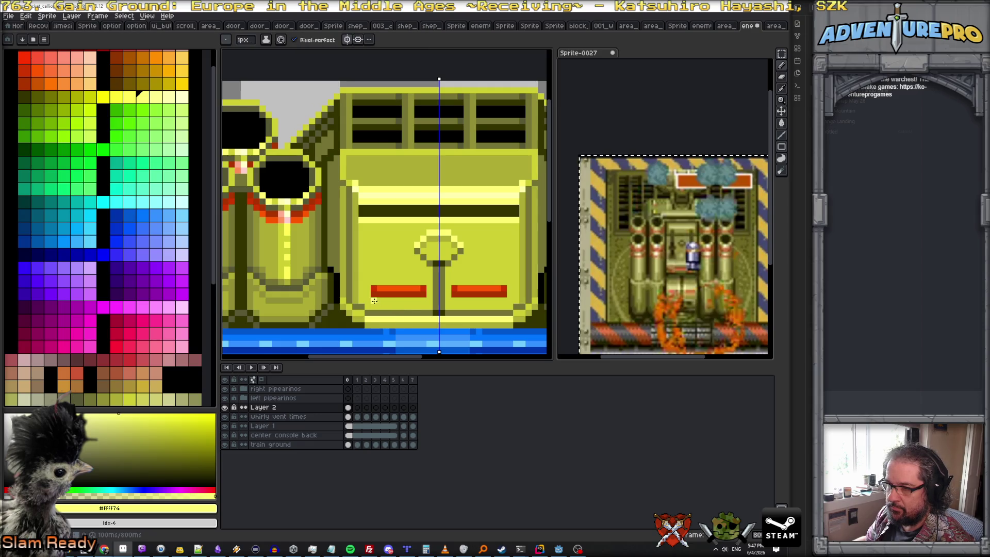
{"action": "left_click_drag", "start_coordinate": [374, 300], "coordinate": [411, 300]}
{"action": "scroll", "coordinate": [494, 289], "scroll_direction": "down", "scroll_amount": 3}
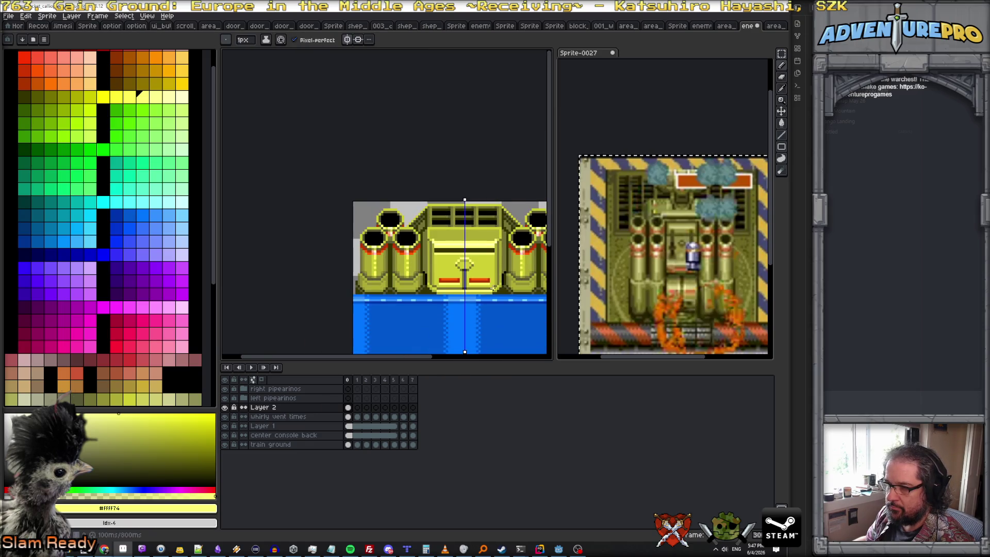
{"action": "scroll", "coordinate": [509, 276], "scroll_direction": "up", "scroll_amount": 2}
{"action": "scroll", "coordinate": [498, 276], "scroll_direction": "up", "scroll_amount": 1}
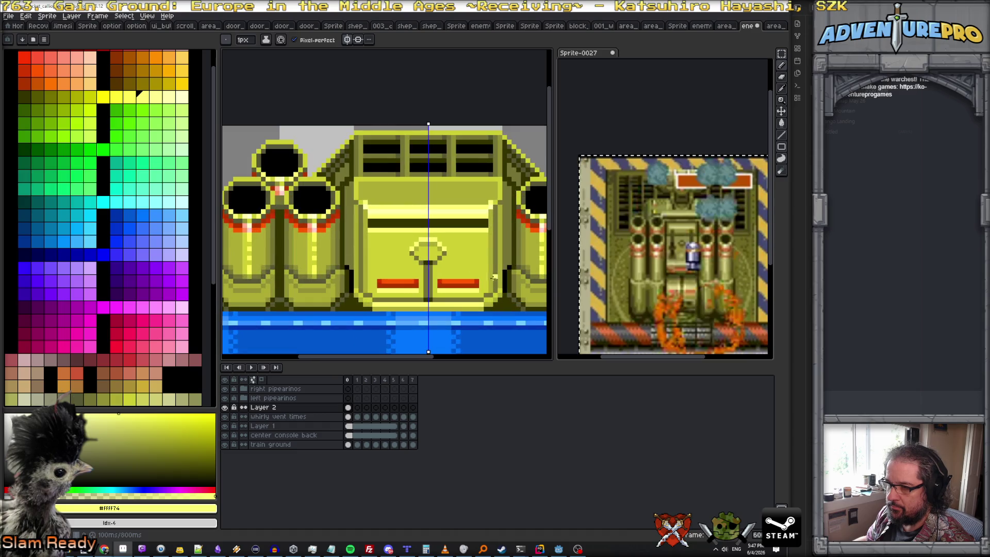
{"action": "scroll", "coordinate": [463, 277], "scroll_direction": "up", "scroll_amount": 1}
- Extend the red bars upward on both sides and cap them with a dark olive line
{"action": "left_click", "coordinate": [438, 287], "text": "alt"}
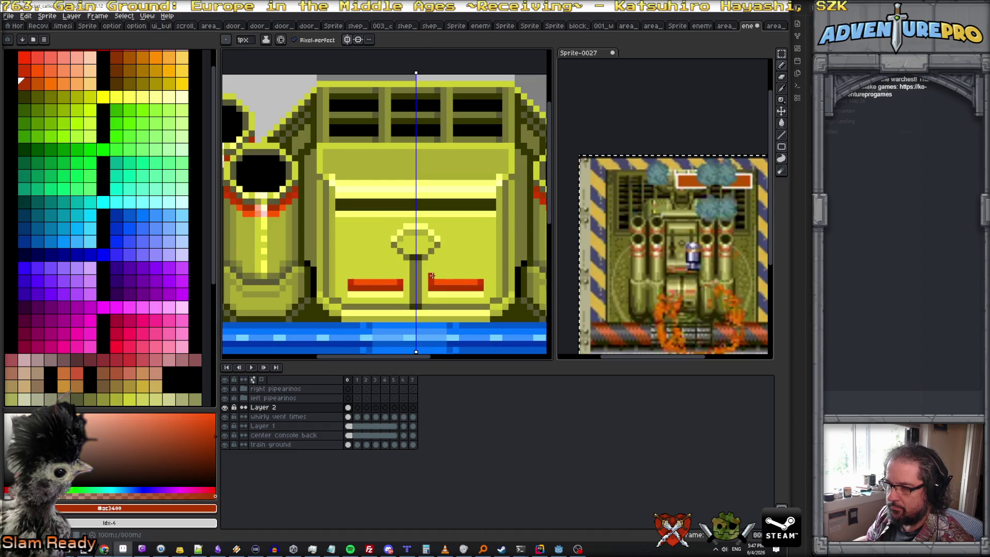
{"action": "left_click_drag", "start_coordinate": [432, 276], "coordinate": [476, 277]}
{"action": "scroll", "coordinate": [481, 277], "scroll_direction": "down", "scroll_amount": 3}
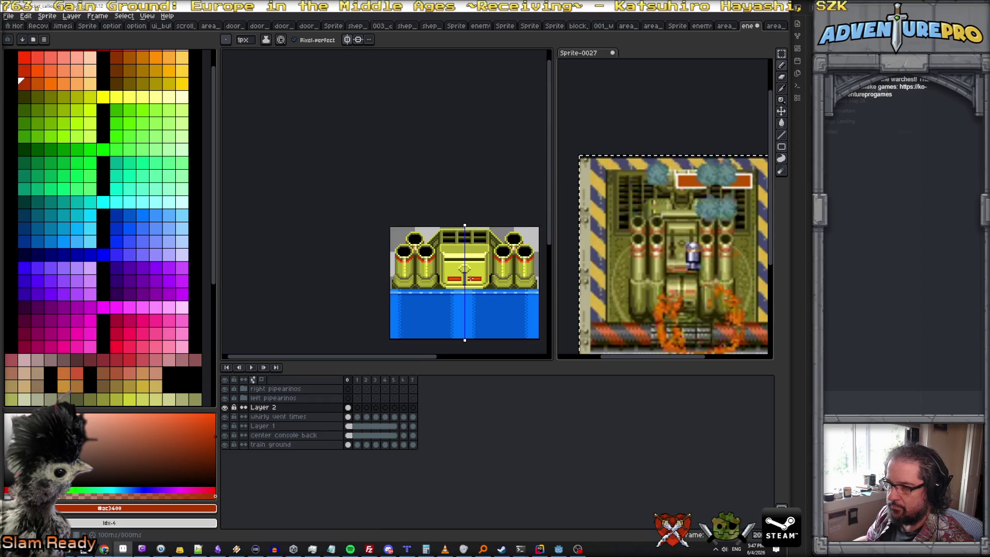
{"action": "scroll", "coordinate": [464, 268], "scroll_direction": "up", "scroll_amount": 2}
{"action": "scroll", "coordinate": [461, 267], "scroll_direction": "up", "scroll_amount": 1}
{"action": "scroll", "coordinate": [456, 266], "scroll_direction": "up", "scroll_amount": 1}
{"action": "left_click", "coordinate": [441, 261], "text": "alt"}
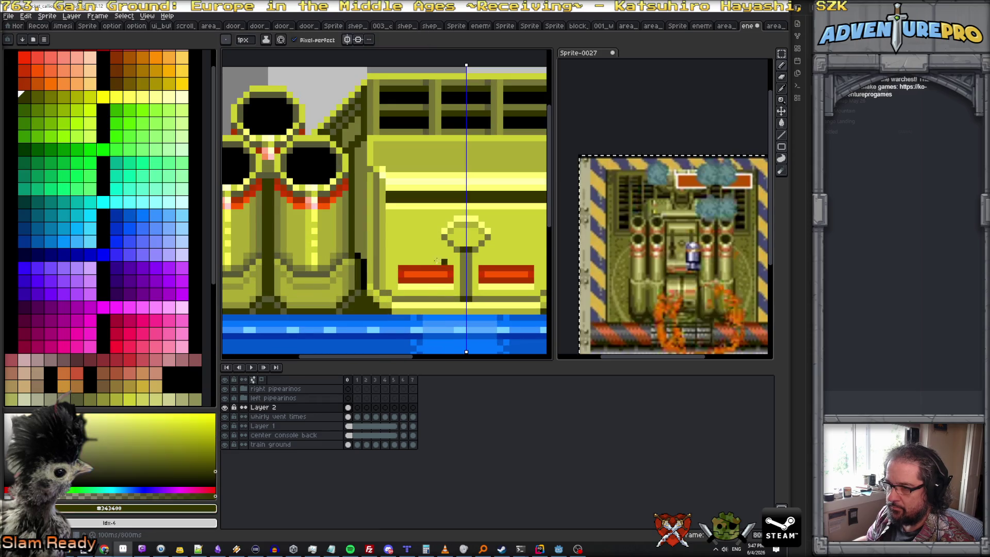
{"action": "left_click_drag", "start_coordinate": [400, 262], "coordinate": [455, 263]}
{"action": "scroll", "coordinate": [464, 267], "scroll_direction": "down", "scroll_amount": 1}
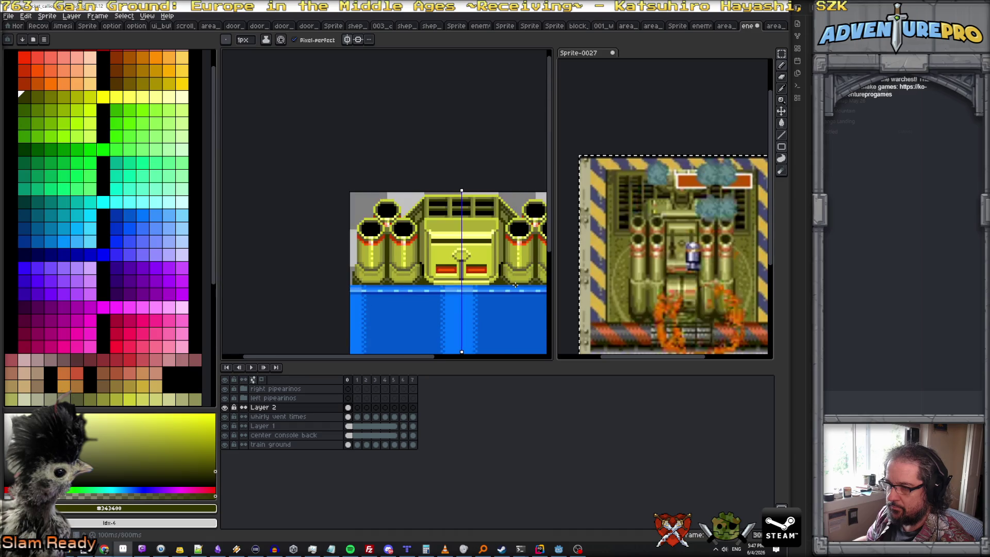
{"action": "scroll", "coordinate": [512, 288], "scroll_direction": "down", "scroll_amount": 1}
{"action": "scroll", "coordinate": [513, 285], "scroll_direction": "up", "scroll_amount": 1}
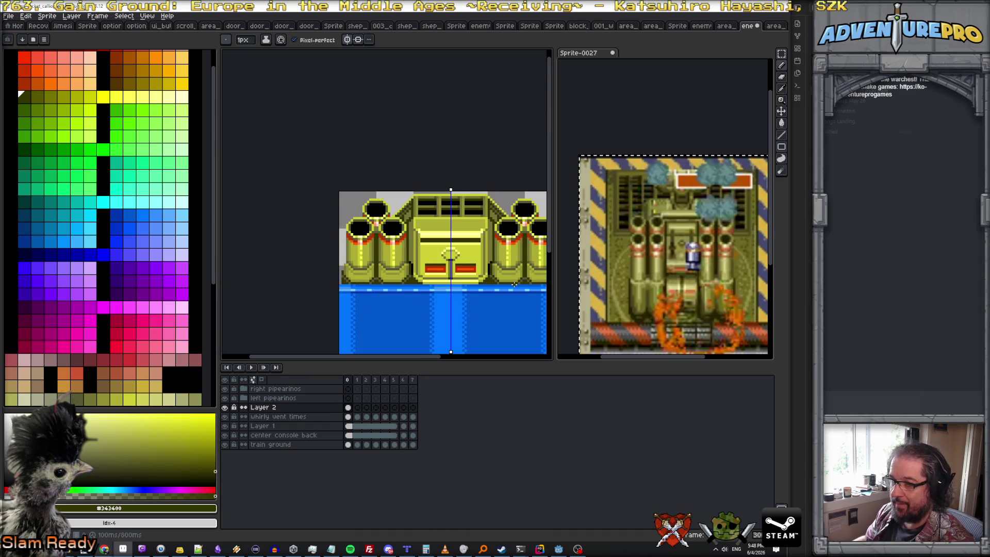
{"action": "scroll", "coordinate": [452, 256], "scroll_direction": "up", "scroll_amount": 1}
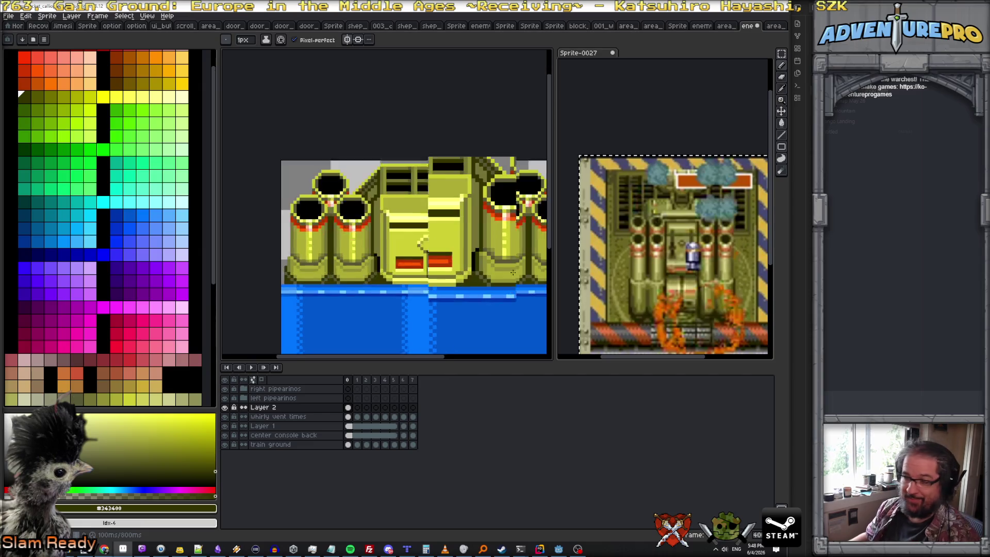
{"action": "scroll", "coordinate": [243, 260], "scroll_direction": "up", "scroll_amount": 2}
{"action": "left_click", "coordinate": [243, 261], "text": "alt"}
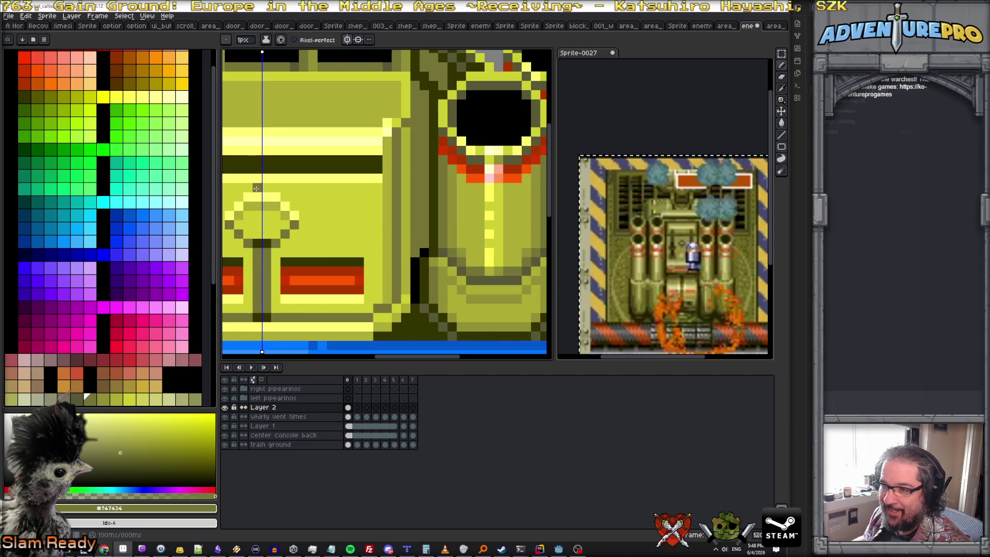
{"action": "scroll", "coordinate": [281, 207], "scroll_direction": "down", "scroll_amount": 1}
{"action": "scroll", "coordinate": [282, 208], "scroll_direction": "down", "scroll_amount": 1}
{"action": "scroll", "coordinate": [309, 211], "scroll_direction": "up", "scroll_amount": 1}
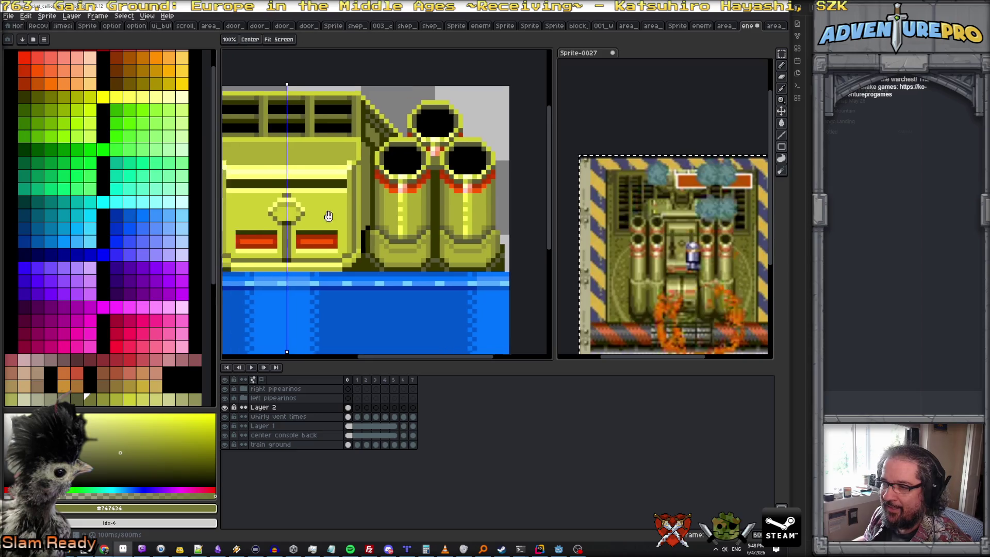
{"action": "scroll", "coordinate": [332, 213], "scroll_direction": "left", "scroll_amount": 1}
{"action": "scroll", "coordinate": [358, 215], "scroll_direction": "left", "scroll_amount": 1}
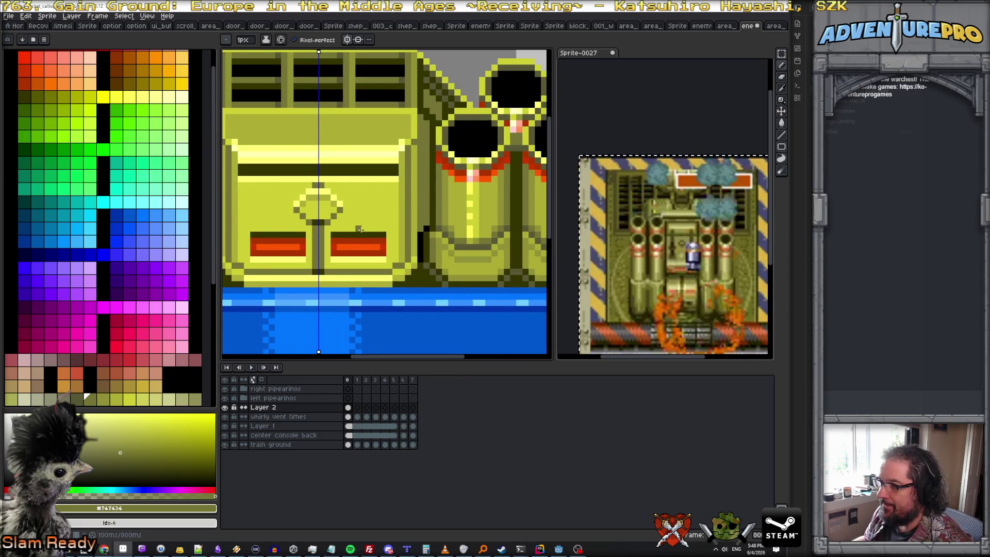
{"action": "scroll", "coordinate": [359, 229], "scroll_direction": "down", "scroll_amount": 1}
{"action": "scroll", "coordinate": [337, 221], "scroll_direction": "down", "scroll_amount": 1}
{"action": "scroll", "coordinate": [333, 215], "scroll_direction": "down", "scroll_amount": 1}
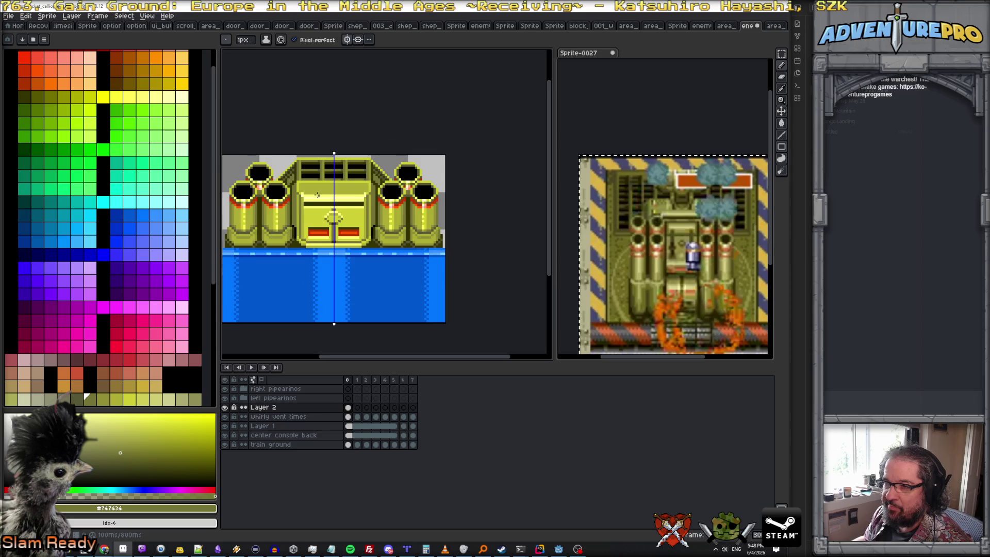
{"action": "scroll", "coordinate": [317, 195], "scroll_direction": "up", "scroll_amount": 2}
{"action": "scroll", "coordinate": [305, 185], "scroll_direction": "down", "scroll_amount": 2}
{"action": "scroll", "coordinate": [298, 185], "scroll_direction": "up", "scroll_amount": 1}
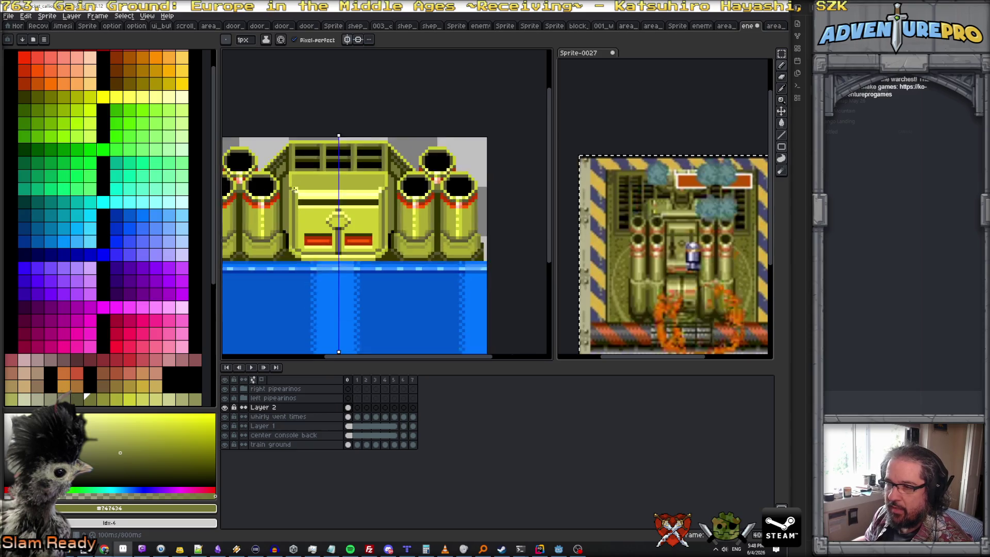
{"action": "scroll", "coordinate": [294, 183], "scroll_direction": "up", "scroll_amount": 1}
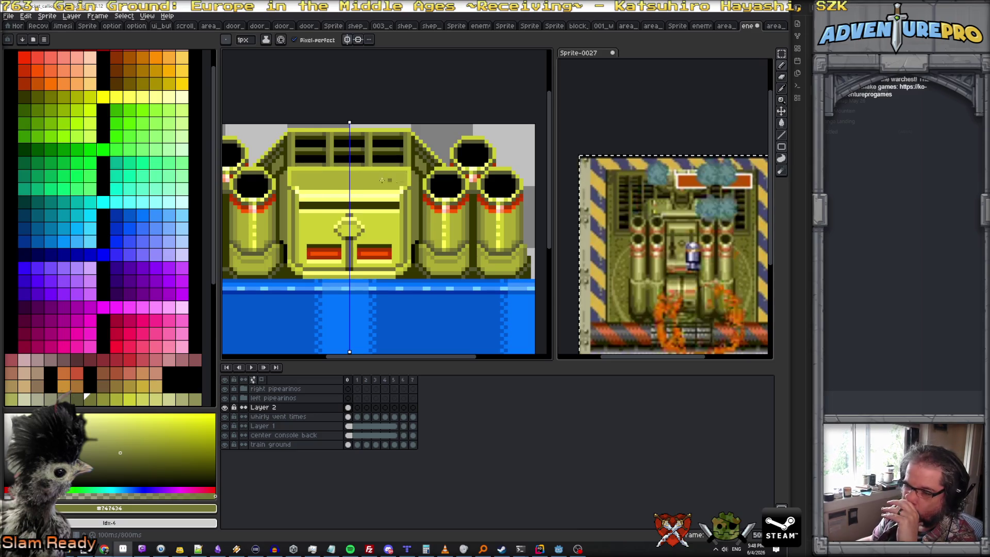
{"action": "scroll", "coordinate": [305, 187], "scroll_direction": "up", "scroll_amount": 1}
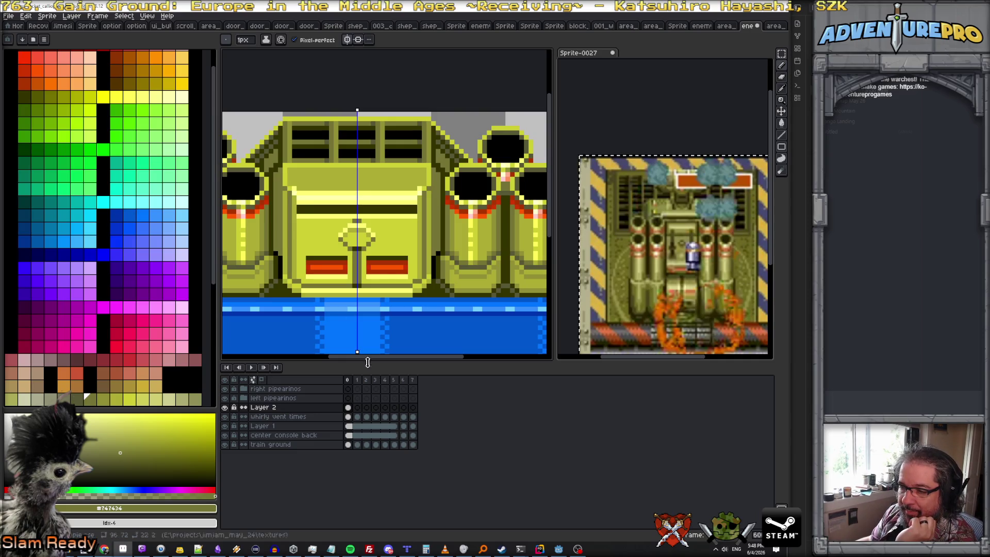
- Link the Layer 1 and center console back cels across the frames, then return to Layer 2
{"action": "left_click", "coordinate": [350, 425]}
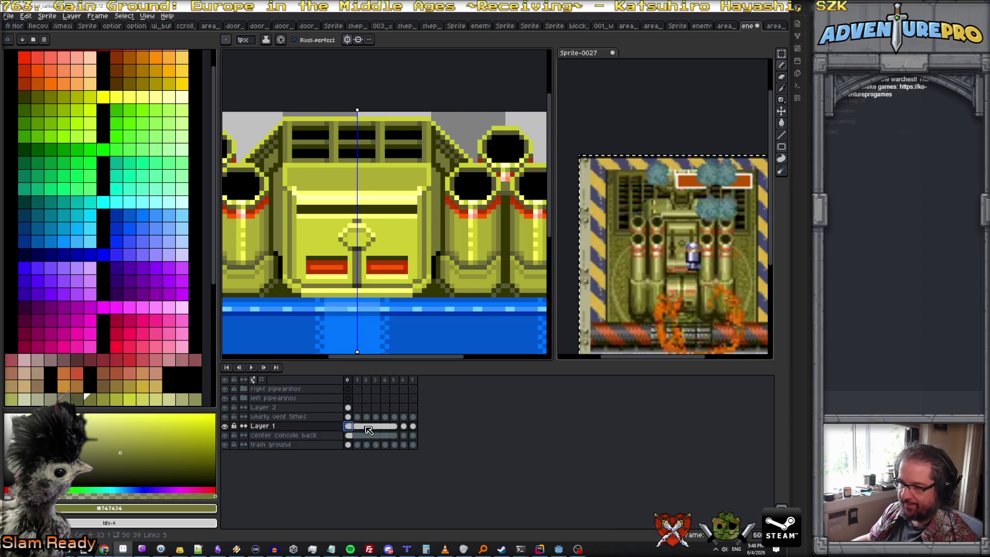
{"action": "left_click", "coordinate": [399, 430]}
{"action": "mouse_move", "coordinate": [395, 430]}
{"action": "left_mouse_down"}
{"action": "mouse_move", "coordinate": [397, 439]}
{"action": "mouse_move", "coordinate": [416, 430]}
{"action": "left_mouse_up"}
{"action": "right_click", "coordinate": [412, 427]}
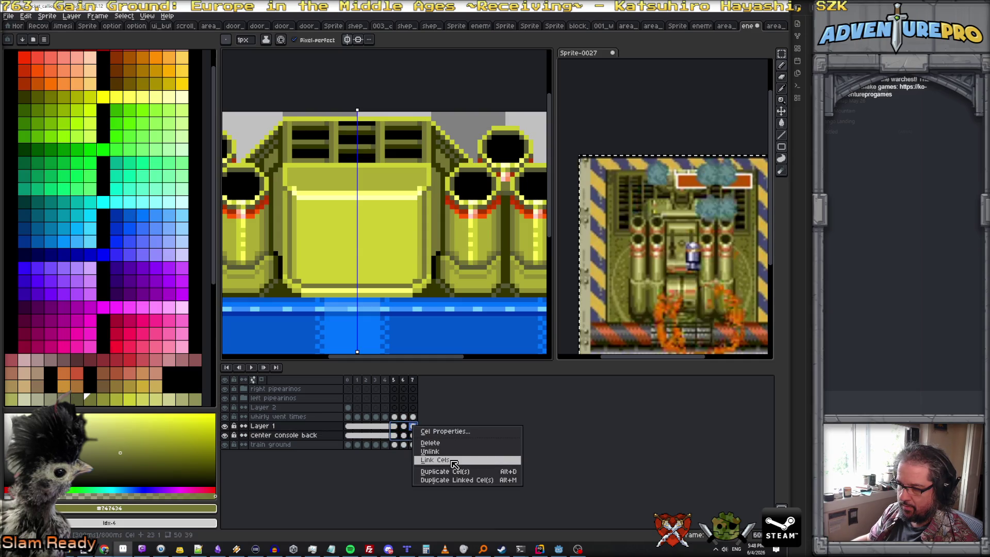
{"action": "left_click", "coordinate": [453, 462]}
{"action": "key", "text": "Left"}
{"action": "key", "text": "Left"}
{"action": "key", "text": "Left"}
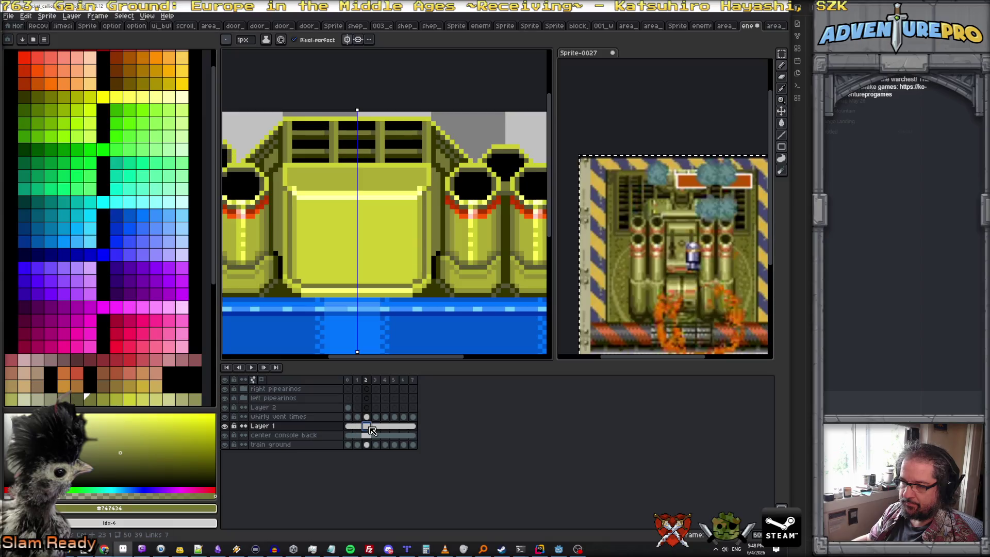
{"action": "left_click", "coordinate": [349, 409]}
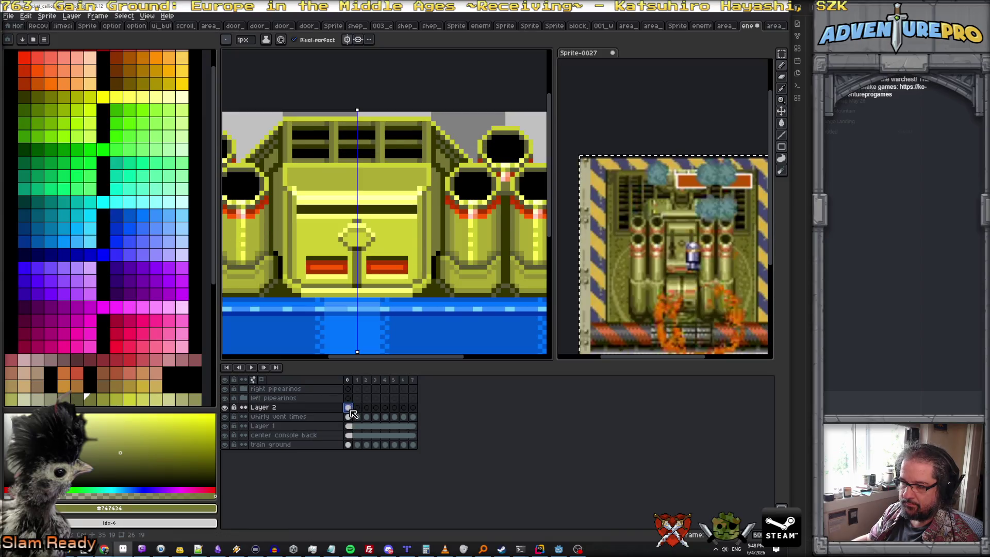
{"action": "scroll", "coordinate": [335, 252], "scroll_direction": "up", "scroll_amount": 2}
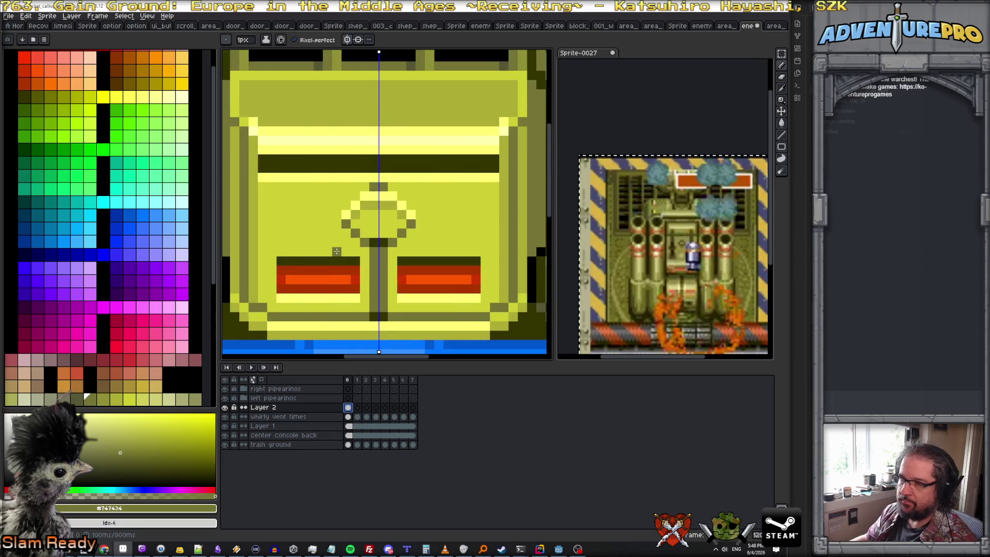
{"action": "scroll", "coordinate": [336, 252], "scroll_direction": "down", "scroll_amount": 2}
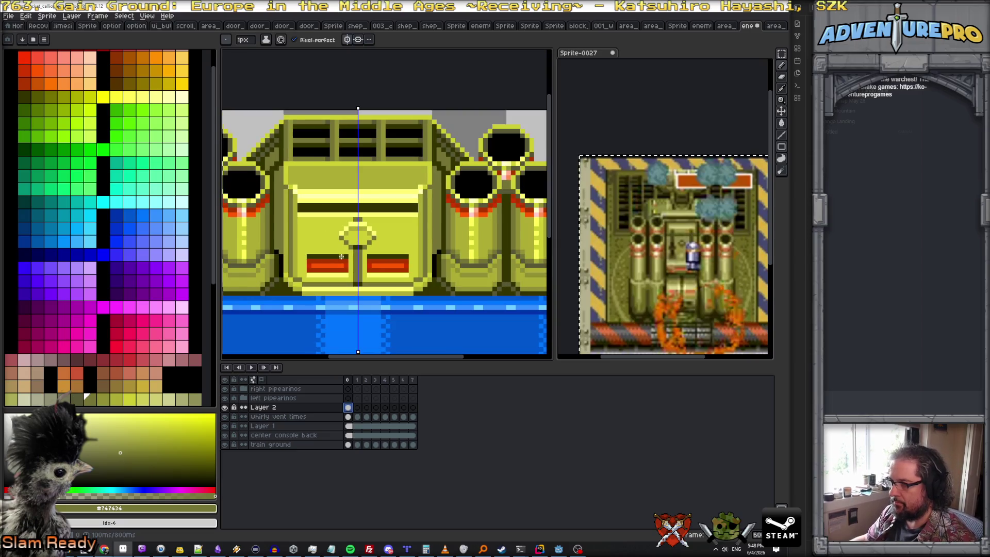
{"action": "scroll", "coordinate": [341, 261], "scroll_direction": "up", "scroll_amount": 1}
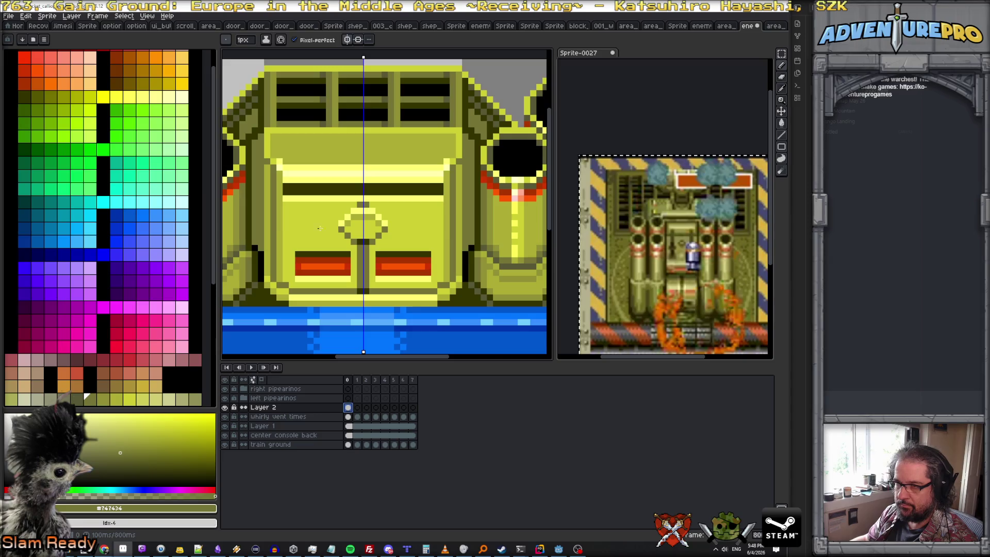
- Draw two olive-yellow round light outlines flanking the central ring, then take lighter and bright yellows for fills
{"action": "left_click", "coordinate": [281, 229], "text": "alt"}
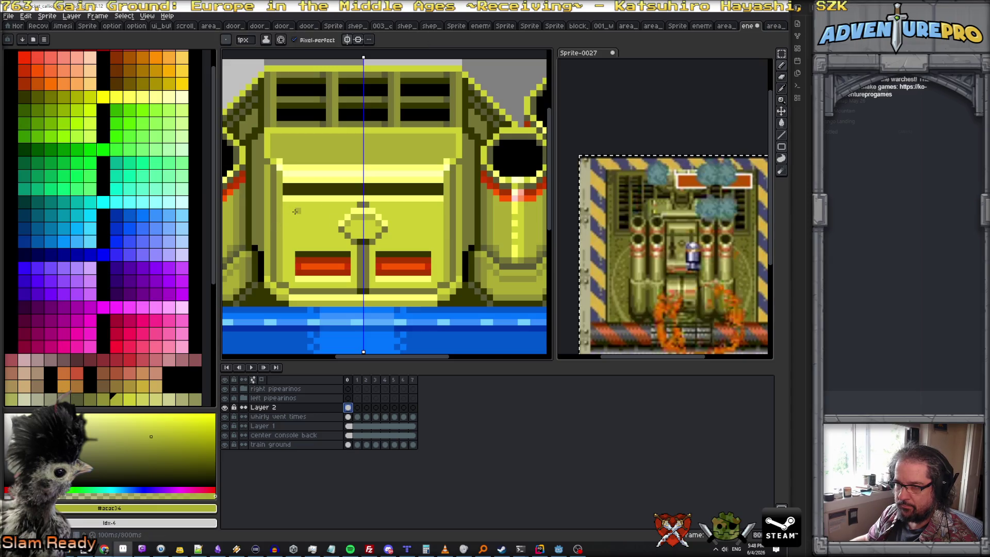
{"action": "left_click", "coordinate": [292, 230]}
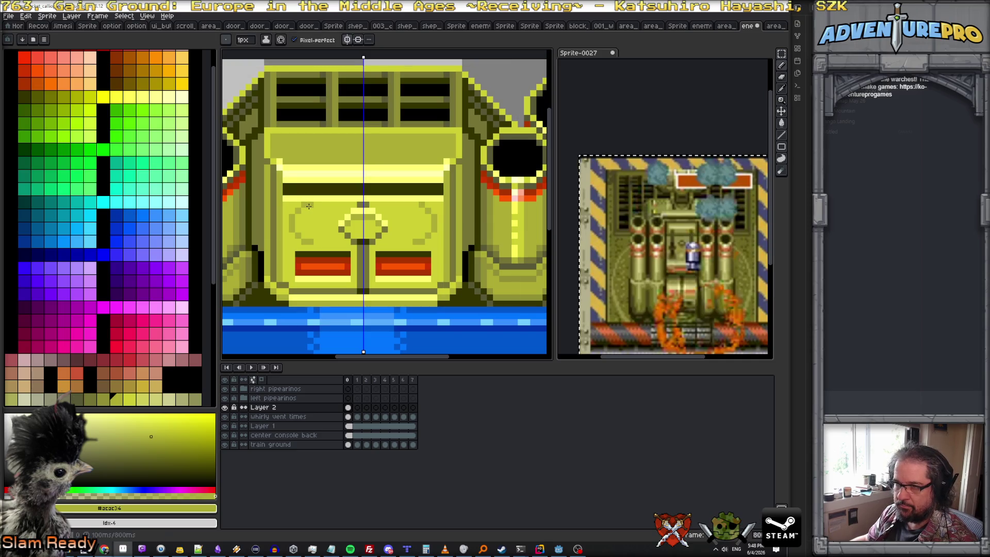
{"action": "scroll", "coordinate": [329, 227], "scroll_direction": "down", "scroll_amount": 3}
{"action": "scroll", "coordinate": [330, 226], "scroll_direction": "down", "scroll_amount": 2}
{"action": "scroll", "coordinate": [330, 226], "scroll_direction": "up", "scroll_amount": 3}
{"action": "scroll", "coordinate": [331, 230], "scroll_direction": "up", "scroll_amount": 1}
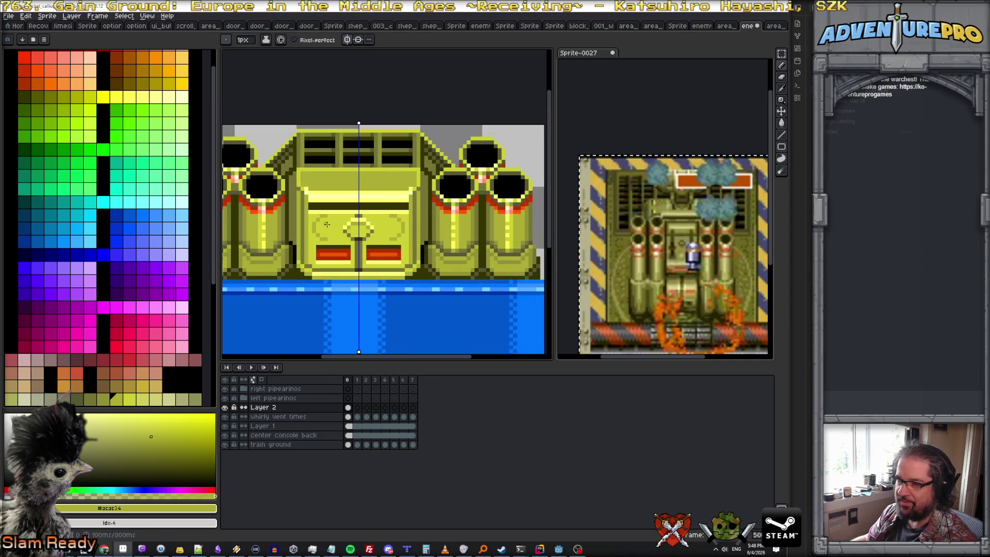
{"action": "scroll", "coordinate": [331, 233], "scroll_direction": "up", "scroll_amount": 1}
{"action": "scroll", "coordinate": [331, 236], "scroll_direction": "up", "scroll_amount": 1}
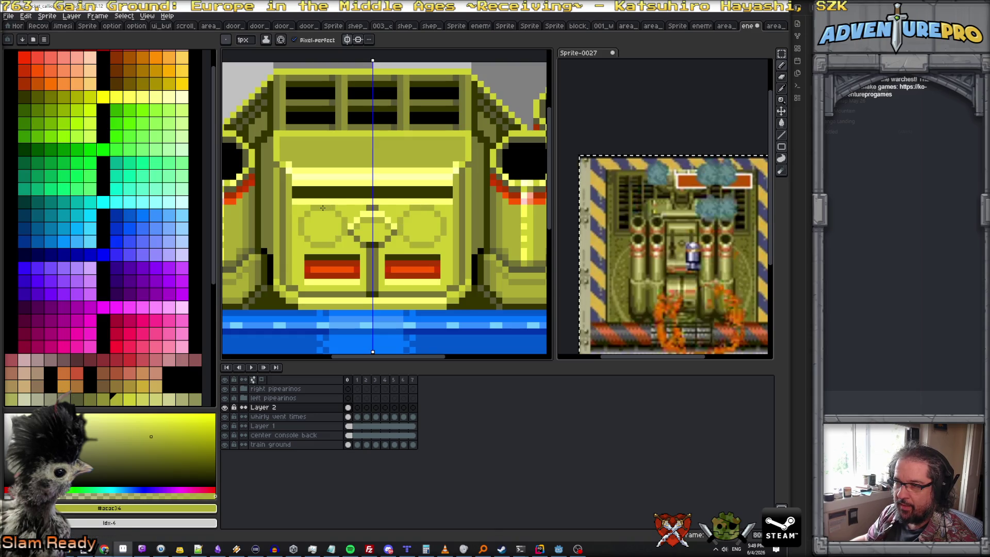
{"action": "scroll", "coordinate": [343, 218], "scroll_direction": "down", "scroll_amount": 3}
{"action": "scroll", "coordinate": [339, 239], "scroll_direction": "up", "scroll_amount": 1}
{"action": "scroll", "coordinate": [337, 225], "scroll_direction": "up", "scroll_amount": 1}
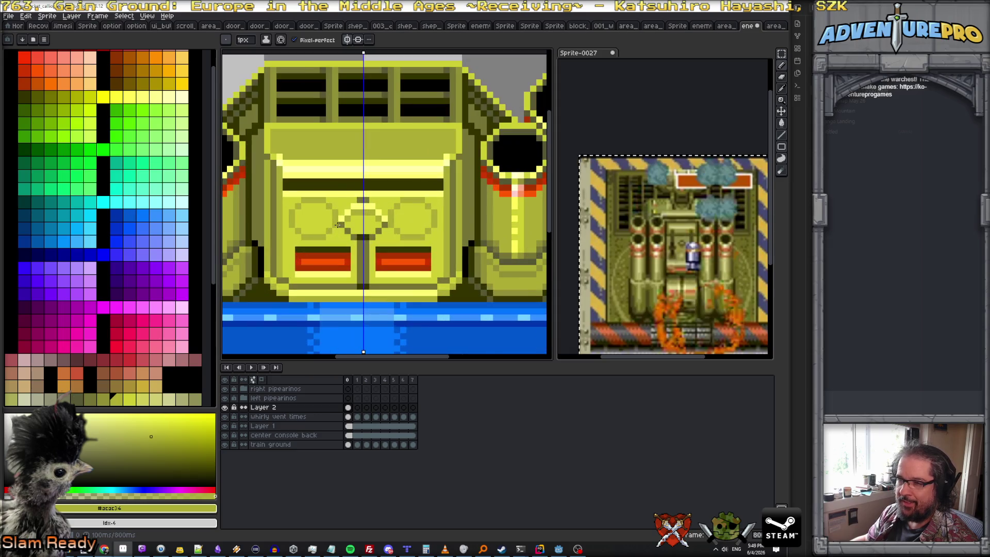
{"action": "scroll", "coordinate": [338, 230], "scroll_direction": "down", "scroll_amount": 1}
{"action": "scroll", "coordinate": [349, 232], "scroll_direction": "down", "scroll_amount": 1}
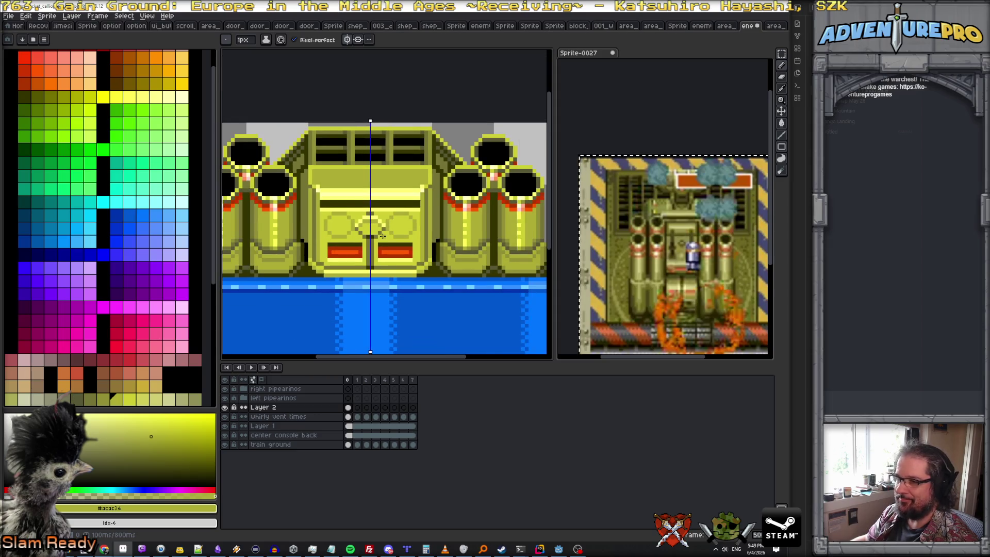
{"action": "scroll", "coordinate": [383, 235], "scroll_direction": "up", "scroll_amount": 2}
{"action": "scroll", "coordinate": [382, 236], "scroll_direction": "up", "scroll_amount": 1}
{"action": "scroll", "coordinate": [379, 233], "scroll_direction": "down", "scroll_amount": 2}
{"action": "scroll", "coordinate": [351, 227], "scroll_direction": "up", "scroll_amount": 2}
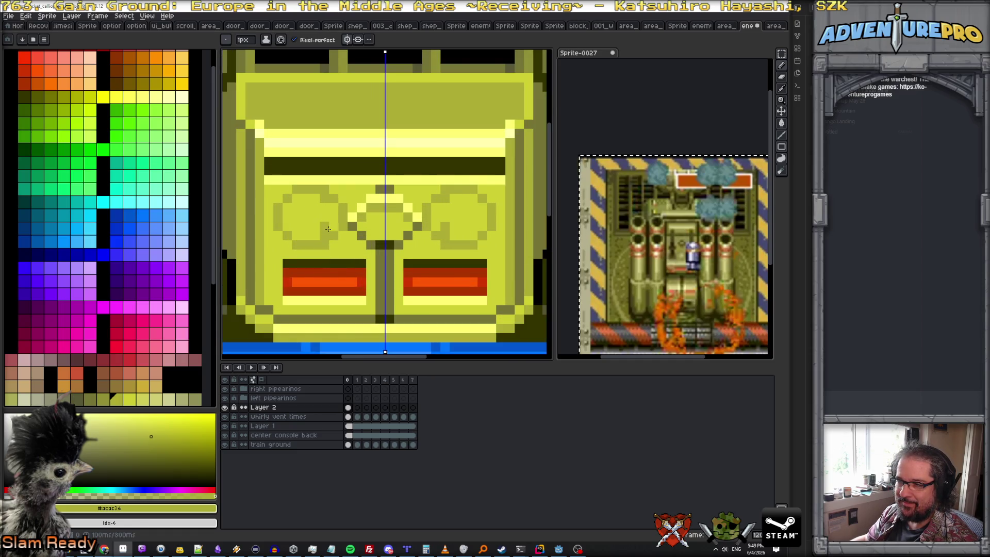
{"action": "left_click", "coordinate": [331, 244], "text": "alt"}
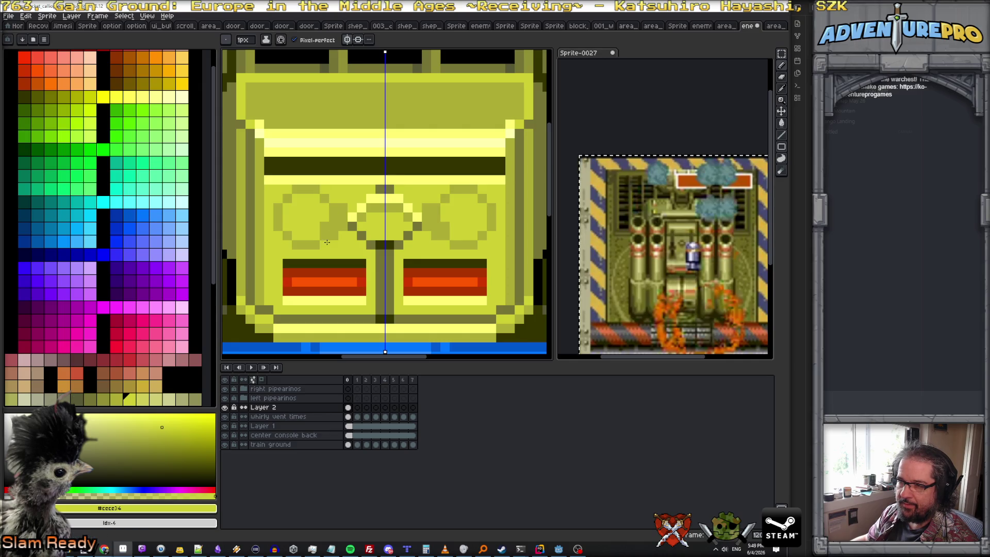
{"action": "scroll", "coordinate": [325, 224], "scroll_direction": "down", "scroll_amount": 1}
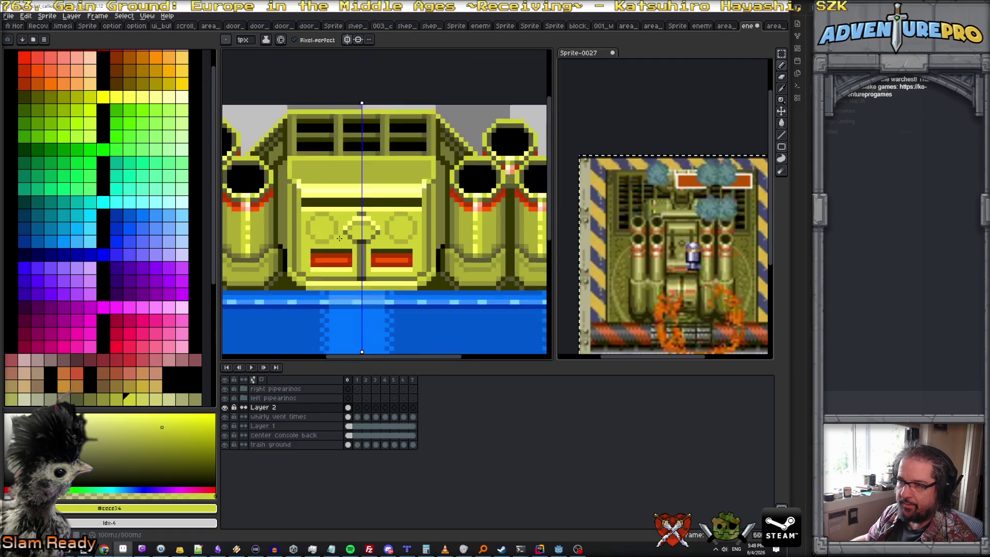
{"action": "scroll", "coordinate": [341, 238], "scroll_direction": "down", "scroll_amount": 2}
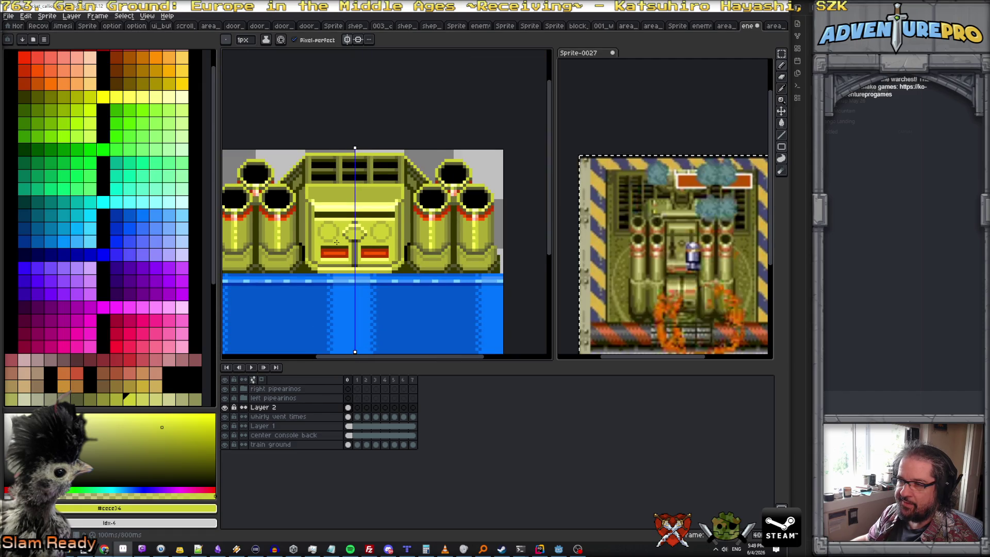
{"action": "scroll", "coordinate": [336, 243], "scroll_direction": "down", "scroll_amount": 1}
{"action": "scroll", "coordinate": [339, 250], "scroll_direction": "up", "scroll_amount": 1}
{"action": "scroll", "coordinate": [337, 242], "scroll_direction": "up", "scroll_amount": 1}
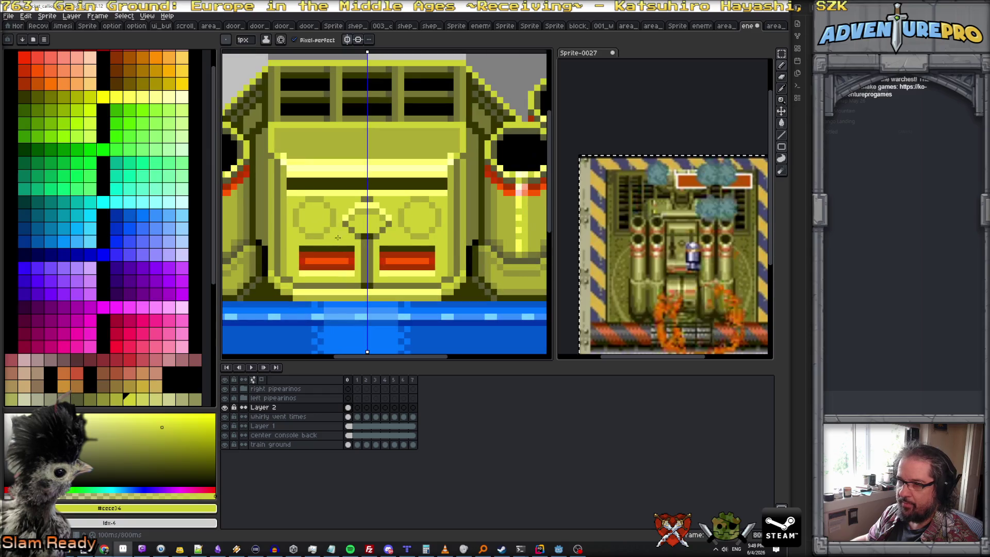
{"action": "left_click", "coordinate": [301, 231], "text": "alt"}
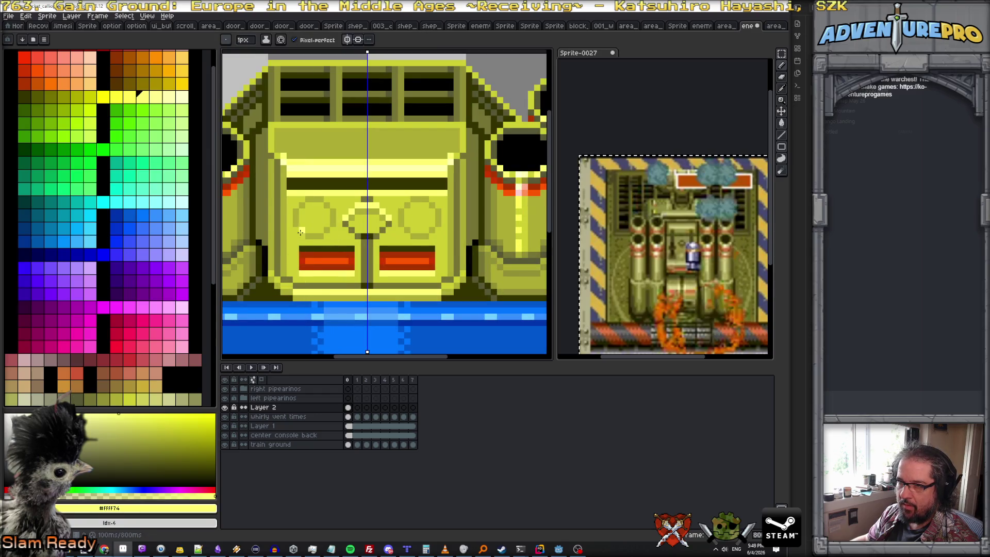
- Fill both round lights with bright yellow, mirrored, then switch to a darker olive shade
{"action": "mouse_move", "coordinate": [318, 229]}
{"action": "left_mouse_down"}
{"action": "mouse_move", "coordinate": [306, 209]}
{"action": "mouse_move", "coordinate": [318, 223]}
{"action": "left_mouse_up"}
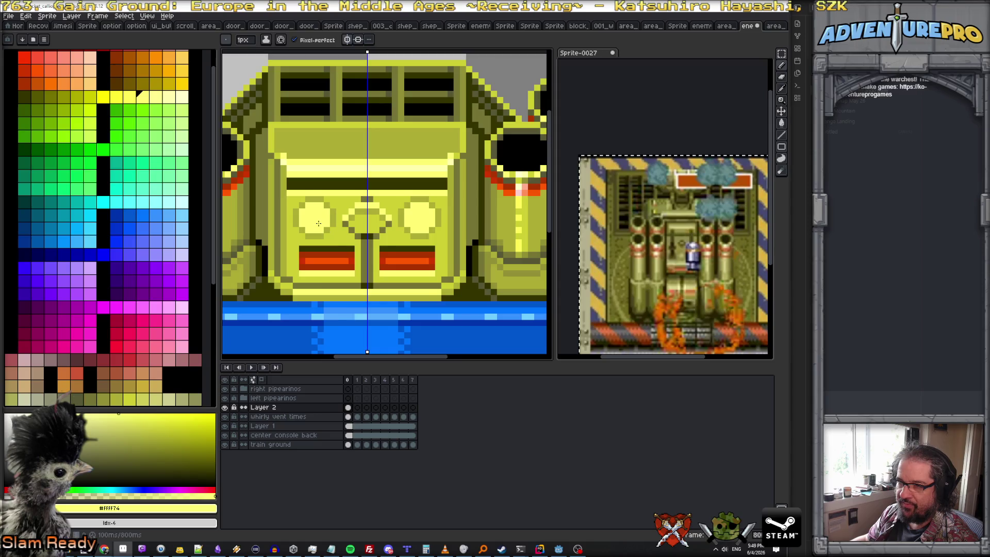
{"action": "scroll", "coordinate": [317, 224], "scroll_direction": "down", "scroll_amount": 2}
{"action": "scroll", "coordinate": [347, 231], "scroll_direction": "down", "scroll_amount": 1}
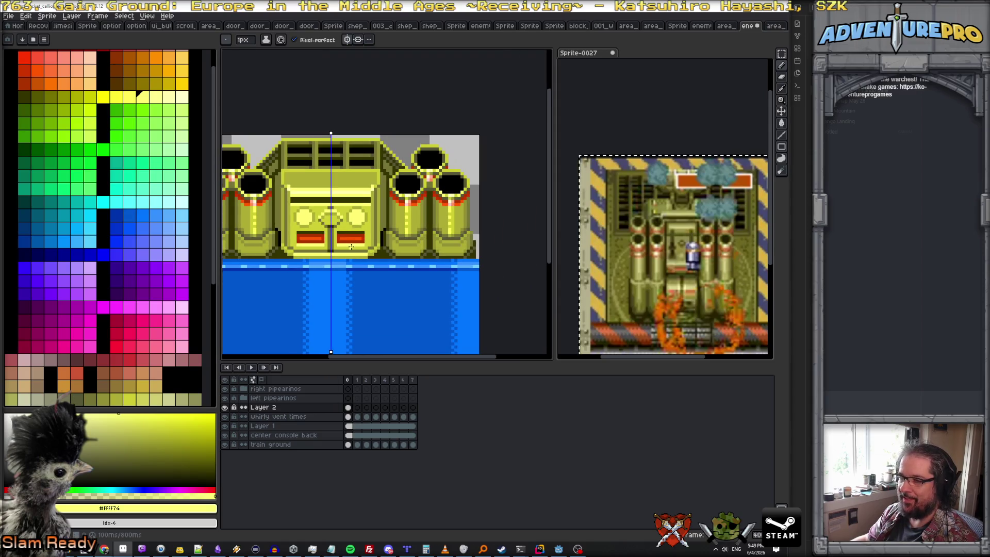
{"action": "scroll", "coordinate": [333, 248], "scroll_direction": "up", "scroll_amount": 2}
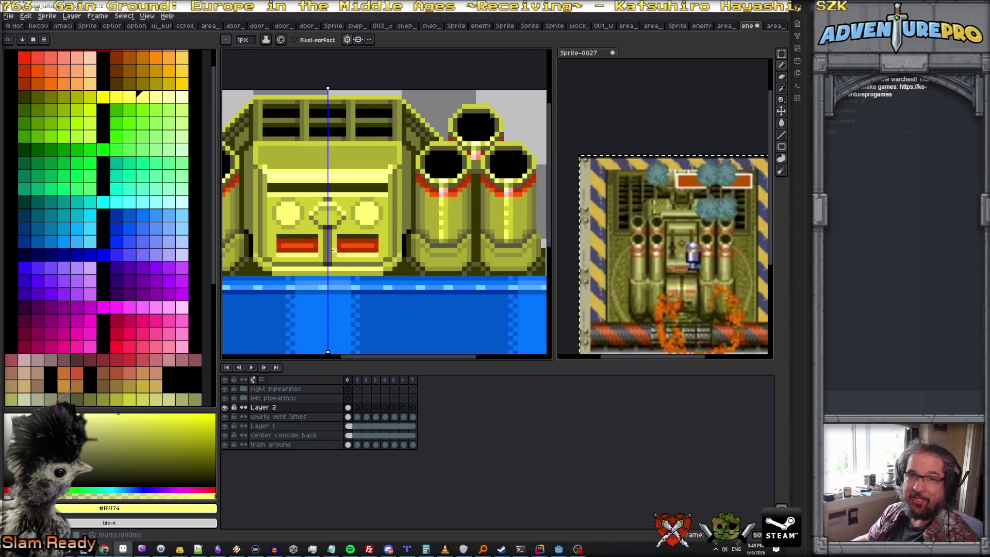
{"action": "scroll", "coordinate": [296, 231], "scroll_direction": "down", "scroll_amount": 1}
{"action": "scroll", "coordinate": [295, 231], "scroll_direction": "up", "scroll_amount": 1}
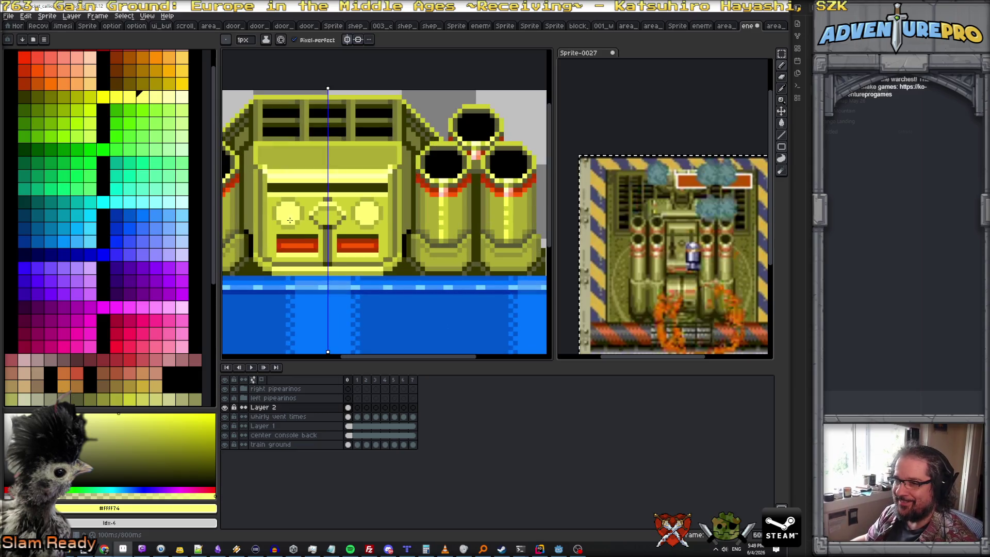
{"action": "scroll", "coordinate": [294, 221], "scroll_direction": "up", "scroll_amount": 1}
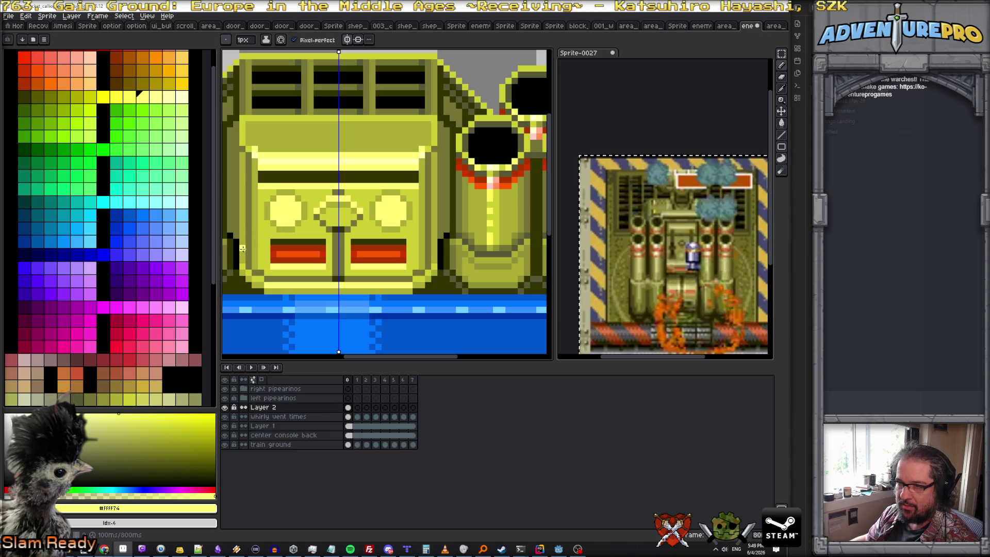
{"action": "key", "text": "b"}
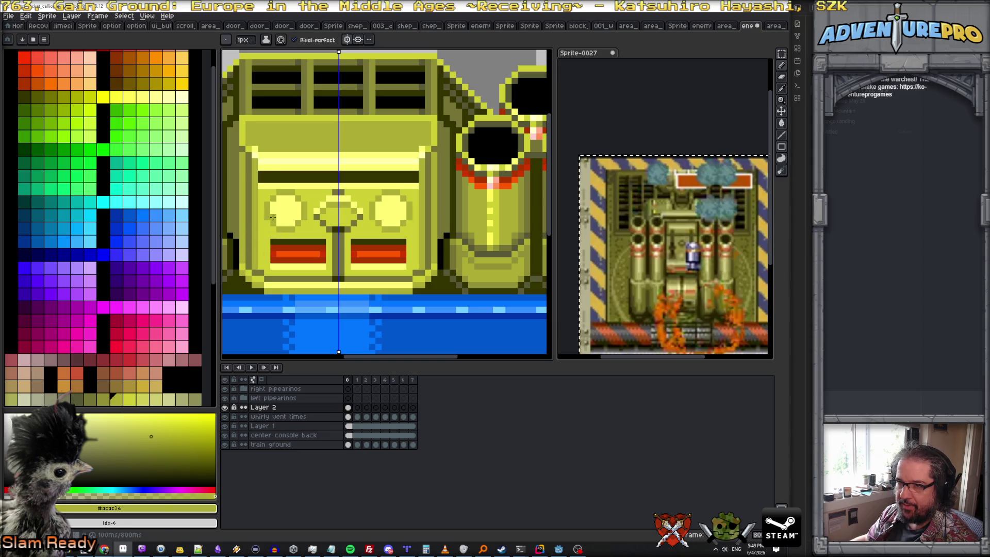
{"action": "left_click", "coordinate": [249, 225], "text": "alt"}
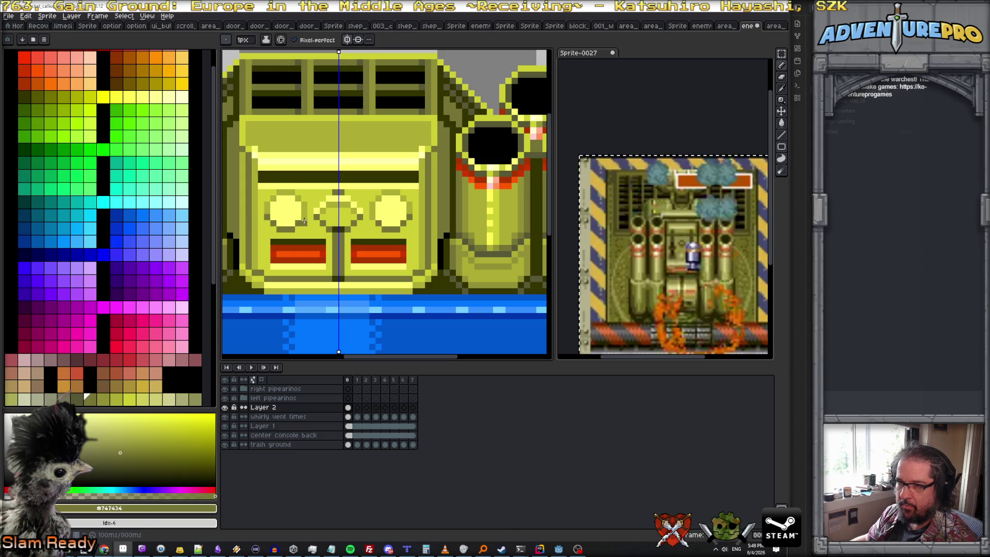
{"action": "scroll", "coordinate": [309, 219], "scroll_direction": "down", "scroll_amount": 3}
{"action": "scroll", "coordinate": [302, 217], "scroll_direction": "up", "scroll_amount": 2}
{"action": "scroll", "coordinate": [292, 212], "scroll_direction": "up", "scroll_amount": 2}
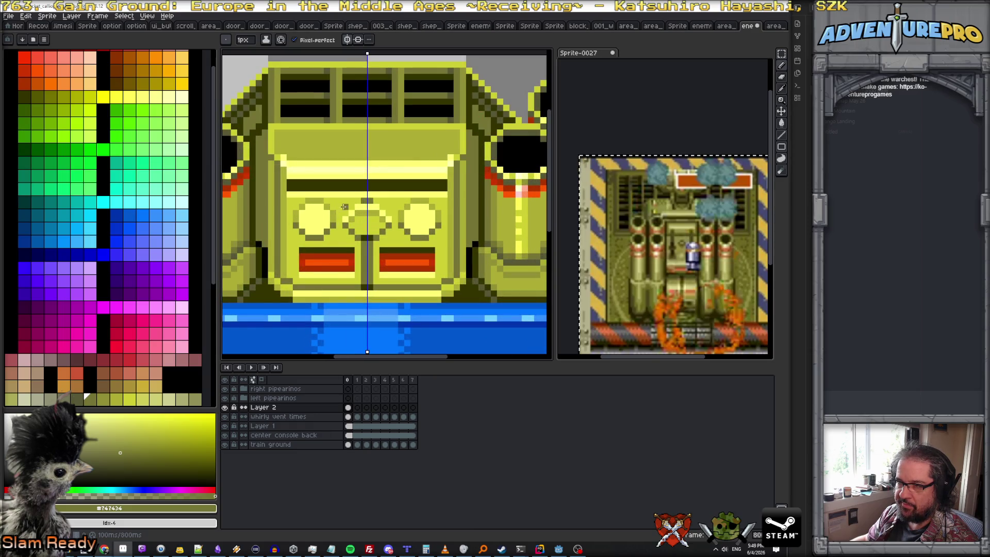
{"action": "scroll", "coordinate": [343, 206], "scroll_direction": "down", "scroll_amount": 2}
{"action": "scroll", "coordinate": [346, 216], "scroll_direction": "down", "scroll_amount": 1}
{"action": "scroll", "coordinate": [347, 225], "scroll_direction": "up", "scroll_amount": 3}
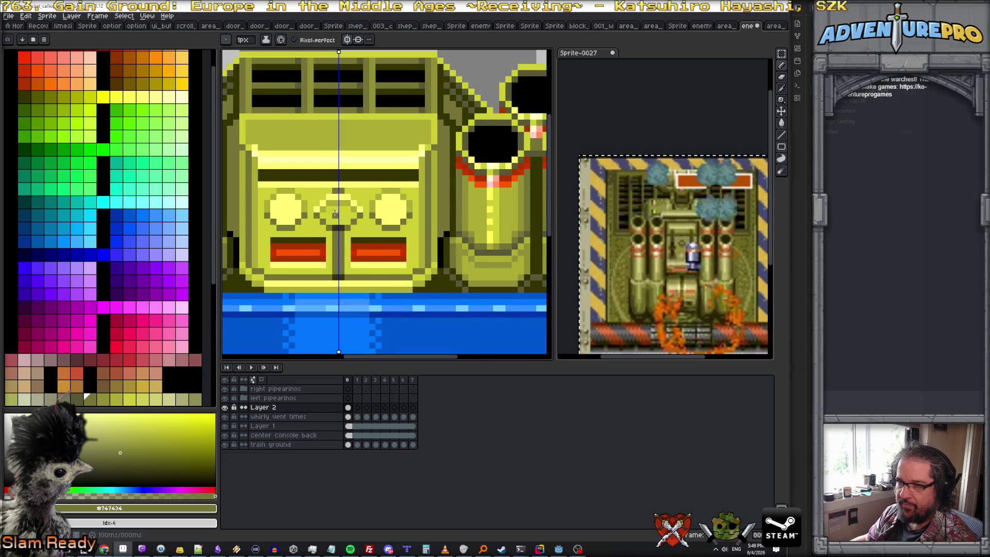
{"action": "scroll", "coordinate": [334, 213], "scroll_direction": "up", "scroll_amount": 1}
- Fill the middle round light with bright yellow, take the dark olive outline shade and turn off symmetry
{"action": "left_click", "coordinate": [307, 206], "text": "alt"}
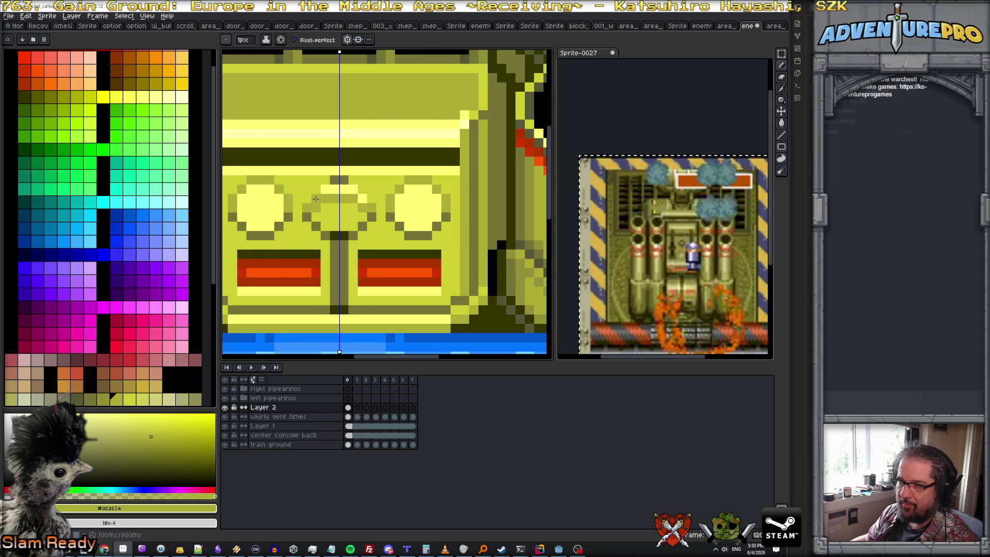
{"action": "left_click", "coordinate": [287, 210], "text": "alt"}
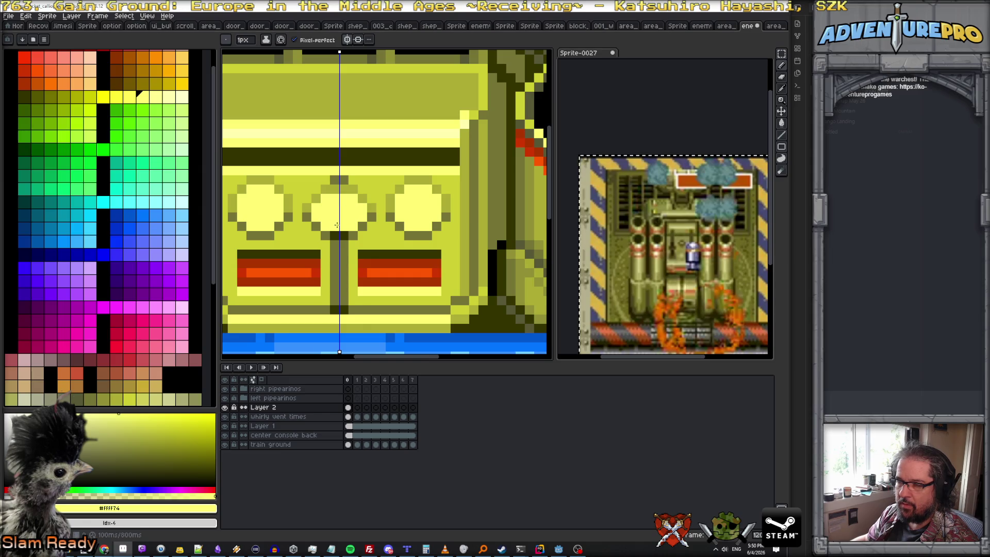
{"action": "scroll", "coordinate": [338, 225], "scroll_direction": "down", "scroll_amount": 2}
{"action": "scroll", "coordinate": [349, 217], "scroll_direction": "up", "scroll_amount": 1}
{"action": "scroll", "coordinate": [349, 217], "scroll_direction": "down", "scroll_amount": 1}
{"action": "scroll", "coordinate": [348, 217], "scroll_direction": "up", "scroll_amount": 1}
{"action": "scroll", "coordinate": [349, 217], "scroll_direction": "up", "scroll_amount": 2}
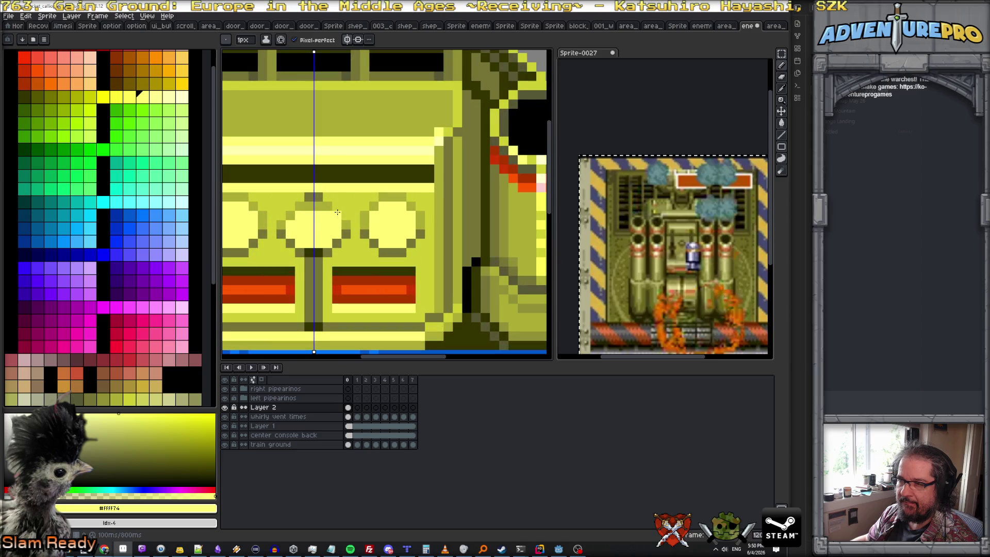
{"action": "left_click", "coordinate": [318, 243], "text": "alt"}
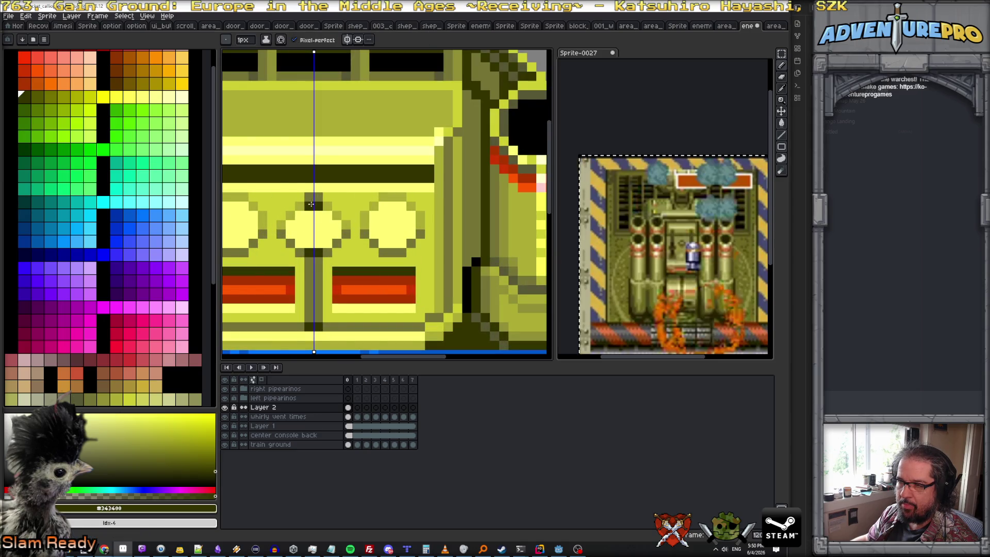
{"action": "scroll", "coordinate": [311, 204], "scroll_direction": "down", "scroll_amount": 4}
{"action": "left_click", "coordinate": [347, 40]}
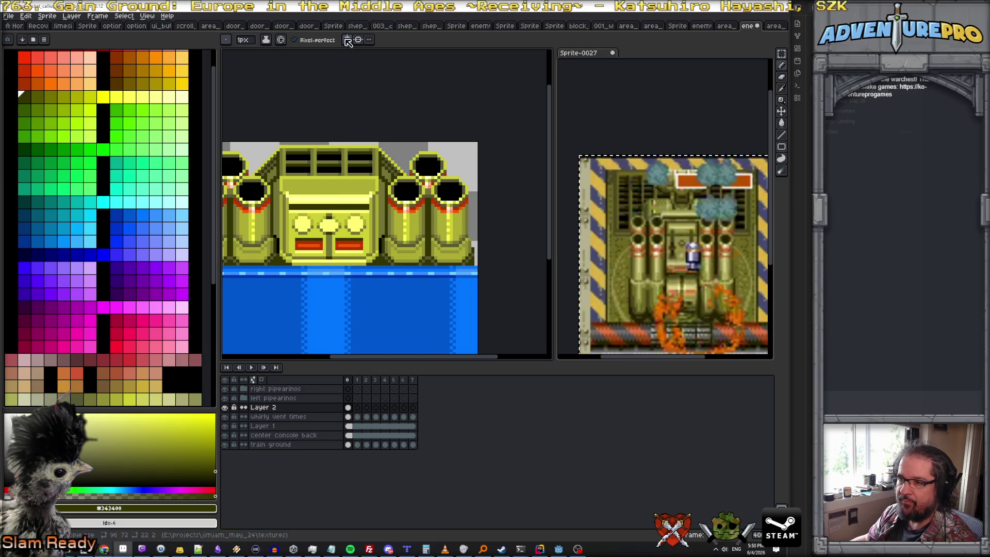
{"action": "scroll", "coordinate": [356, 244], "scroll_direction": "down", "scroll_amount": 1}
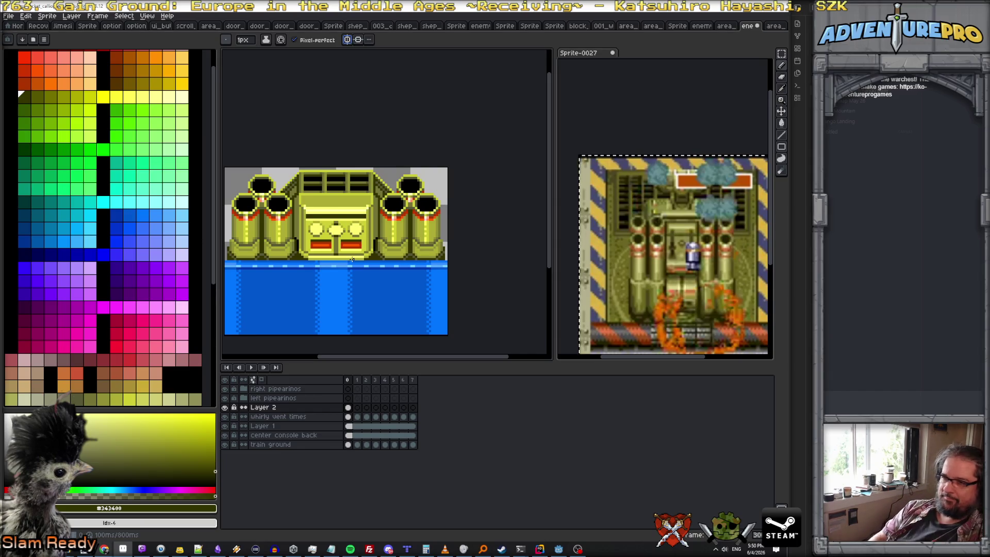
{"action": "scroll", "coordinate": [352, 260], "scroll_direction": "up", "scroll_amount": 1}
{"action": "scroll", "coordinate": [333, 232], "scroll_direction": "up", "scroll_amount": 2}
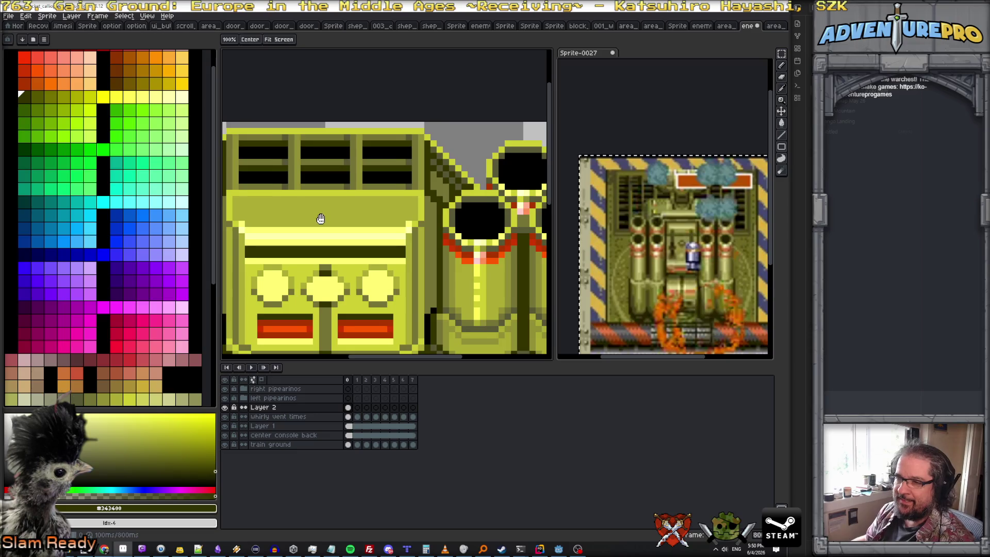
- Review the console and pipes, trying olive and black swatches before settling on bright yellow #ffff74
{"action": "left_click_drag", "start_coordinate": [320, 219], "coordinate": [319, 238]}
{"action": "scroll", "coordinate": [373, 227], "scroll_direction": "down", "scroll_amount": 1}
{"action": "left_click", "coordinate": [346, 210], "text": "alt"}
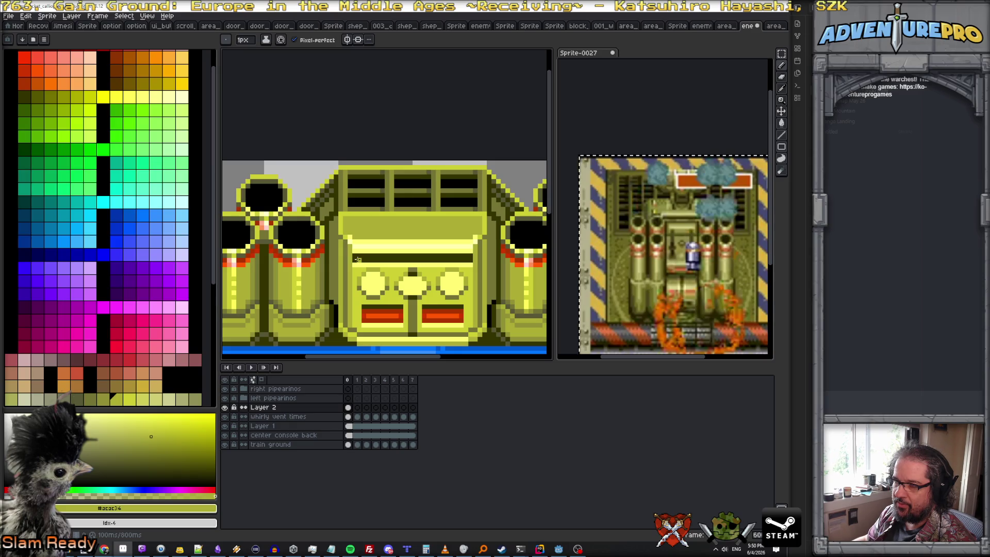
{"action": "left_click", "coordinate": [357, 258], "text": "alt"}
{"action": "scroll", "coordinate": [357, 255], "scroll_direction": "up", "scroll_amount": 2}
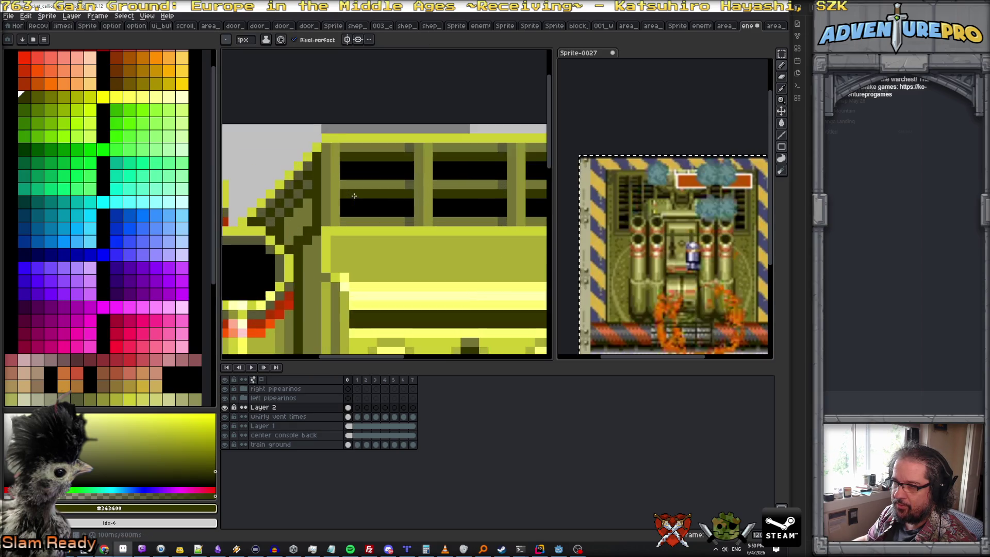
{"action": "scroll", "coordinate": [341, 241], "scroll_direction": "down", "scroll_amount": 2}
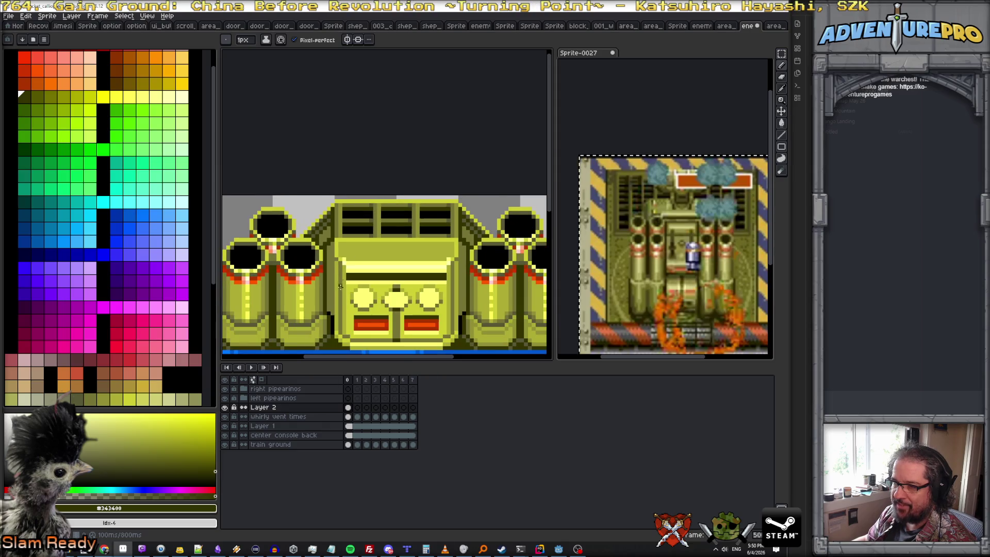
{"action": "left_click", "coordinate": [332, 318], "text": "alt"}
{"action": "scroll", "coordinate": [342, 234], "scroll_direction": "up", "scroll_amount": 2}
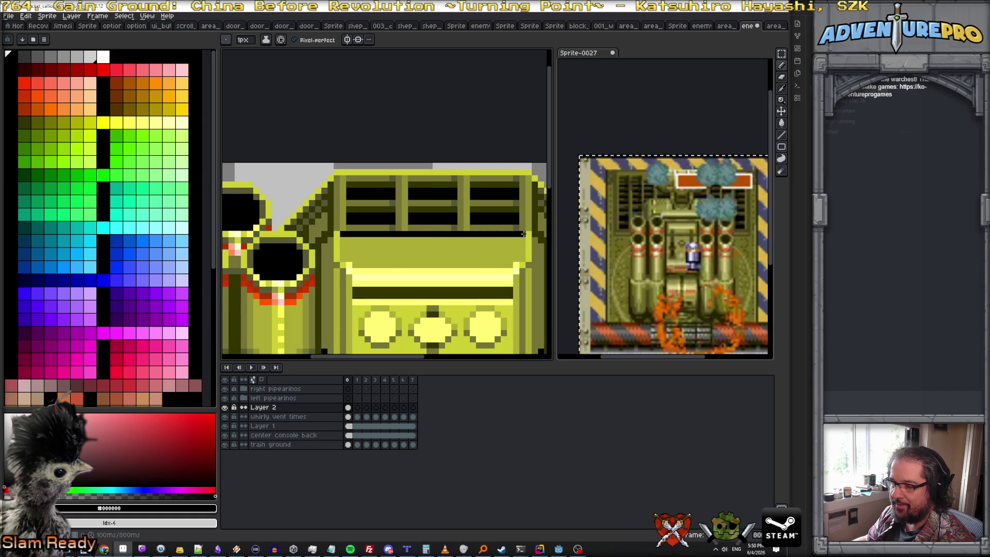
{"action": "scroll", "coordinate": [523, 234], "scroll_direction": "down", "scroll_amount": 2}
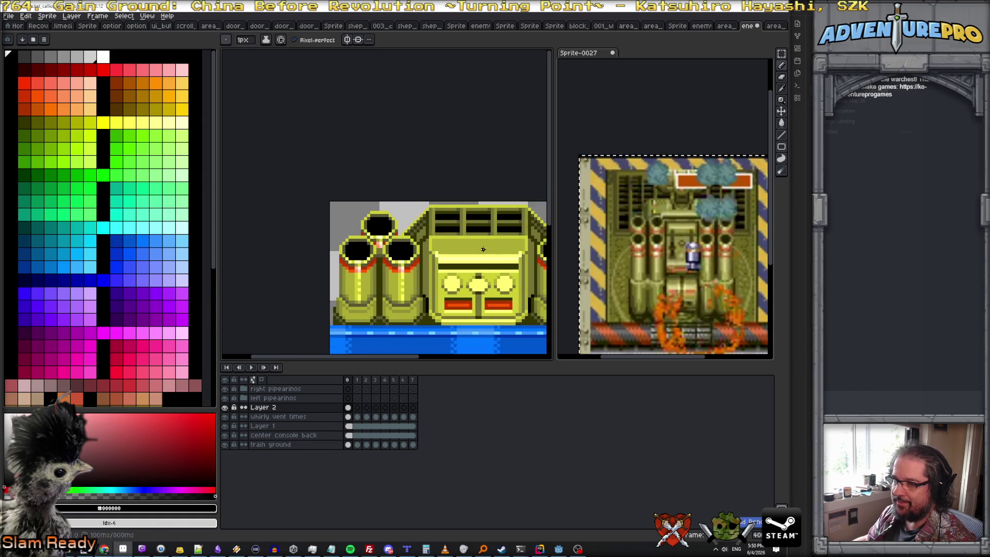
{"action": "scroll", "coordinate": [436, 240], "scroll_direction": "up", "scroll_amount": 1}
{"action": "left_click", "coordinate": [402, 235], "text": "alt"}
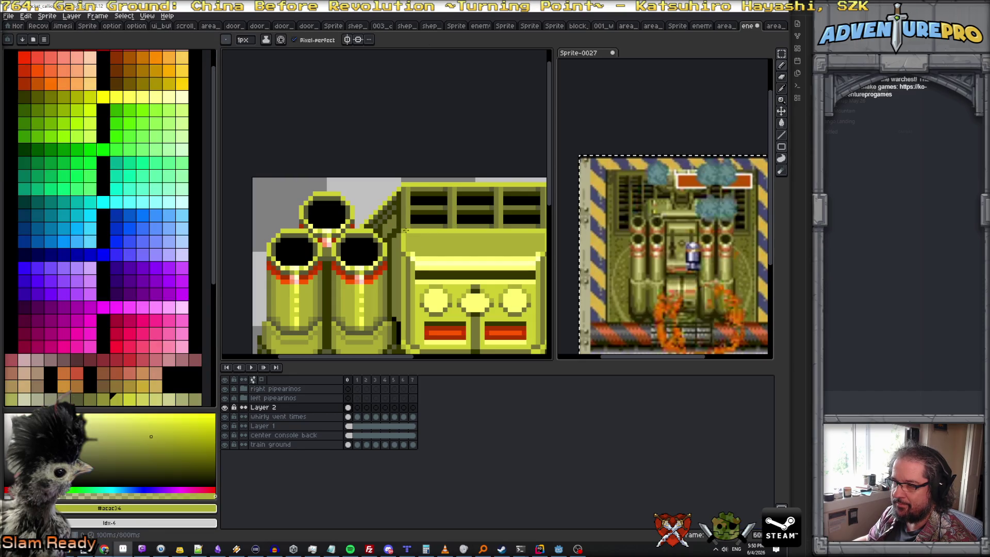
{"action": "scroll", "coordinate": [500, 239], "scroll_direction": "right", "scroll_amount": 3}
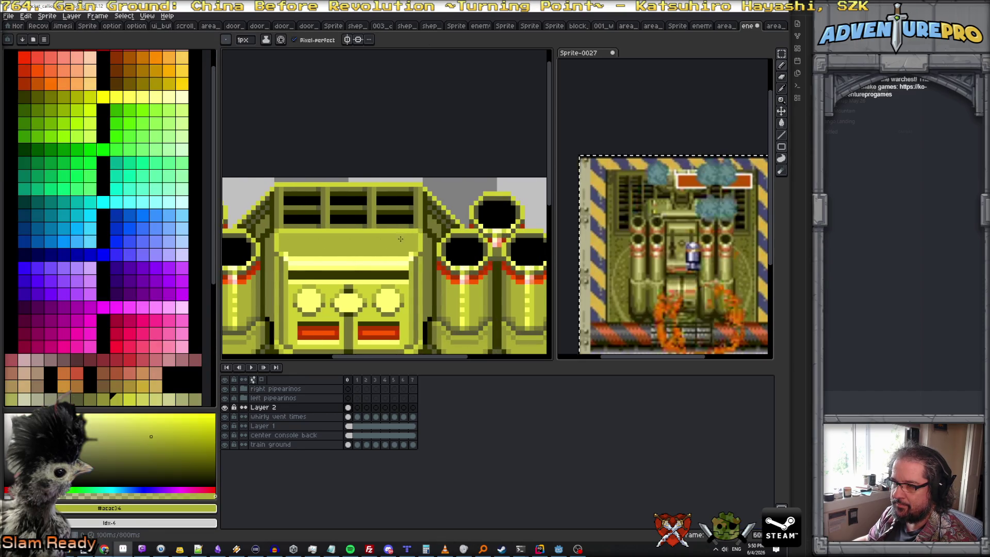
{"action": "scroll", "coordinate": [400, 239], "scroll_direction": "down", "scroll_amount": 2}
{"action": "scroll", "coordinate": [370, 246], "scroll_direction": "up", "scroll_amount": 1}
{"action": "scroll", "coordinate": [331, 260], "scroll_direction": "up", "scroll_amount": 1}
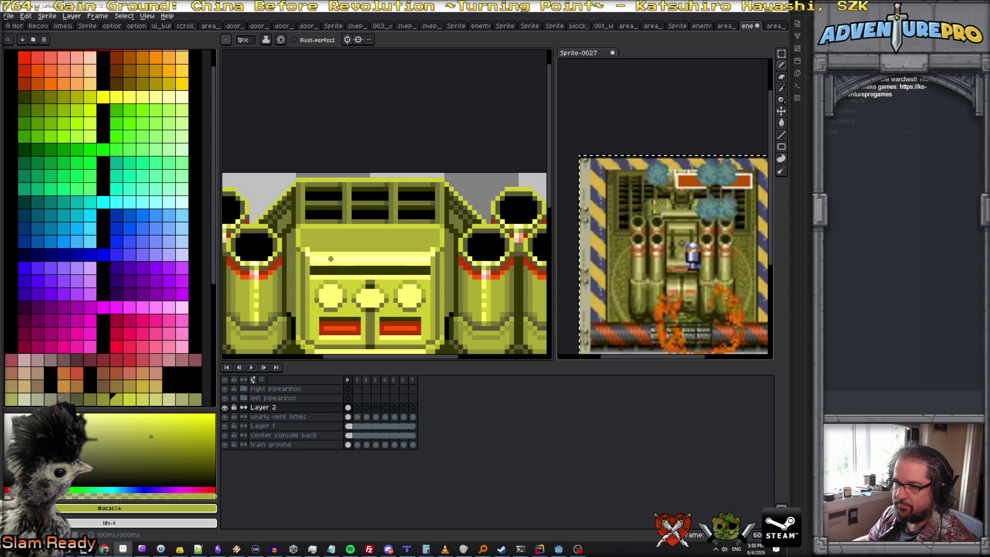
{"action": "left_click", "coordinate": [319, 252], "text": "alt"}
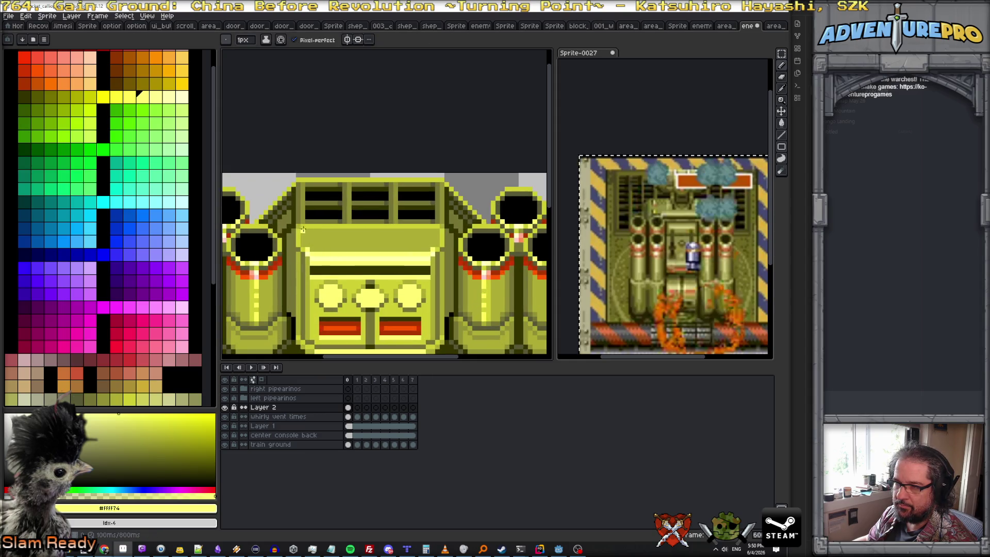
- Paint a #ffff74 highlight along the console top and a #cccc34 band across its face, then sample #747434
{"action": "left_click_drag", "start_coordinate": [302, 227], "coordinate": [416, 224]}
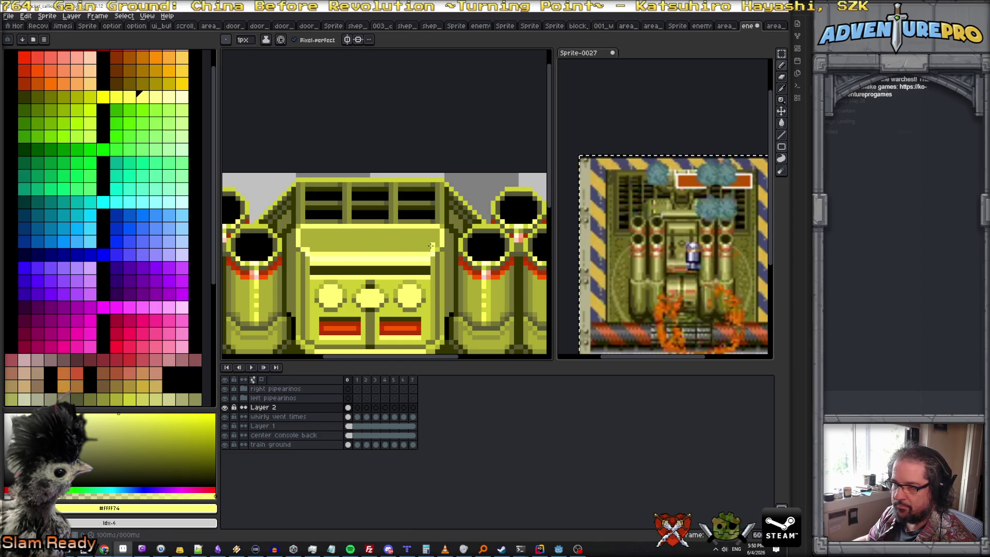
{"action": "left_click", "coordinate": [432, 247], "text": "alt"}
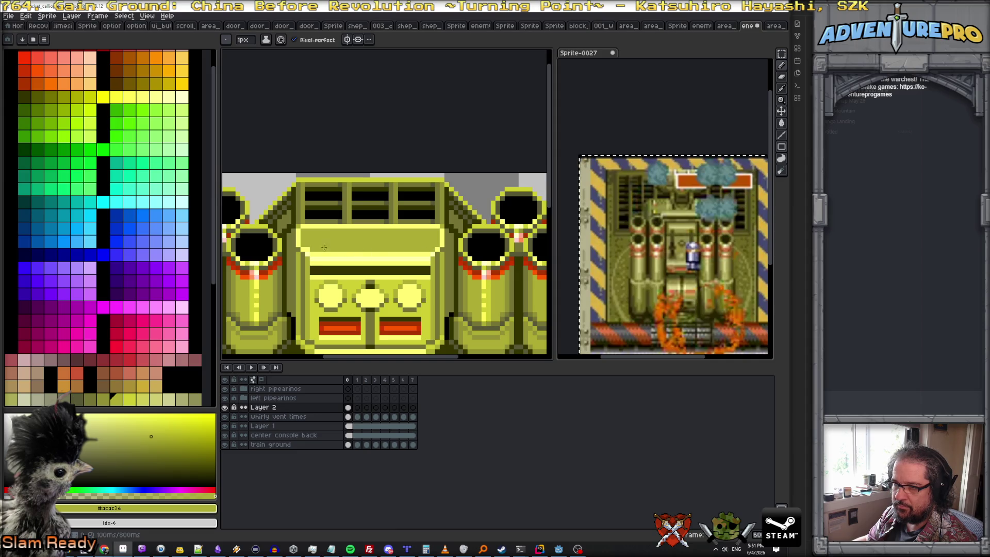
{"action": "scroll", "coordinate": [405, 228], "scroll_direction": "down", "scroll_amount": 3}
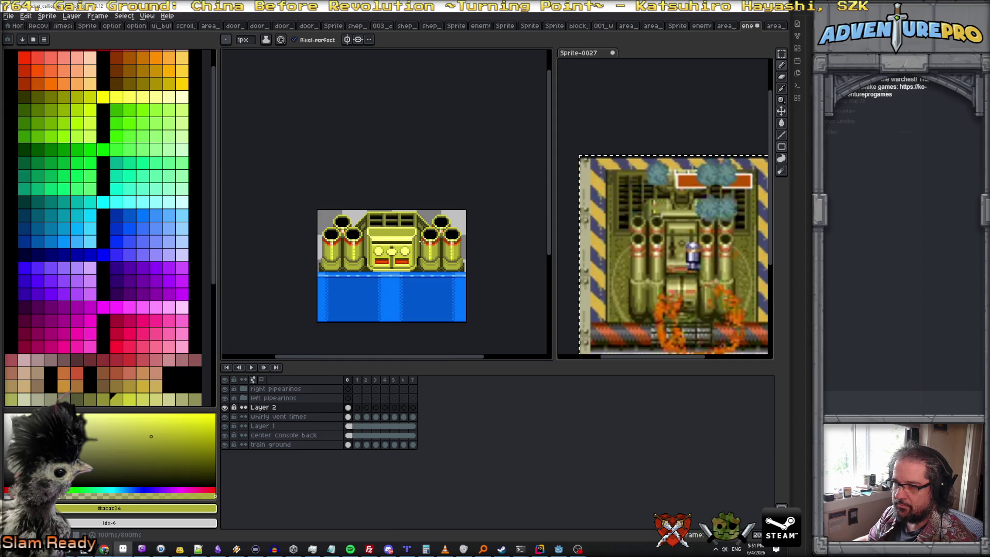
{"action": "scroll", "coordinate": [421, 240], "scroll_direction": "up", "scroll_amount": 1}
{"action": "scroll", "coordinate": [410, 244], "scroll_direction": "up", "scroll_amount": 1}
{"action": "scroll", "coordinate": [403, 245], "scroll_direction": "down", "scroll_amount": 1}
{"action": "scroll", "coordinate": [395, 246], "scroll_direction": "up", "scroll_amount": 1}
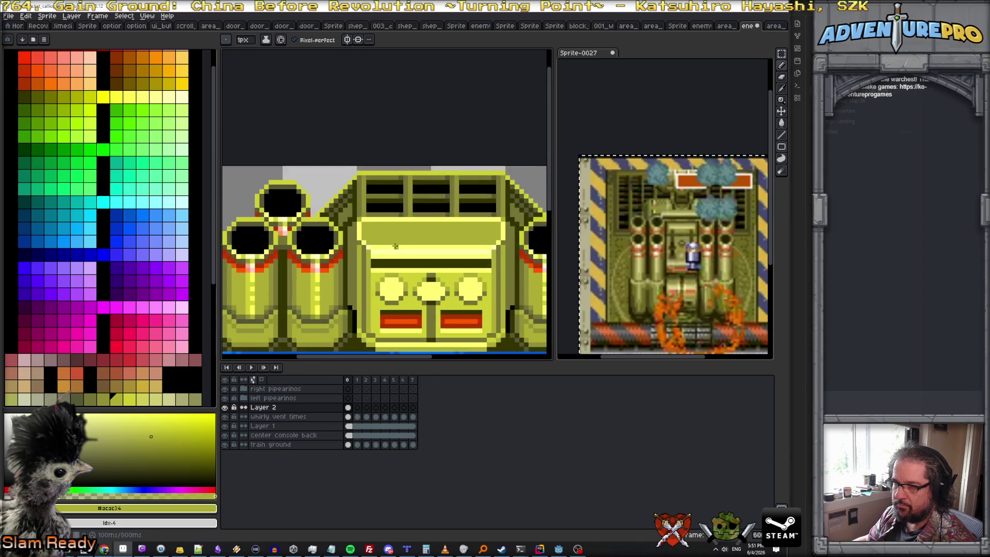
{"action": "scroll", "coordinate": [395, 246], "scroll_direction": "up", "scroll_amount": 1}
{"action": "left_click", "coordinate": [365, 263]}
{"action": "left_click_drag", "start_coordinate": [365, 259], "coordinate": [509, 260]}
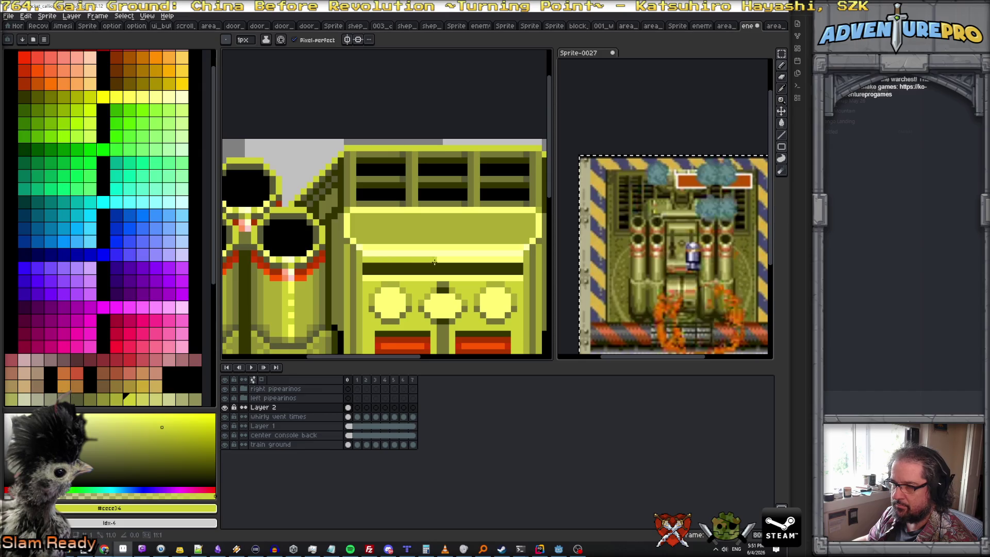
{"action": "scroll", "coordinate": [519, 260], "scroll_direction": "down", "scroll_amount": 2}
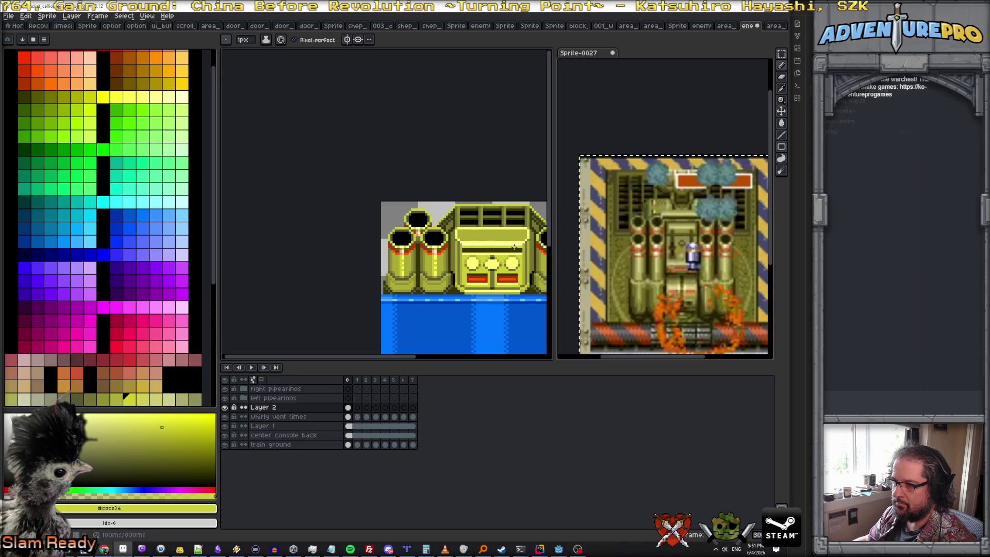
{"action": "scroll", "coordinate": [514, 247], "scroll_direction": "up", "scroll_amount": 1}
{"action": "scroll", "coordinate": [448, 234], "scroll_direction": "down", "scroll_amount": 1}
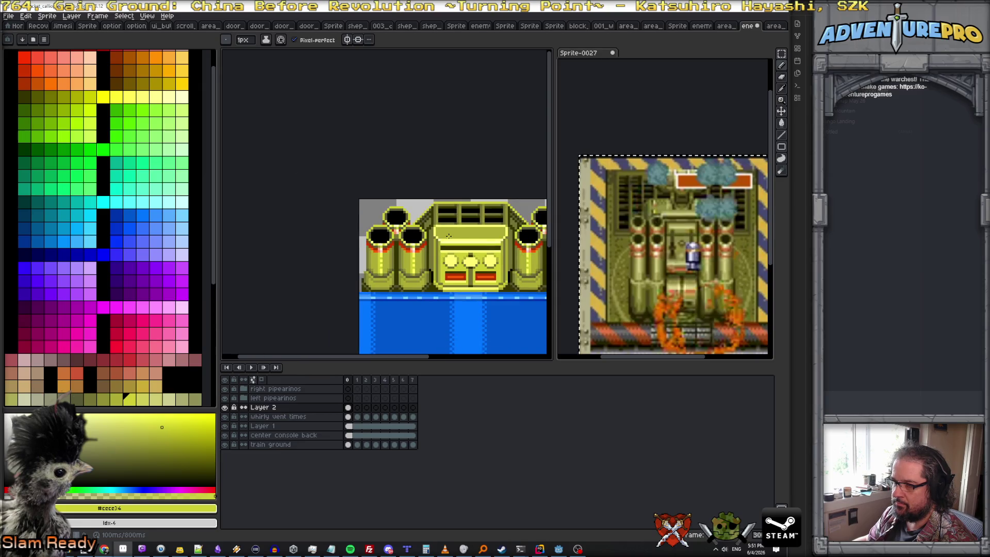
{"action": "scroll", "coordinate": [491, 236], "scroll_direction": "up", "scroll_amount": 1}
{"action": "scroll", "coordinate": [425, 248], "scroll_direction": "up", "scroll_amount": 1}
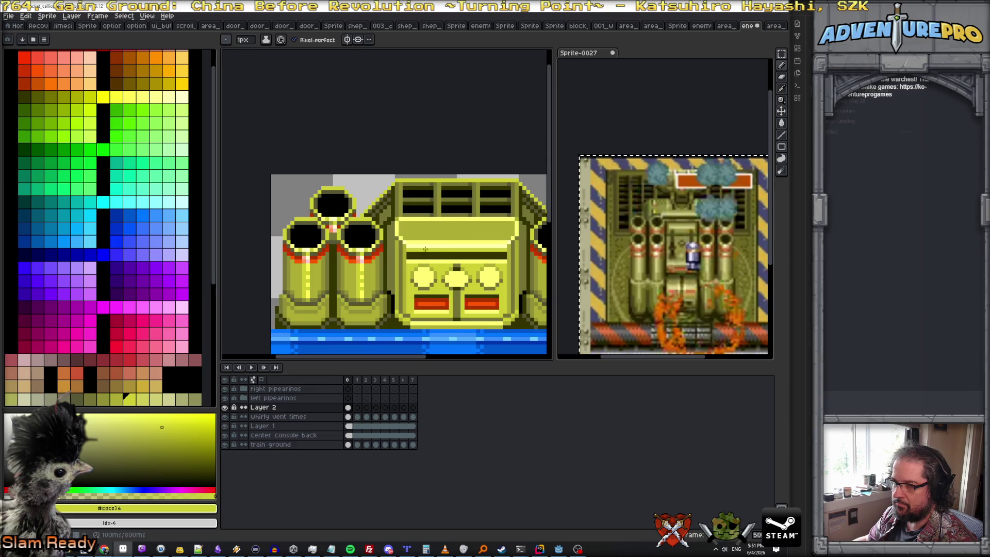
{"action": "scroll", "coordinate": [392, 243], "scroll_direction": "up", "scroll_amount": 1}
{"action": "scroll", "coordinate": [395, 244], "scroll_direction": "down", "scroll_amount": 1}
{"action": "scroll", "coordinate": [397, 246], "scroll_direction": "up", "scroll_amount": 1}
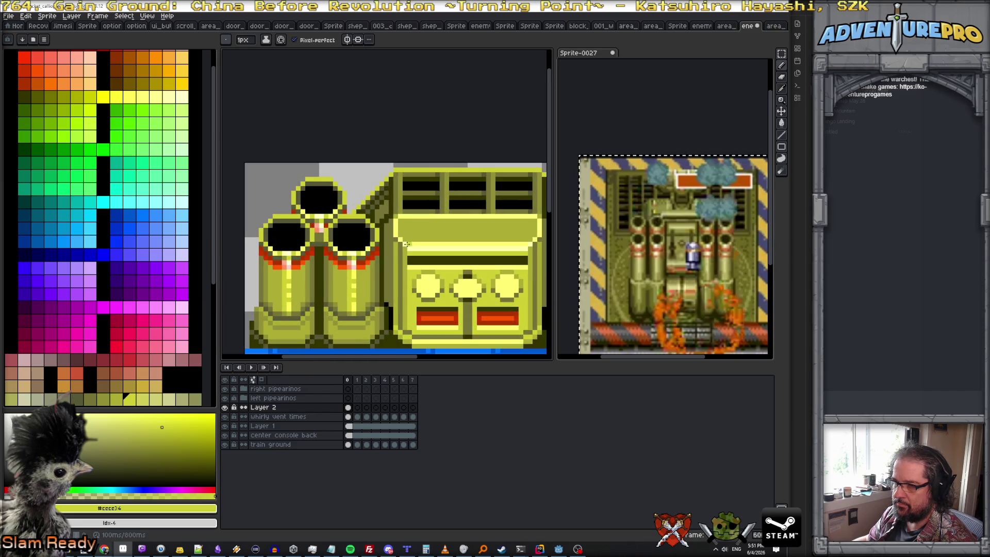
{"action": "left_click", "coordinate": [402, 247], "text": "alt"}
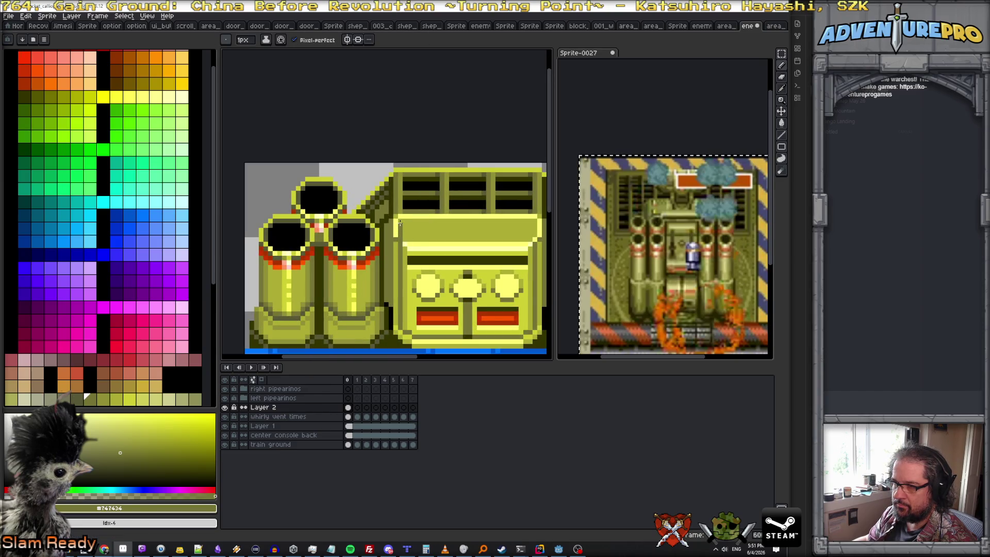
- Enable vertical symmetry across the console centre and pick a lighter yellow to paint with
{"action": "left_click", "coordinate": [346, 40]}
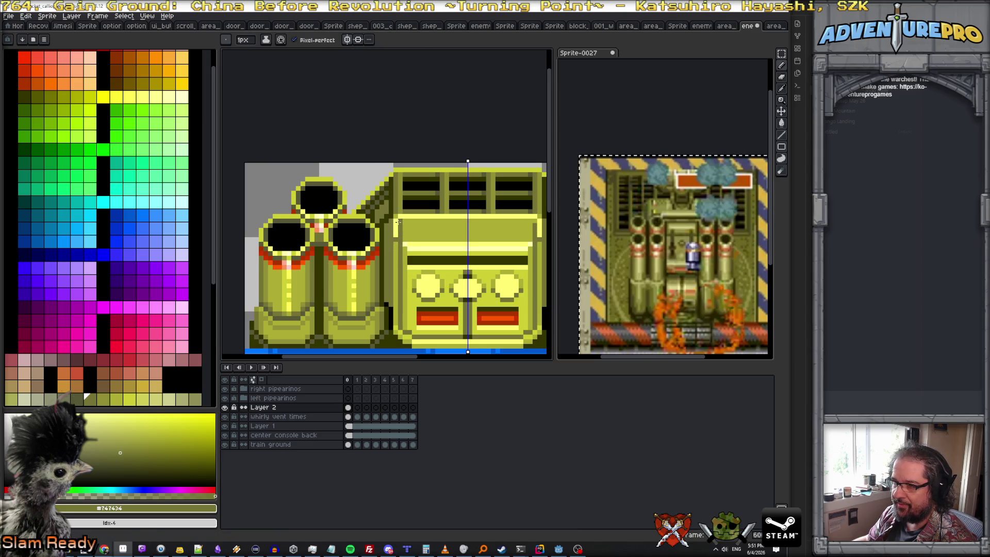
{"action": "left_click", "coordinate": [404, 243], "text": "alt"}
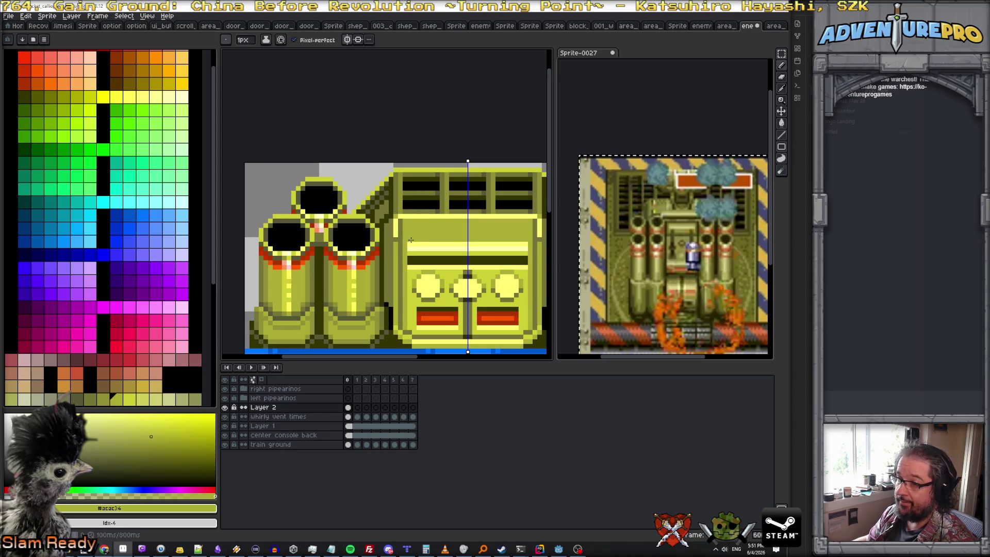
{"action": "scroll", "coordinate": [411, 240], "scroll_direction": "up", "scroll_amount": 1}
{"action": "left_click", "coordinate": [410, 248], "text": "alt"}
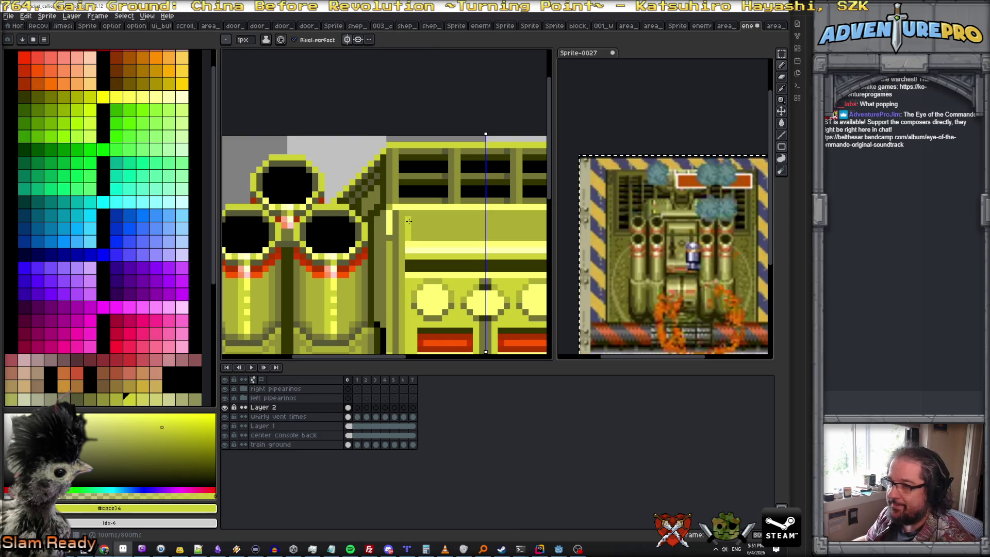
{"action": "scroll", "coordinate": [409, 222], "scroll_direction": "right", "scroll_amount": 3}
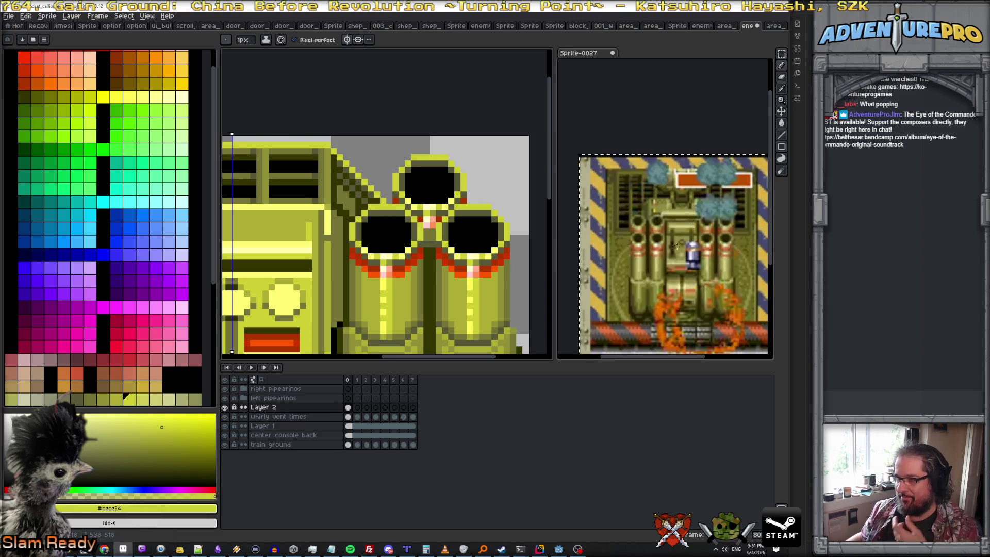
- Seek the Mercs longplay back to the armored tank boss fight, then return to the level editor
{"action": "mouse_move", "coordinate": [122, 549]}
{"action": "left_click", "coordinate": [146, 515]}
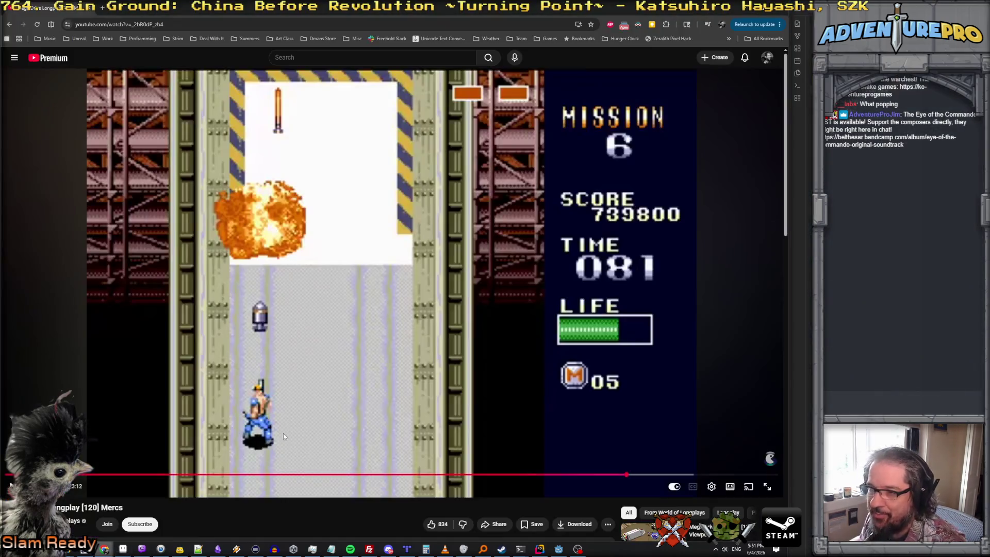
{"action": "left_click", "coordinate": [624, 477]}
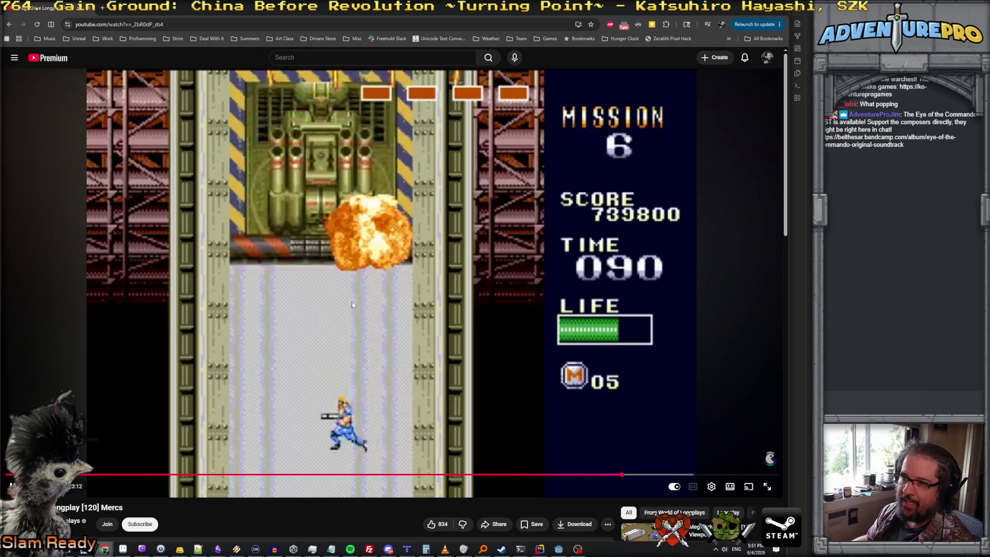
{"action": "left_click", "coordinate": [616, 476]}
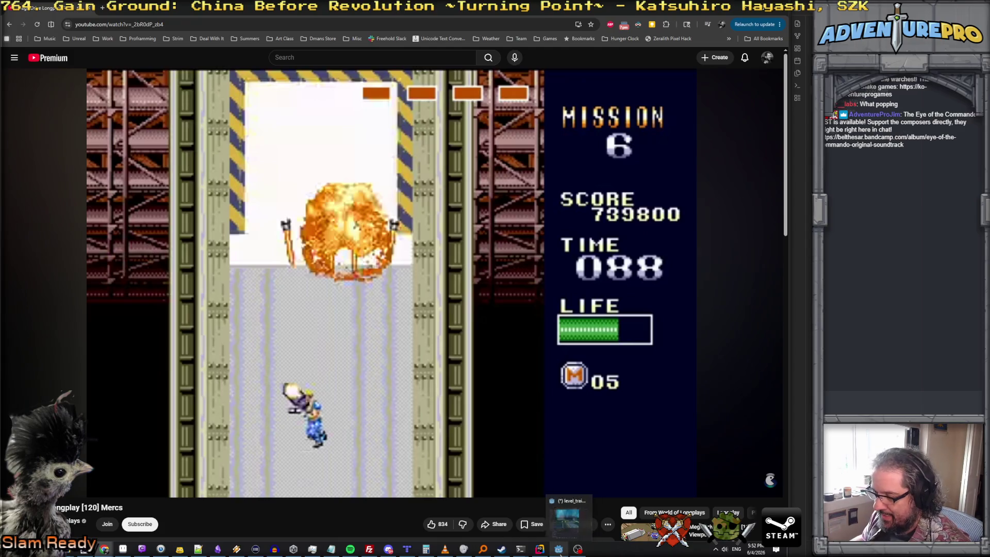
{"action": "left_click", "coordinate": [558, 549]}
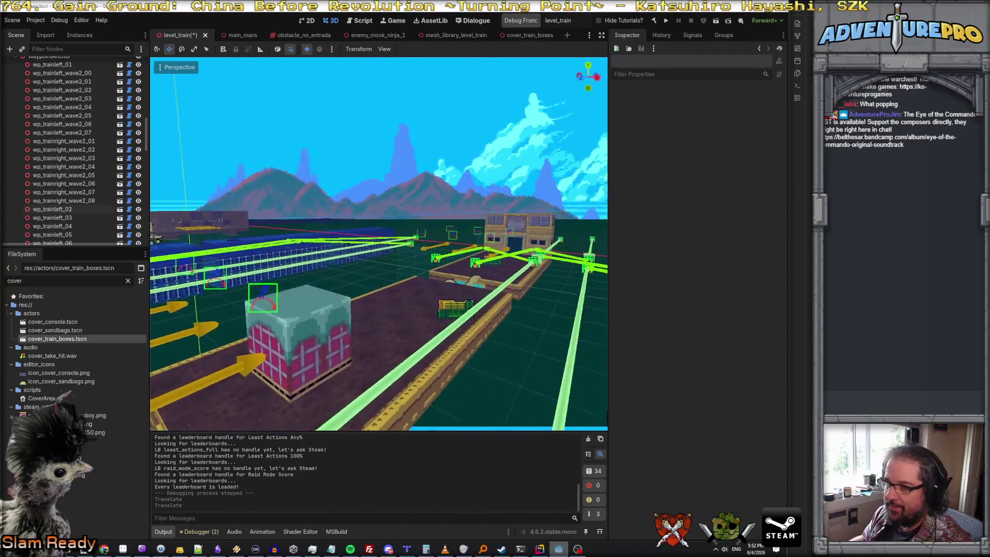
{"action": "key", "text": "s"}
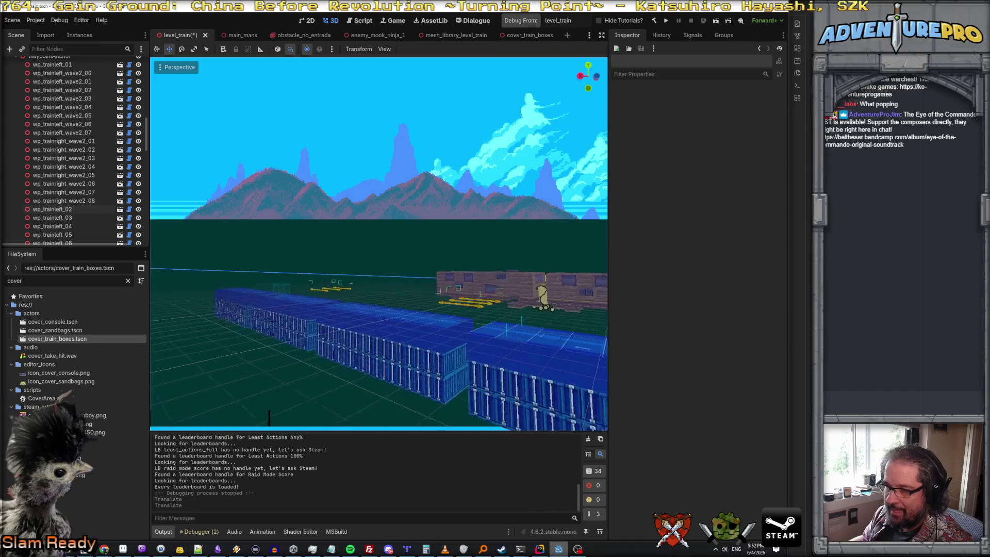
{"action": "key", "text": "w"}
{"action": "key", "text": "w"}
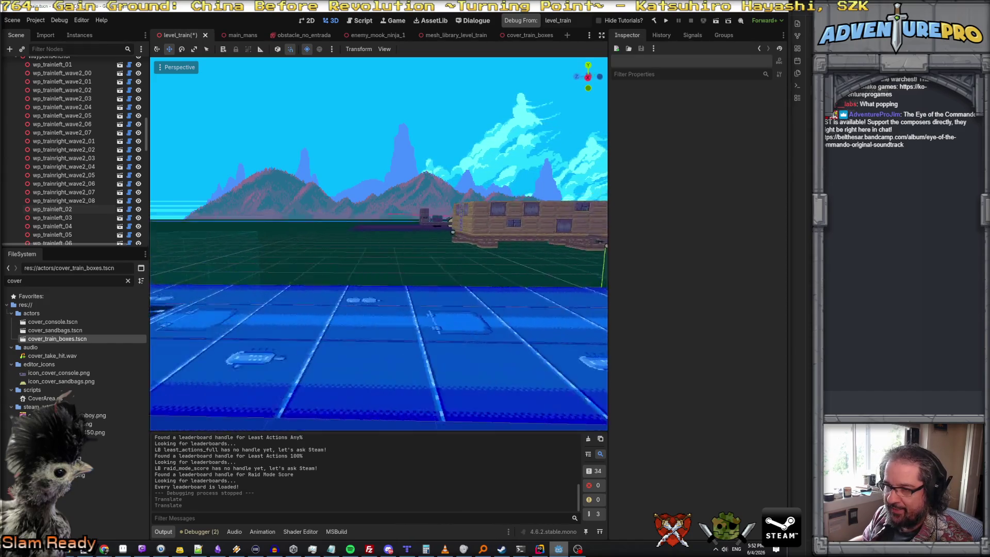
{"action": "key", "text": "w"}
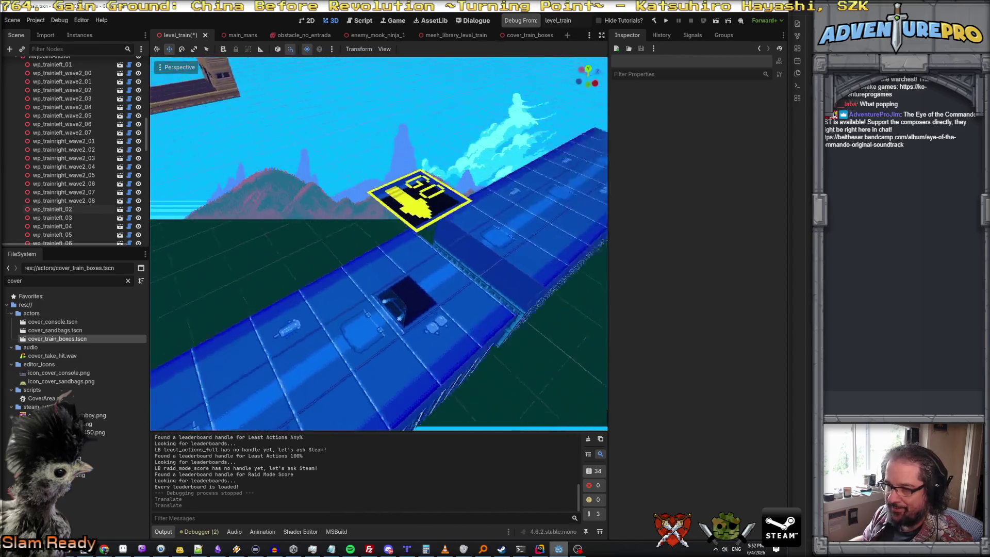
{"action": "key", "text": "w"}
{"action": "right_click", "coordinate": [442, 338]}
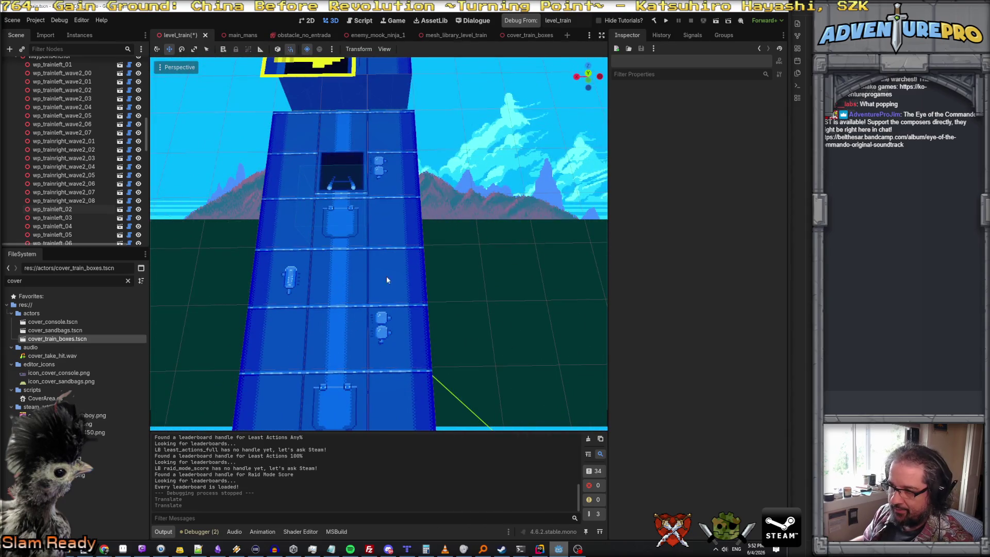
{"action": "key", "text": "s"}
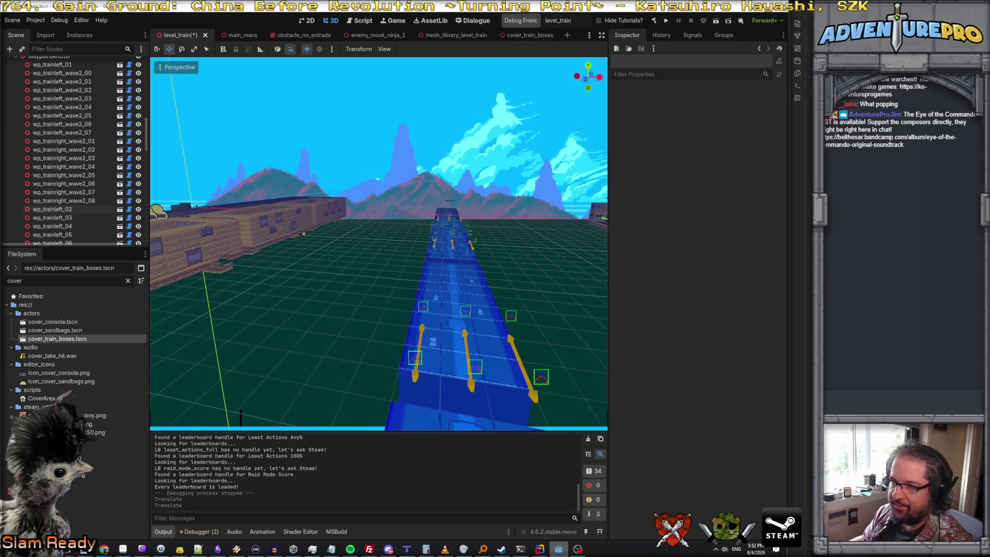
{"action": "key", "text": "a"}
{"action": "key", "text": "s"}
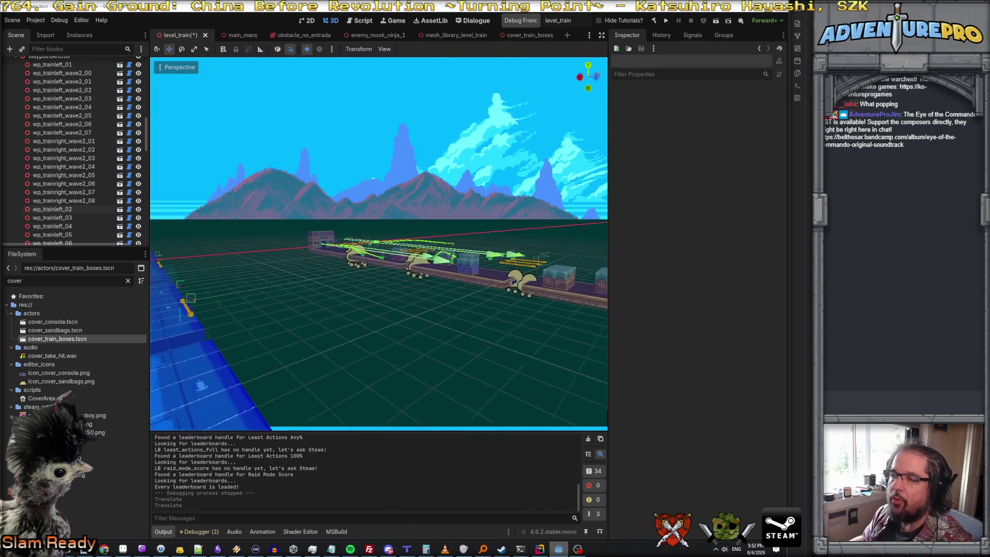
{"action": "key", "text": "w"}
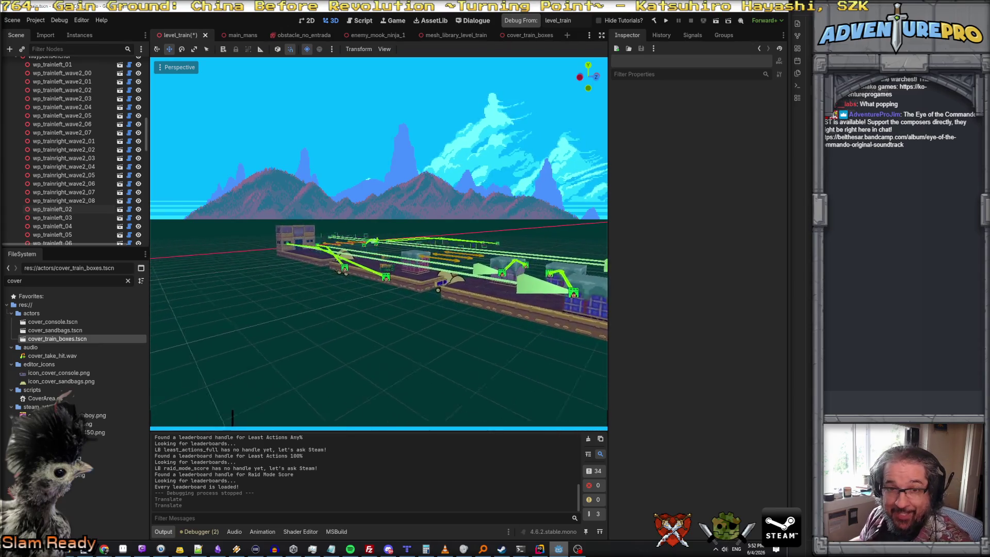
{"action": "key", "text": "w"}
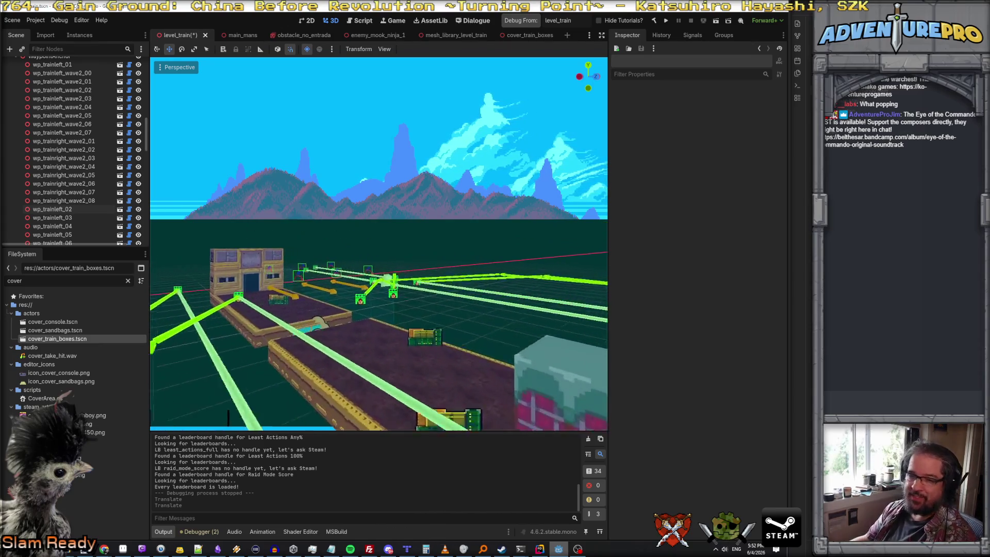
{"action": "key", "text": "w"}
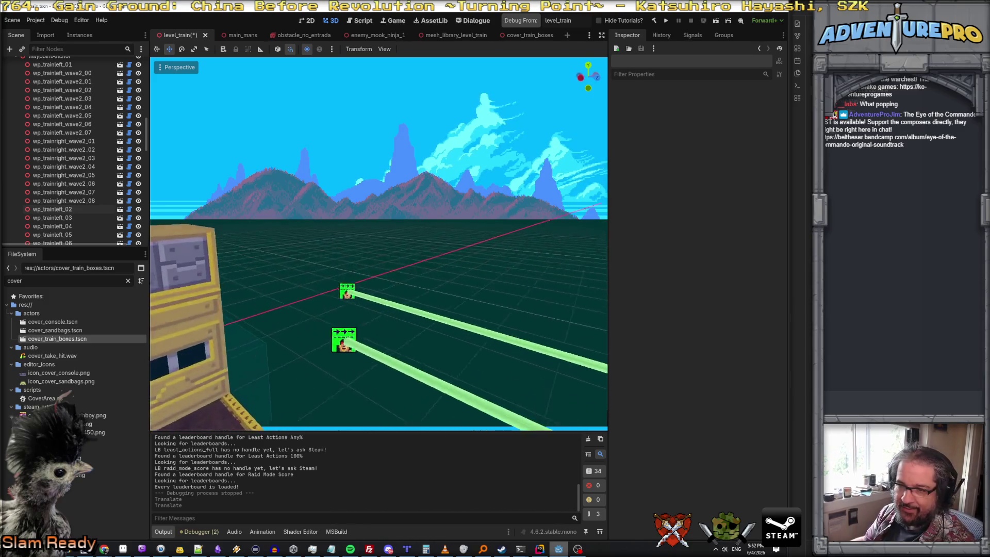
{"action": "key", "text": "s"}
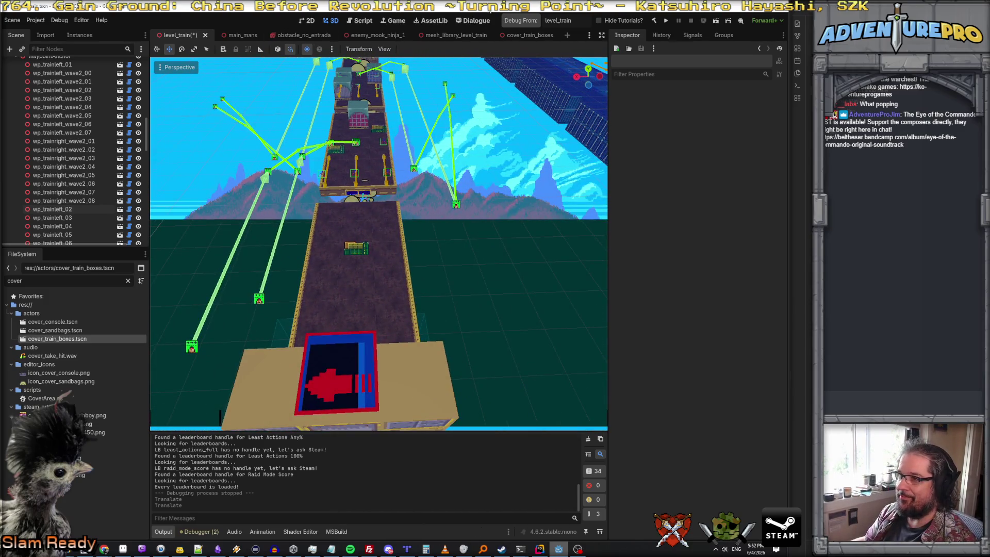
{"action": "left_click", "coordinate": [520, 21]}
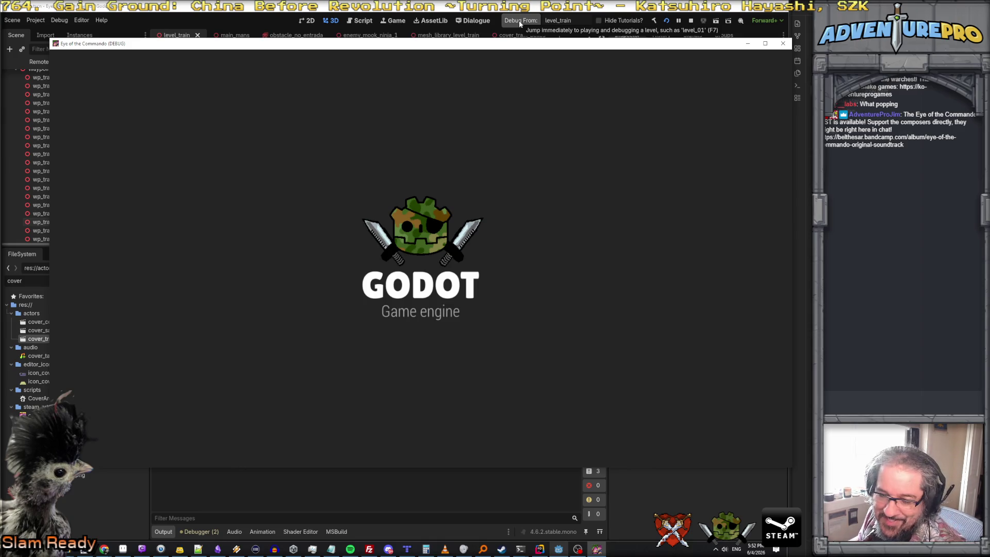
- Teleport via the debug console and move the commando up the volcano corridor to the crate cover
{"action": "key", "text": "grave"}
{"action": "type", "text": "TP 57 2"}
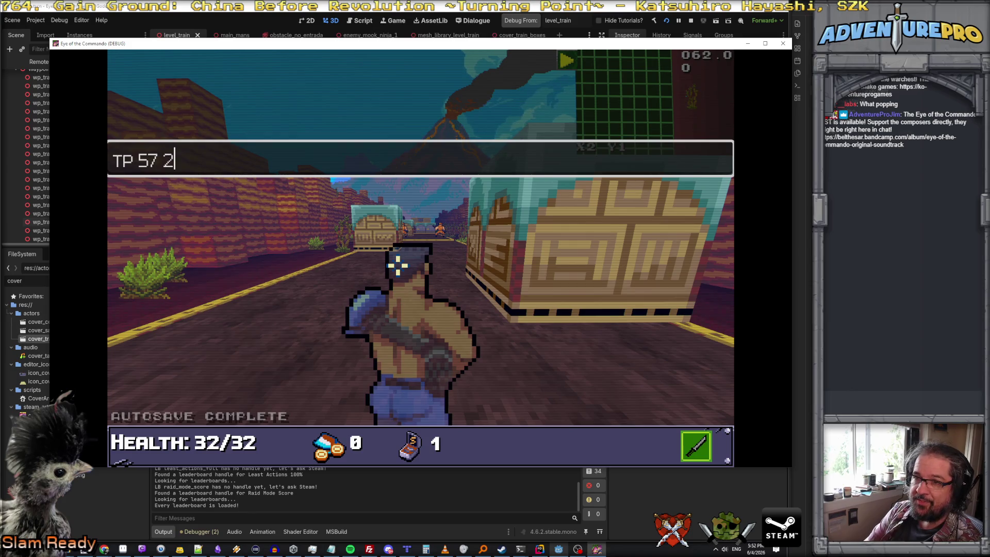
{"action": "key", "text": "Return"}
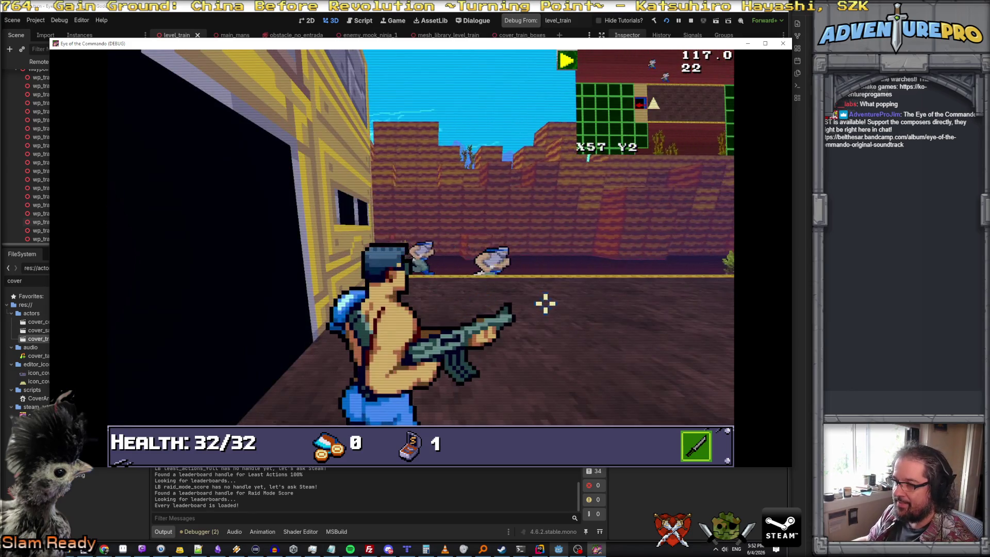
{"action": "key", "text": "d"}
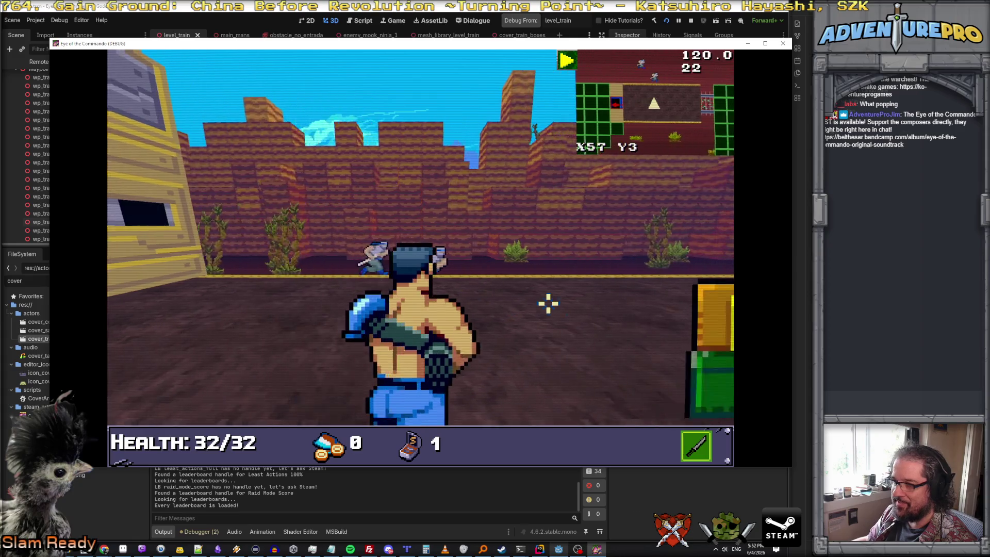
{"action": "key", "text": "e"}
{"action": "key", "text": "w"}
{"action": "key", "text": "d"}
{"action": "key", "text": "w"}
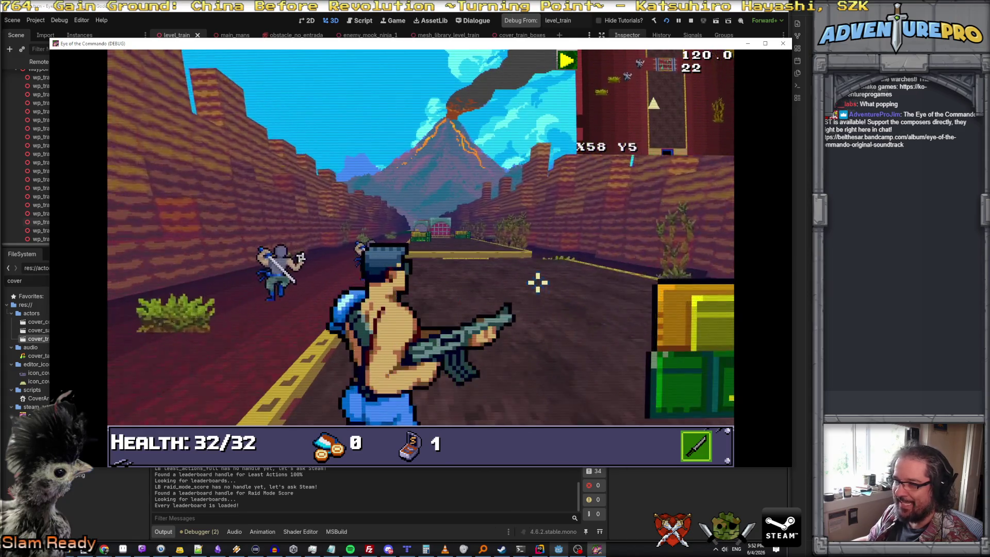
{"action": "key", "text": "w"}
{"action": "key", "text": "a"}
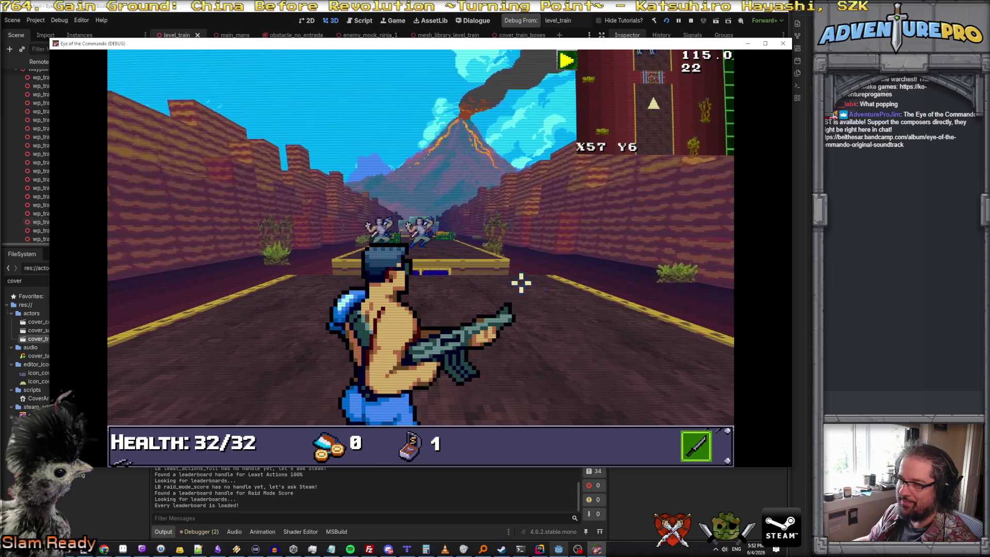
{"action": "key", "text": "w"}
- Enter the gun damage and undying console commands, then start shooting the ninjas from cover
{"action": "key", "text": "grave"}
{"action": "type", "text": "GUNDAMAGE 60"}
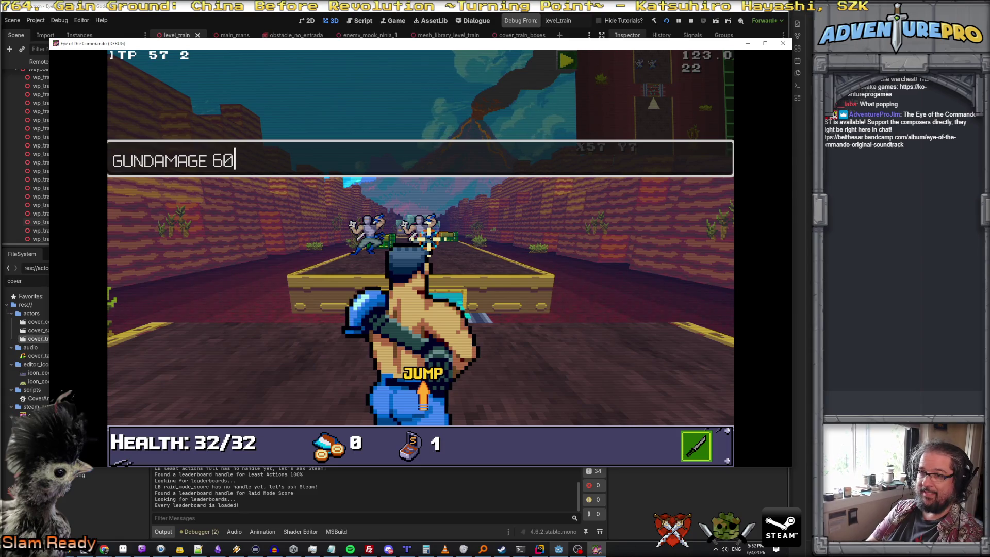
{"action": "key", "text": "Return"}
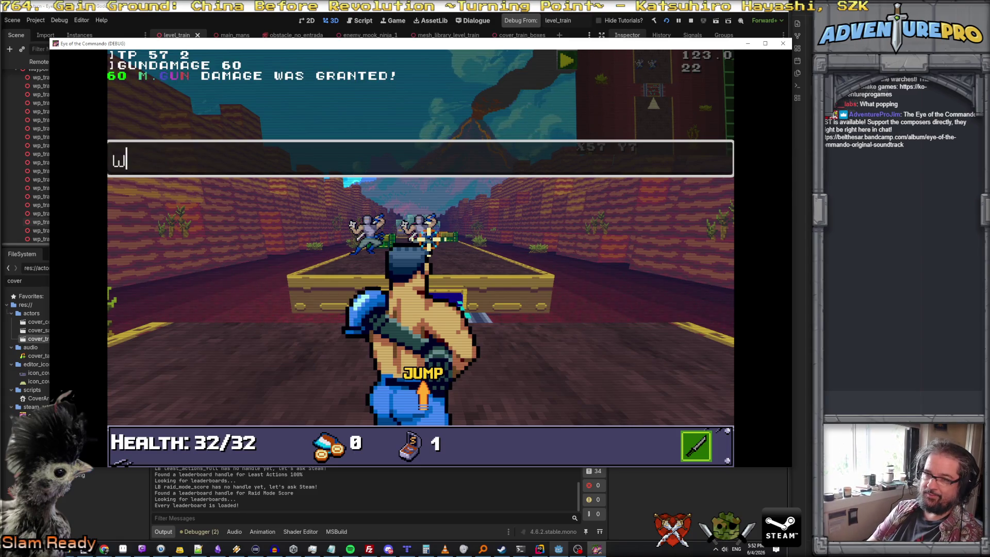
{"action": "type", "text": "NG"}
{"action": "key", "text": "Return"}
{"action": "key", "text": "grave"}
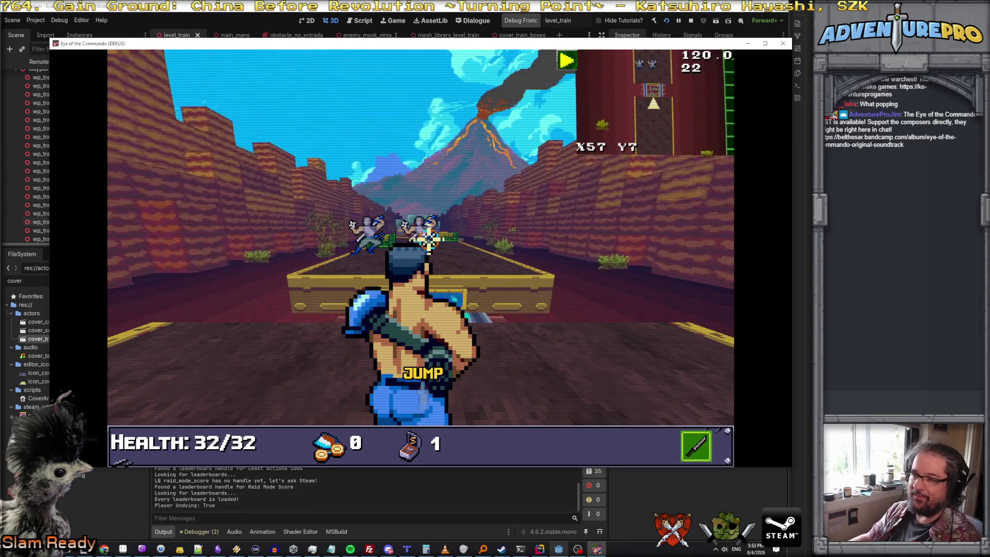
{"action": "key", "text": "s"}
{"action": "left_click", "coordinate": [419, 228]}
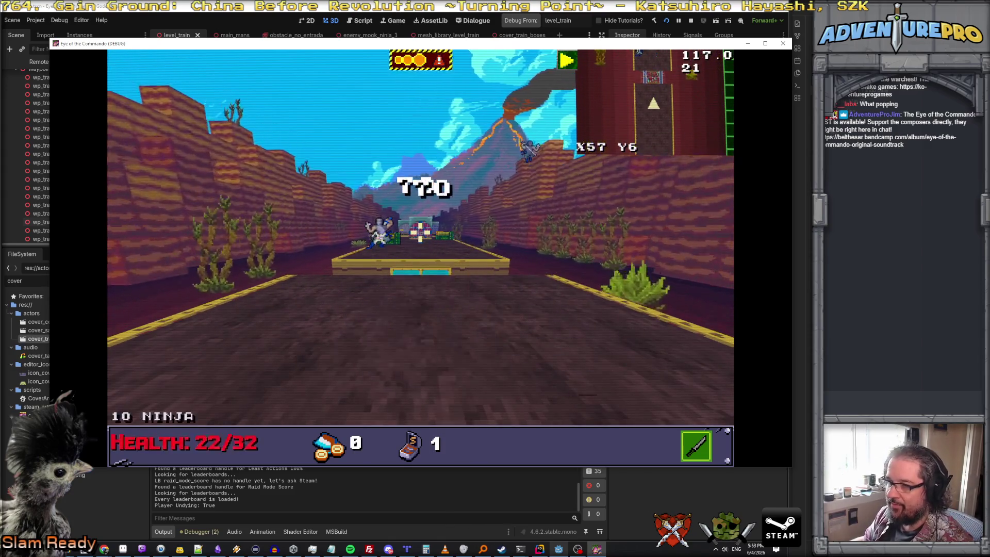
{"action": "key", "text": "d"}
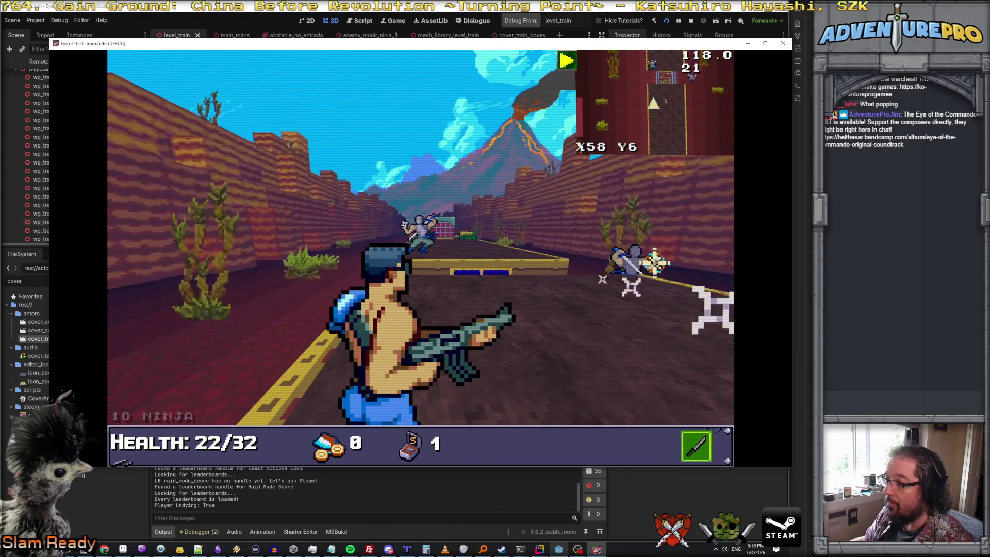
{"action": "left_click", "coordinate": [641, 261]}
{"action": "left_click", "coordinate": [414, 221]}
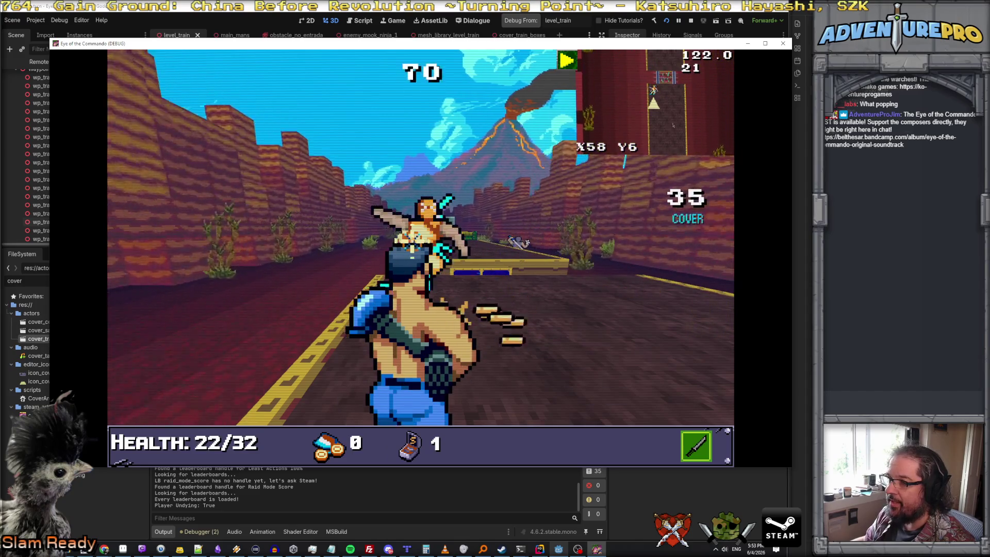
{"action": "left_click", "coordinate": [408, 234]}
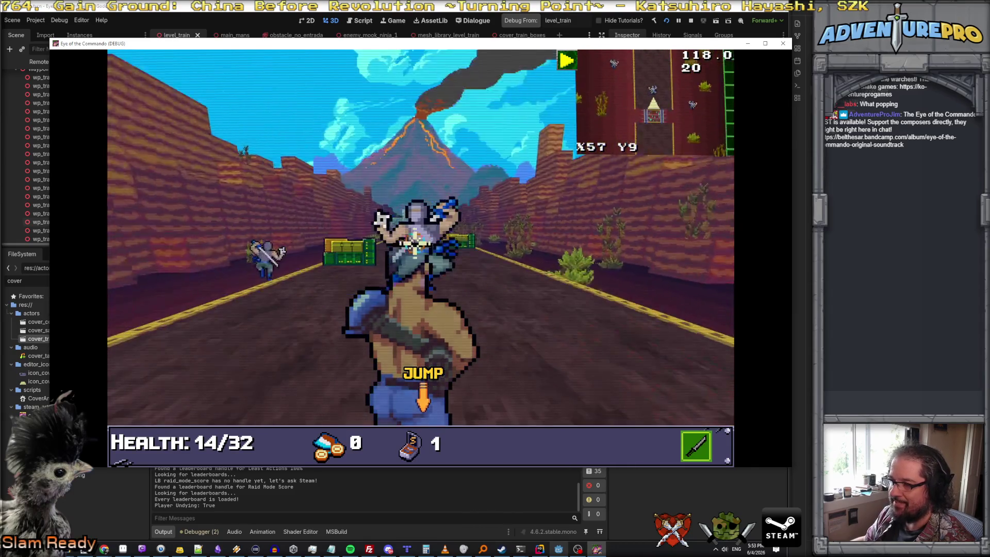
- Clear the remaining ninjas on the road and dismiss the Control tutorial to leave cover
{"action": "left_click", "coordinate": [398, 224]}
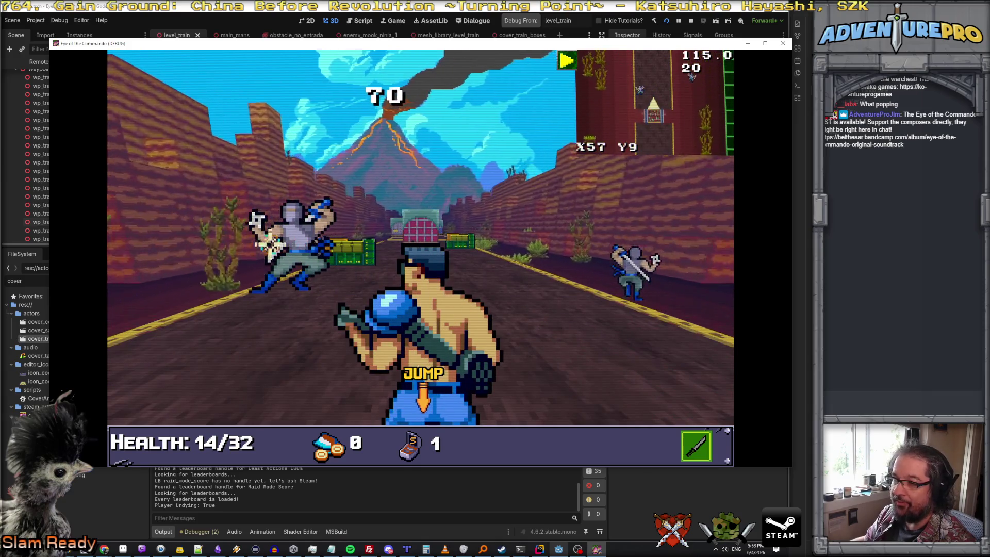
{"action": "left_click", "coordinate": [294, 236]}
{"action": "left_click", "coordinate": [557, 267]}
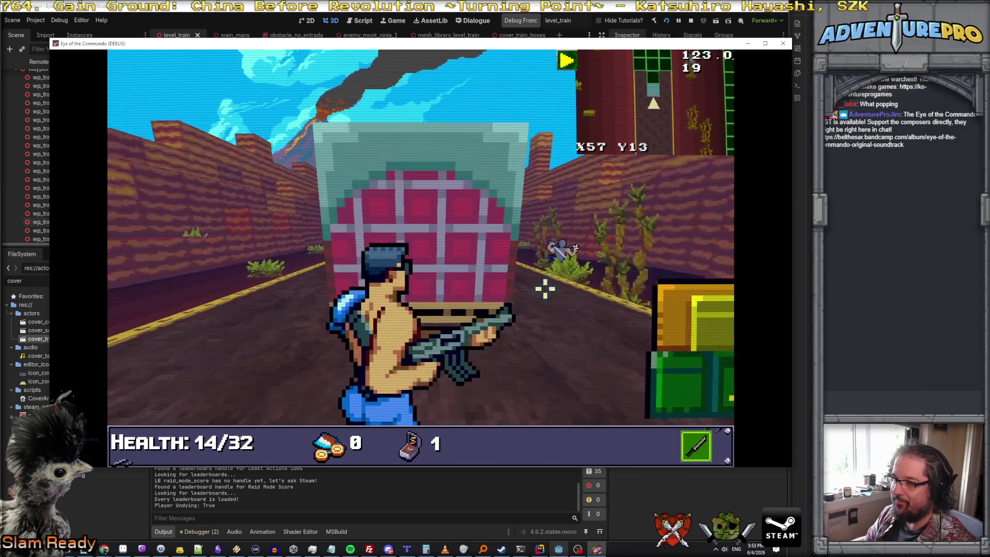
{"action": "left_click", "coordinate": [448, 226]}
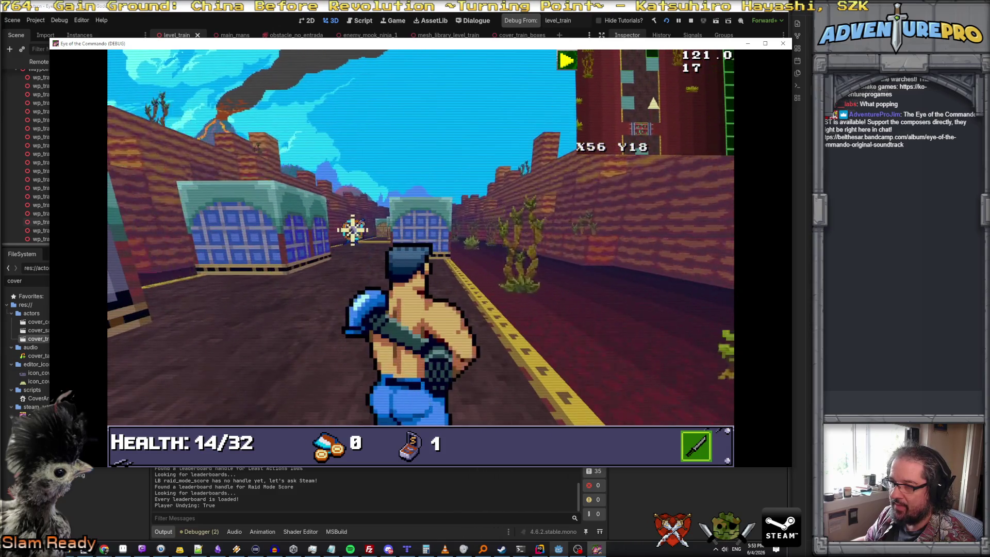
{"action": "left_click", "coordinate": [354, 236]}
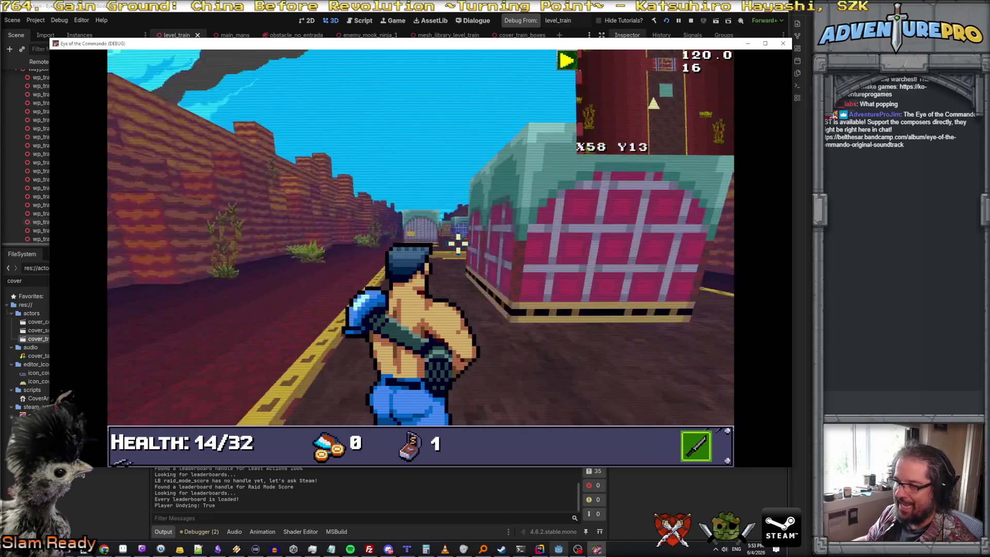
{"action": "left_click", "coordinate": [411, 225]}
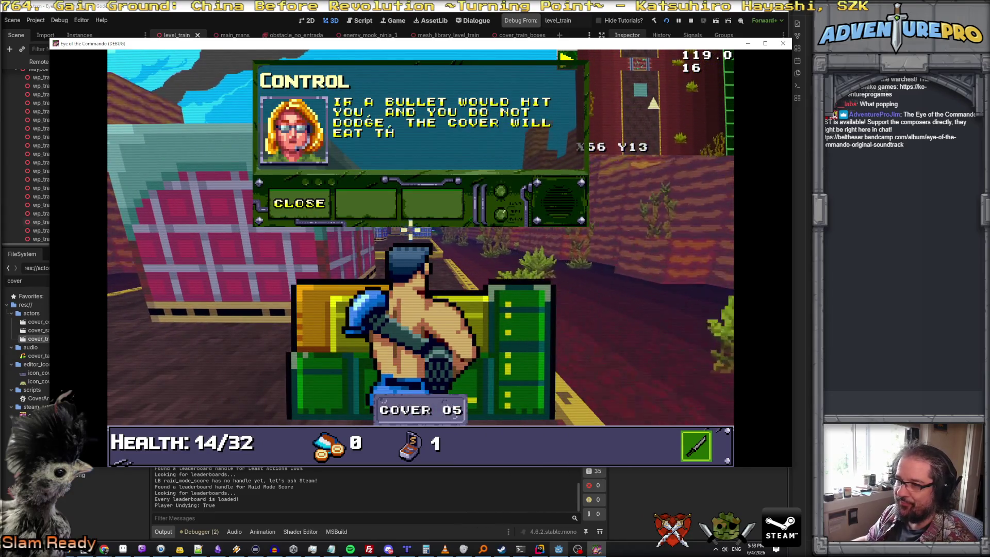
{"action": "left_click", "coordinate": [313, 204]}
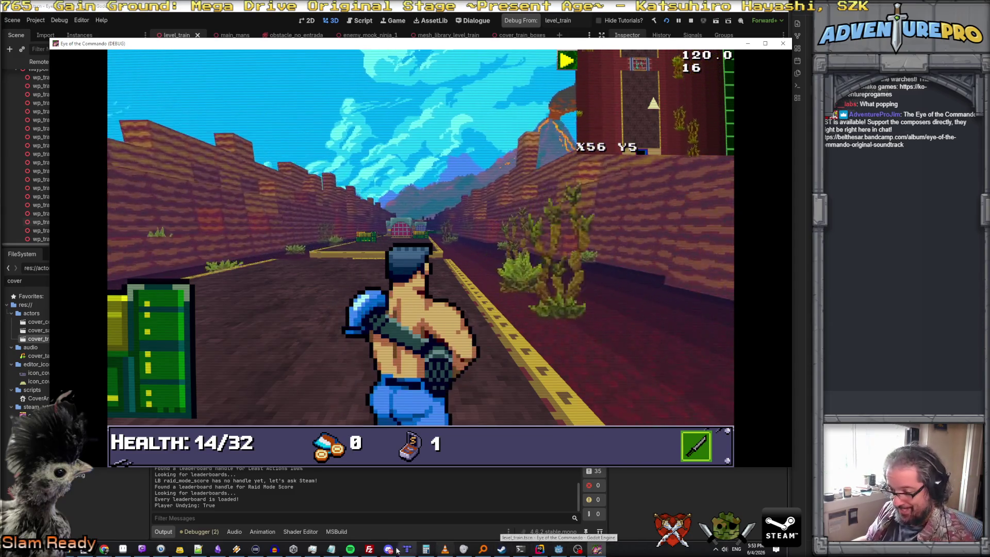
- Switch from the Godot debug run back to the train sprite in Aseprite
{"action": "left_click", "coordinate": [123, 548]}
{"action": "scroll", "coordinate": [352, 263], "scroll_direction": "down", "scroll_amount": 2}
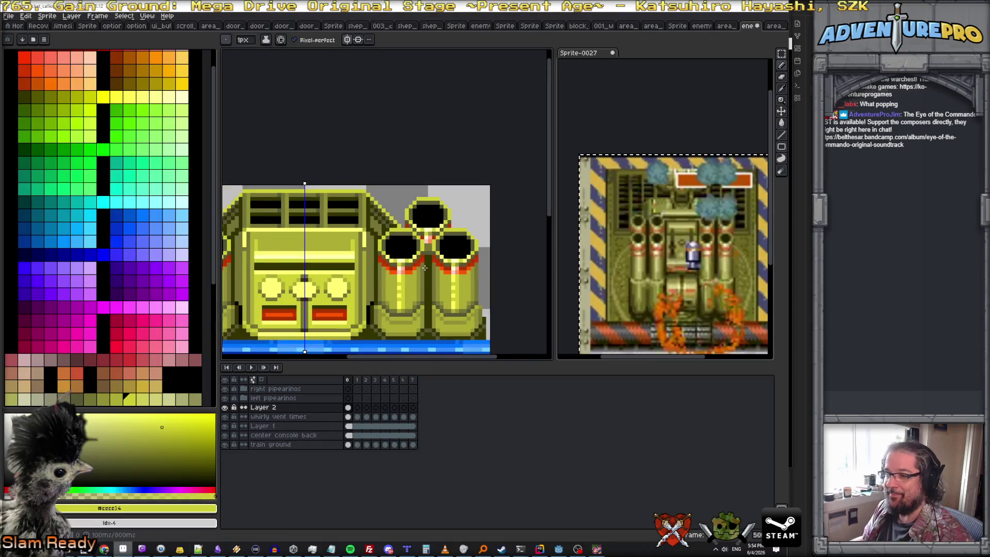
{"action": "scroll", "coordinate": [351, 264], "scroll_direction": "down", "scroll_amount": 2}
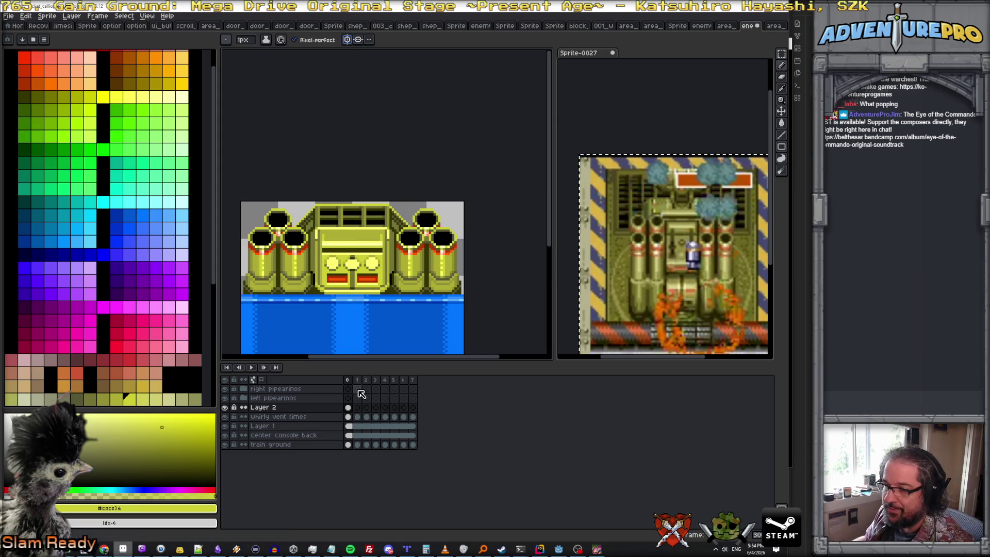
- Link Layer 2's cels across frames 1-8 into one cel and play the animation
{"action": "left_click_drag", "start_coordinate": [350, 410], "coordinate": [414, 412]}
{"action": "right_click", "coordinate": [414, 412]}
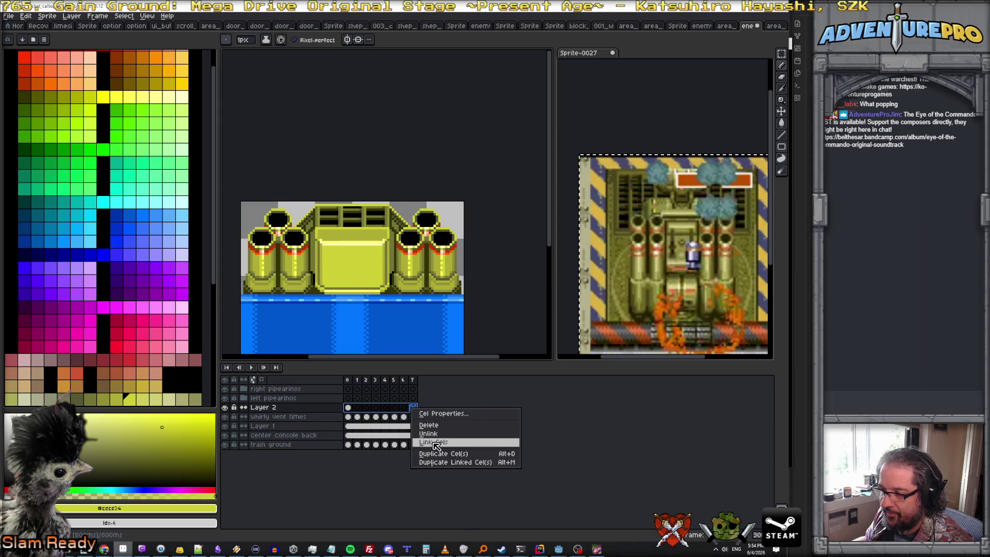
{"action": "left_click", "coordinate": [436, 446]}
{"action": "left_click", "coordinate": [252, 370]}
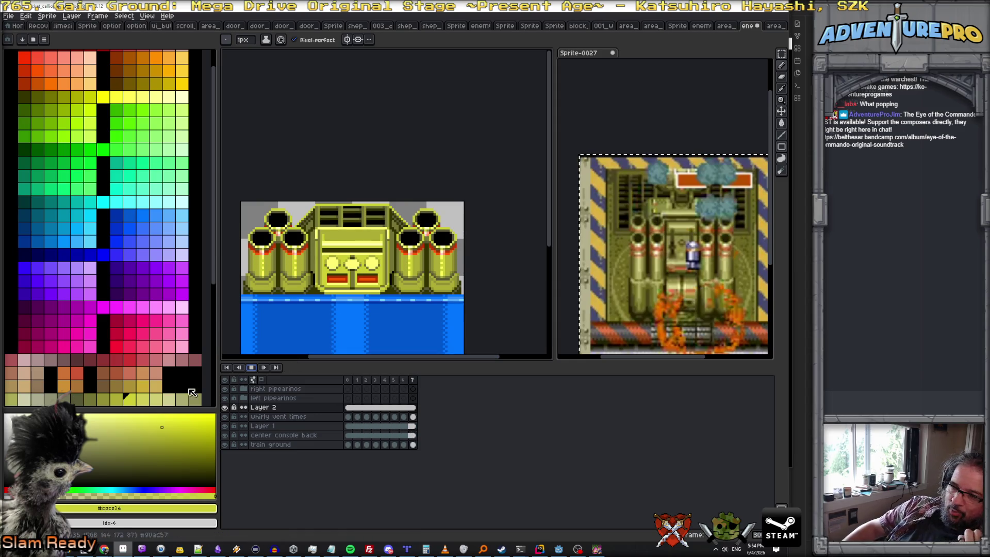
- Stop playback on frame 1 and paint mirrored pale-yellow highlight rows on the console panel, undoing a stepped attempt
{"action": "key", "text": "Return"}
{"action": "scroll", "coordinate": [375, 324], "scroll_direction": "up", "scroll_amount": 1}
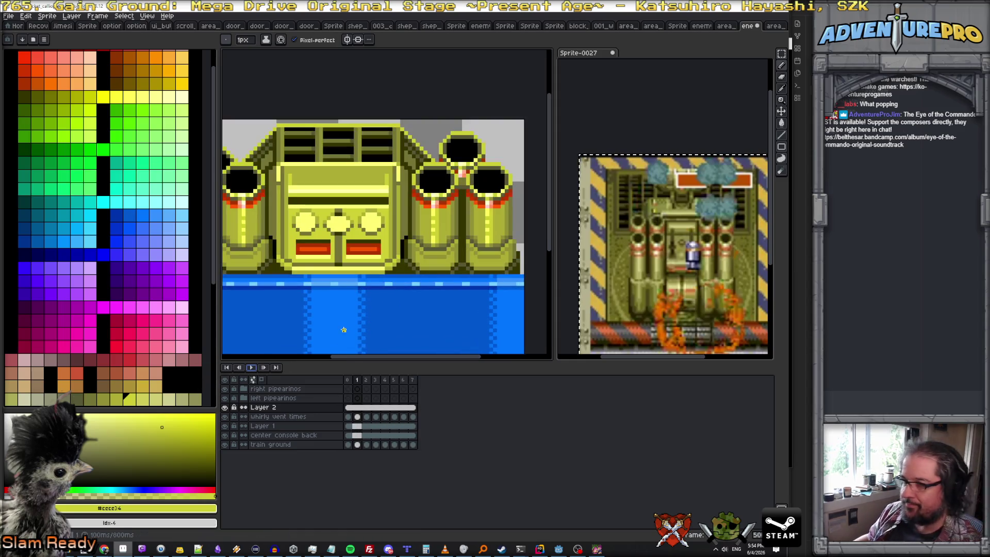
{"action": "scroll", "coordinate": [391, 271], "scroll_direction": "up", "scroll_amount": 1}
{"action": "scroll", "coordinate": [409, 234], "scroll_direction": "up", "scroll_amount": 1}
{"action": "scroll", "coordinate": [409, 234], "scroll_direction": "up", "scroll_amount": 1}
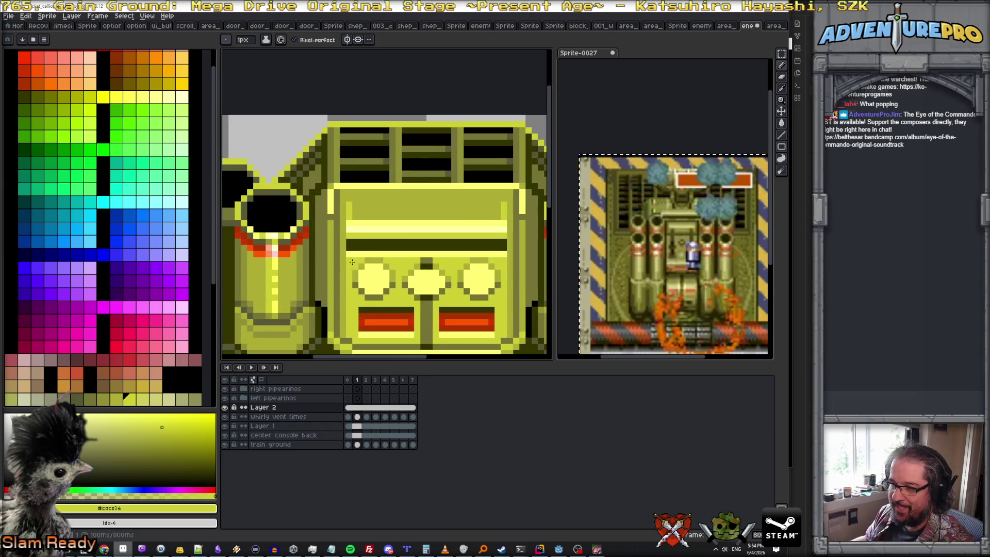
{"action": "left_click", "coordinate": [350, 380]}
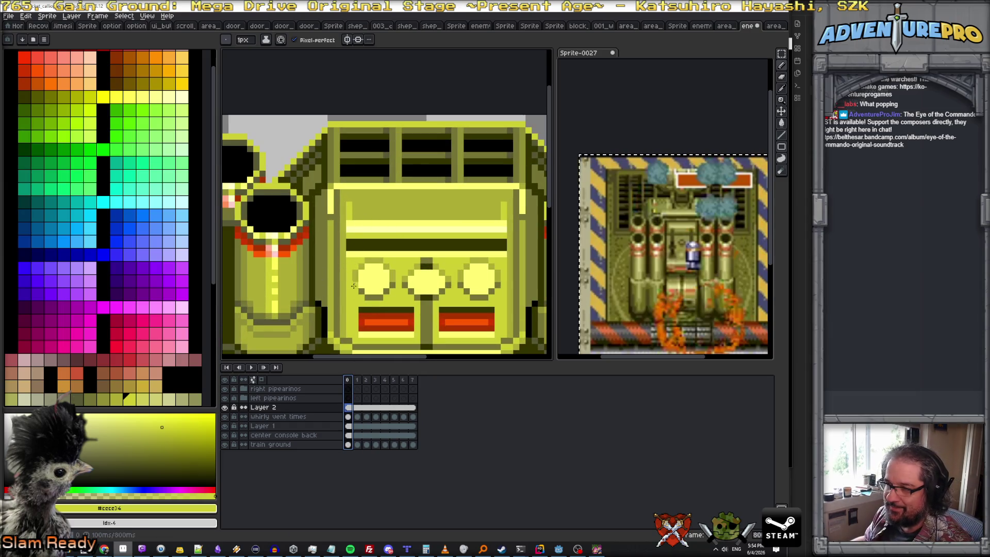
{"action": "left_click", "coordinate": [352, 199]}
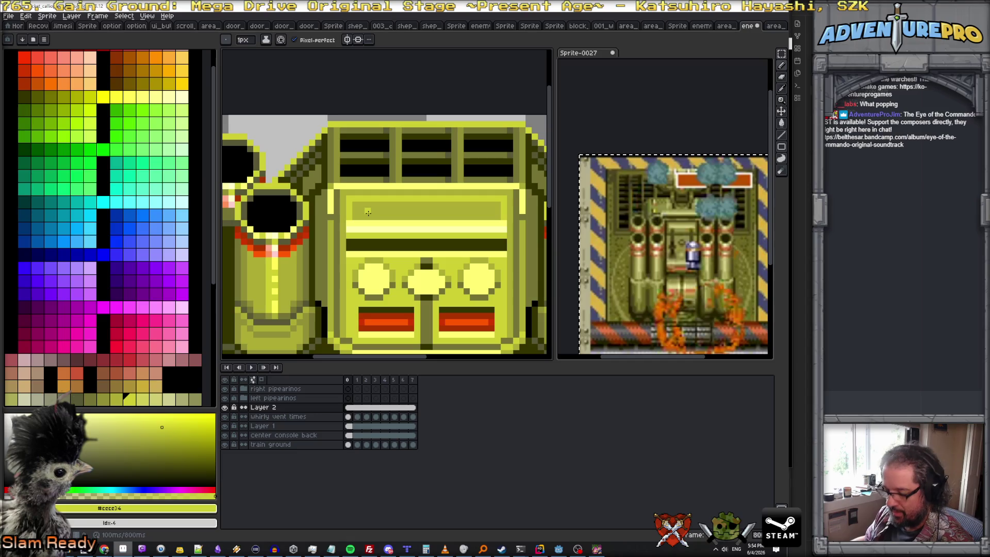
{"action": "key", "text": "g"}
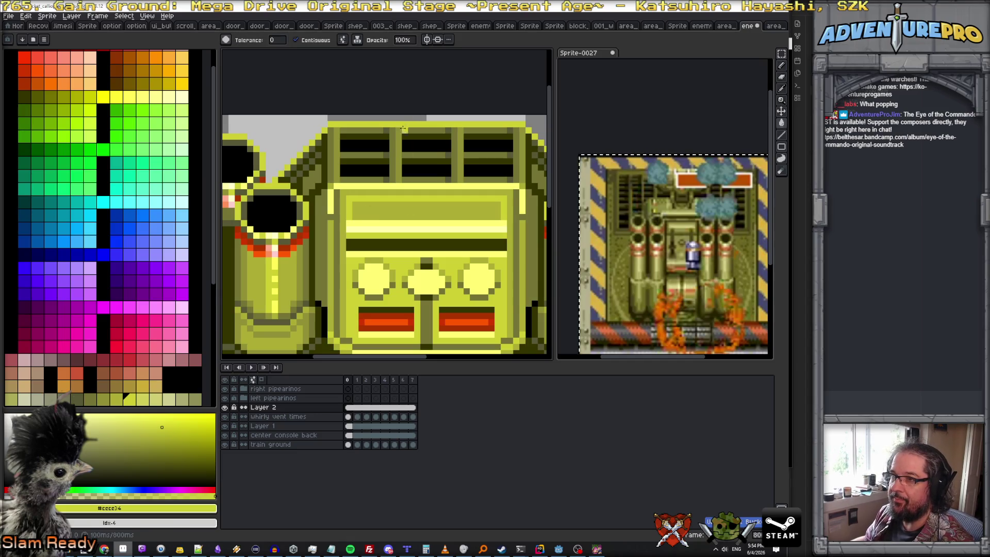
{"action": "key", "text": "b"}
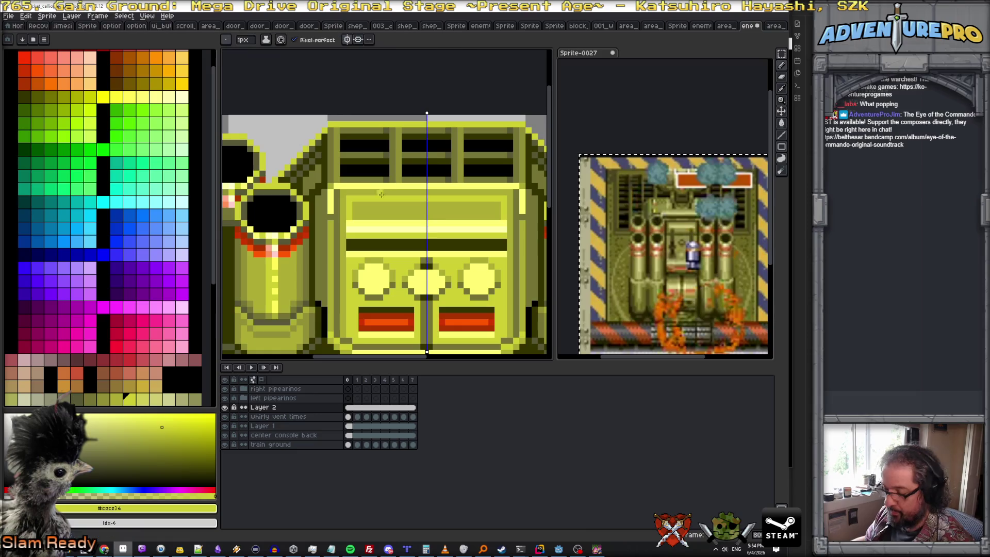
{"action": "mouse_move", "coordinate": [355, 215]}
{"action": "left_mouse_down"}
{"action": "mouse_move", "coordinate": [423, 216]}
{"action": "mouse_move", "coordinate": [356, 210]}
{"action": "left_mouse_up"}
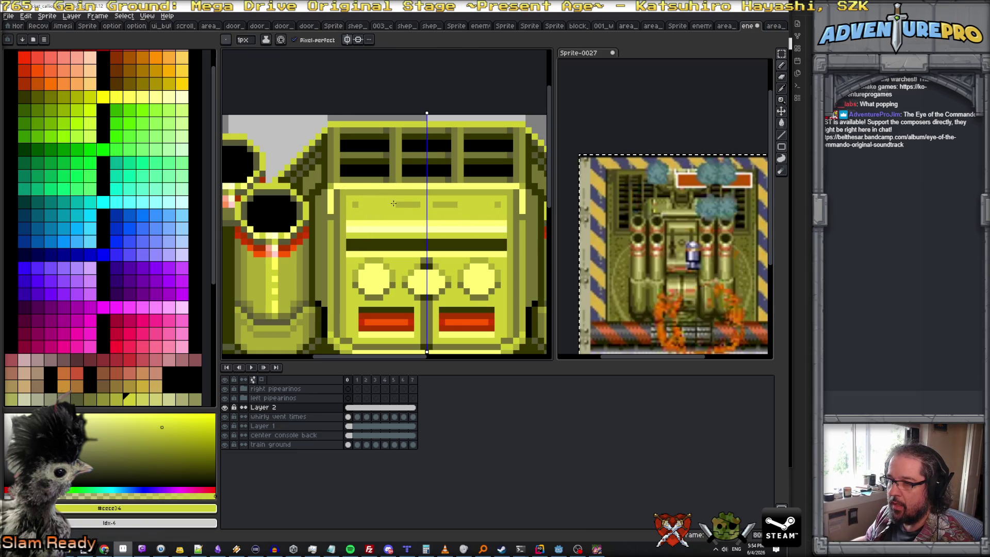
{"action": "scroll", "coordinate": [375, 204], "scroll_direction": "down", "scroll_amount": 1}
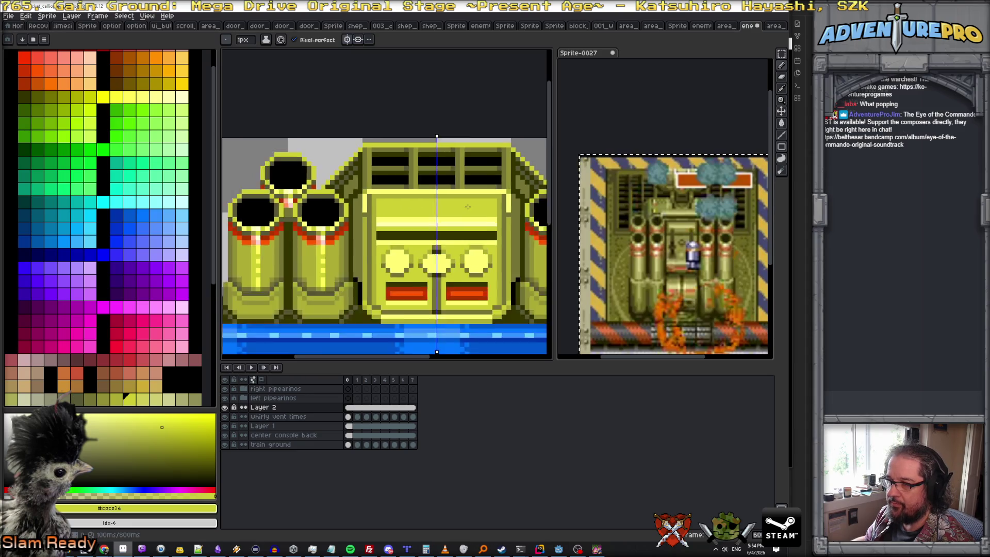
{"action": "scroll", "coordinate": [439, 217], "scroll_direction": "up", "scroll_amount": 2}
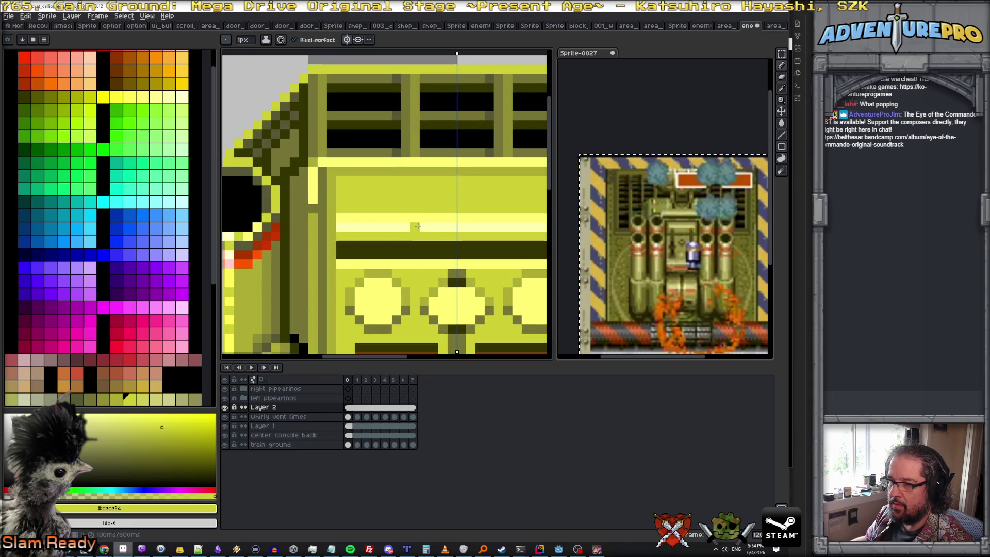
{"action": "left_click", "coordinate": [416, 227], "text": "alt"}
{"action": "mouse_move", "coordinate": [341, 181]}
{"action": "left_mouse_down"}
{"action": "mouse_move", "coordinate": [457, 181]}
{"action": "mouse_move", "coordinate": [374, 214]}
{"action": "left_mouse_up"}
{"action": "left_click", "coordinate": [347, 223], "text": "alt"}
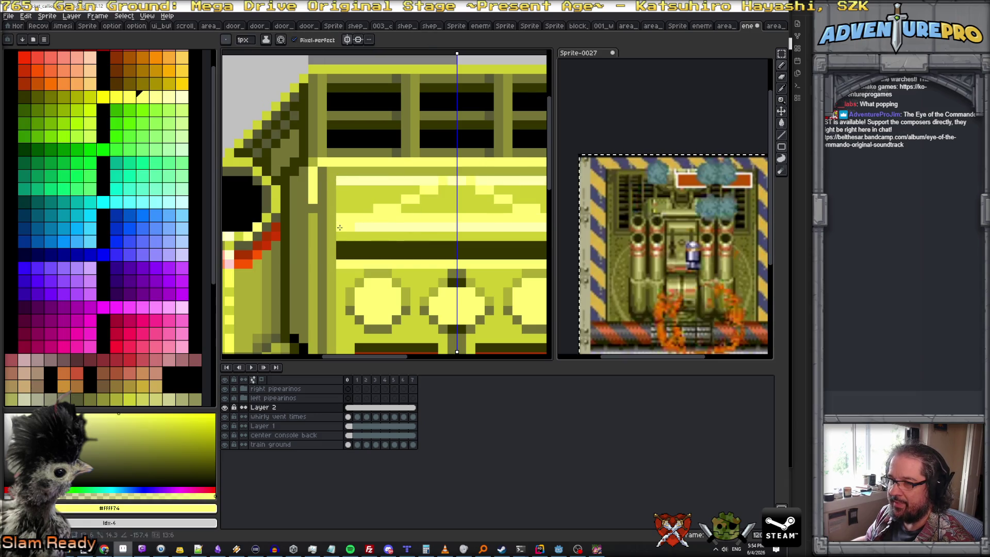
{"action": "key", "text": "ctrl+z"}
- Repaint the stripe in darker yellow, add a mirrored dark olive line and a short mid-yellow stroke above the groove
{"action": "left_click", "coordinate": [401, 209], "text": "alt"}
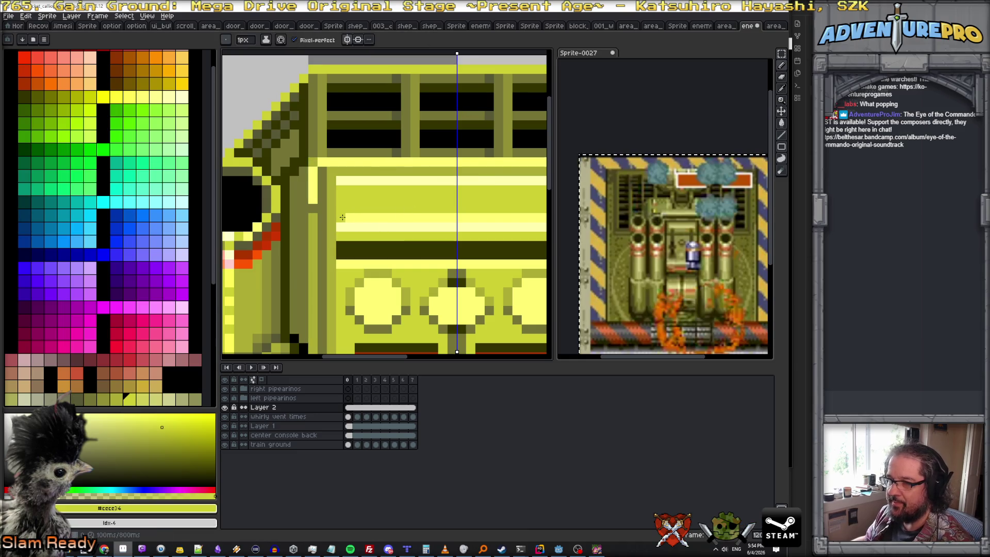
{"action": "left_click", "coordinate": [341, 223], "text": "alt"}
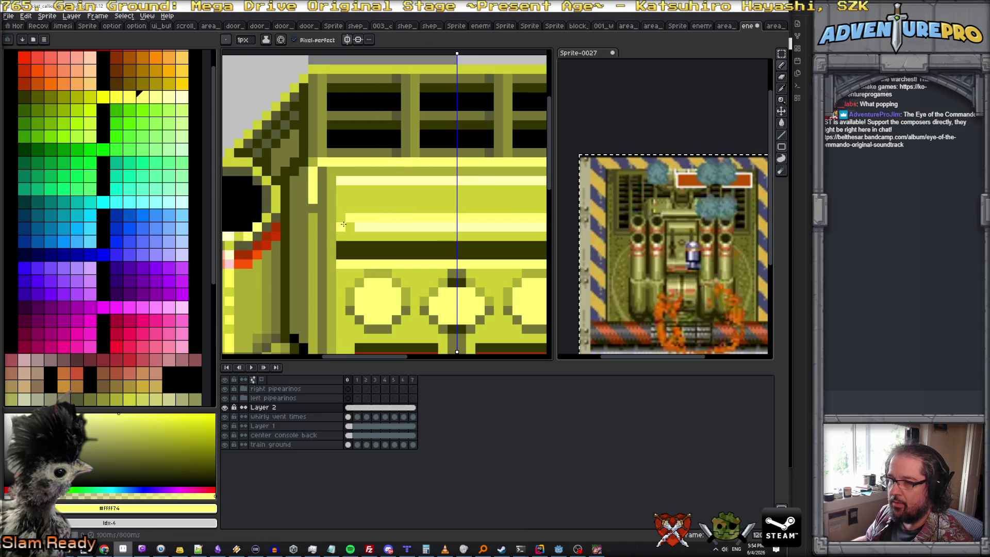
{"action": "left_click", "coordinate": [452, 206], "text": "alt"}
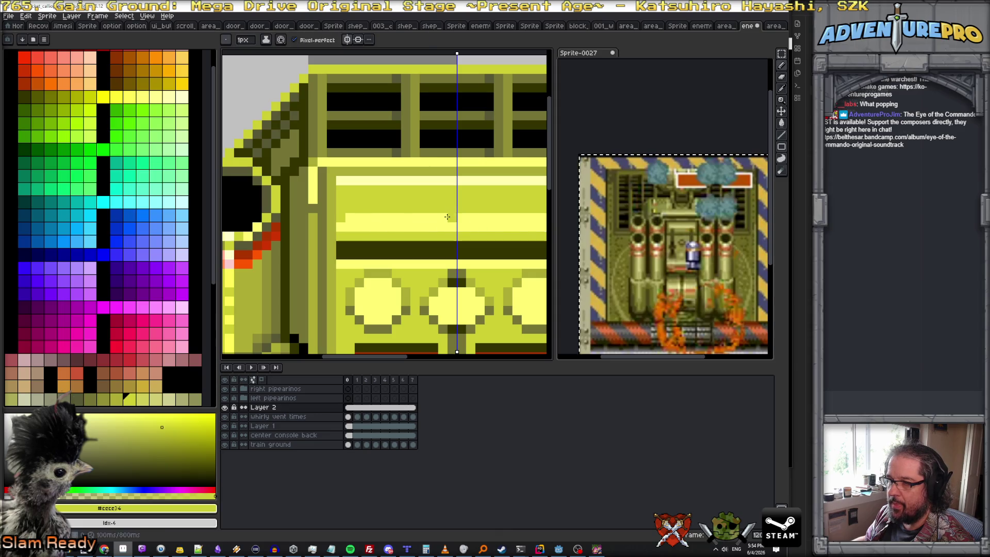
{"action": "left_click_drag", "start_coordinate": [458, 218], "coordinate": [373, 221]}
{"action": "scroll", "coordinate": [347, 222], "scroll_direction": "down", "scroll_amount": 1}
{"action": "scroll", "coordinate": [415, 137], "scroll_direction": "up", "scroll_amount": 1}
{"action": "scroll", "coordinate": [415, 137], "scroll_direction": "down", "scroll_amount": 1}
{"action": "scroll", "coordinate": [443, 211], "scroll_direction": "up", "scroll_amount": 1}
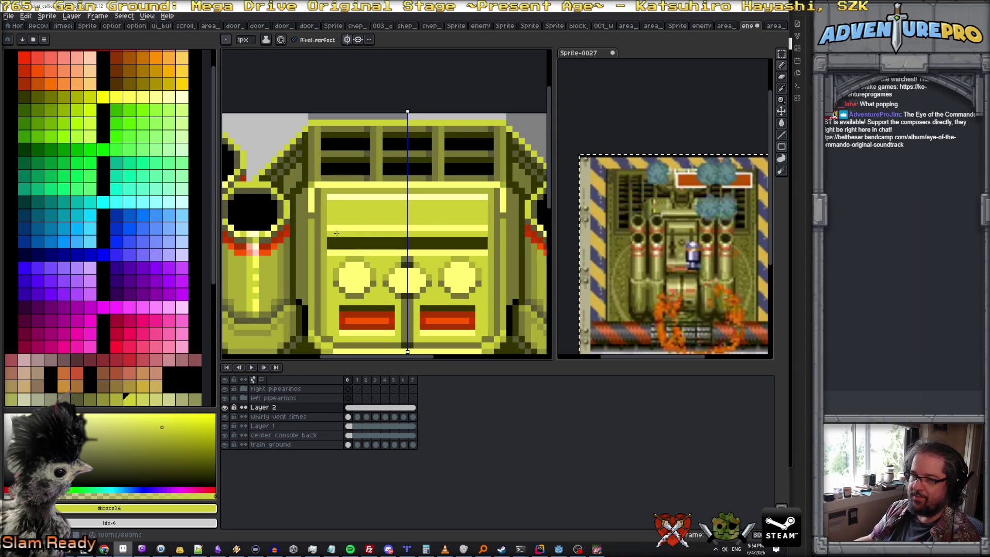
{"action": "left_click", "coordinate": [341, 242], "text": "alt"}
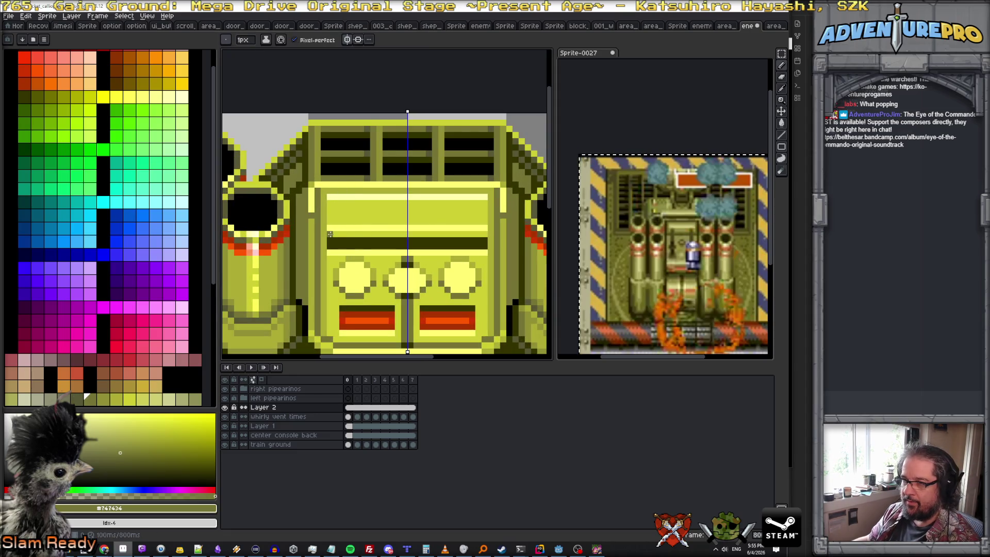
{"action": "left_click_drag", "start_coordinate": [330, 234], "coordinate": [389, 235]}
{"action": "scroll", "coordinate": [336, 222], "scroll_direction": "down", "scroll_amount": 1}
{"action": "scroll", "coordinate": [336, 222], "scroll_direction": "up", "scroll_amount": 1}
{"action": "left_click", "coordinate": [336, 222], "text": "alt"}
{"action": "left_click_drag", "start_coordinate": [331, 225], "coordinate": [392, 226]}
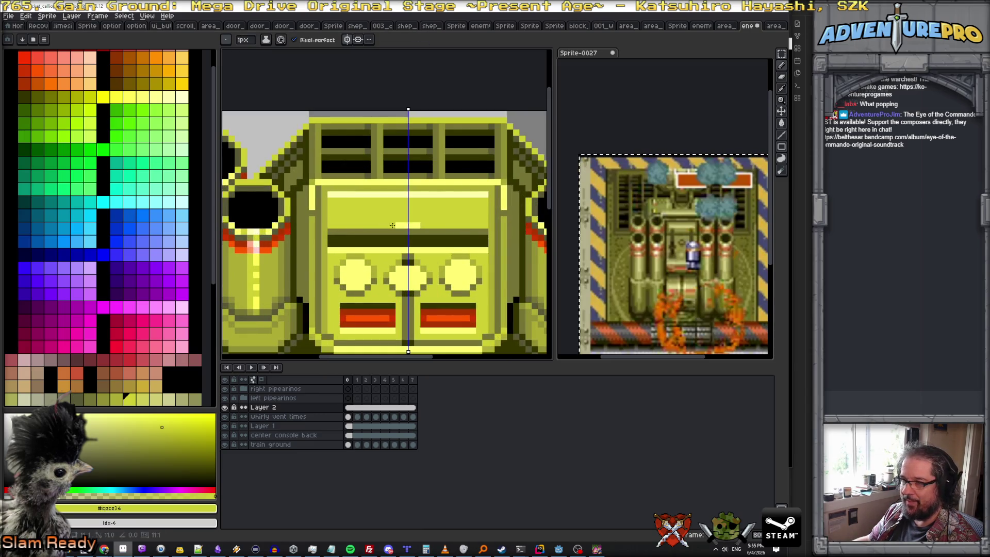
{"action": "scroll", "coordinate": [355, 207], "scroll_direction": "down", "scroll_amount": 2}
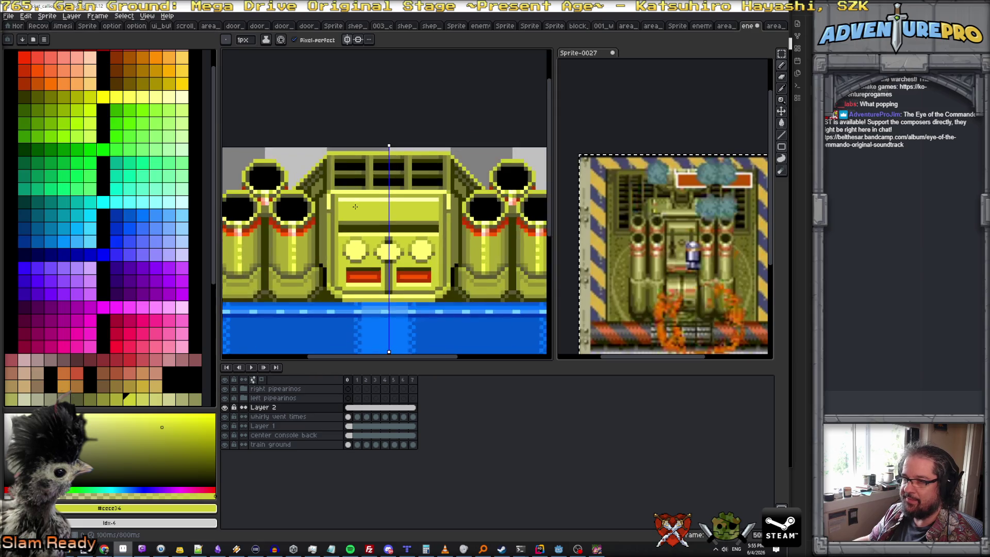
{"action": "scroll", "coordinate": [324, 214], "scroll_direction": "up", "scroll_amount": 1}
- Turn off vertical symmetry so strokes no longer mirror across the console
{"action": "left_click", "coordinate": [139, 94]}
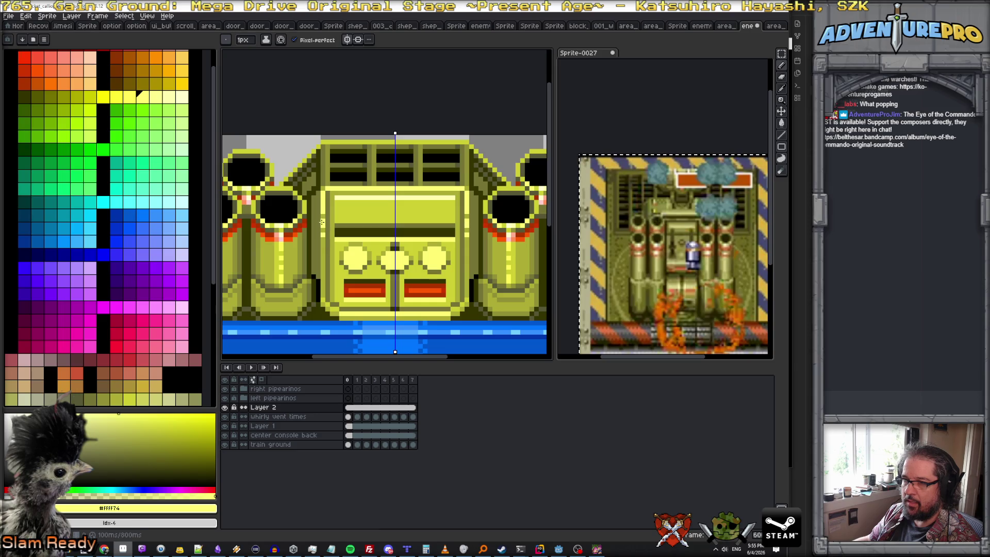
{"action": "scroll", "coordinate": [443, 268], "scroll_direction": "down", "scroll_amount": 2}
{"action": "scroll", "coordinate": [442, 263], "scroll_direction": "up", "scroll_amount": 1}
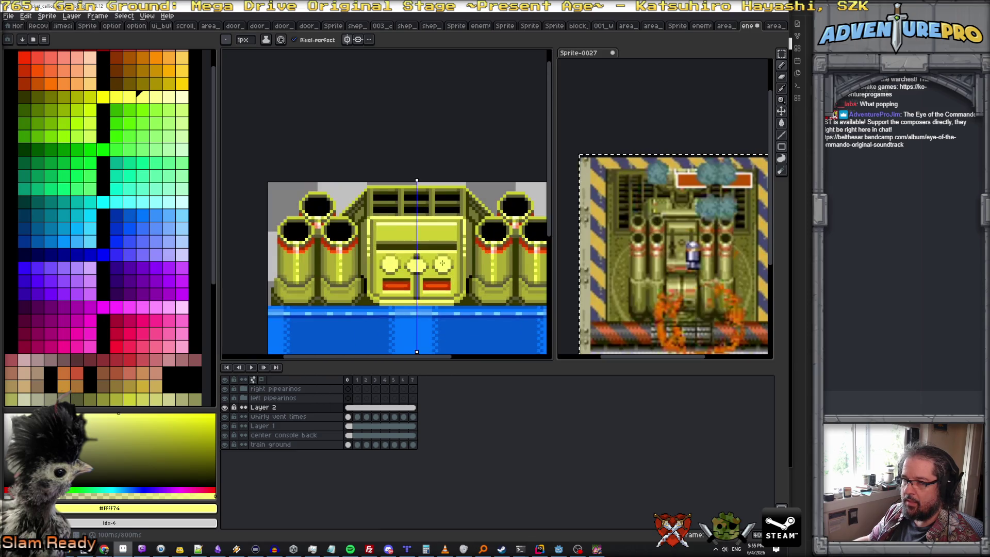
{"action": "scroll", "coordinate": [442, 262], "scroll_direction": "up", "scroll_amount": 1}
{"action": "scroll", "coordinate": [435, 231], "scroll_direction": "down", "scroll_amount": 1}
{"action": "scroll", "coordinate": [434, 232], "scroll_direction": "up", "scroll_amount": 1}
{"action": "scroll", "coordinate": [403, 232], "scroll_direction": "up", "scroll_amount": 1}
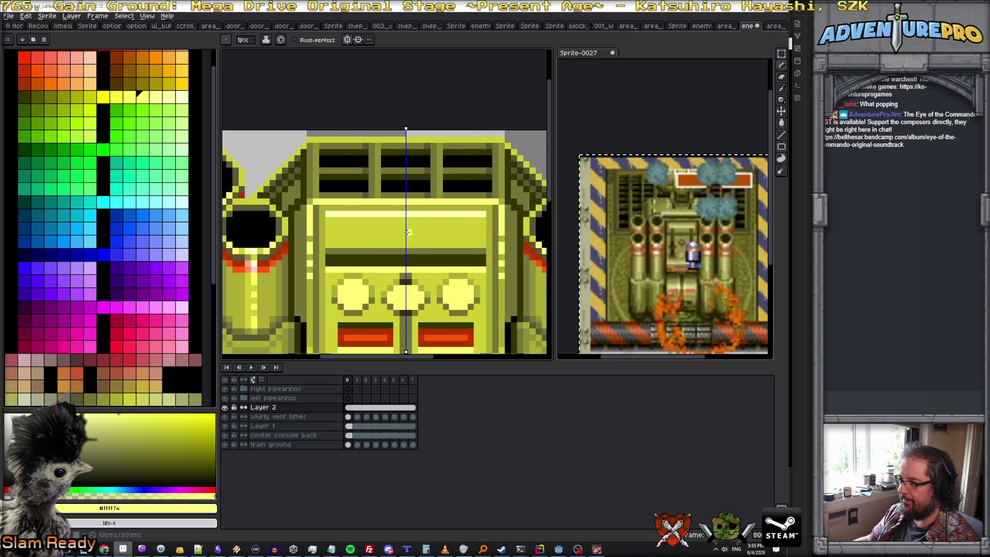
{"action": "scroll", "coordinate": [431, 246], "scroll_direction": "down", "scroll_amount": 1}
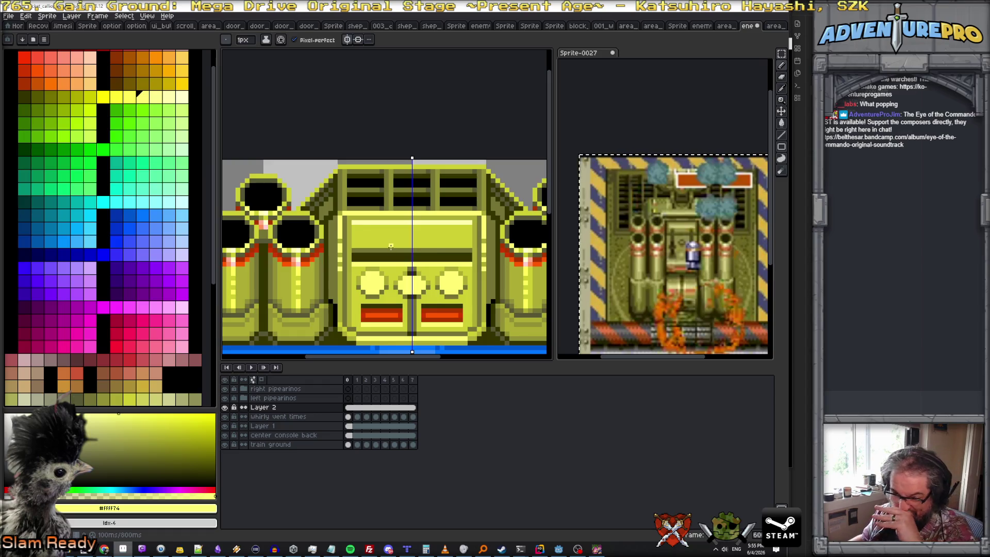
{"action": "left_click", "coordinate": [348, 40]}
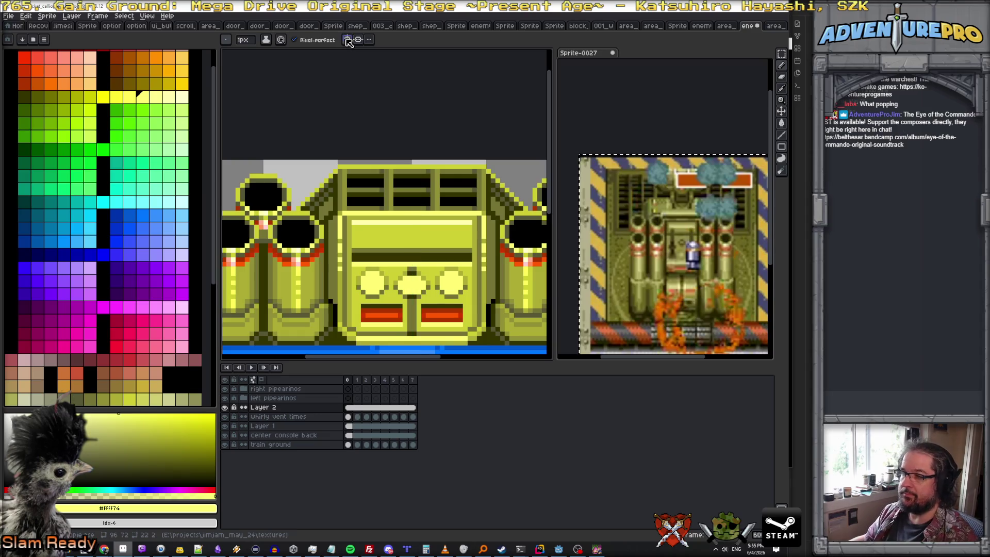
{"action": "scroll", "coordinate": [427, 263], "scroll_direction": "up", "scroll_amount": 1}
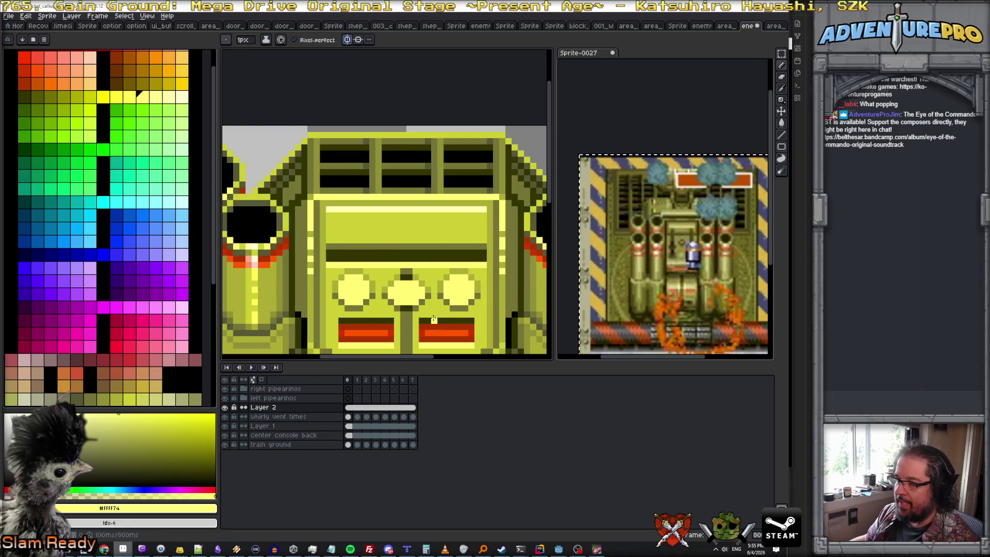
{"action": "key", "text": "m"}
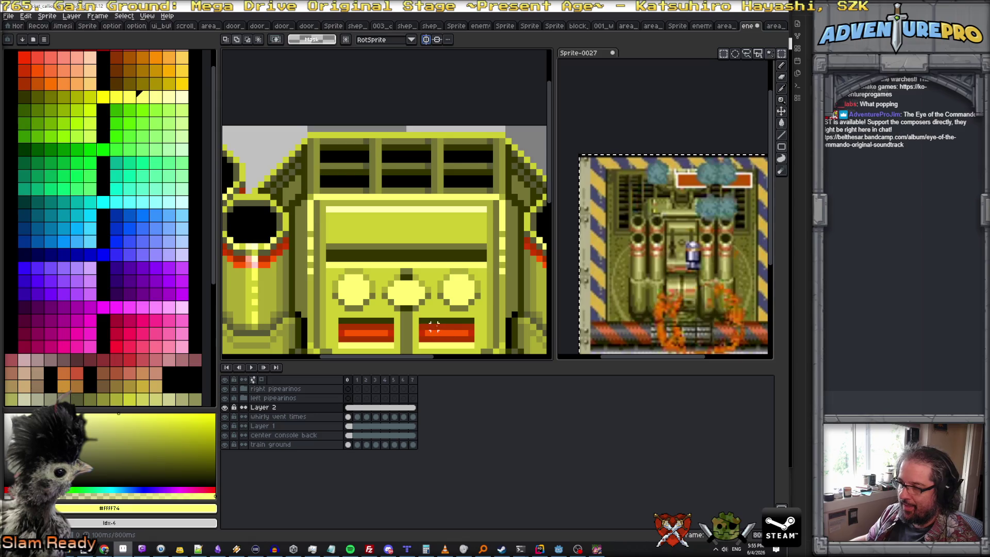
- Marquee a red piece of the right bar and move it onto the upper panel as an indicator light
{"action": "mouse_move", "coordinate": [436, 318]}
{"action": "left_mouse_down"}
{"action": "mouse_move", "coordinate": [453, 347]}
{"action": "mouse_move", "coordinate": [476, 349]}
{"action": "left_mouse_up"}
{"action": "left_click", "coordinate": [462, 329]}
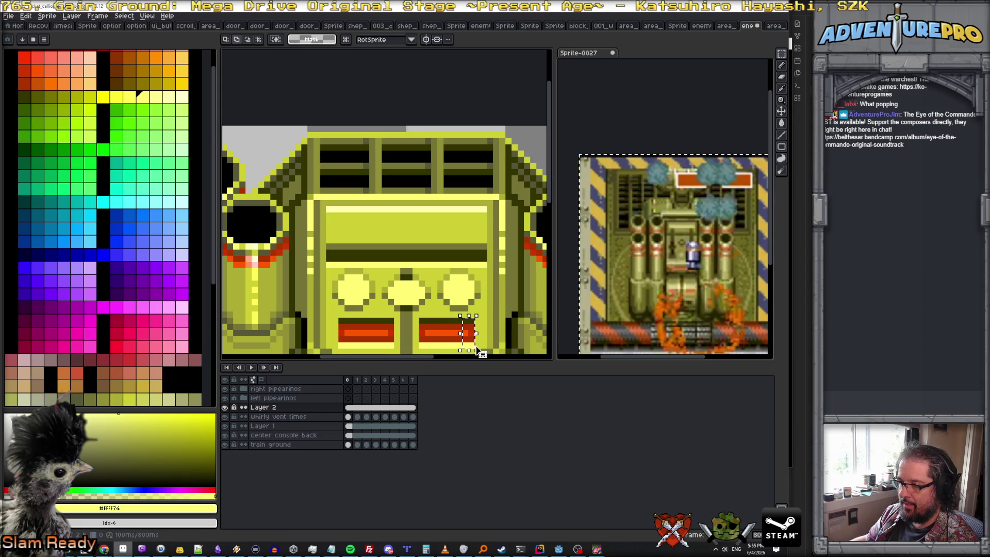
{"action": "left_click", "coordinate": [474, 349]}
{"action": "left_click_drag", "start_coordinate": [475, 283], "coordinate": [474, 244]}
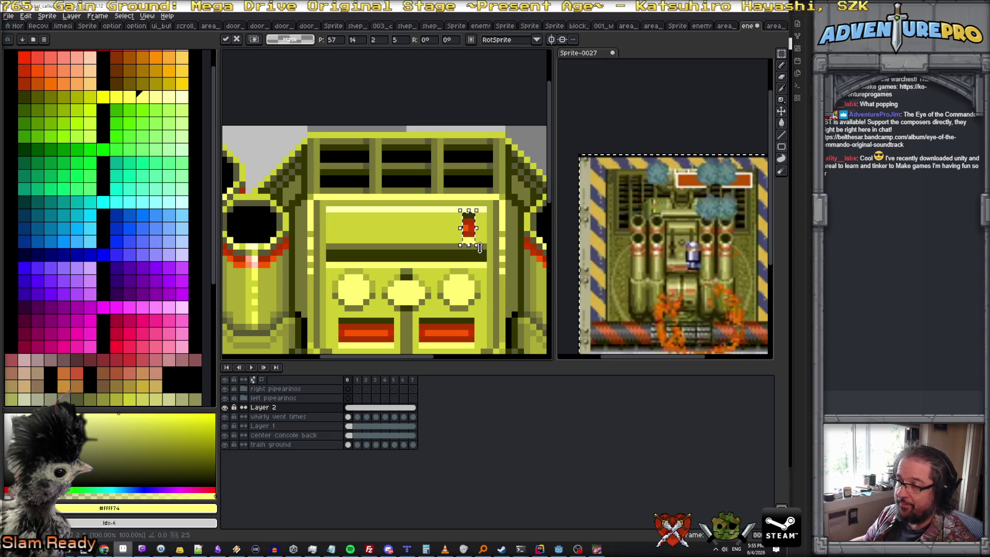
{"action": "left_click", "coordinate": [455, 233]}
{"action": "scroll", "coordinate": [456, 233], "scroll_direction": "up", "scroll_amount": 1}
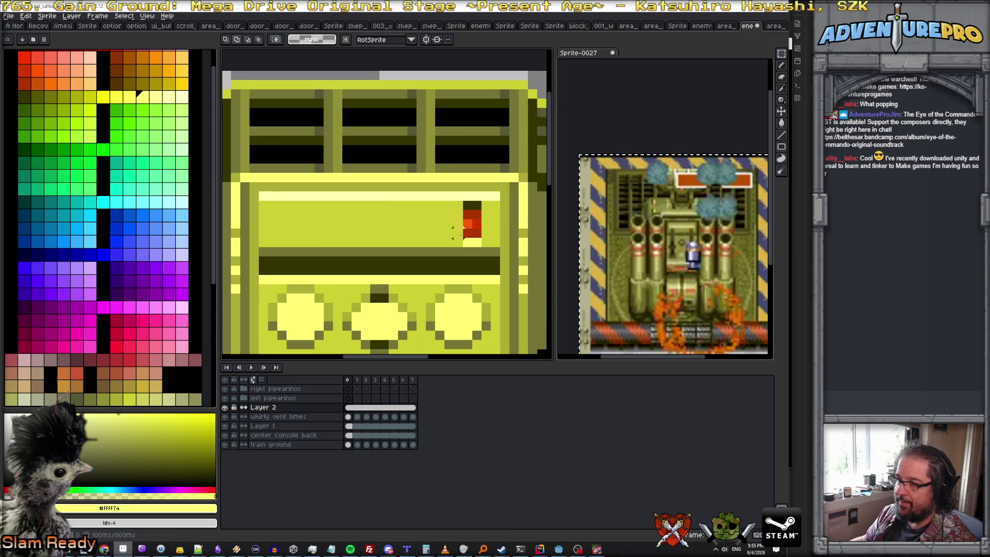
- Shade pixels below the red indicator light with dark olive and pale yellow using the Pencil
{"action": "key", "text": "b"}
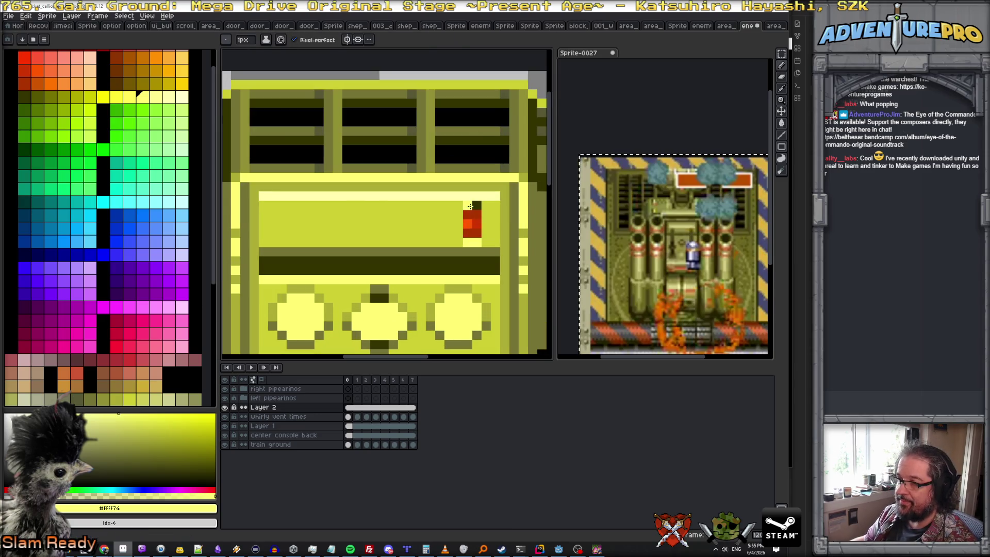
{"action": "left_click", "coordinate": [477, 206], "text": "alt"}
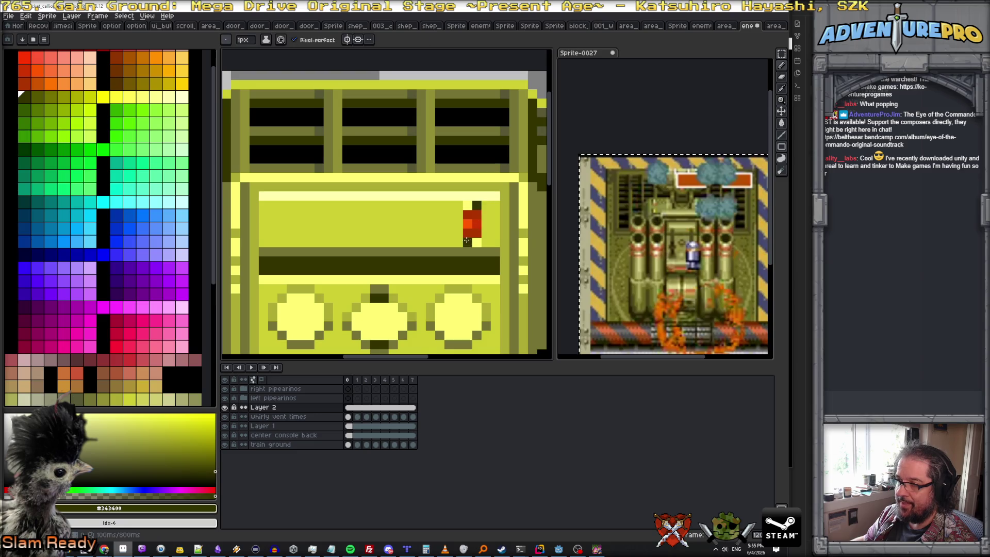
{"action": "left_click", "coordinate": [475, 199], "text": "alt"}
{"action": "scroll", "coordinate": [478, 216], "scroll_direction": "down", "scroll_amount": 2}
{"action": "scroll", "coordinate": [480, 224], "scroll_direction": "up", "scroll_amount": 1}
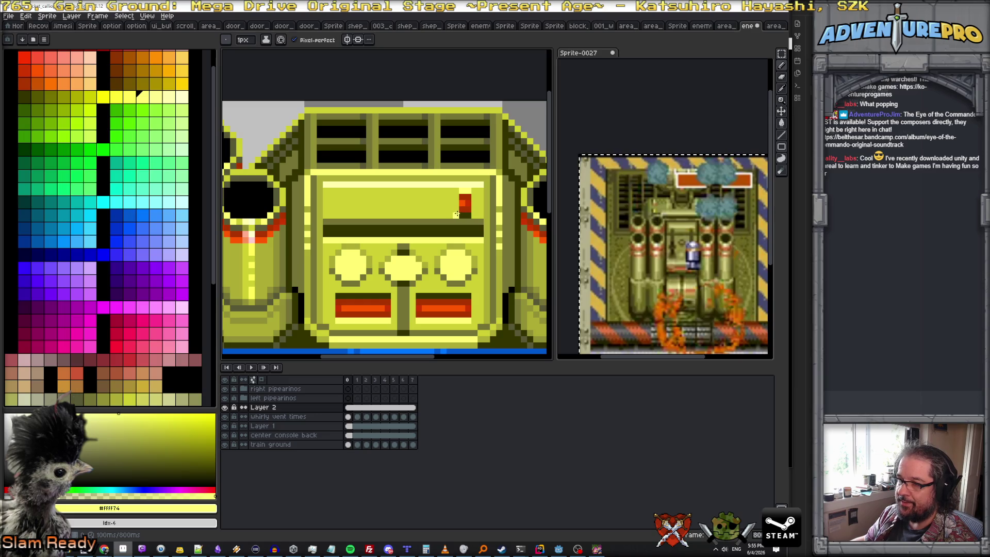
{"action": "left_click", "coordinate": [463, 209], "text": "alt"}
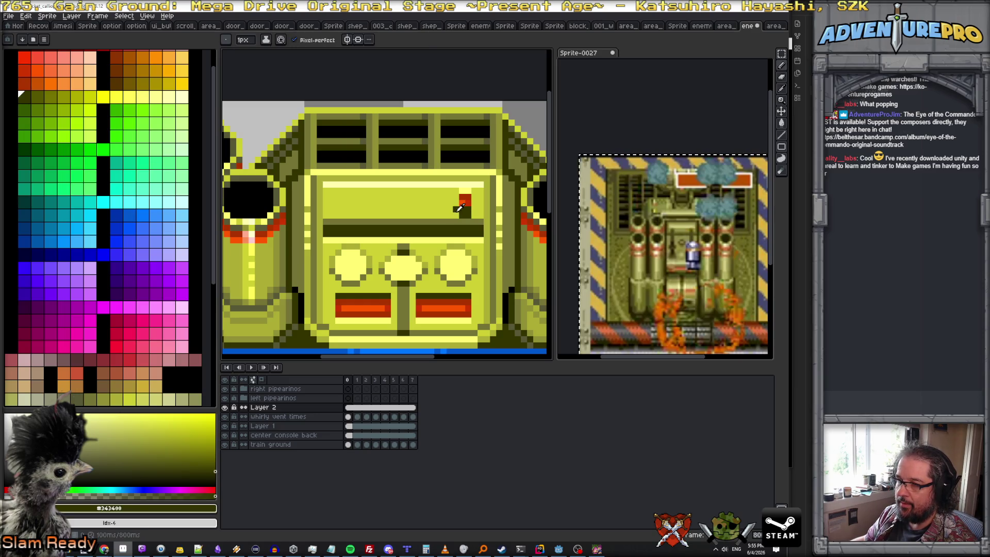
{"action": "left_click", "coordinate": [459, 217], "text": "alt"}
{"action": "scroll", "coordinate": [468, 193], "scroll_direction": "down", "scroll_amount": 1}
{"action": "scroll", "coordinate": [468, 192], "scroll_direction": "up", "scroll_amount": 1}
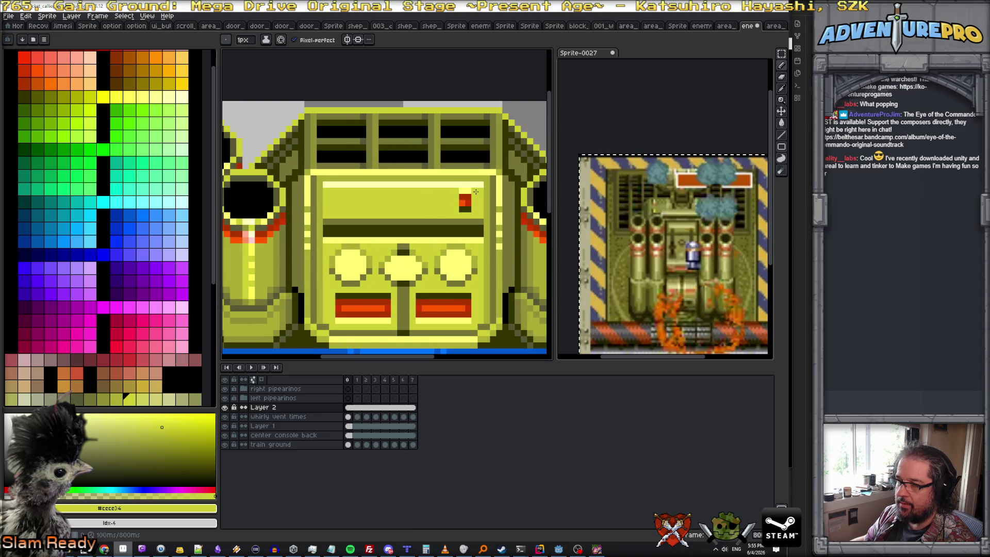
{"action": "scroll", "coordinate": [476, 191], "scroll_direction": "down", "scroll_amount": 1}
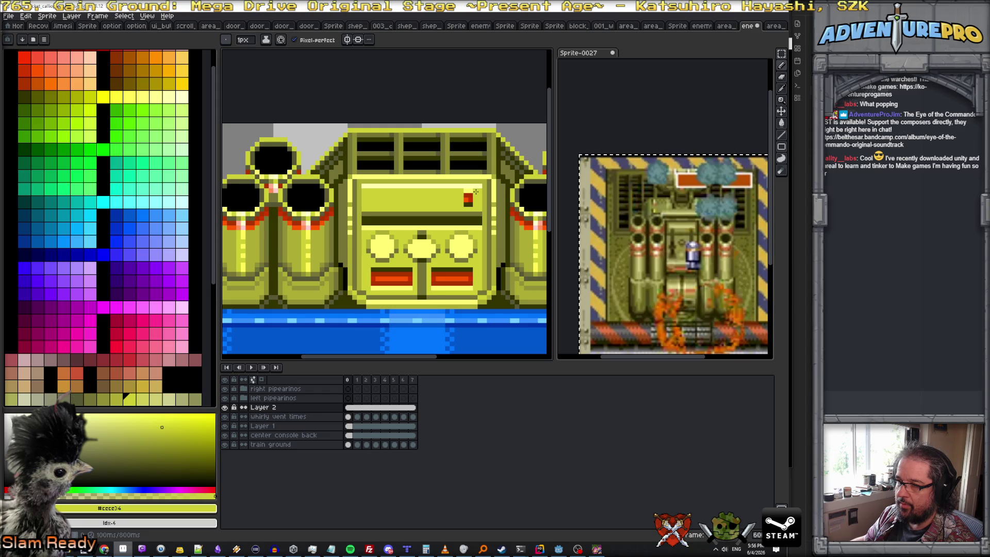
{"action": "scroll", "coordinate": [475, 191], "scroll_direction": "up", "scroll_amount": 1}
{"action": "left_click", "coordinate": [461, 206], "text": "alt"}
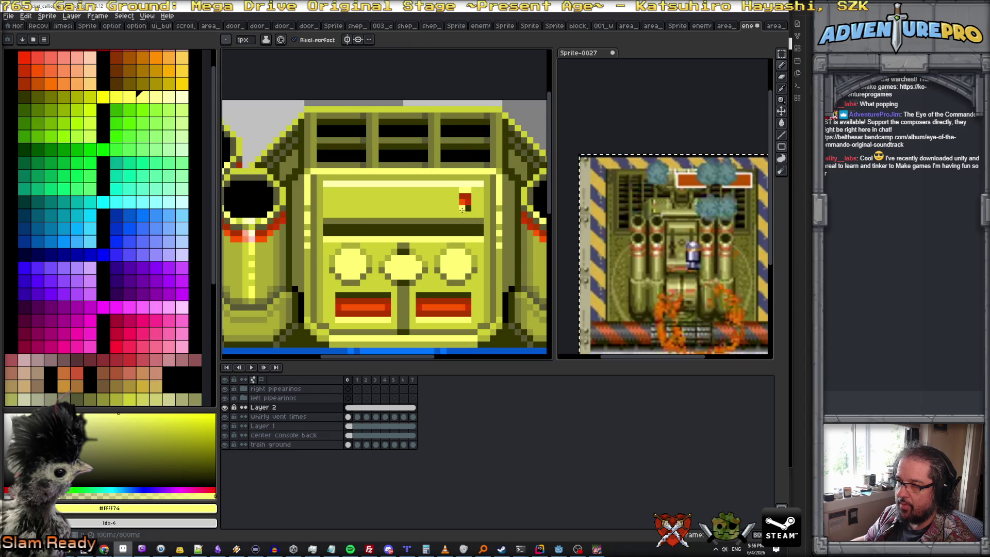
{"action": "left_click", "coordinate": [463, 209]}
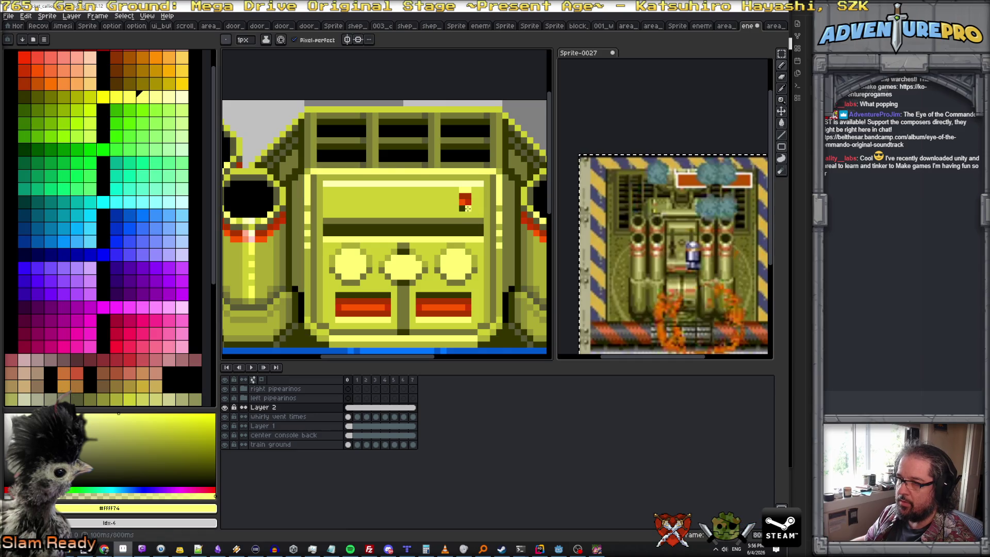
- Add olive, orange and darker red accent pixels so the light sits into the console panel
{"action": "left_click", "coordinate": [465, 200], "text": "alt"}
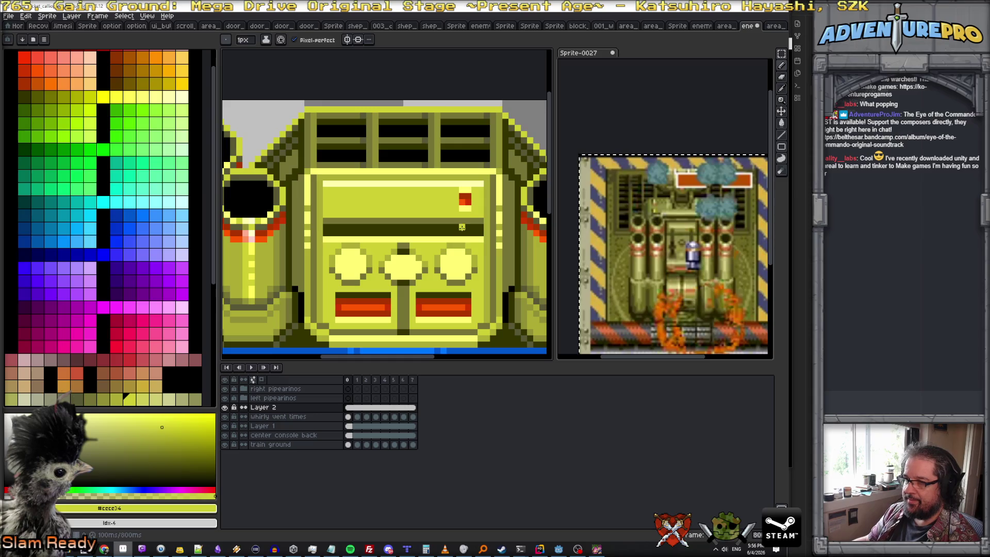
{"action": "left_click", "coordinate": [462, 227], "text": "alt"}
{"action": "scroll", "coordinate": [474, 201], "scroll_direction": "down", "scroll_amount": 2}
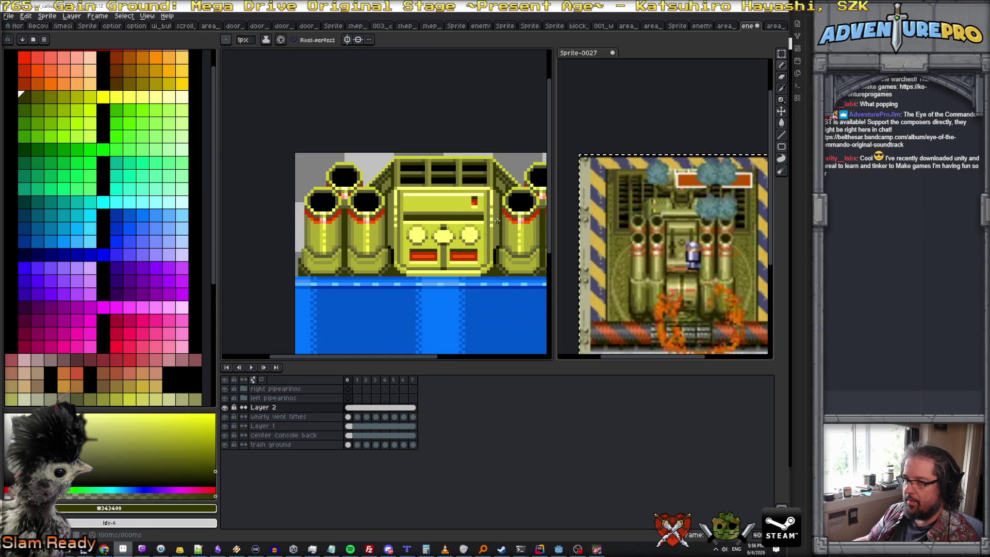
{"action": "scroll", "coordinate": [478, 205], "scroll_direction": "up", "scroll_amount": 1}
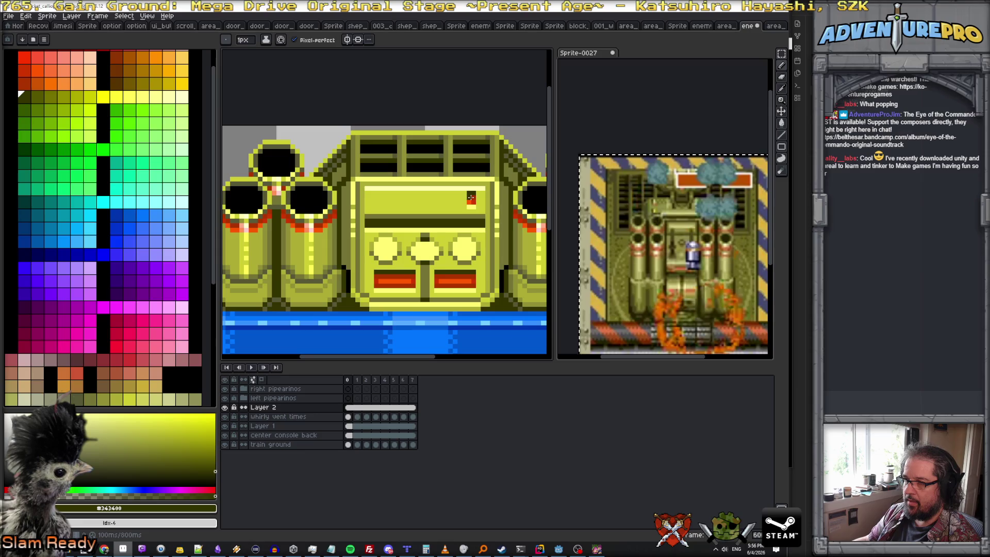
{"action": "scroll", "coordinate": [471, 198], "scroll_direction": "up", "scroll_amount": 1}
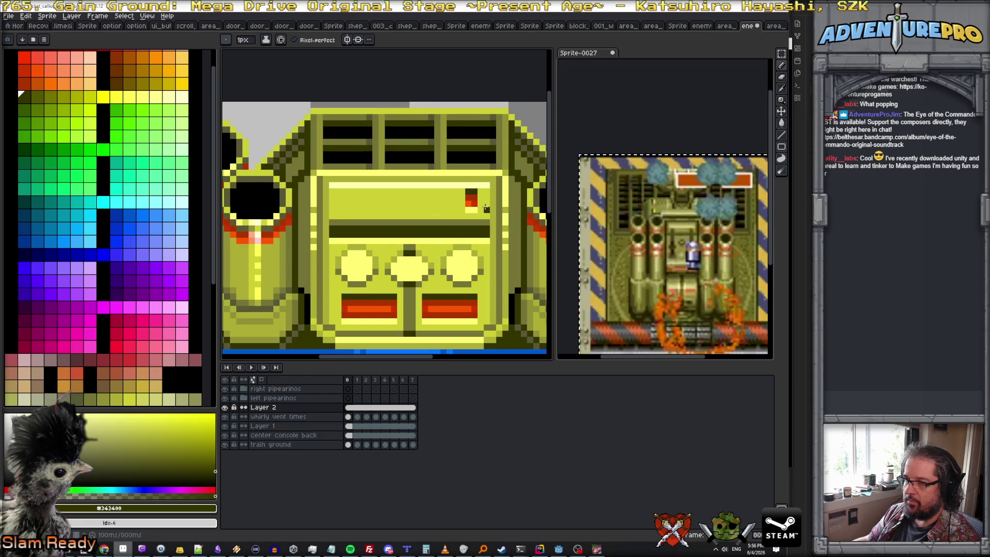
{"action": "left_click", "coordinate": [469, 198], "text": "alt"}
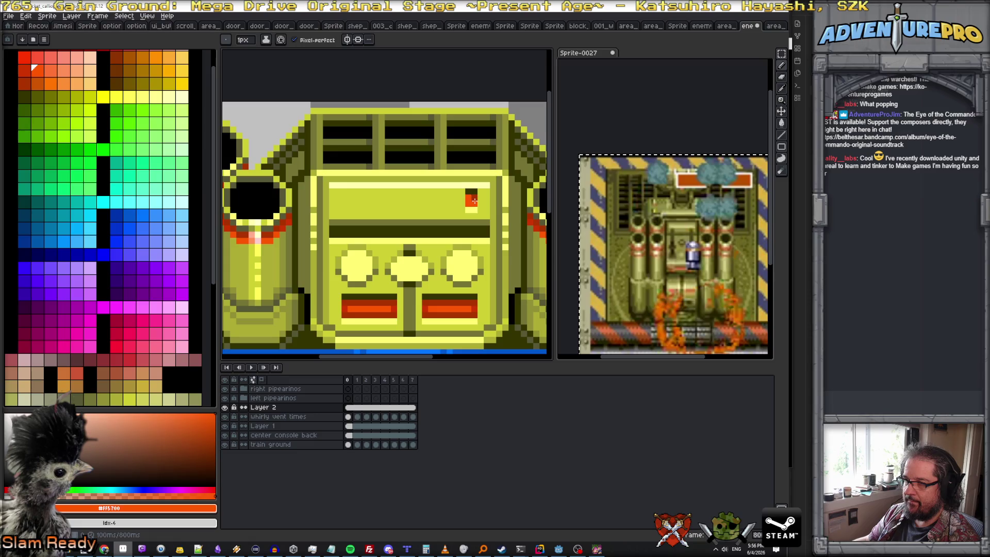
{"action": "left_click", "coordinate": [472, 199], "text": "alt"}
{"action": "scroll", "coordinate": [487, 208], "scroll_direction": "down", "scroll_amount": 2}
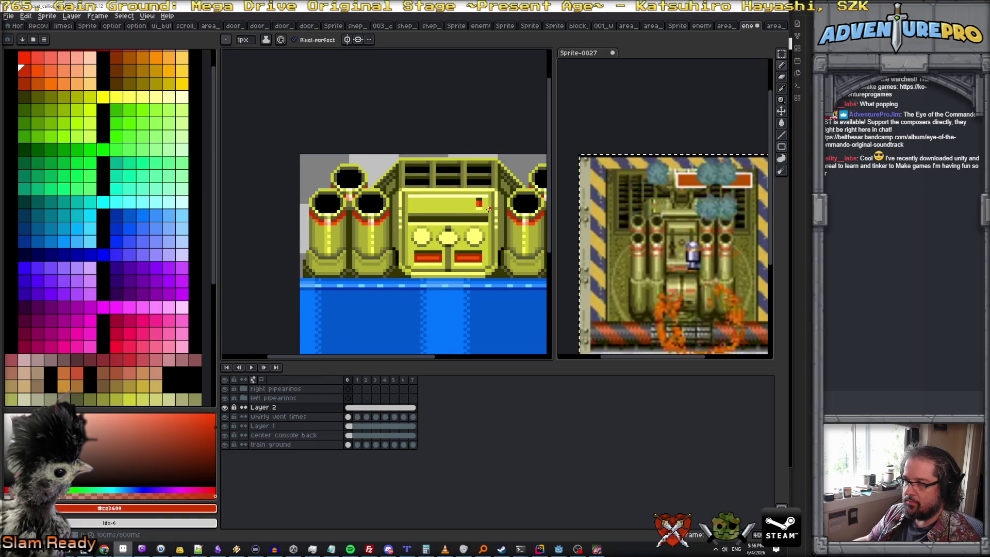
{"action": "scroll", "coordinate": [489, 208], "scroll_direction": "up", "scroll_amount": 1}
{"action": "scroll", "coordinate": [489, 207], "scroll_direction": "up", "scroll_amount": 1}
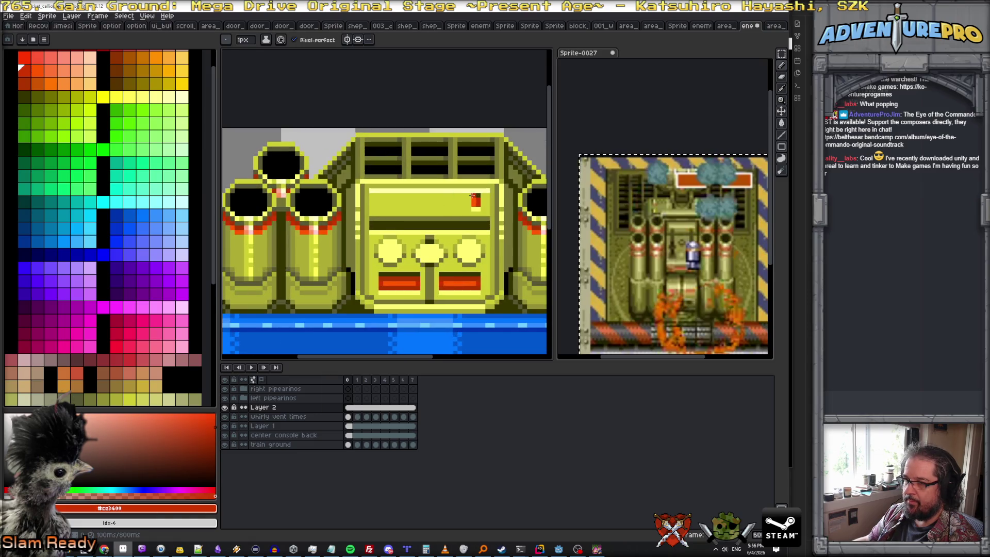
{"action": "key", "text": "m"}
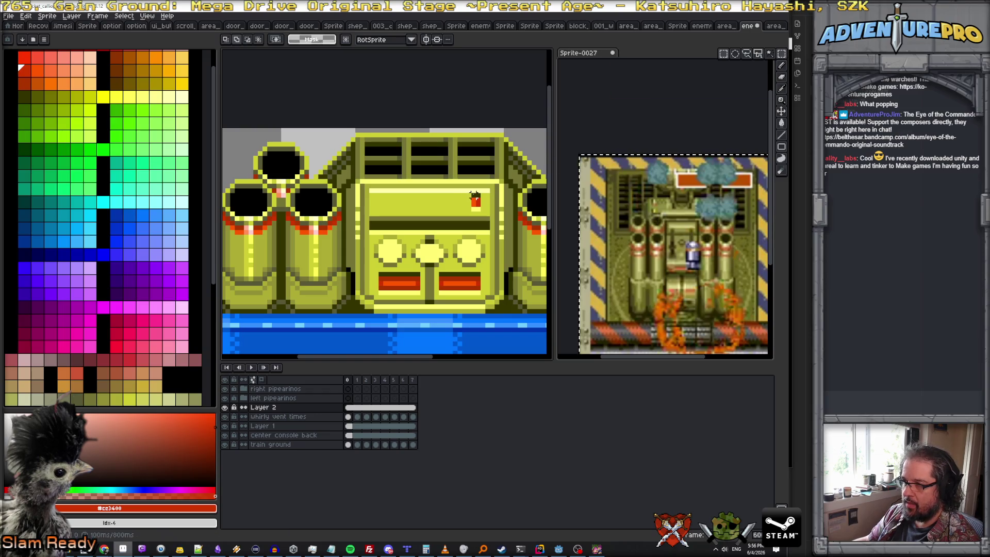
- With vertical symmetry on, copy the red light along the panel to form a row of four
{"action": "left_click", "coordinate": [427, 39]}
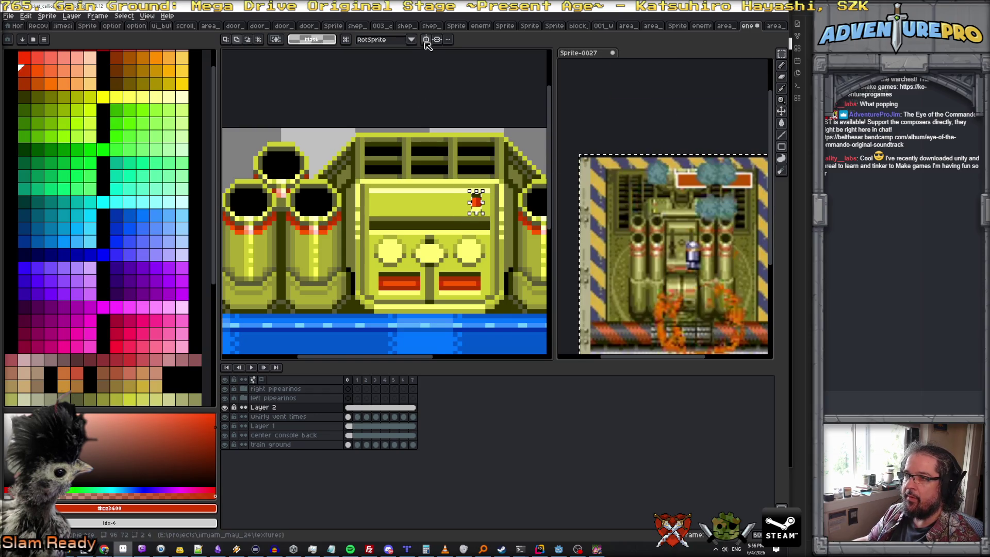
{"action": "left_click", "coordinate": [459, 180]}
{"action": "left_click_drag", "start_coordinate": [478, 207], "coordinate": [382, 210]}
{"action": "mouse_move", "coordinate": [383, 210]}
{"action": "left_mouse_down"}
{"action": "mouse_move", "coordinate": [468, 214]}
{"action": "mouse_move", "coordinate": [419, 214]}
{"action": "left_mouse_up"}
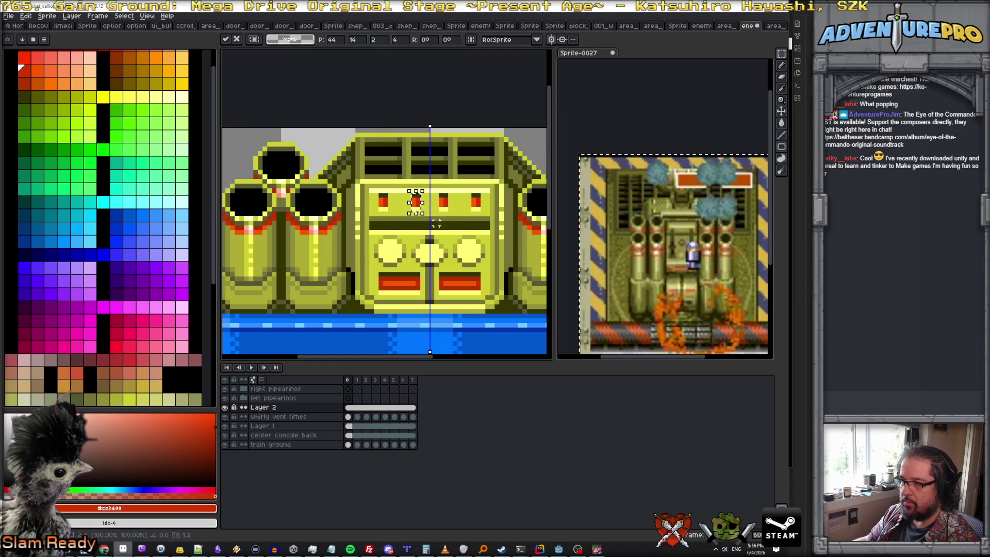
{"action": "left_click", "coordinate": [455, 203]}
{"action": "scroll", "coordinate": [454, 204], "scroll_direction": "down", "scroll_amount": 2}
{"action": "scroll", "coordinate": [455, 203], "scroll_direction": "up", "scroll_amount": 1}
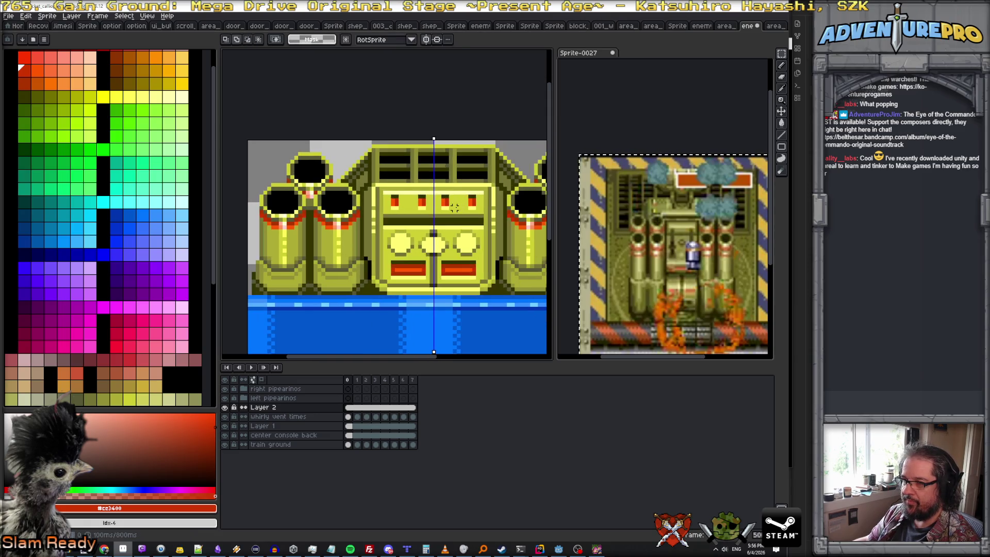
{"action": "scroll", "coordinate": [435, 80], "scroll_direction": "down", "scroll_amount": 2}
{"action": "scroll", "coordinate": [459, 107], "scroll_direction": "up", "scroll_amount": 1}
{"action": "scroll", "coordinate": [460, 107], "scroll_direction": "up", "scroll_amount": 1}
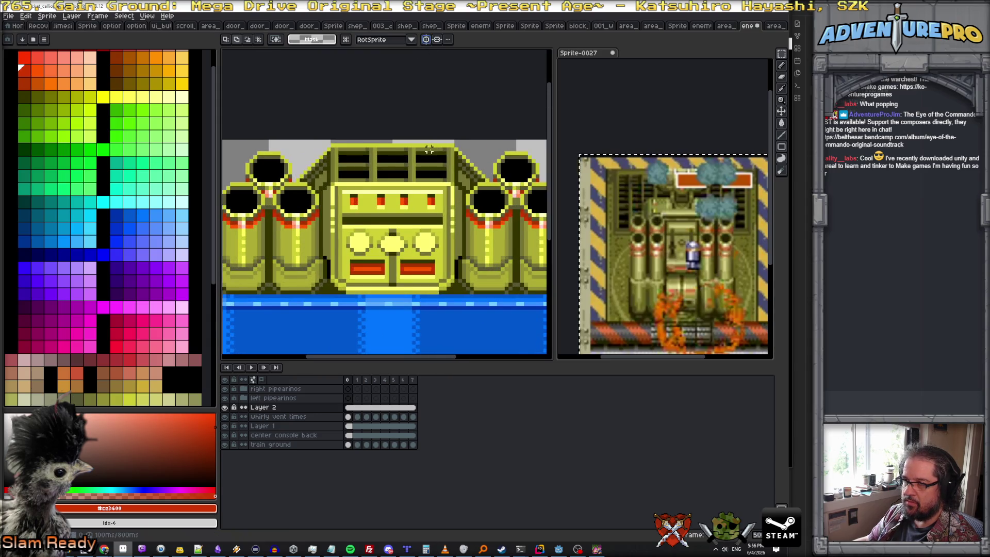
{"action": "scroll", "coordinate": [399, 179], "scroll_direction": "up", "scroll_amount": 1}
{"action": "scroll", "coordinate": [361, 204], "scroll_direction": "up", "scroll_amount": 1}
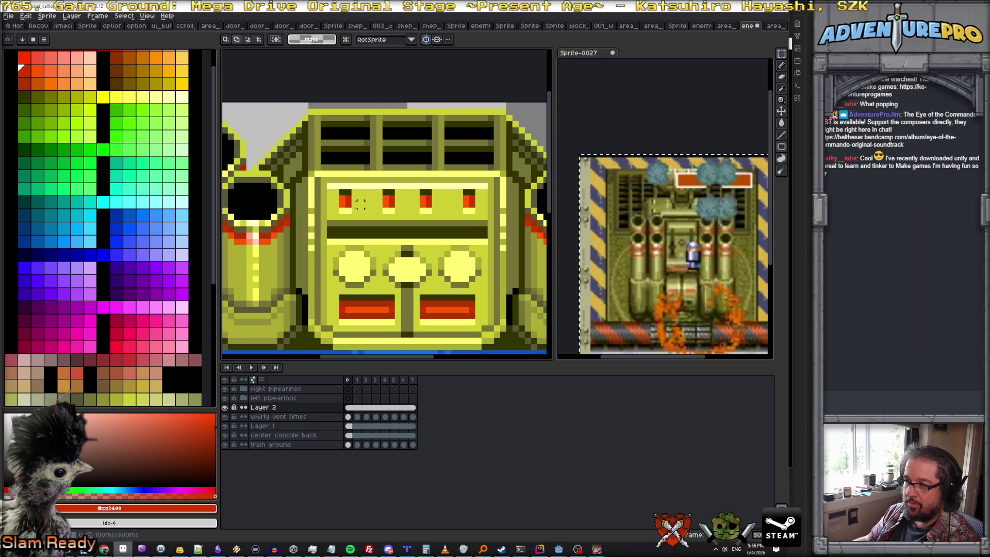
{"action": "key", "text": "b"}
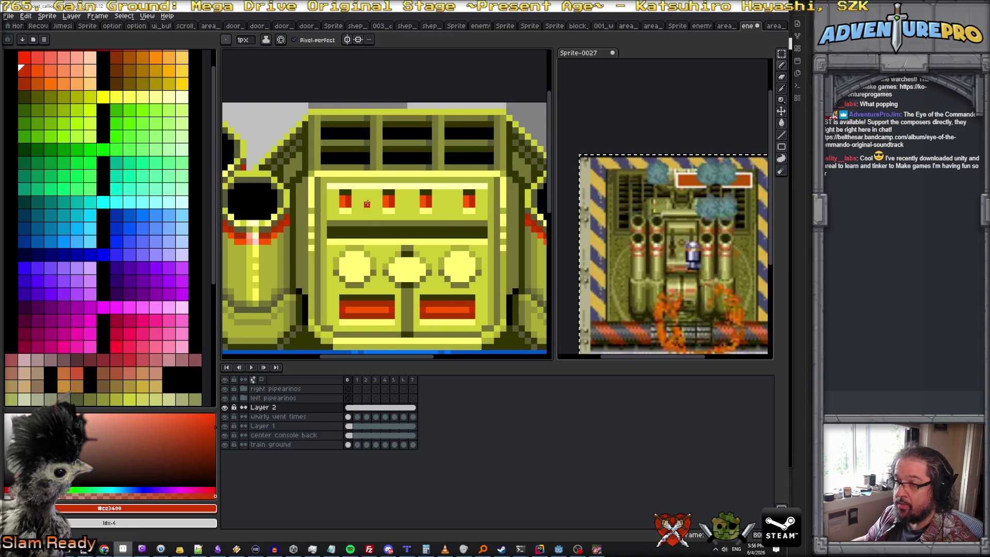
- Sample console yellows and darken the pixel at the left end of the top strip
{"action": "left_click", "coordinate": [354, 271], "text": "alt"}
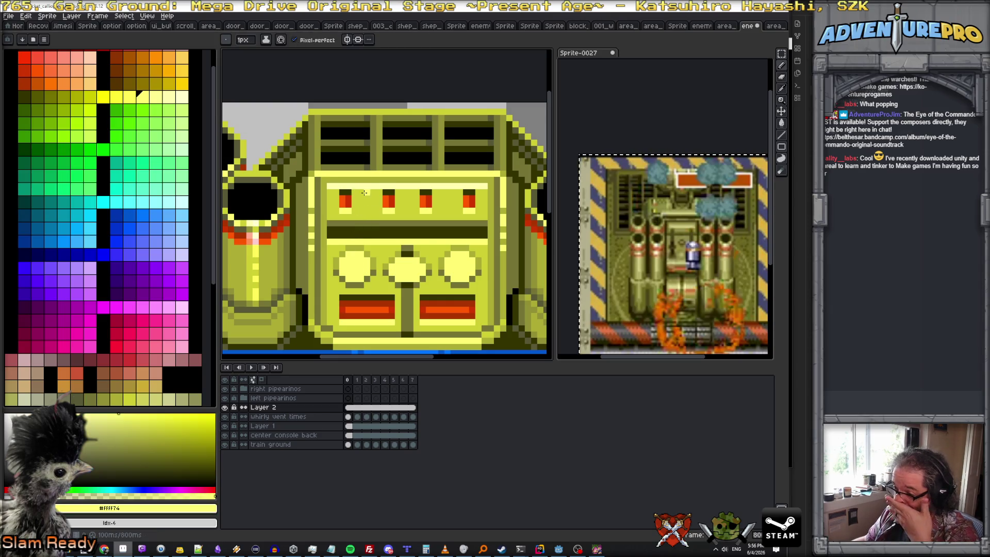
{"action": "left_click", "coordinate": [224, 407]}
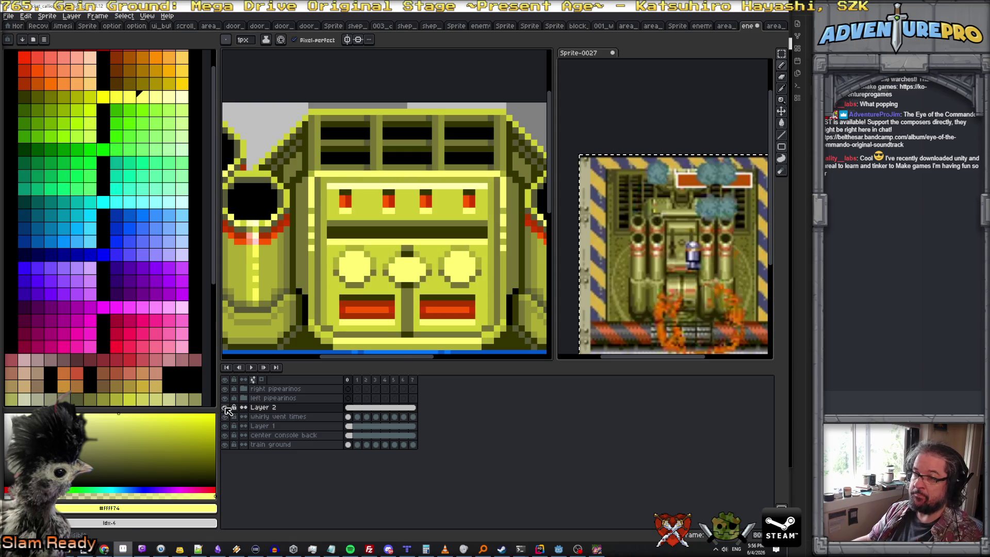
{"action": "scroll", "coordinate": [362, 182], "scroll_direction": "up", "scroll_amount": 3}
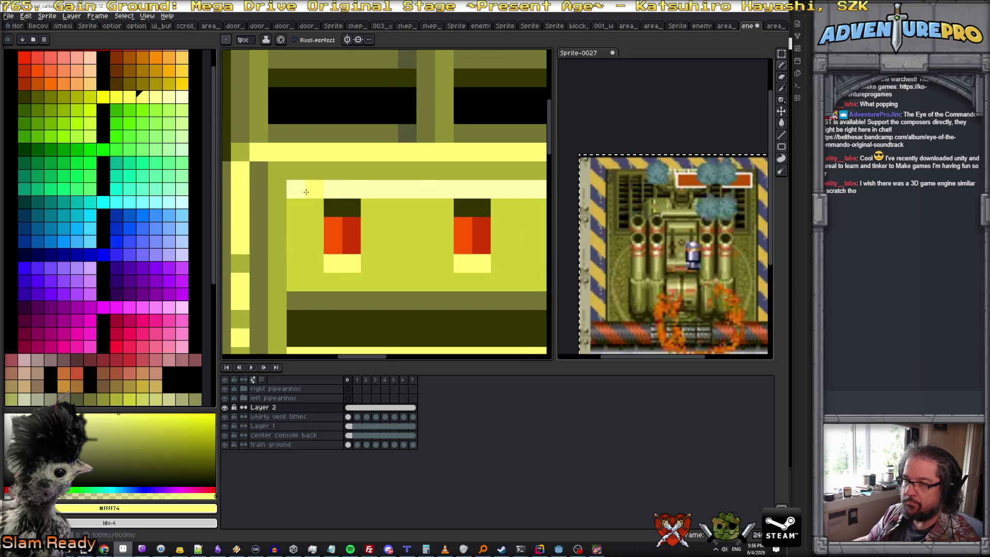
{"action": "scroll", "coordinate": [305, 192], "scroll_direction": "down", "scroll_amount": 1}
{"action": "scroll", "coordinate": [305, 192], "scroll_direction": "down", "scroll_amount": 1}
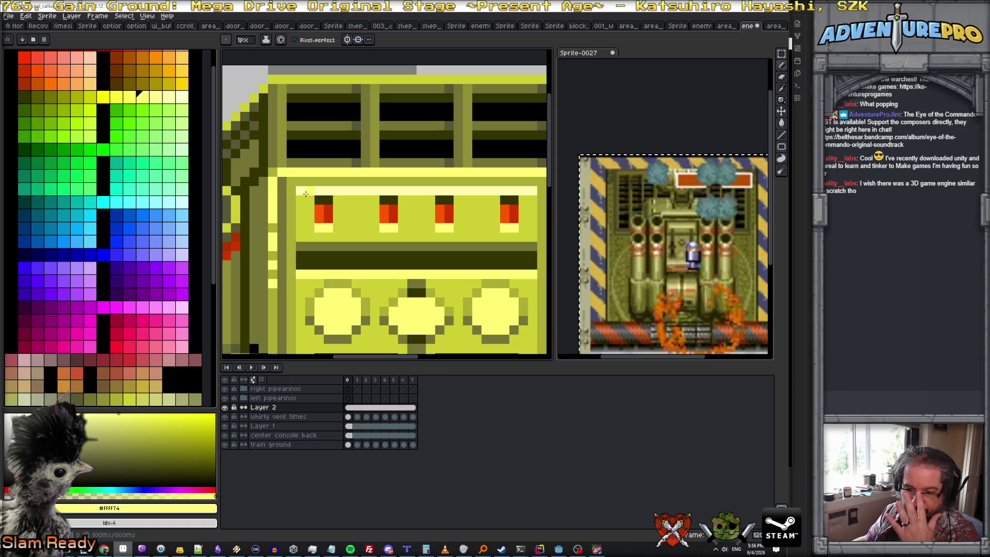
{"action": "left_click", "coordinate": [301, 187], "text": "alt"}
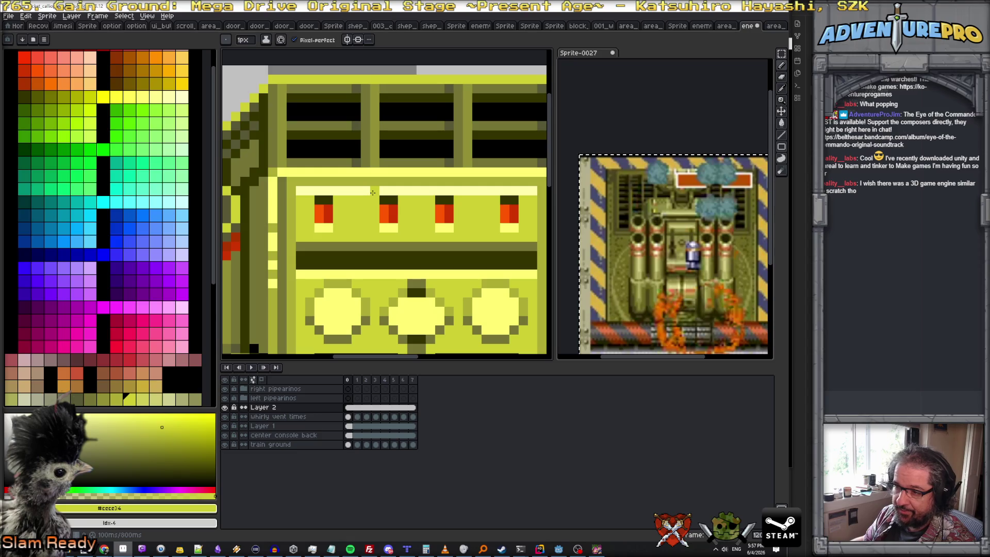
{"action": "left_click", "coordinate": [309, 309], "text": "alt"}
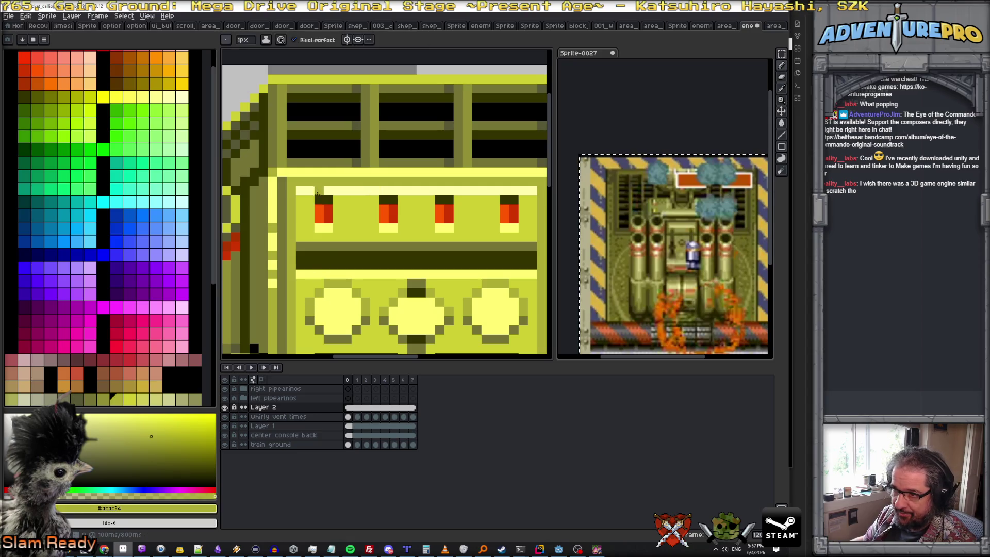
{"action": "left_click", "coordinate": [298, 188]}
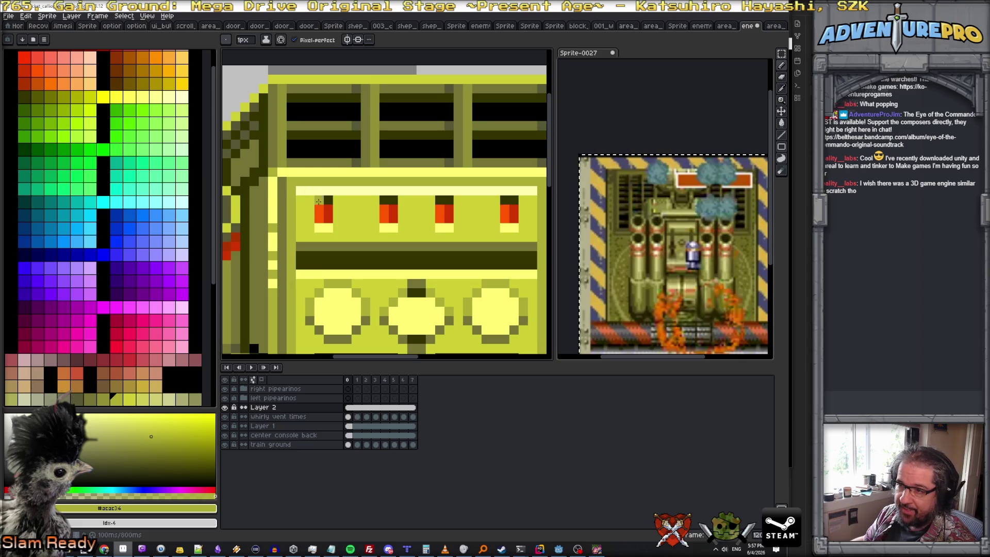
- Paint a pale yellow highlight line along the top strip above the four red lights
{"action": "left_click", "coordinate": [314, 191], "text": "alt"}
{"action": "left_click_drag", "start_coordinate": [319, 191], "coordinate": [520, 192]}
{"action": "left_click", "coordinate": [473, 190], "text": "alt"}
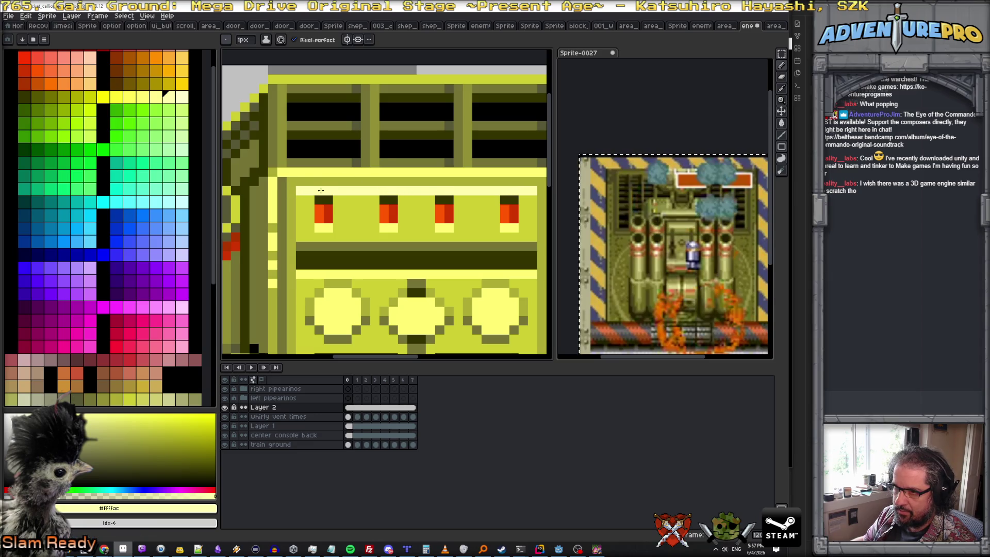
{"action": "left_click", "coordinate": [310, 193], "text": "alt"}
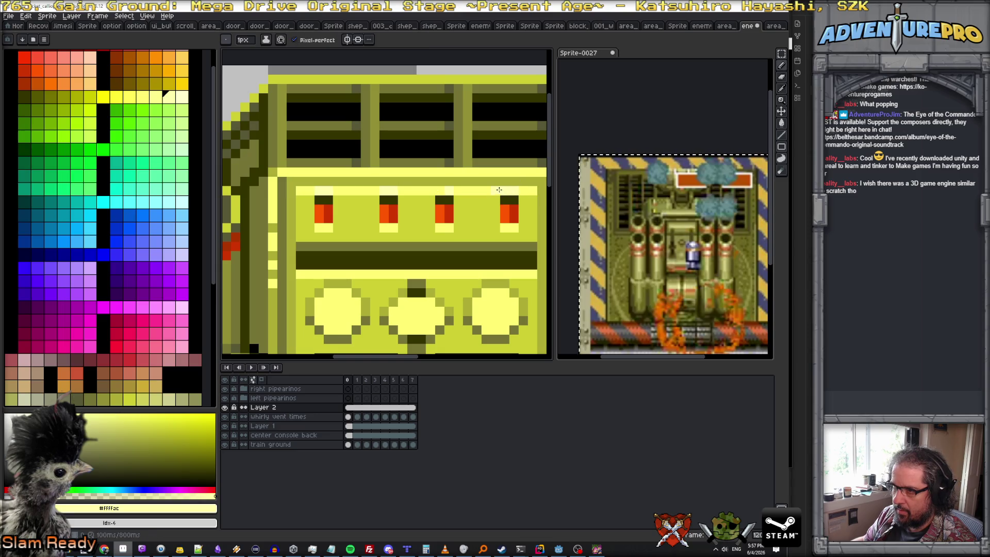
{"action": "scroll", "coordinate": [443, 192], "scroll_direction": "down", "scroll_amount": 1}
{"action": "scroll", "coordinate": [442, 191], "scroll_direction": "down", "scroll_amount": 1}
{"action": "scroll", "coordinate": [313, 226], "scroll_direction": "up", "scroll_amount": 1}
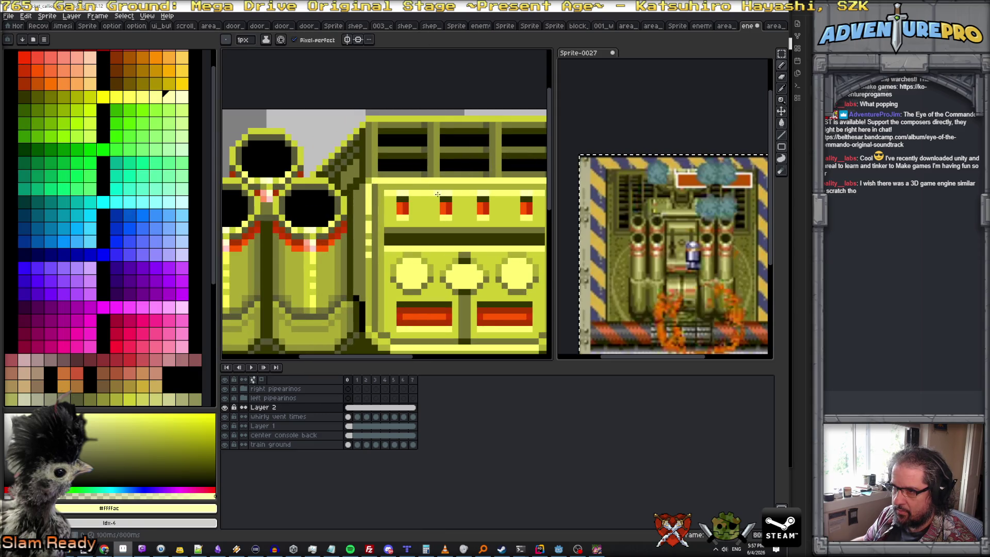
{"action": "scroll", "coordinate": [433, 192], "scroll_direction": "up", "scroll_amount": 1}
{"action": "scroll", "coordinate": [456, 192], "scroll_direction": "down", "scroll_amount": 2}
{"action": "scroll", "coordinate": [464, 203], "scroll_direction": "down", "scroll_amount": 1}
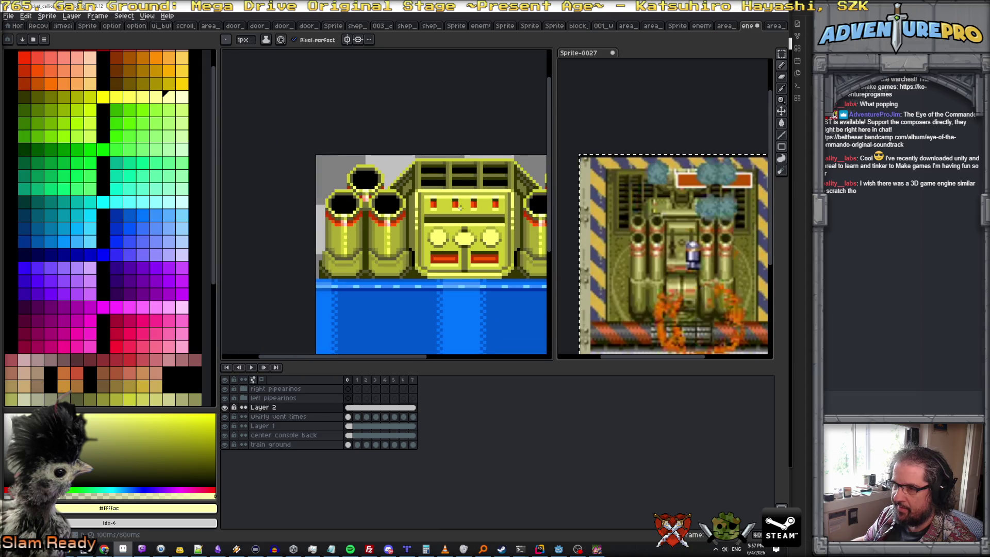
{"action": "scroll", "coordinate": [479, 218], "scroll_direction": "down", "scroll_amount": 1}
{"action": "scroll", "coordinate": [487, 219], "scroll_direction": "up", "scroll_amount": 1}
{"action": "scroll", "coordinate": [484, 222], "scroll_direction": "down", "scroll_amount": 1}
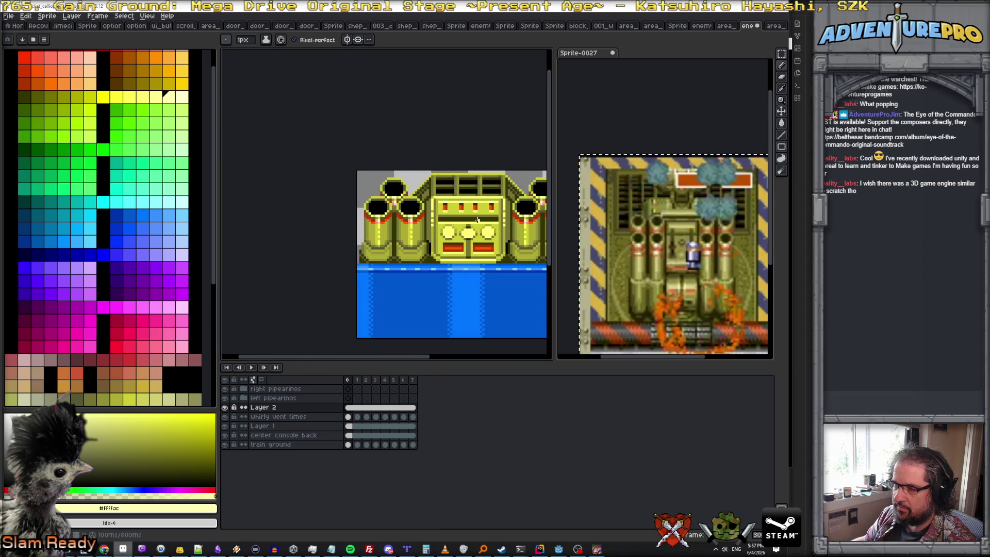
{"action": "scroll", "coordinate": [477, 224], "scroll_direction": "down", "scroll_amount": 1}
{"action": "scroll", "coordinate": [476, 227], "scroll_direction": "up", "scroll_amount": 2}
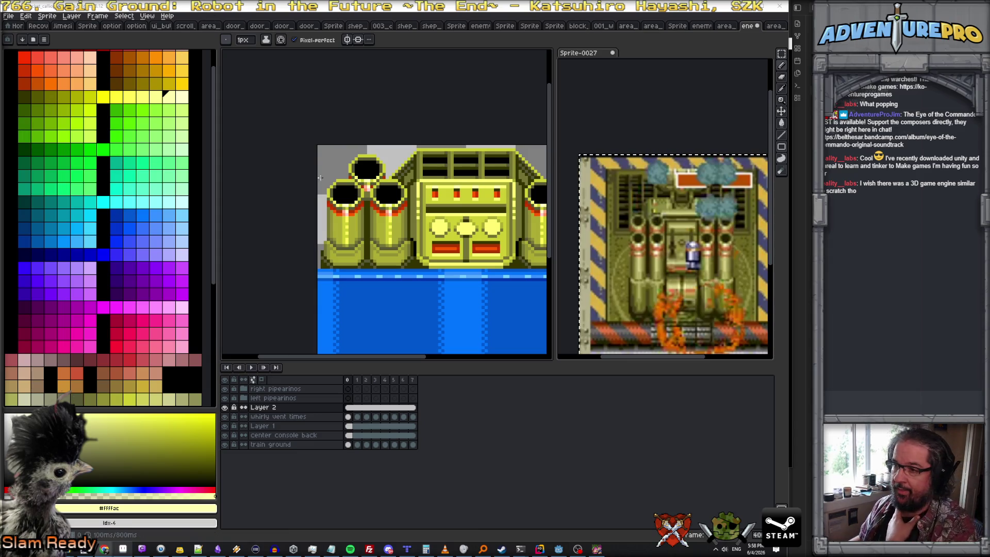
{"action": "scroll", "coordinate": [405, 169], "scroll_direction": "down", "scroll_amount": 1}
{"action": "scroll", "coordinate": [404, 169], "scroll_direction": "down", "scroll_amount": 1}
{"action": "scroll", "coordinate": [404, 168], "scroll_direction": "up", "scroll_amount": 2}
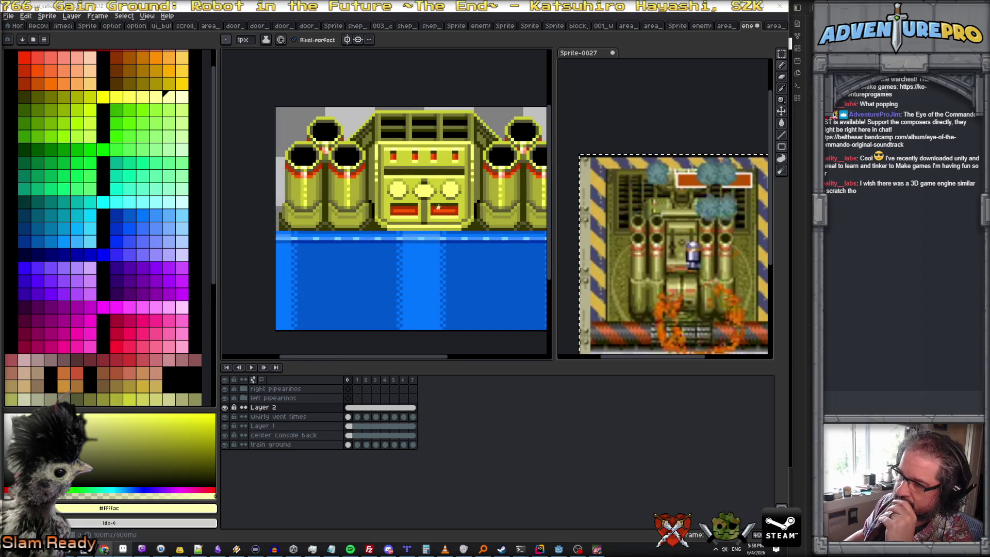
{"action": "scroll", "coordinate": [427, 206], "scroll_direction": "up", "scroll_amount": 2}
- Shade the two gaps between the round console lights with dark olive #343400
{"action": "left_click", "coordinate": [416, 209], "text": "alt"}
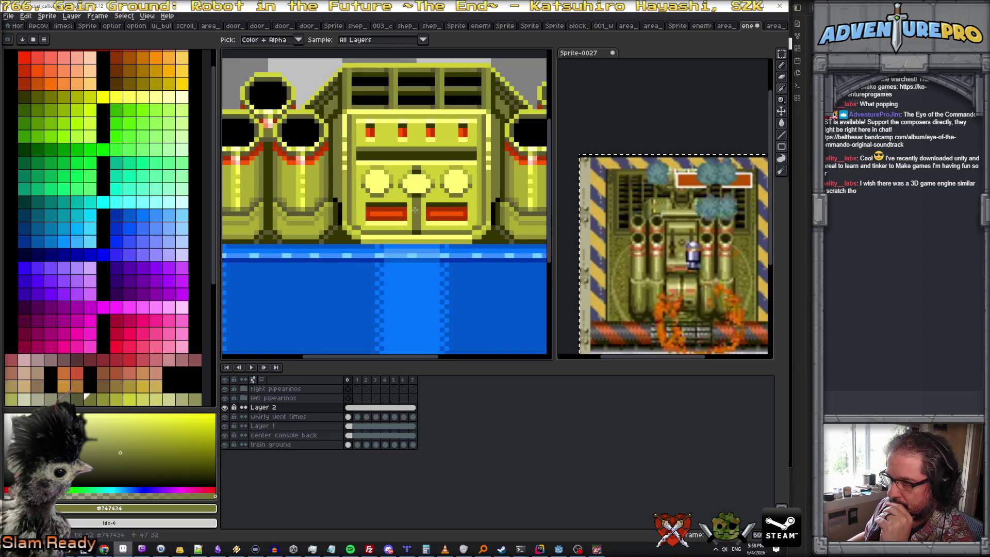
{"action": "scroll", "coordinate": [403, 189], "scroll_direction": "up", "scroll_amount": 2}
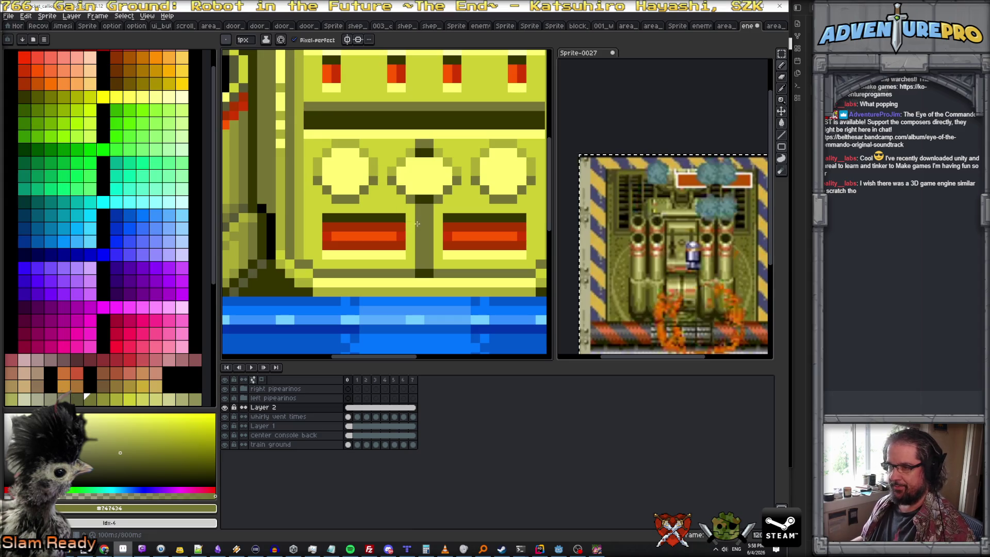
{"action": "left_click", "coordinate": [420, 201], "text": "alt"}
{"action": "left_click", "coordinate": [383, 174]}
{"action": "left_click", "coordinate": [466, 163]}
{"action": "scroll", "coordinate": [473, 176], "scroll_direction": "down", "scroll_amount": 1}
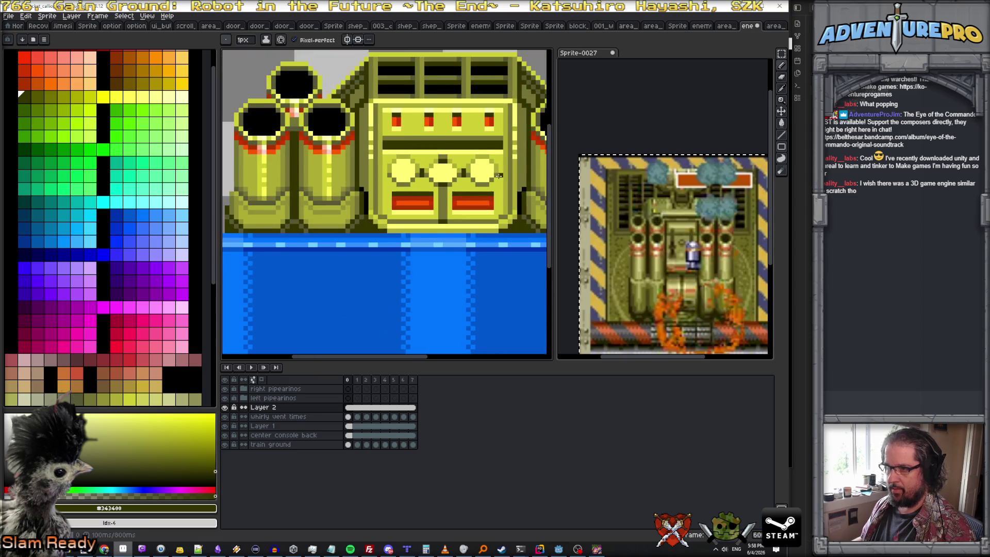
{"action": "scroll", "coordinate": [491, 171], "scroll_direction": "up", "scroll_amount": 1}
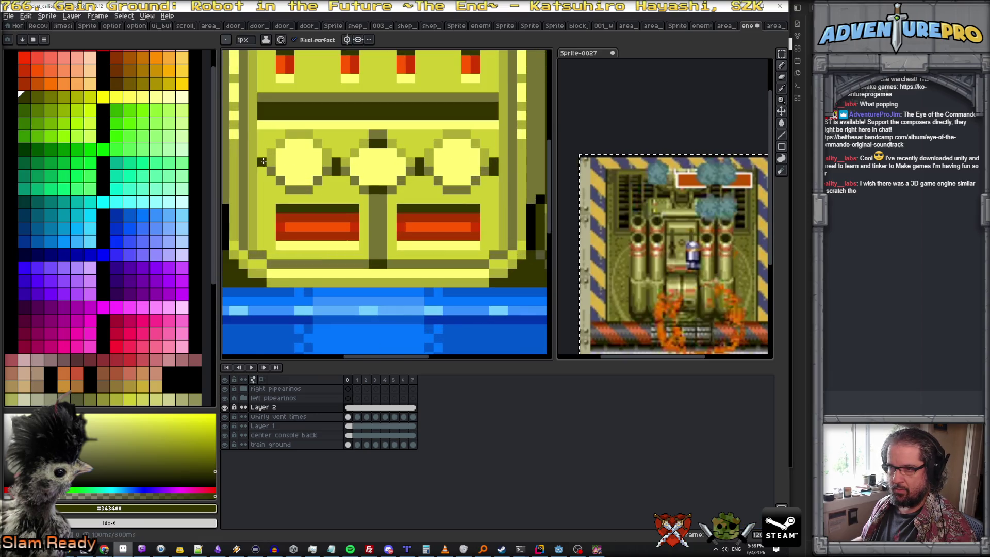
{"action": "scroll", "coordinate": [351, 194], "scroll_direction": "down", "scroll_amount": 2}
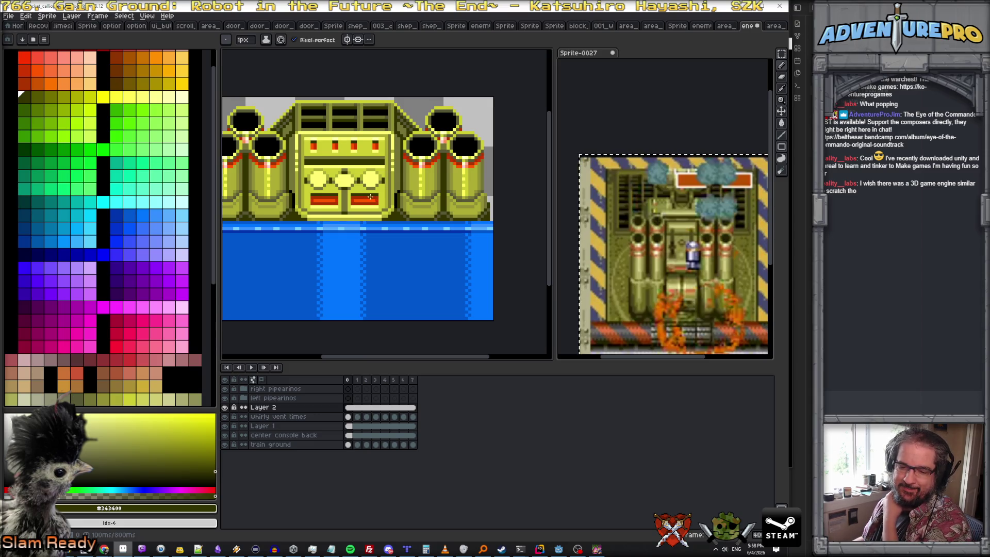
{"action": "scroll", "coordinate": [364, 188], "scroll_direction": "up", "scroll_amount": 1}
{"action": "scroll", "coordinate": [368, 190], "scroll_direction": "down", "scroll_amount": 1}
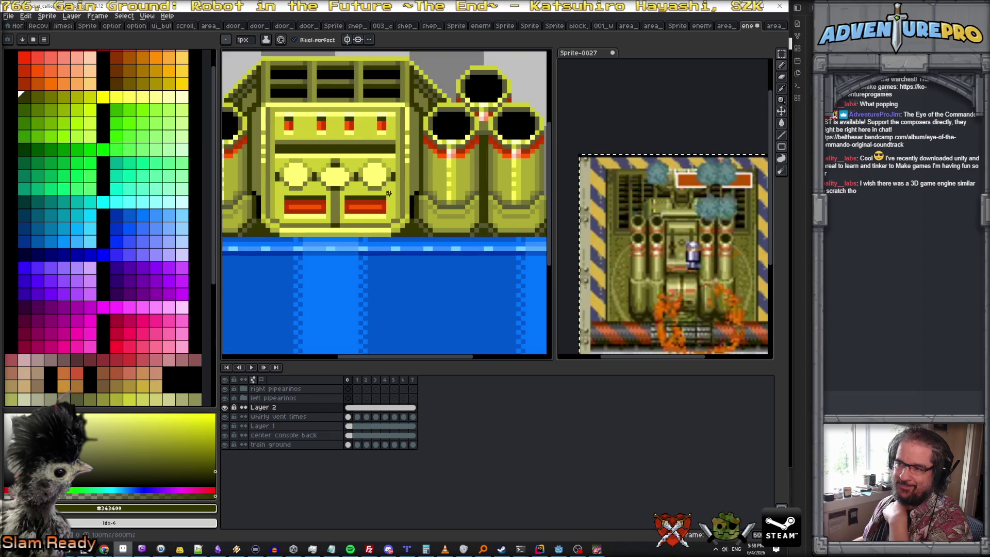
{"action": "scroll", "coordinate": [371, 191], "scroll_direction": "down", "scroll_amount": 1}
{"action": "scroll", "coordinate": [379, 194], "scroll_direction": "down", "scroll_amount": 1}
{"action": "scroll", "coordinate": [389, 195], "scroll_direction": "down", "scroll_amount": 1}
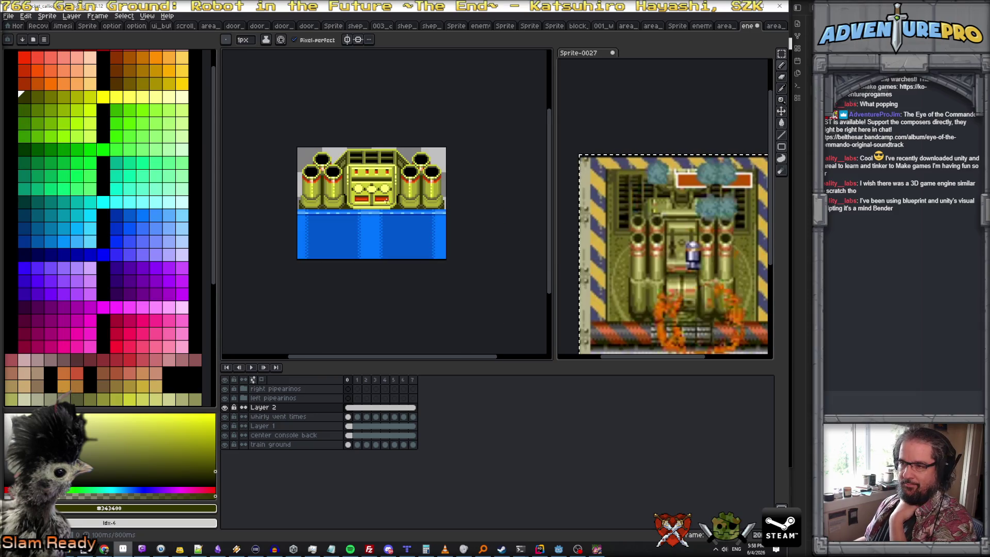
{"action": "scroll", "coordinate": [381, 196], "scroll_direction": "up", "scroll_amount": 1}
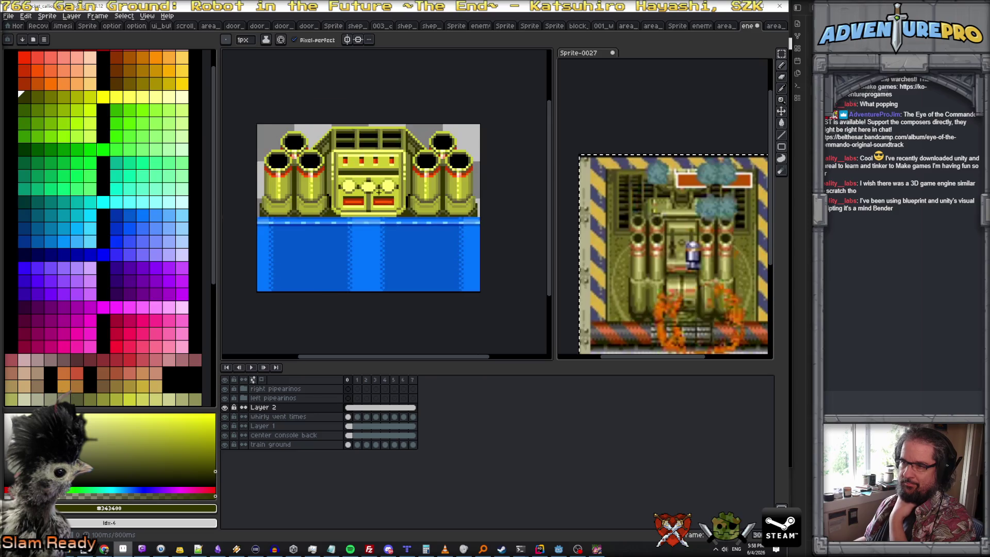
{"action": "scroll", "coordinate": [380, 194], "scroll_direction": "up", "scroll_amount": 1}
{"action": "scroll", "coordinate": [373, 176], "scroll_direction": "up", "scroll_amount": 1}
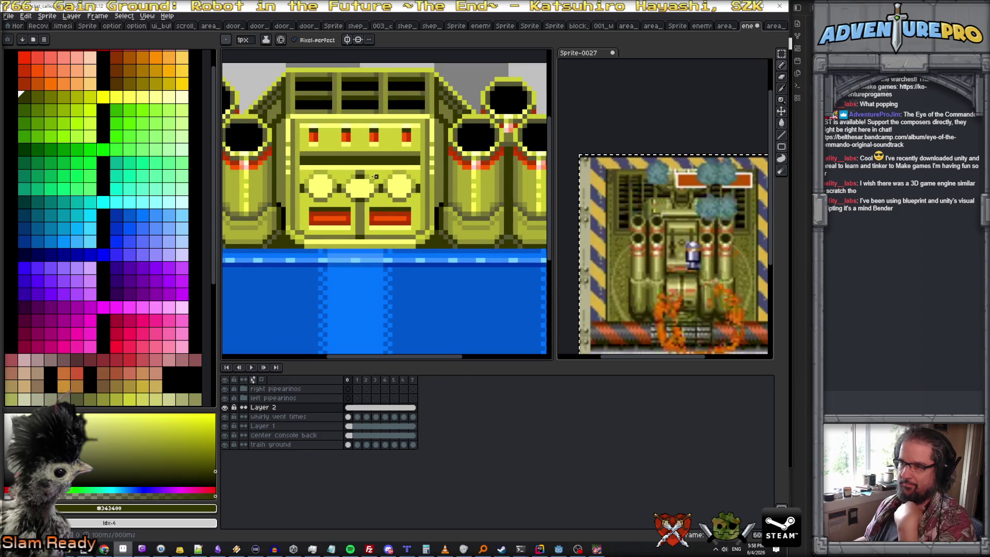
{"action": "scroll", "coordinate": [375, 176], "scroll_direction": "down", "scroll_amount": 1}
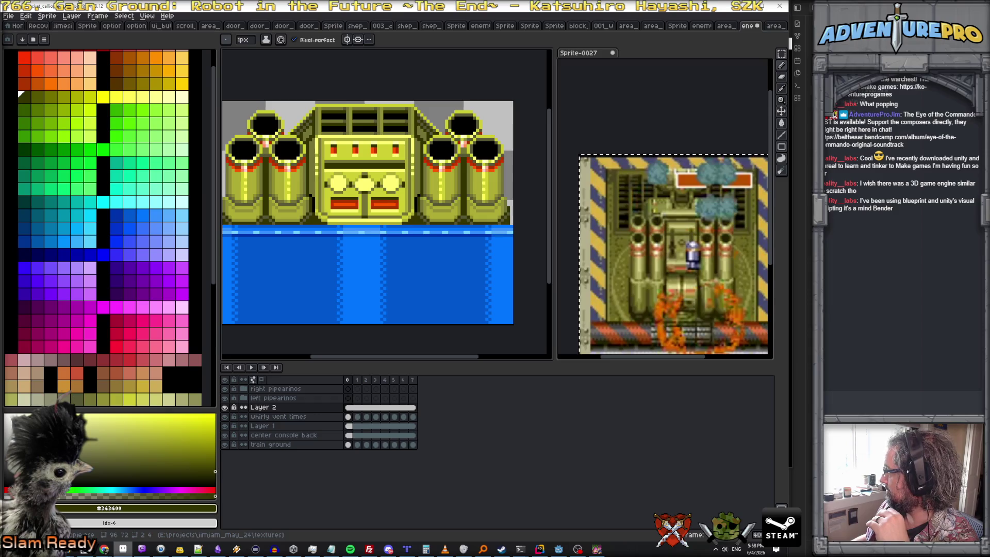
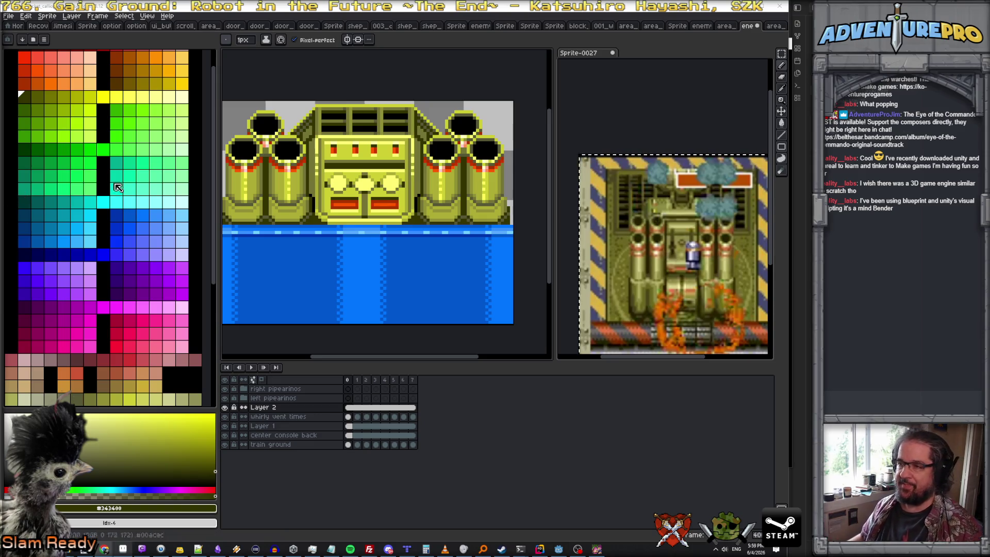
{"action": "scroll", "coordinate": [347, 171], "scroll_direction": "up", "scroll_amount": 1}
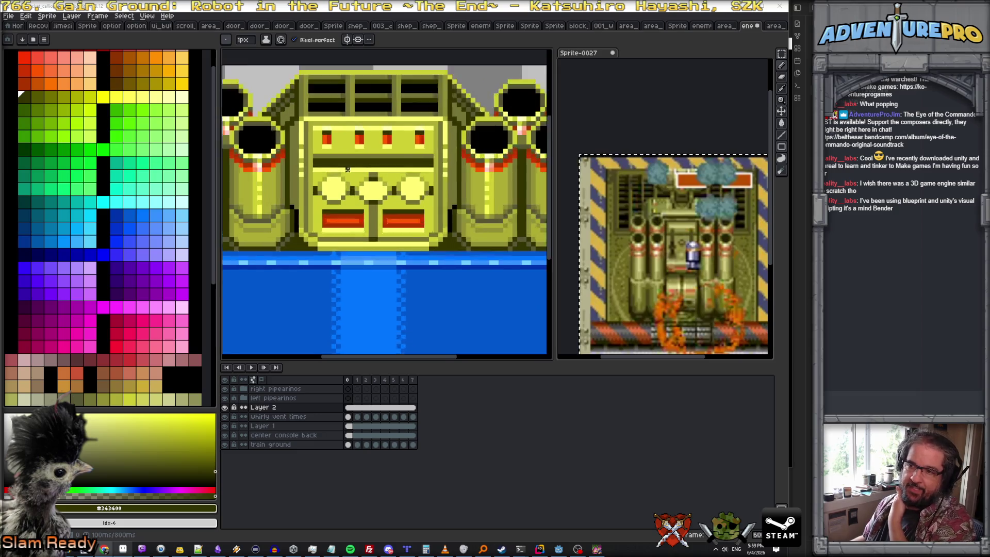
{"action": "scroll", "coordinate": [347, 171], "scroll_direction": "up", "scroll_amount": 1}
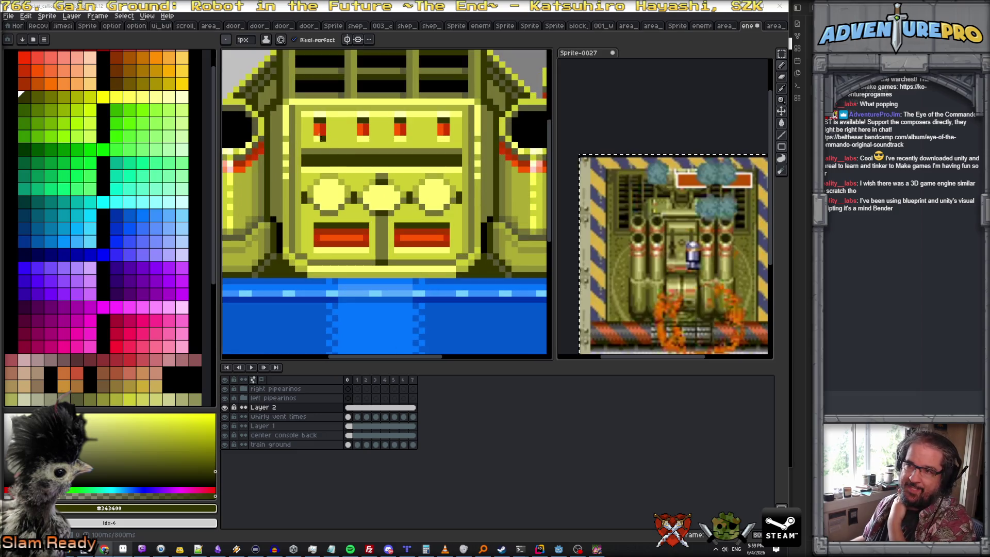
- Eyedrop the console shades, alternating light #acac34 and settling on mid olive #747434
{"action": "left_click", "coordinate": [293, 112], "text": "alt"}
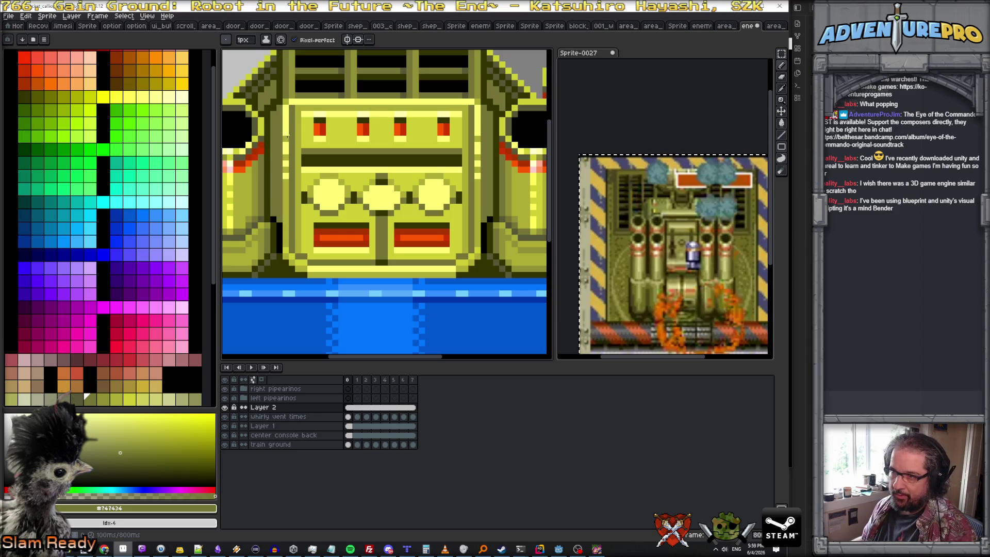
{"action": "left_click", "coordinate": [293, 116], "text": "alt"}
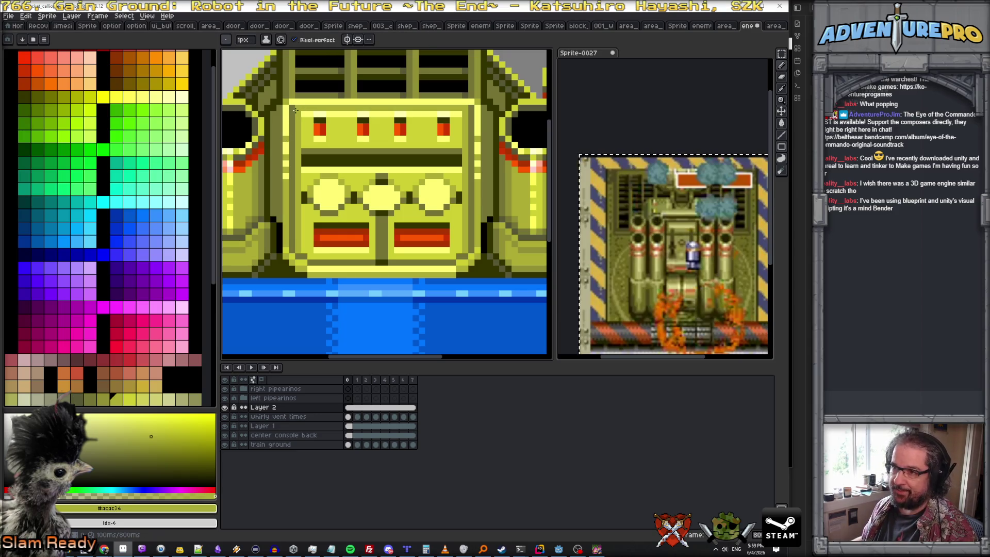
{"action": "left_click", "coordinate": [294, 112], "text": "alt"}
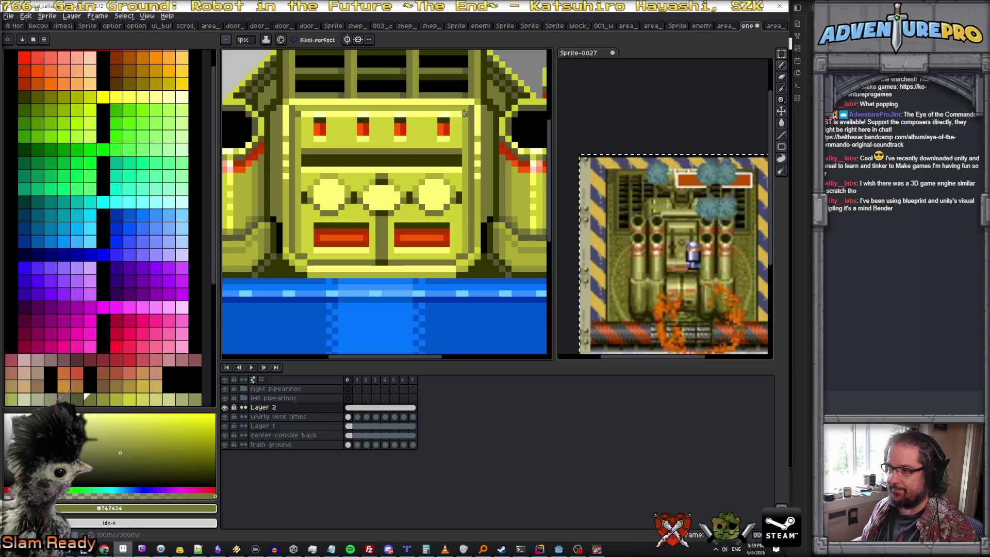
{"action": "scroll", "coordinate": [474, 105], "scroll_direction": "down", "scroll_amount": 3}
{"action": "scroll", "coordinate": [481, 123], "scroll_direction": "up", "scroll_amount": 1}
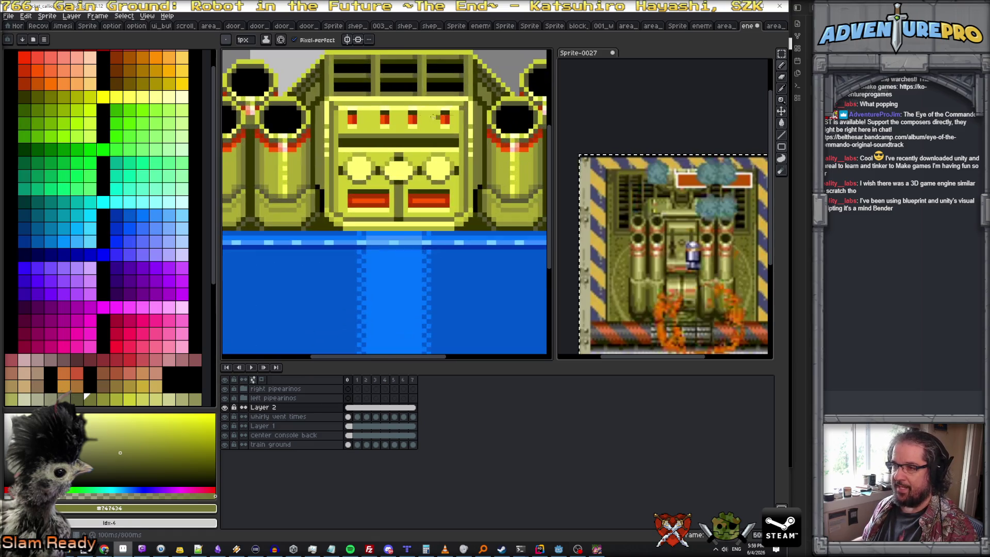
{"action": "scroll", "coordinate": [332, 141], "scroll_direction": "up", "scroll_amount": 1}
{"action": "scroll", "coordinate": [333, 141], "scroll_direction": "up", "scroll_amount": 1}
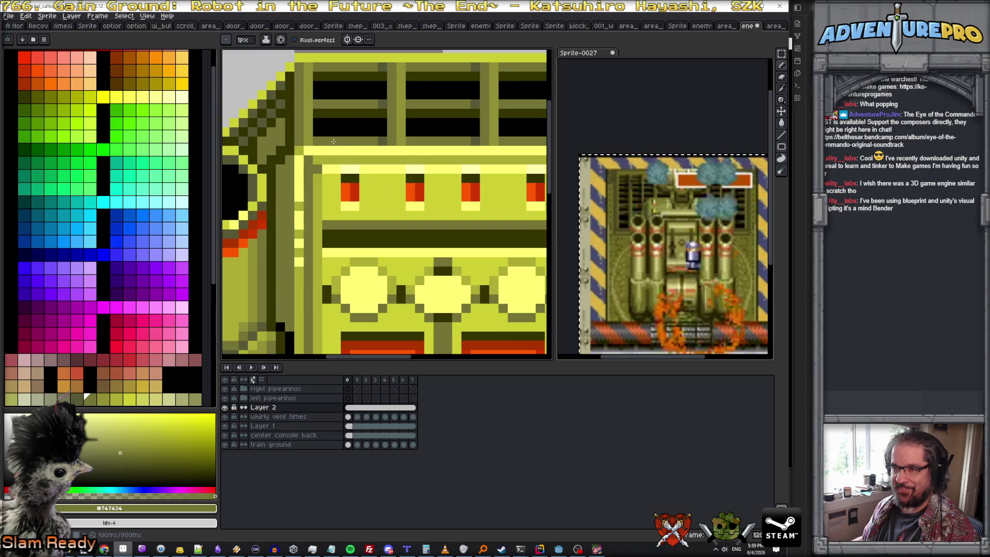
{"action": "left_click", "coordinate": [310, 154], "text": "alt"}
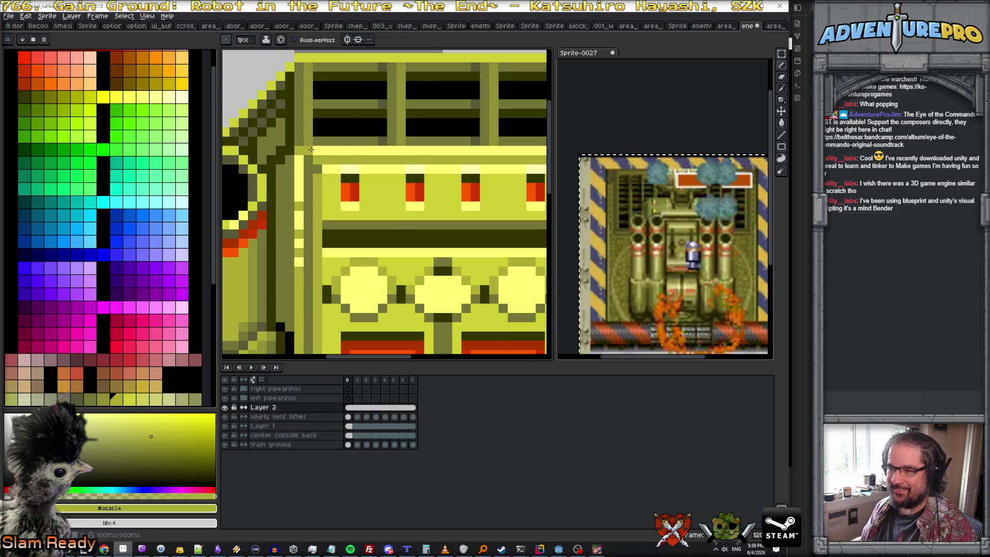
{"action": "scroll", "coordinate": [317, 157], "scroll_direction": "down", "scroll_amount": 1}
{"action": "scroll", "coordinate": [328, 158], "scroll_direction": "up", "scroll_amount": 1}
{"action": "left_click", "coordinate": [328, 158], "text": "alt"}
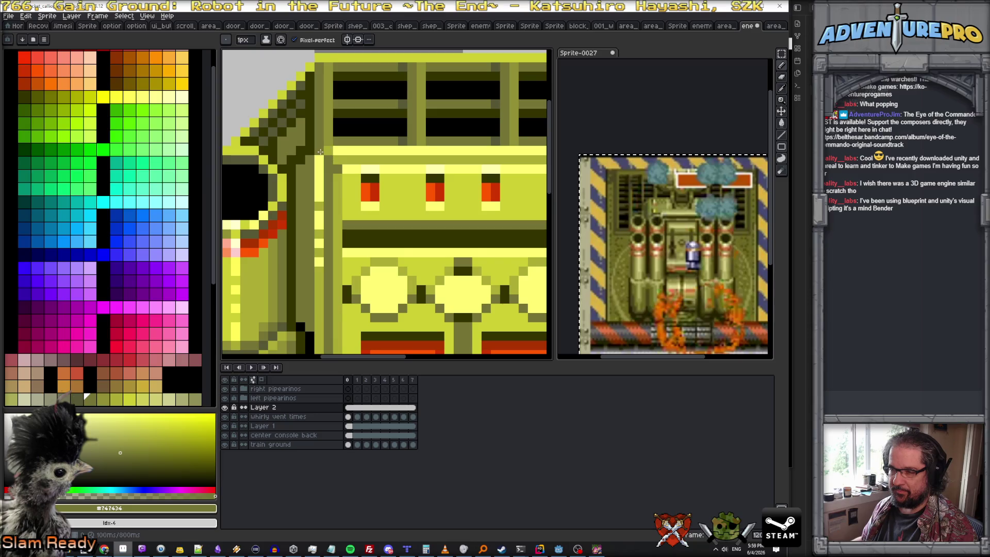
{"action": "left_click", "coordinate": [330, 158], "text": "alt"}
{"action": "scroll", "coordinate": [329, 158], "scroll_direction": "down", "scroll_amount": 2}
{"action": "scroll", "coordinate": [459, 158], "scroll_direction": "up", "scroll_amount": 1}
{"action": "scroll", "coordinate": [460, 159], "scroll_direction": "up", "scroll_amount": 1}
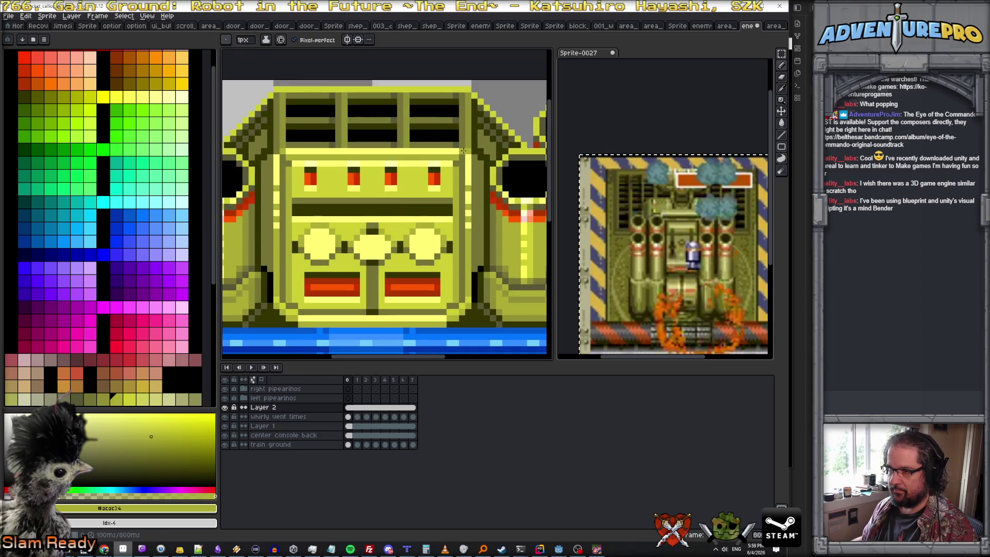
{"action": "left_click", "coordinate": [462, 156], "text": "alt"}
{"action": "scroll", "coordinate": [486, 164], "scroll_direction": "down", "scroll_amount": 1}
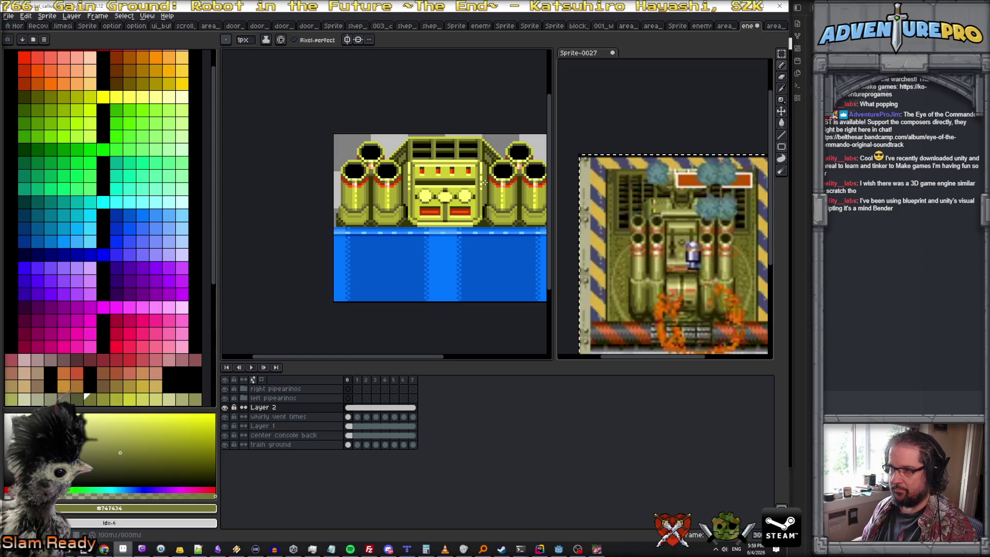
{"action": "scroll", "coordinate": [486, 181], "scroll_direction": "down", "scroll_amount": 1}
{"action": "scroll", "coordinate": [485, 192], "scroll_direction": "up", "scroll_amount": 1}
- Recentre the sprite in the view and return to the Pencil tool
{"action": "left_click_drag", "start_coordinate": [486, 193], "coordinate": [426, 234]}
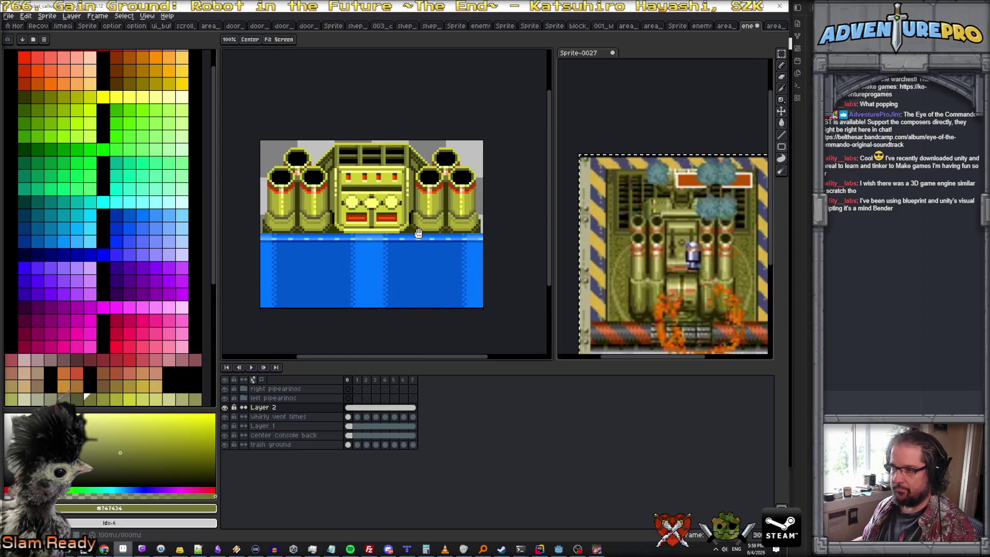
{"action": "key", "text": "v"}
{"action": "key", "text": "b"}
{"action": "scroll", "coordinate": [418, 220], "scroll_direction": "up", "scroll_amount": 1}
{"action": "scroll", "coordinate": [414, 215], "scroll_direction": "down", "scroll_amount": 1}
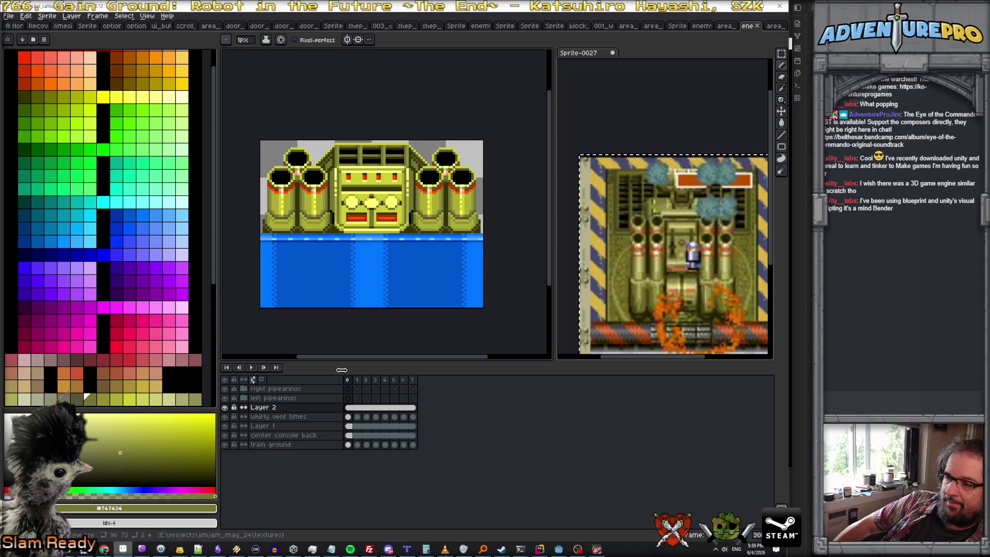
- Preview the animation, then rename the Loop tag over frames 0–7 to 'fire'
{"action": "left_click", "coordinate": [255, 369]}
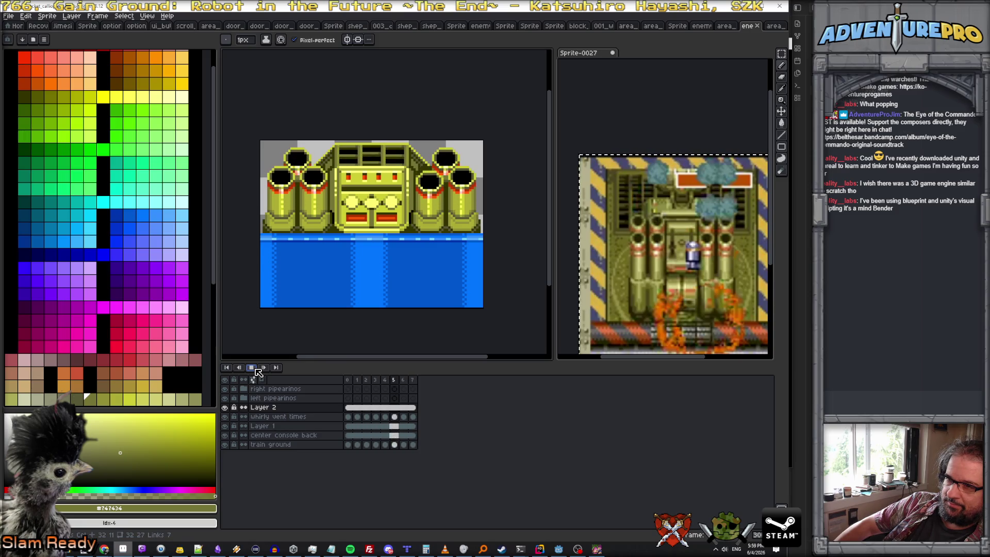
{"action": "left_click", "coordinate": [256, 371]}
{"action": "scroll", "coordinate": [376, 191], "scroll_direction": "up", "scroll_amount": 1}
{"action": "scroll", "coordinate": [378, 190], "scroll_direction": "up", "scroll_amount": 1}
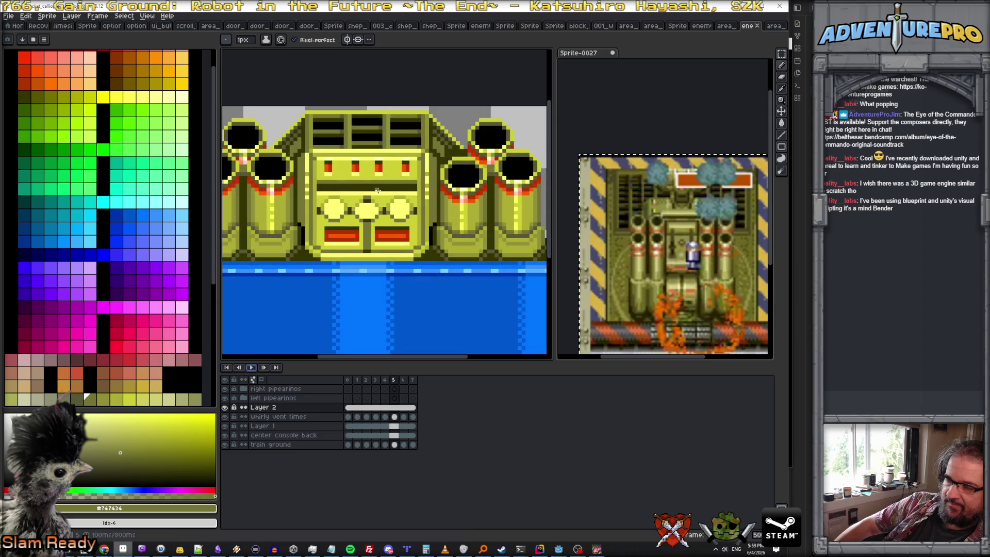
{"action": "scroll", "coordinate": [378, 191], "scroll_direction": "up", "scroll_amount": 1}
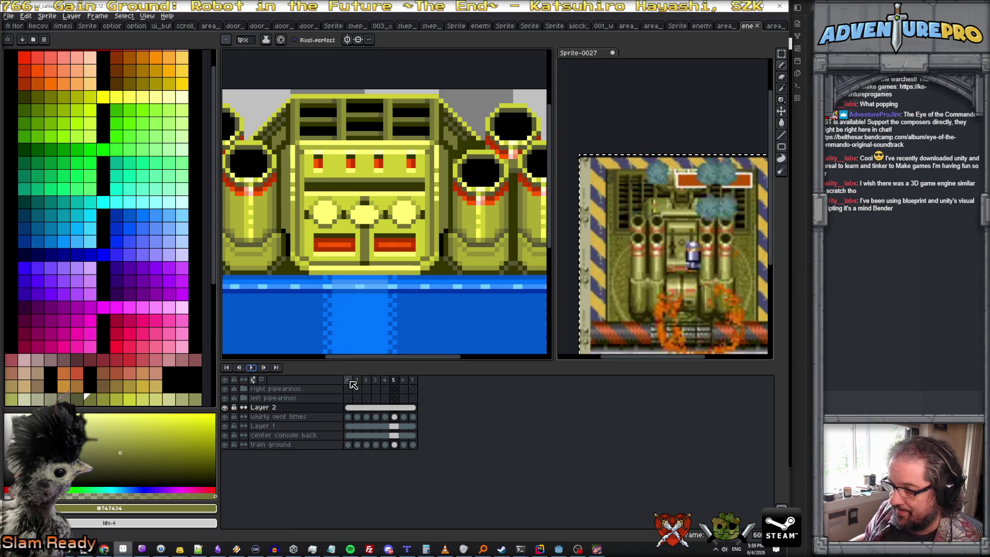
{"action": "left_click_drag", "start_coordinate": [353, 384], "coordinate": [414, 385]}
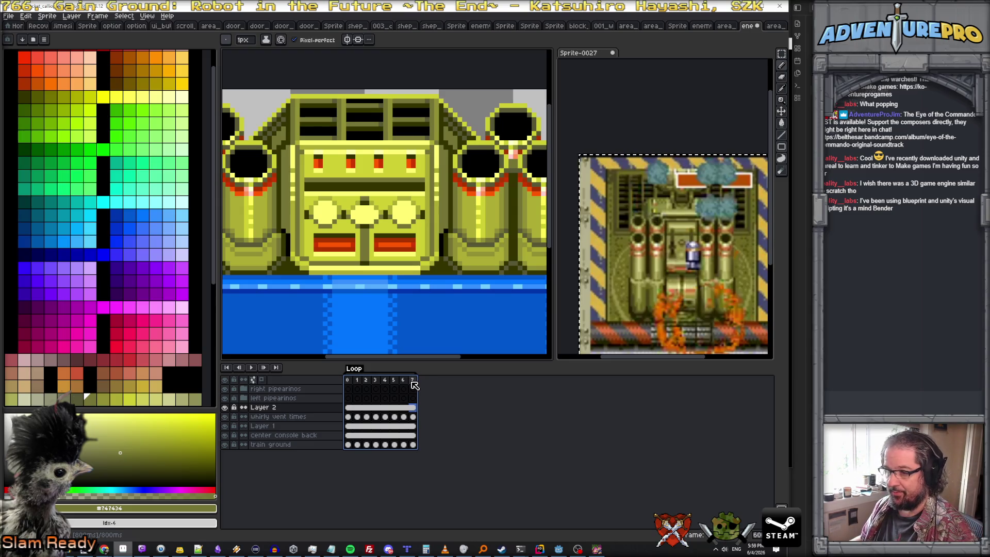
{"action": "double_click", "coordinate": [358, 371]}
{"action": "type", "text": "firere"}
{"action": "key", "text": "Return"}
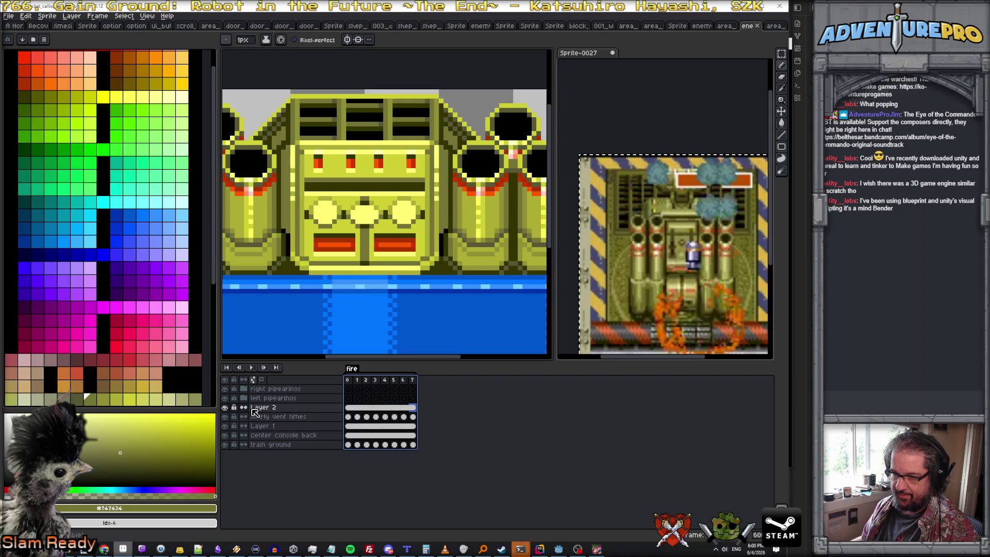
- Wrap Layer 2, whirly vent times, Layer 1 and center console back in a new group
{"action": "left_click", "coordinate": [277, 439], "text": "shift"}
{"action": "right_click", "coordinate": [278, 439]}
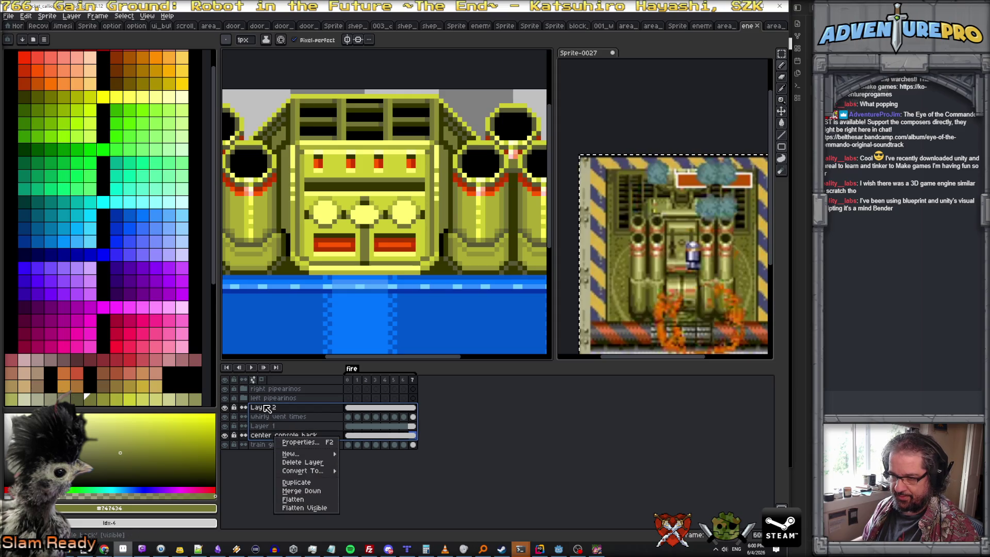
{"action": "left_click", "coordinate": [267, 408]}
{"action": "left_click", "coordinate": [266, 418], "text": "shift"}
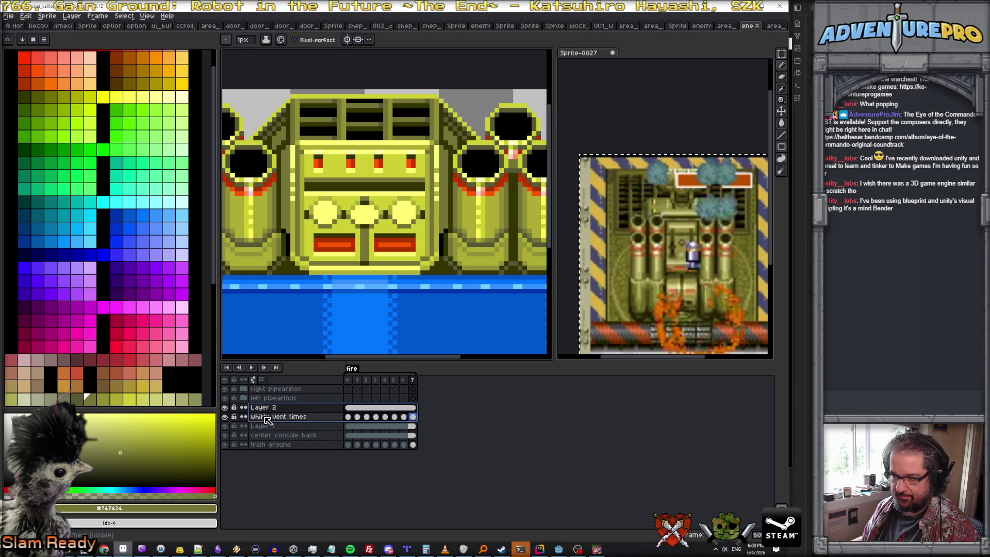
{"action": "left_click", "coordinate": [267, 435], "text": "shift"}
{"action": "right_click", "coordinate": [260, 408]}
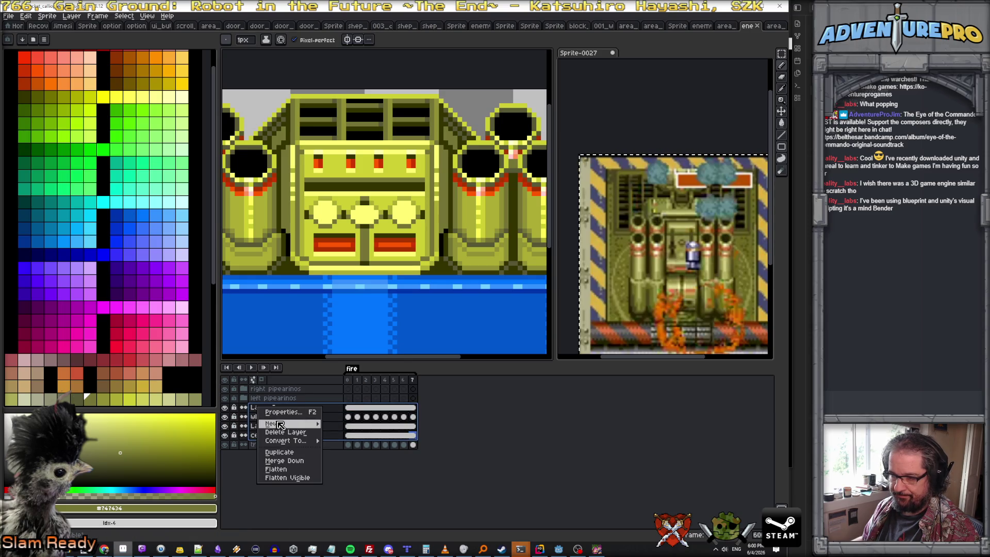
{"action": "mouse_move", "coordinate": [280, 424]}
{"action": "left_click", "coordinate": [348, 433]}
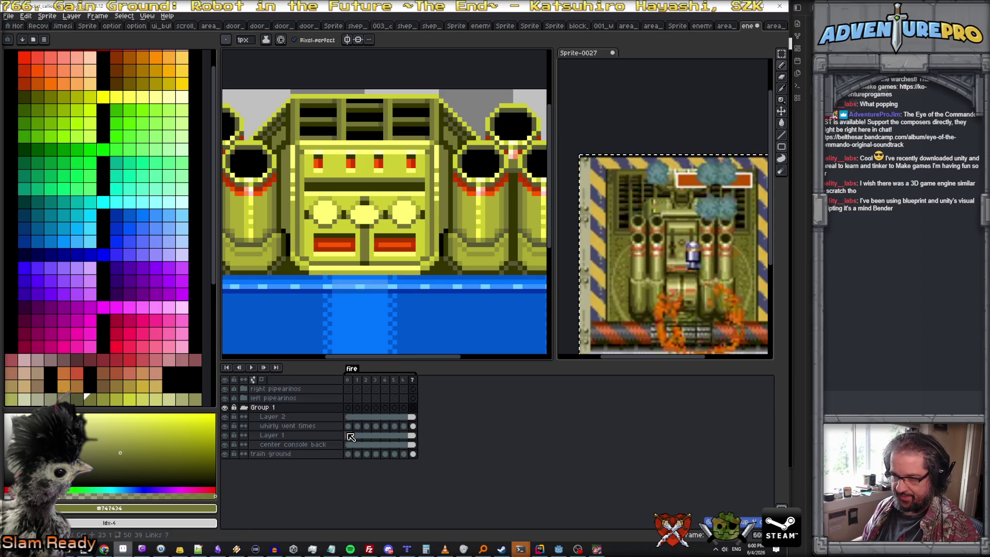
- Name the new group 'center console' and select the frame columns
{"action": "double_click", "coordinate": [296, 409]}
{"action": "type", "text": "center console"}
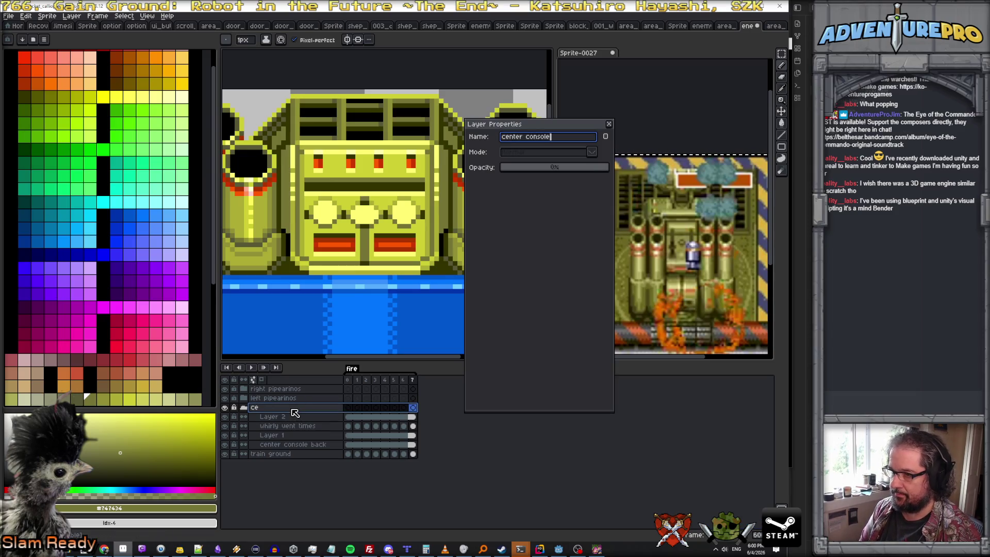
{"action": "key", "text": "Return"}
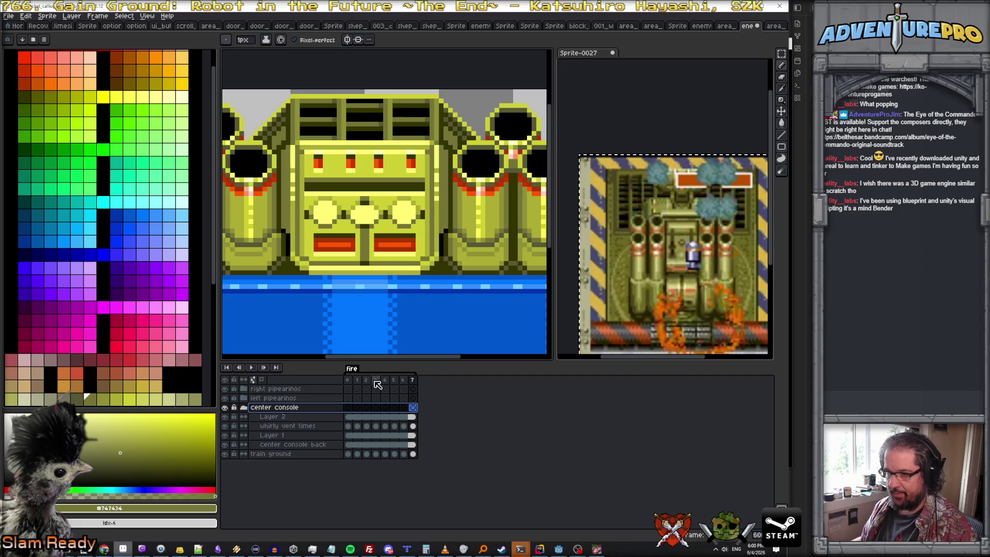
{"action": "left_click", "coordinate": [351, 384]}
{"action": "left_click", "coordinate": [415, 381]}
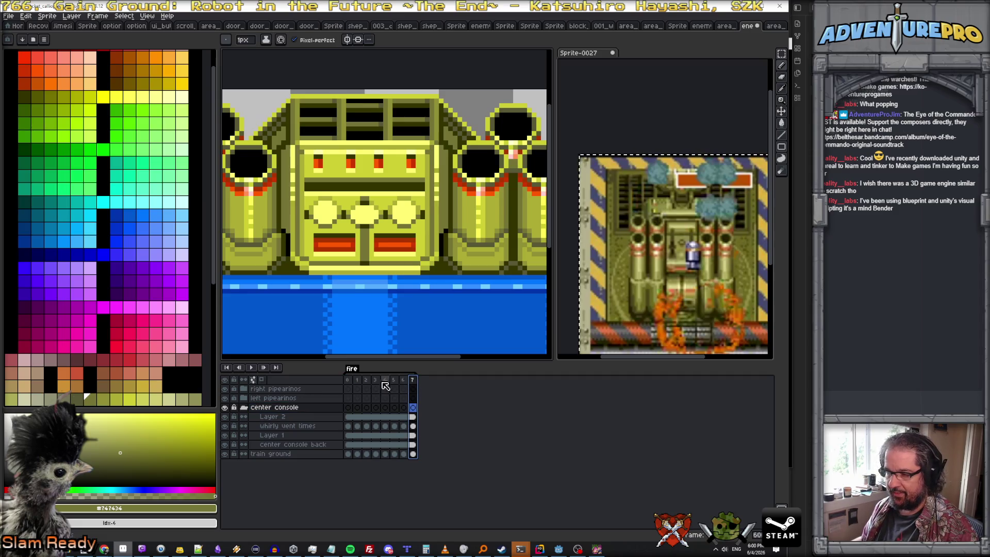
- Duplicate frames 0–7 into new frames 8–15
{"action": "left_click_drag", "start_coordinate": [354, 383], "coordinate": [413, 383]}
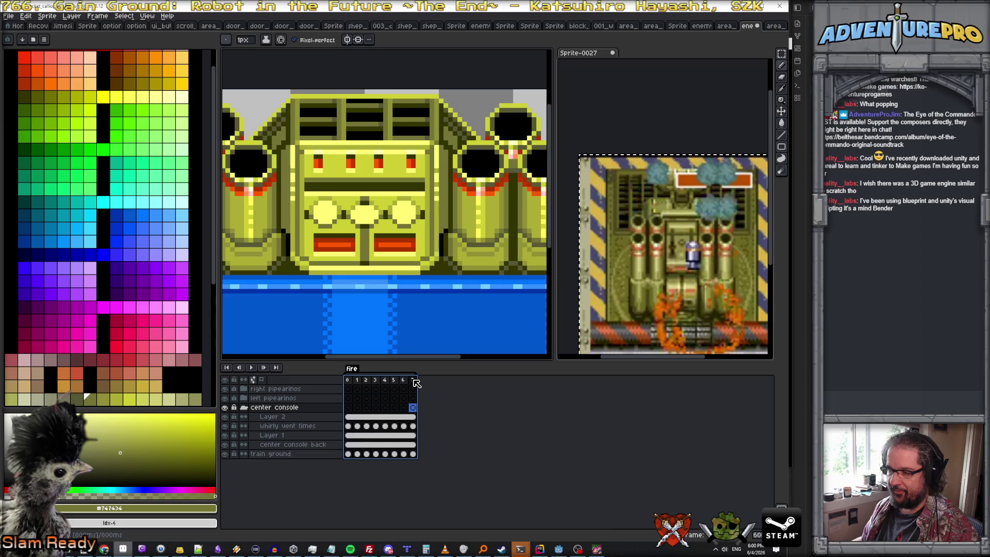
{"action": "left_click_drag", "start_coordinate": [350, 384], "coordinate": [487, 385]}
{"action": "key", "text": "alt+n"}
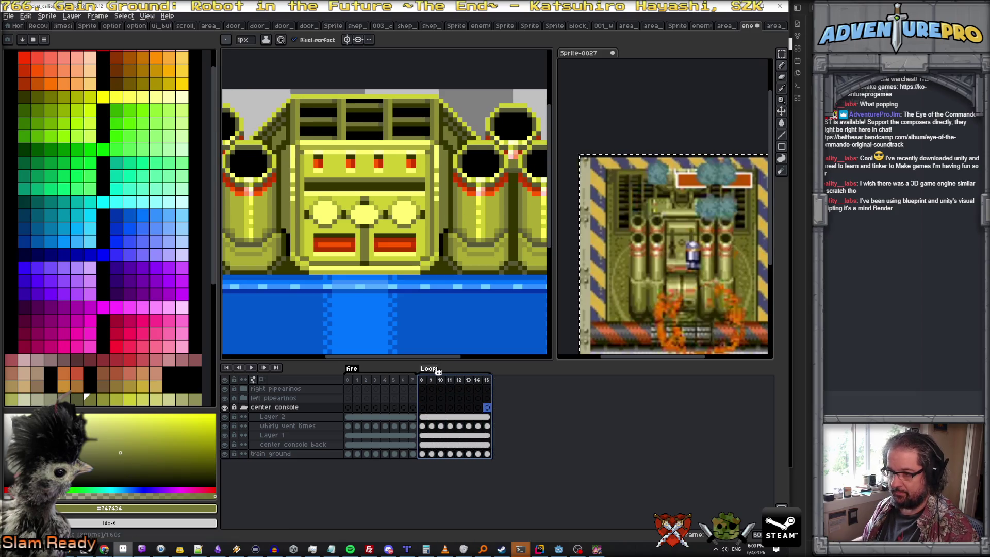
- Name the tag over frames 8–15 'idle' and collapse the center console group
{"action": "double_click", "coordinate": [433, 370]}
{"action": "type", "text": "idle"}
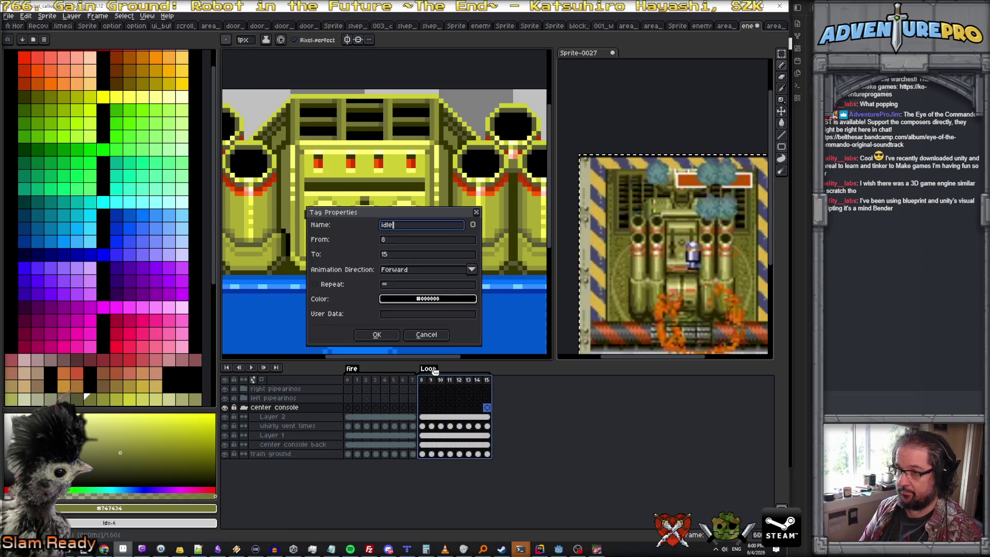
{"action": "key", "text": "Return"}
{"action": "left_click", "coordinate": [462, 400]}
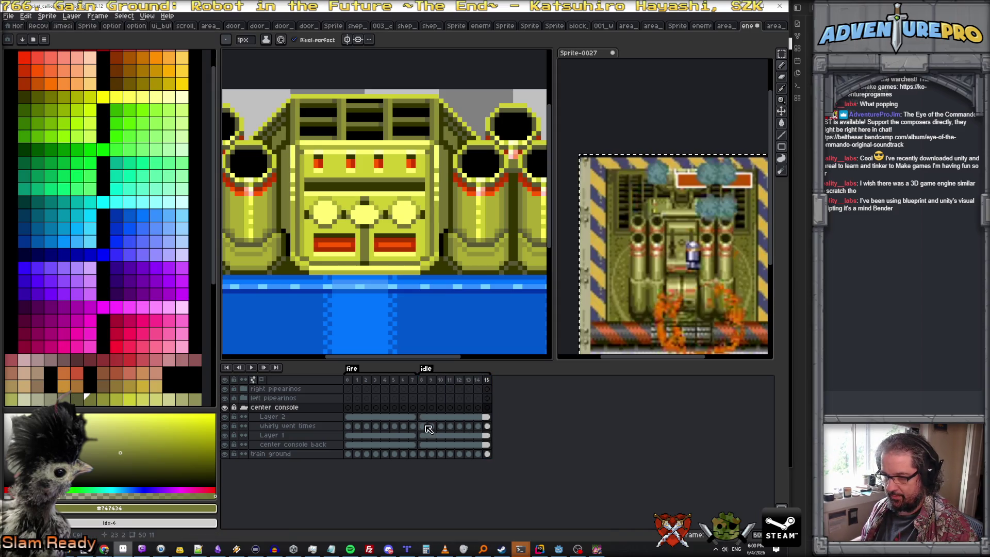
{"action": "left_click", "coordinate": [244, 408]}
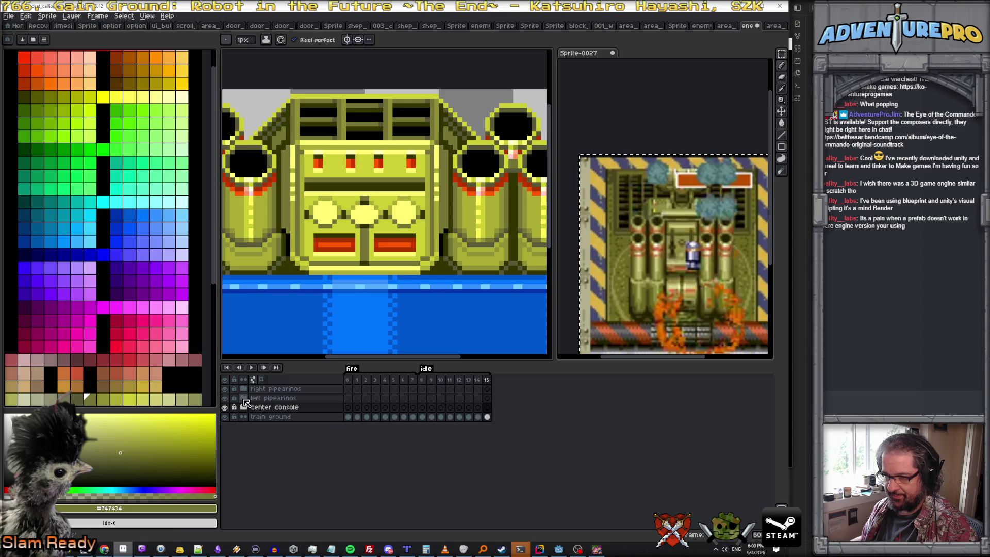
- Link the right pipearinos layers' cels across idle frames 8–15
{"action": "left_click", "coordinate": [245, 398]}
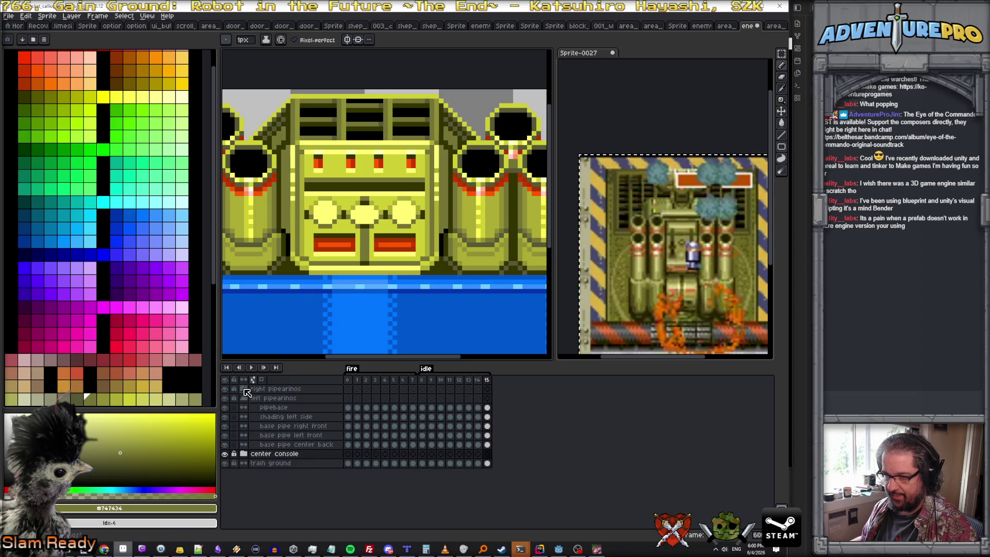
{"action": "left_click", "coordinate": [424, 399]}
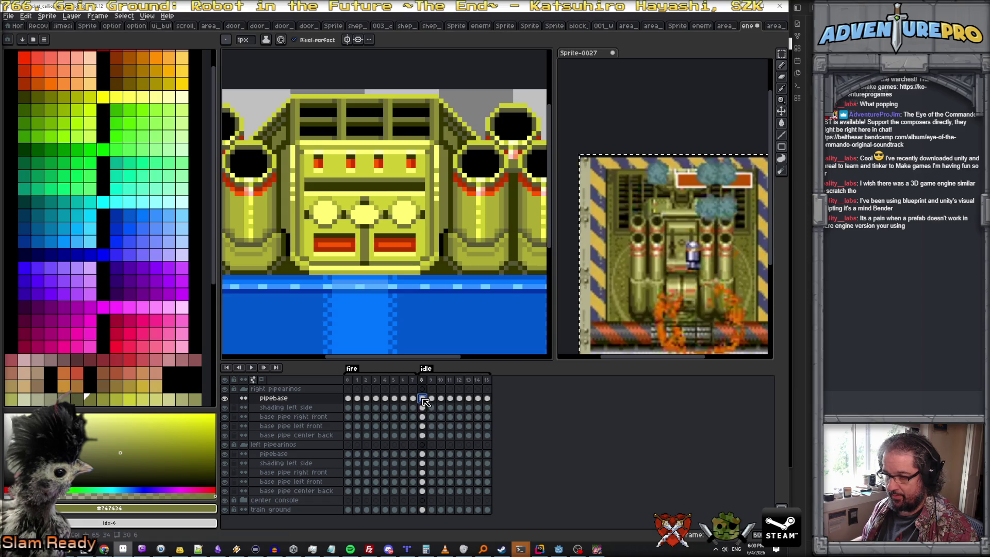
{"action": "left_click_drag", "start_coordinate": [423, 399], "coordinate": [425, 436]}
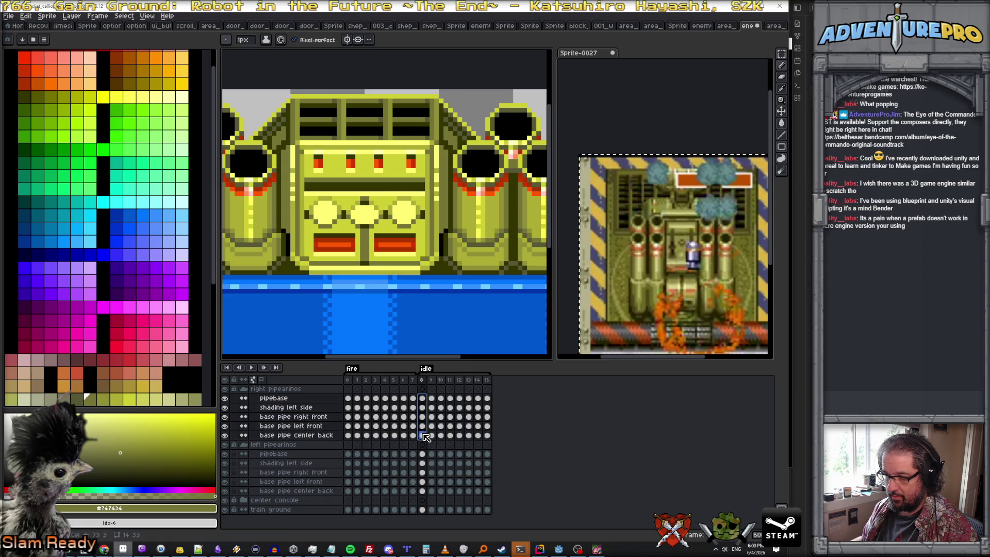
{"action": "left_click", "coordinate": [424, 399]}
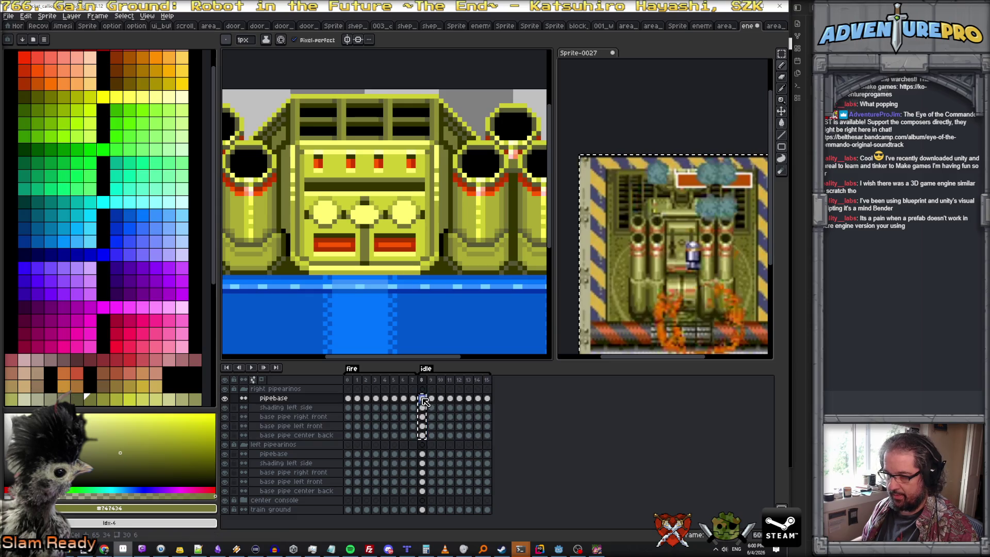
{"action": "mouse_move", "coordinate": [424, 401]}
{"action": "left_mouse_down"}
{"action": "mouse_move", "coordinate": [488, 401]}
{"action": "mouse_move", "coordinate": [489, 438]}
{"action": "left_mouse_up"}
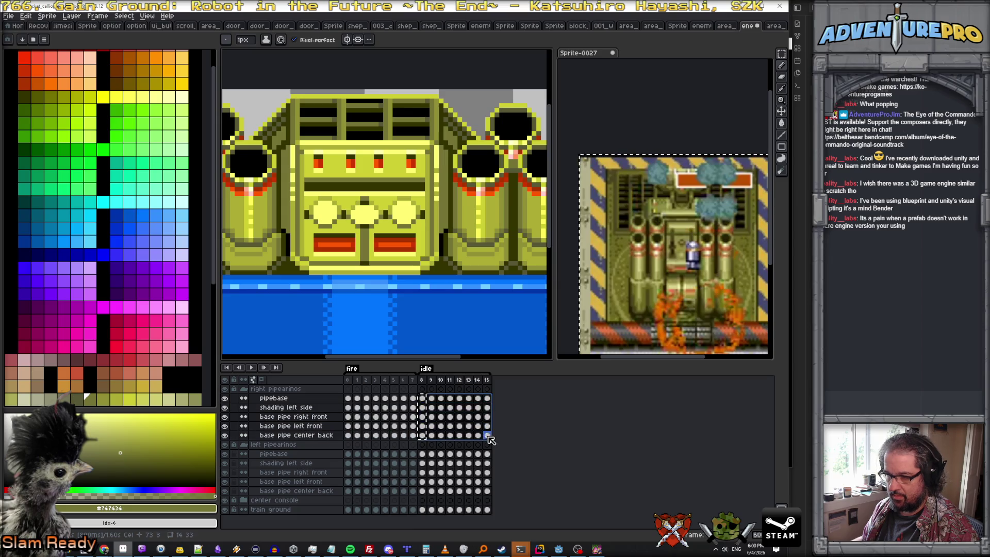
{"action": "right_click", "coordinate": [488, 438]}
{"action": "left_click", "coordinate": [514, 469]}
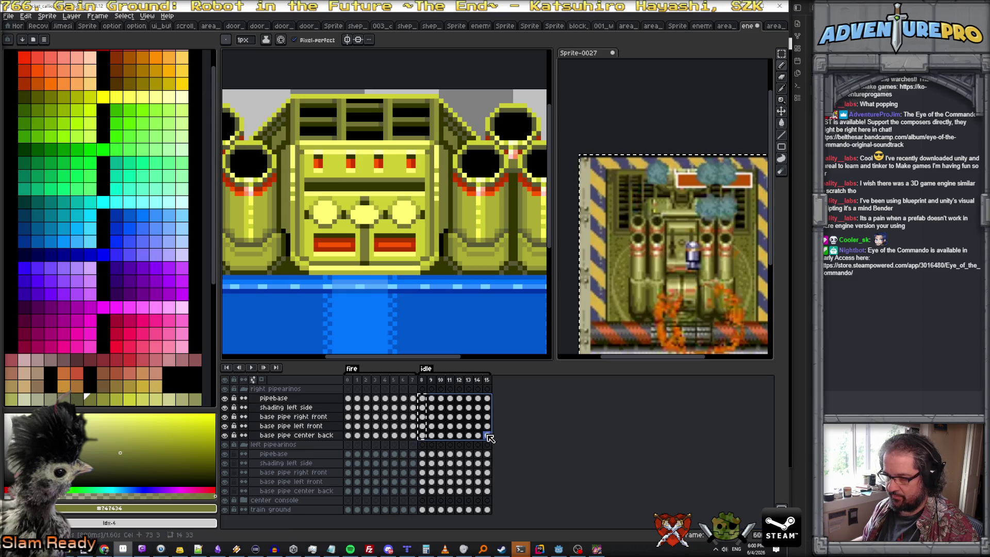
{"action": "right_click", "coordinate": [489, 439]}
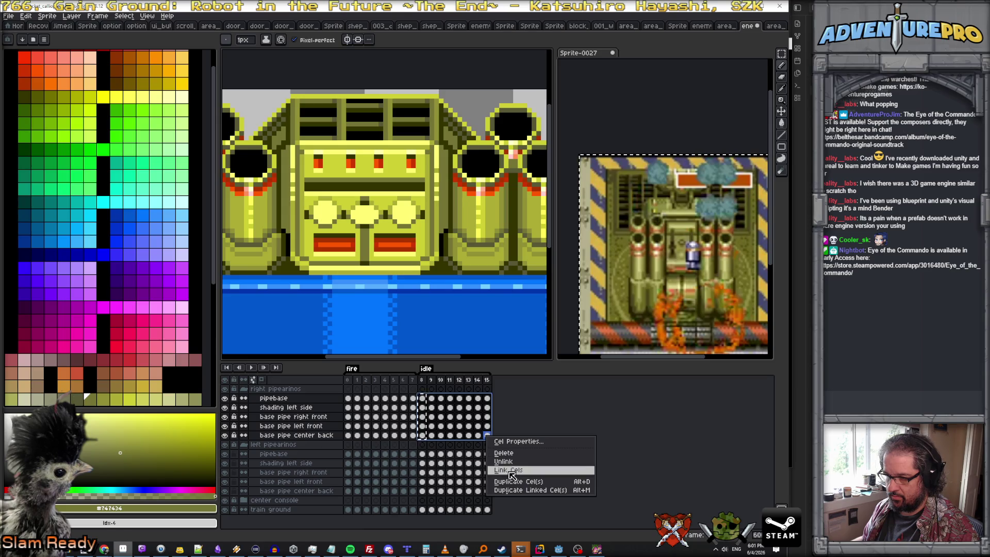
{"action": "left_click", "coordinate": [511, 469]}
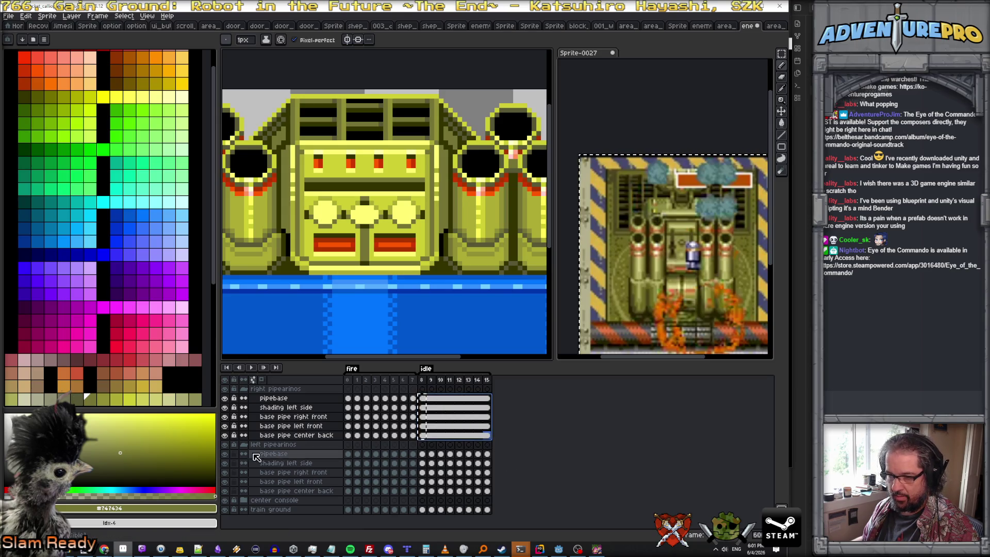
- Link the left pipearinos layers' cels across frames 8–15 and play the animation
{"action": "left_click", "coordinate": [423, 454]}
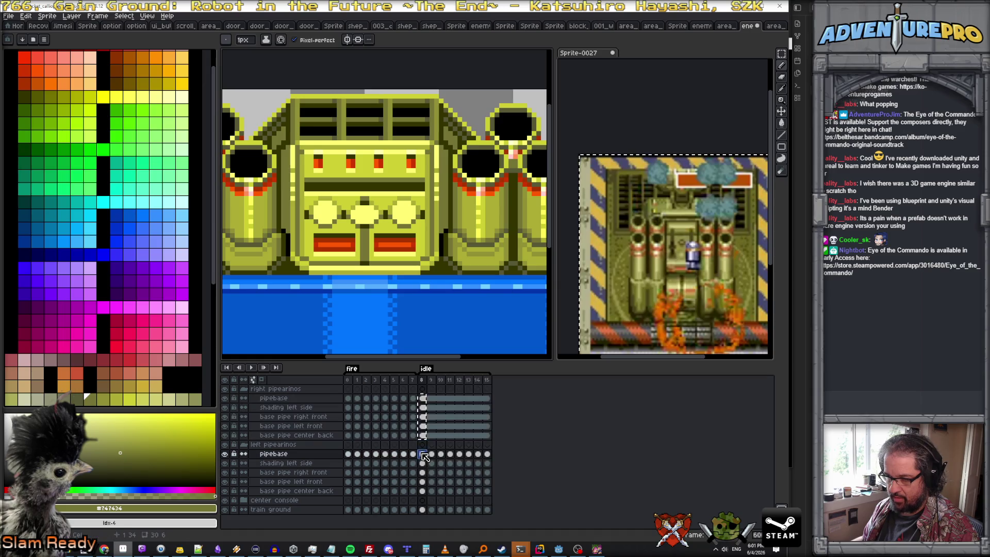
{"action": "left_click_drag", "start_coordinate": [424, 462], "coordinate": [488, 492]}
{"action": "right_click", "coordinate": [487, 492]}
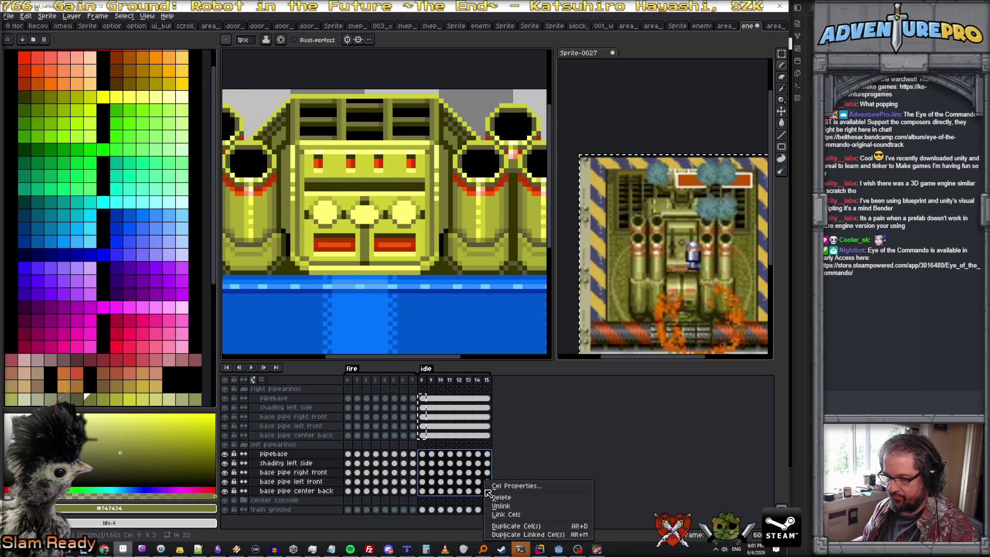
{"action": "left_click", "coordinate": [514, 513]}
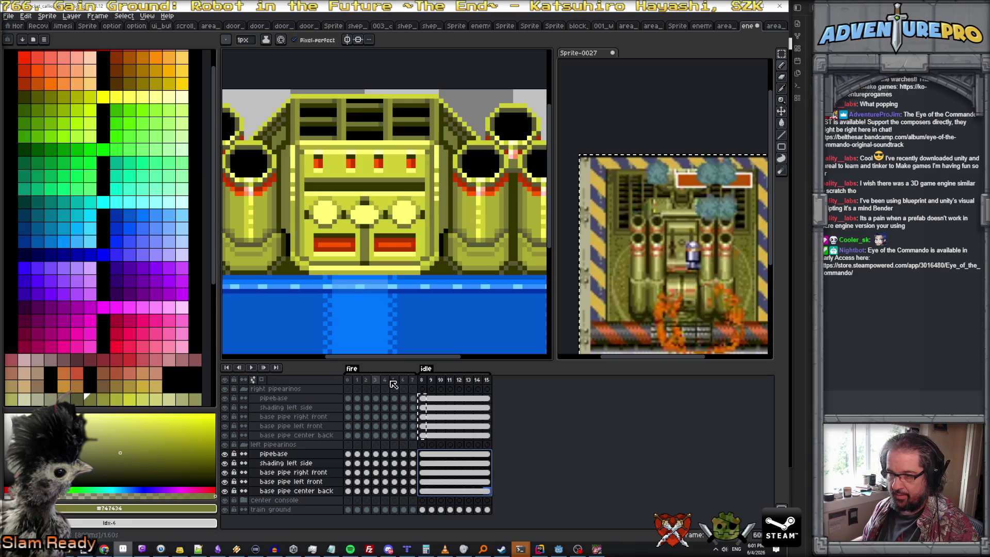
{"action": "key", "text": "Escape"}
{"action": "left_click", "coordinate": [255, 369]}
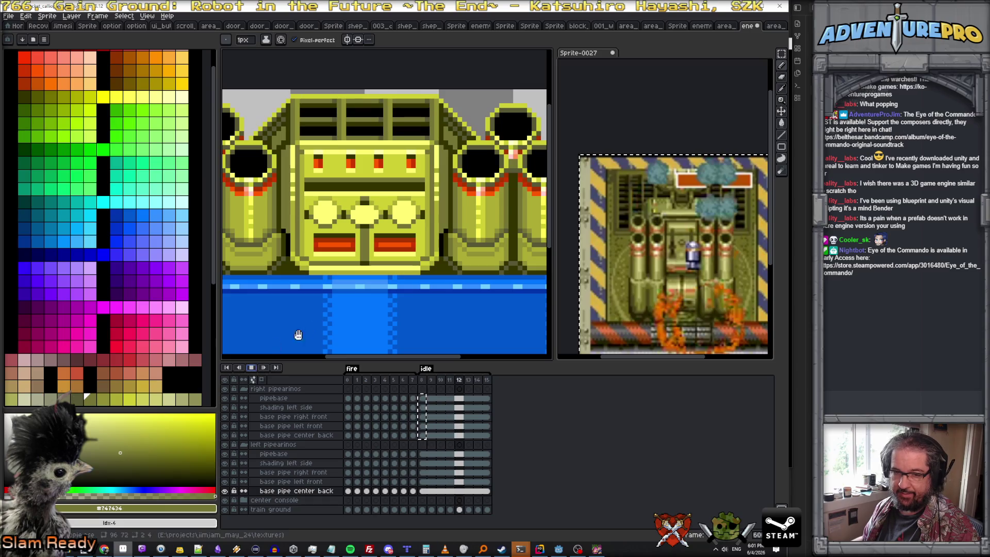
{"action": "scroll", "coordinate": [402, 228], "scroll_direction": "down", "scroll_amount": 1}
{"action": "scroll", "coordinate": [403, 228], "scroll_direction": "down", "scroll_amount": 2}
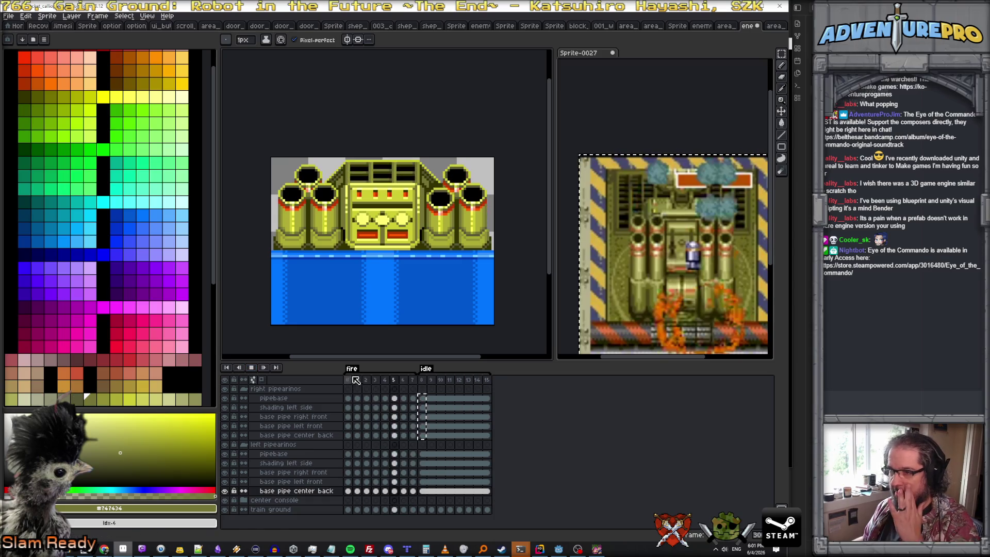
{"action": "left_click", "coordinate": [424, 382]}
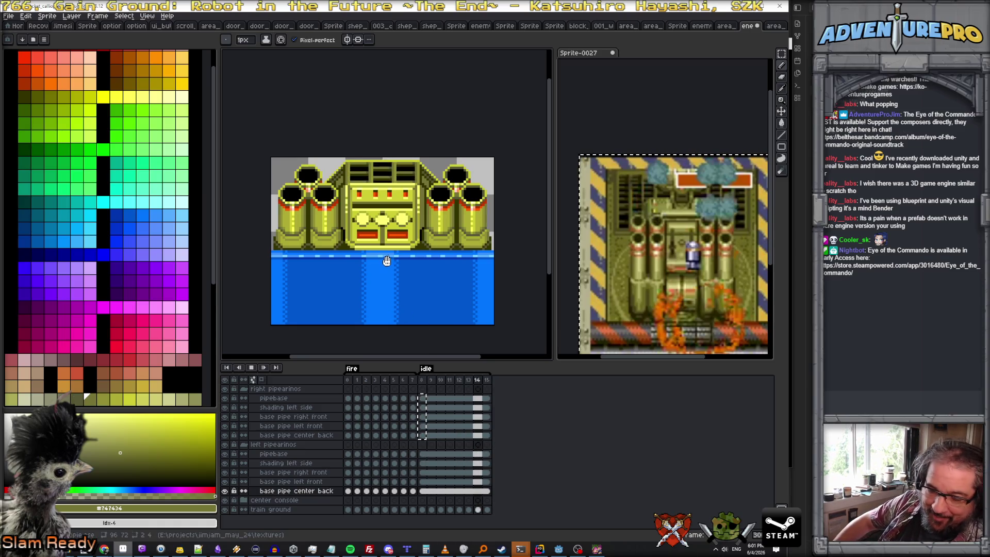
{"action": "scroll", "coordinate": [386, 258], "scroll_direction": "up", "scroll_amount": 1}
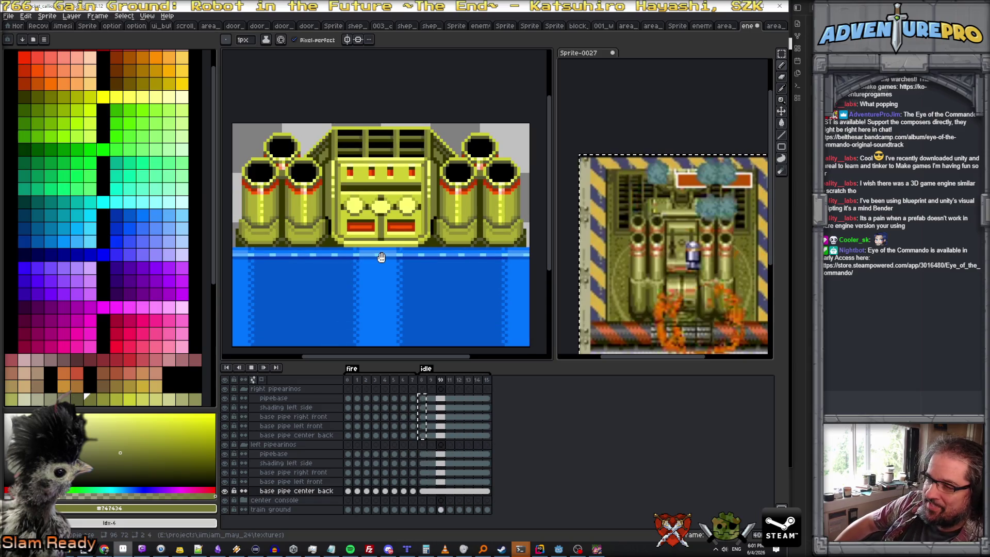
{"action": "scroll", "coordinate": [383, 254], "scroll_direction": "down", "scroll_amount": 1}
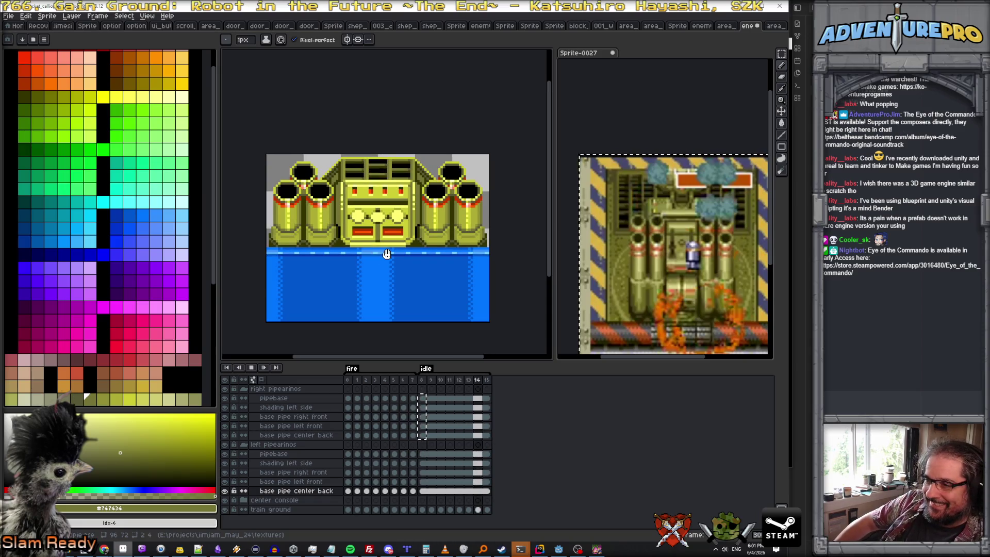
{"action": "scroll", "coordinate": [387, 253], "scroll_direction": "down", "scroll_amount": 1}
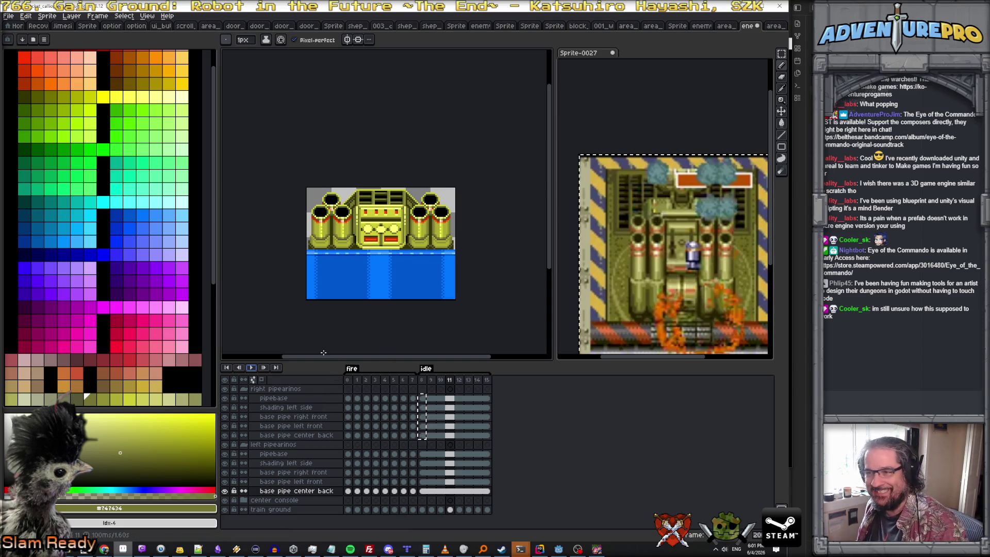
{"action": "left_click", "coordinate": [257, 369]}
{"action": "scroll", "coordinate": [382, 202], "scroll_direction": "up", "scroll_amount": 2}
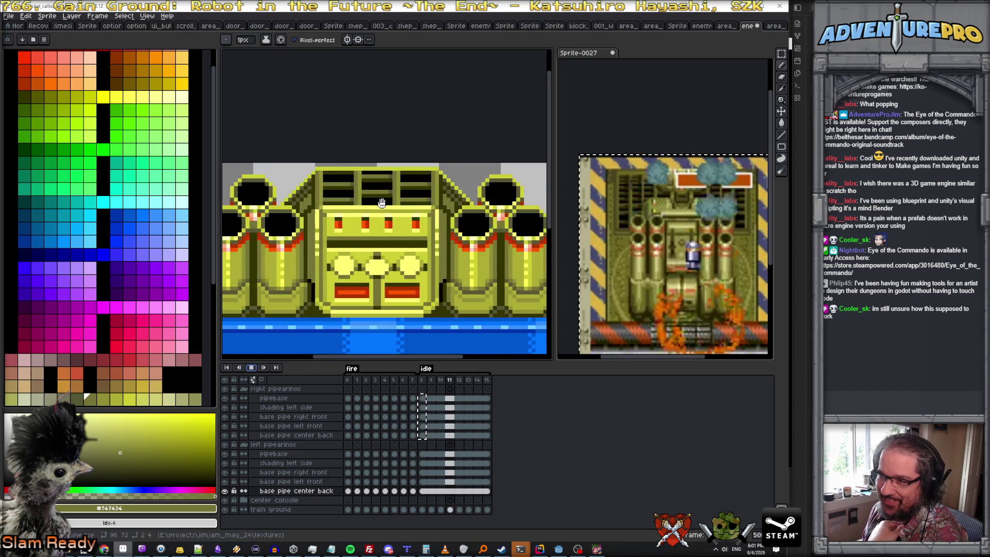
{"action": "scroll", "coordinate": [381, 203], "scroll_direction": "down", "scroll_amount": 1}
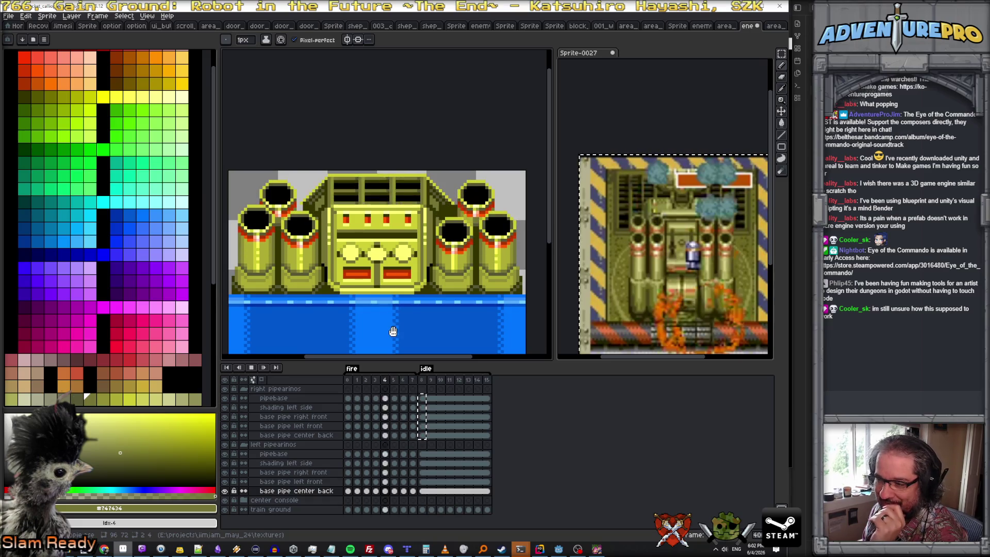
{"action": "left_click", "coordinate": [251, 367]}
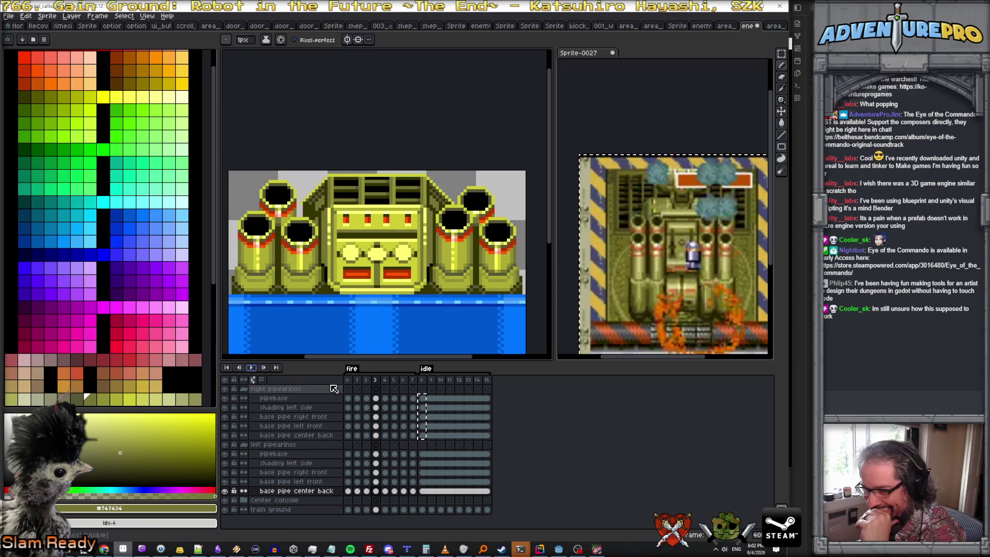
- Collapse pipearinos, expand center console, select Layer 2 at frame 0 and bring up the Layer menu
{"action": "left_click", "coordinate": [244, 388]}
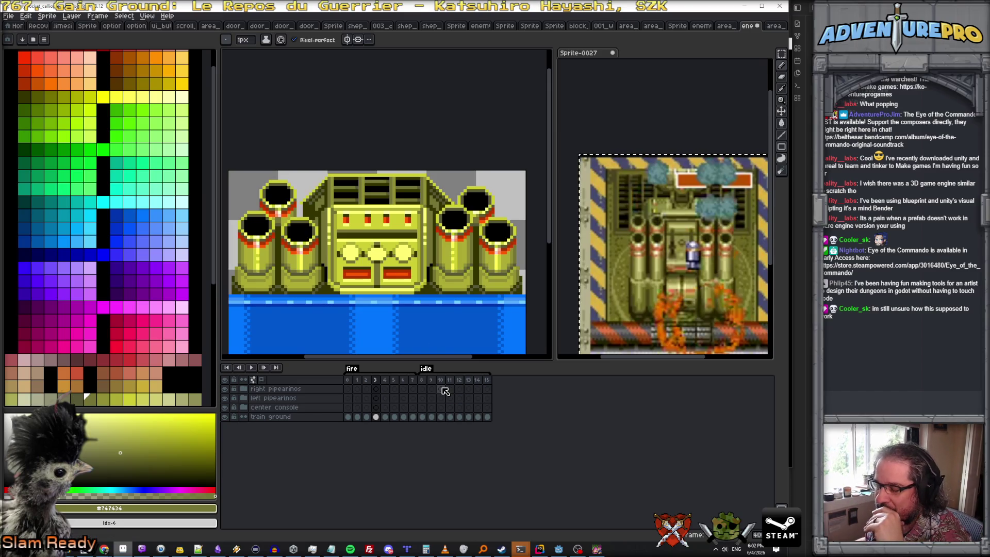
{"action": "left_click", "coordinate": [282, 408]}
{"action": "left_click", "coordinate": [243, 407]}
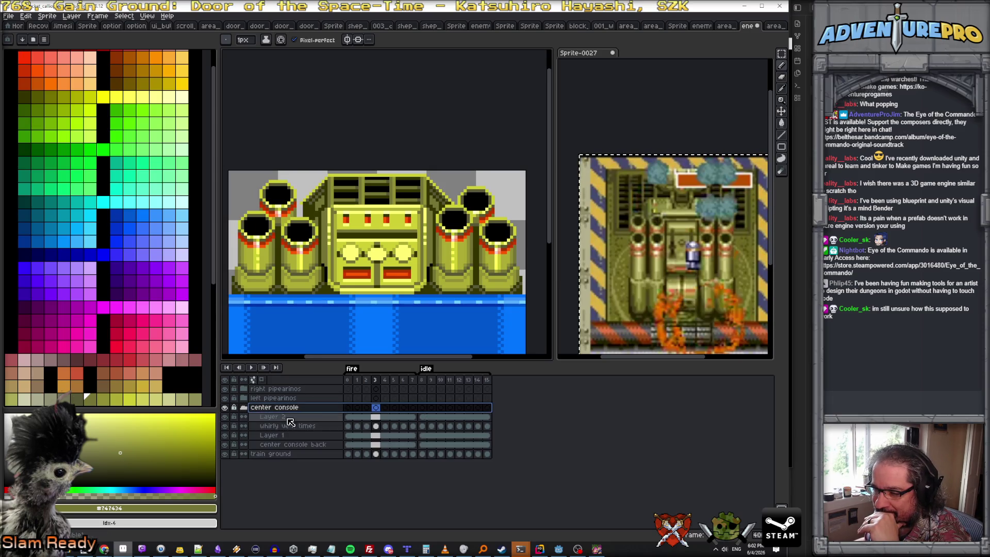
{"action": "left_click", "coordinate": [352, 418]}
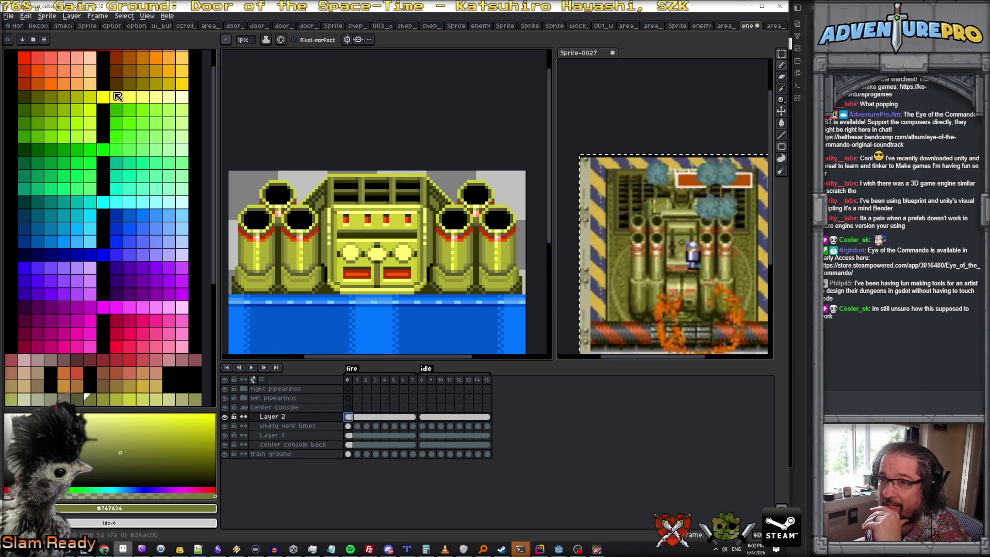
{"action": "left_click", "coordinate": [71, 16]}
{"action": "mouse_move", "coordinate": [75, 63]}
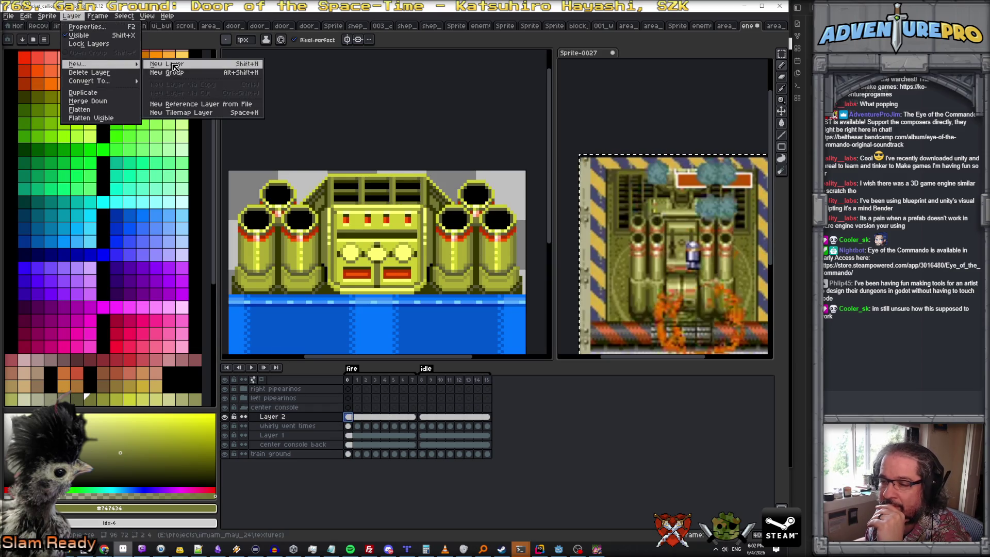
- Add a new layer above Layer 2 and name it 'console glow'
{"action": "left_click", "coordinate": [166, 64]}
{"action": "double_click", "coordinate": [296, 418]}
{"action": "type", "text": "consoe glow"}
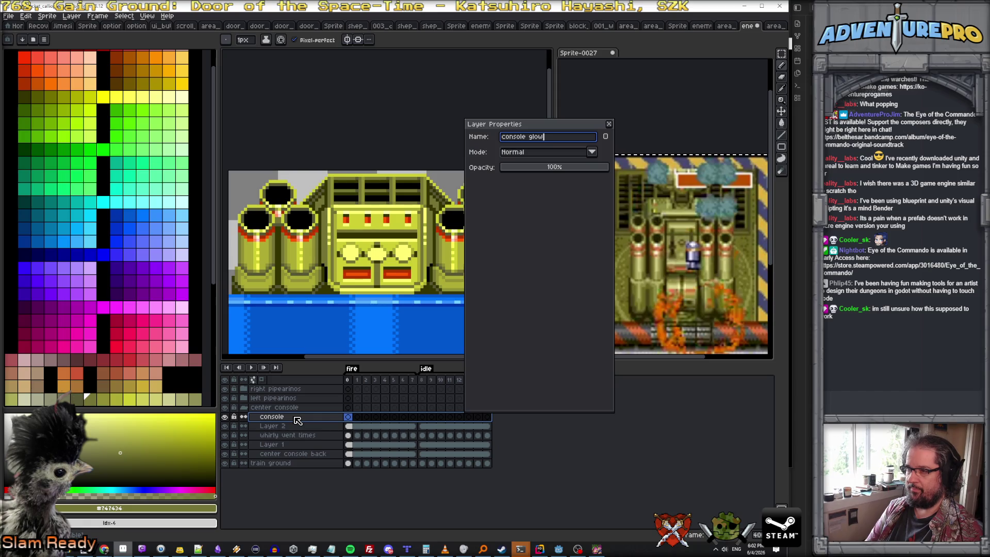
{"action": "key", "text": "Return"}
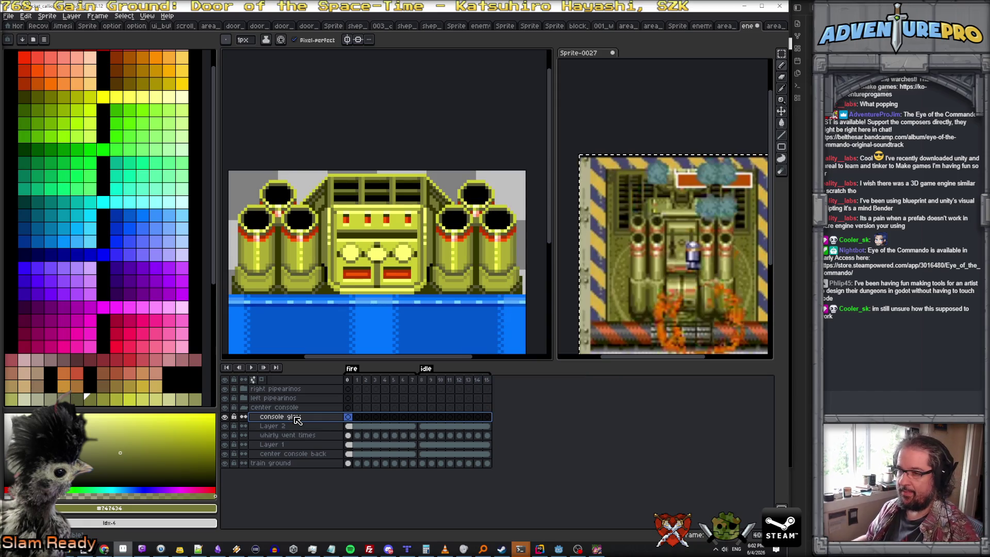
{"action": "scroll", "coordinate": [355, 247], "scroll_direction": "up", "scroll_amount": 1}
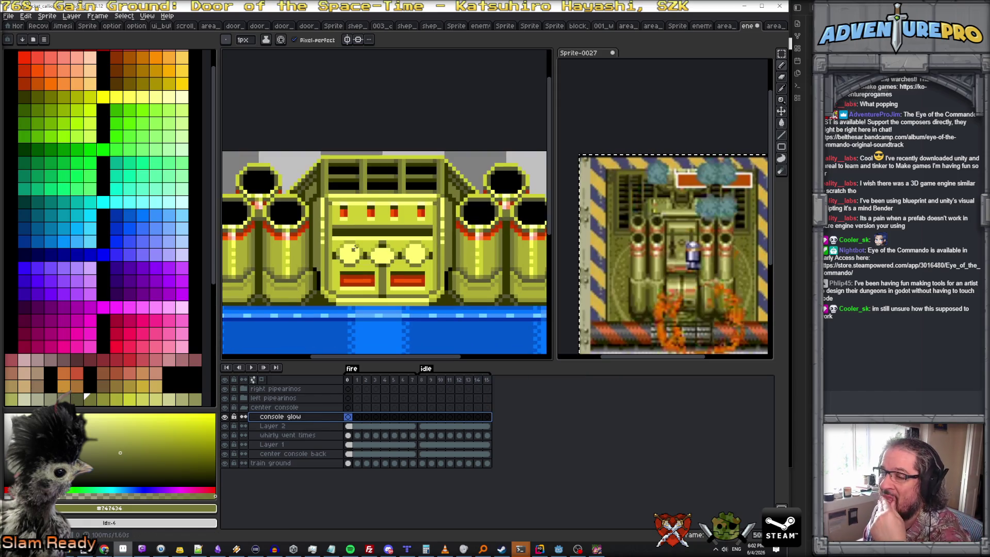
{"action": "scroll", "coordinate": [355, 247], "scroll_direction": "up", "scroll_amount": 1}
{"action": "scroll", "coordinate": [355, 246], "scroll_direction": "down", "scroll_amount": 1}
{"action": "scroll", "coordinate": [355, 246], "scroll_direction": "down", "scroll_amount": 1}
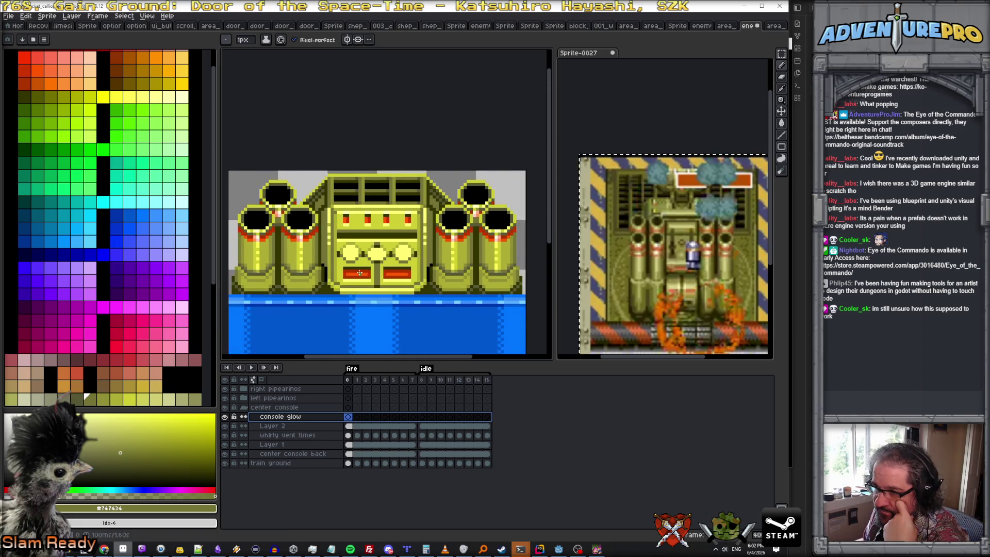
{"action": "scroll", "coordinate": [359, 272], "scroll_direction": "up", "scroll_amount": 1}
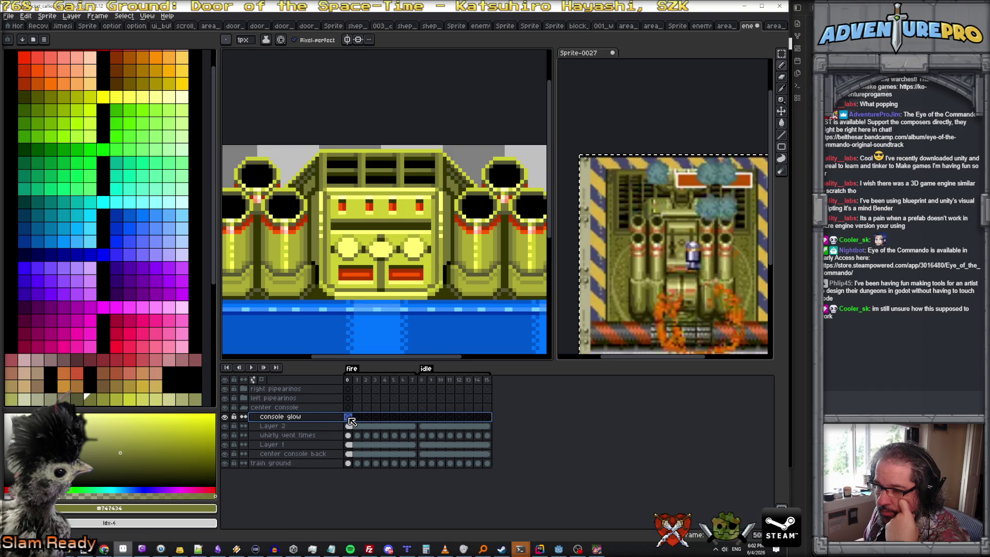
- On frame 1 of console glow, pick yellow and paint glow pixels on the console's left edge
{"action": "left_click", "coordinate": [349, 380]}
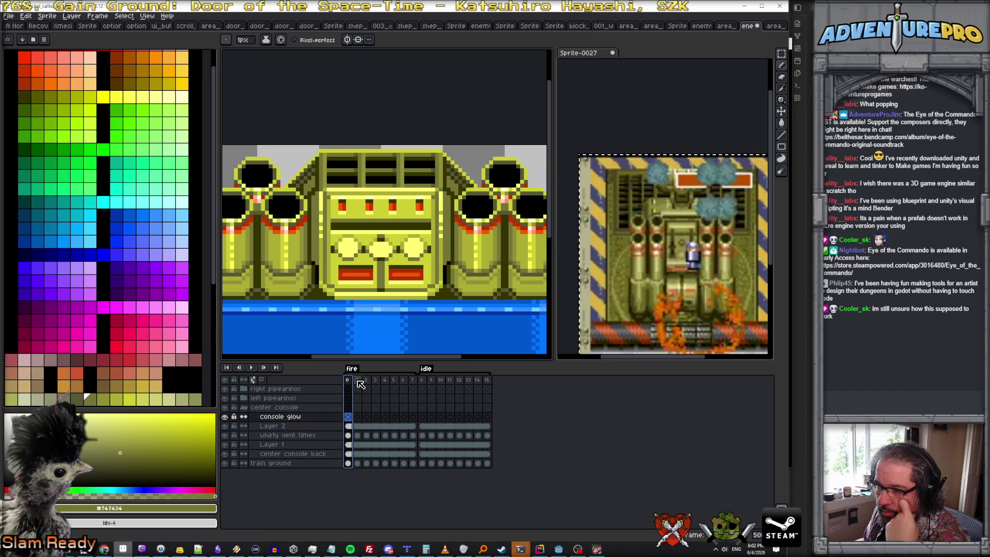
{"action": "left_click", "coordinate": [359, 381]}
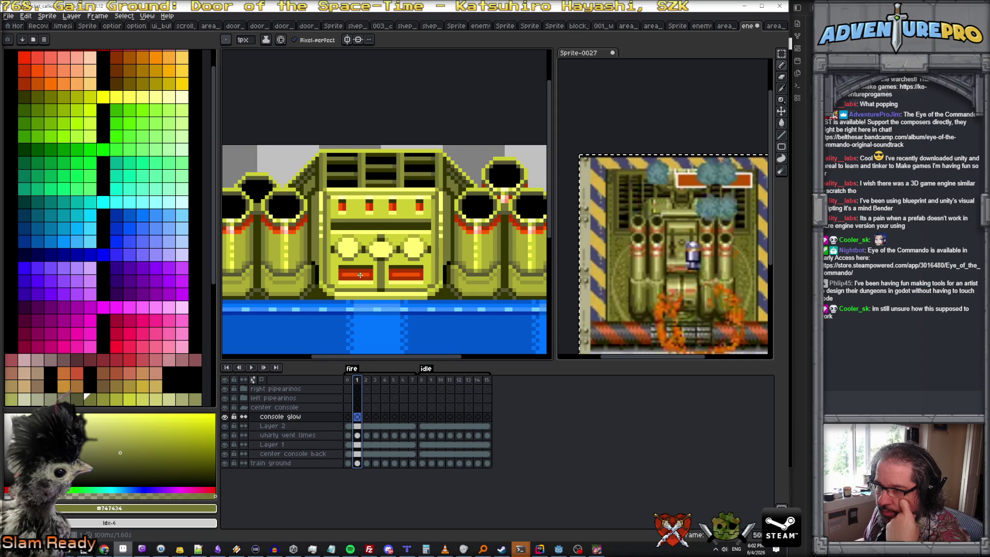
{"action": "left_click", "coordinate": [33, 69]}
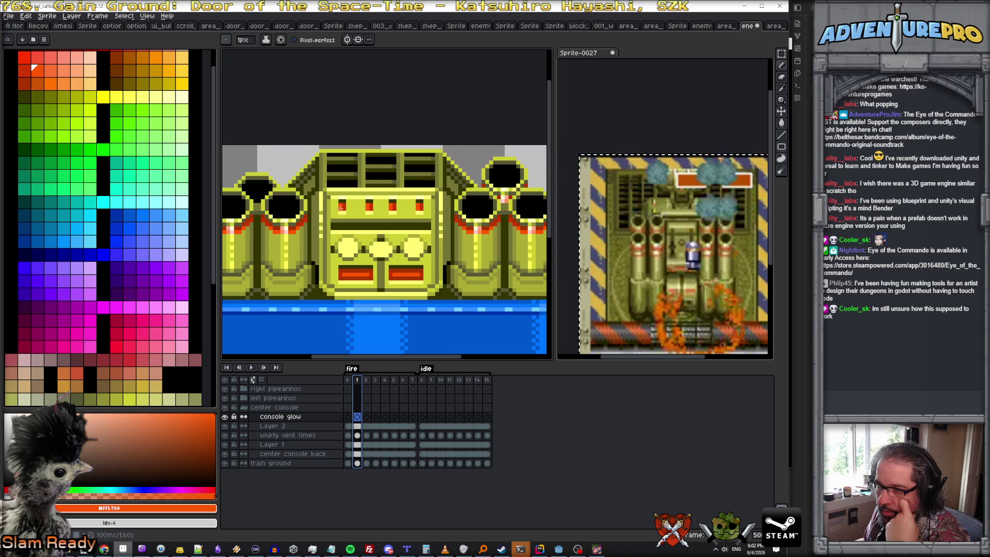
{"action": "scroll", "coordinate": [177, 124], "scroll_direction": "up", "scroll_amount": 1}
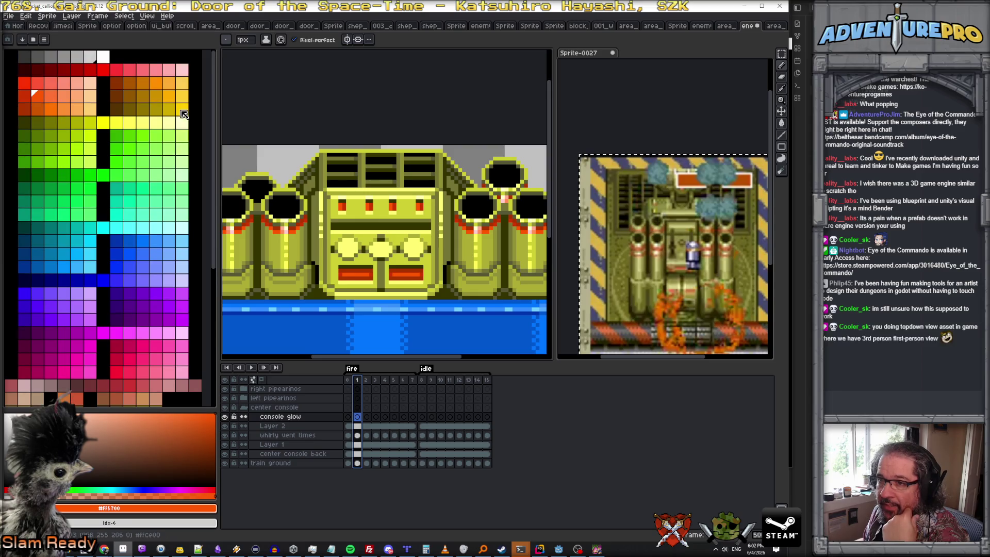
{"action": "left_click", "coordinate": [183, 124]}
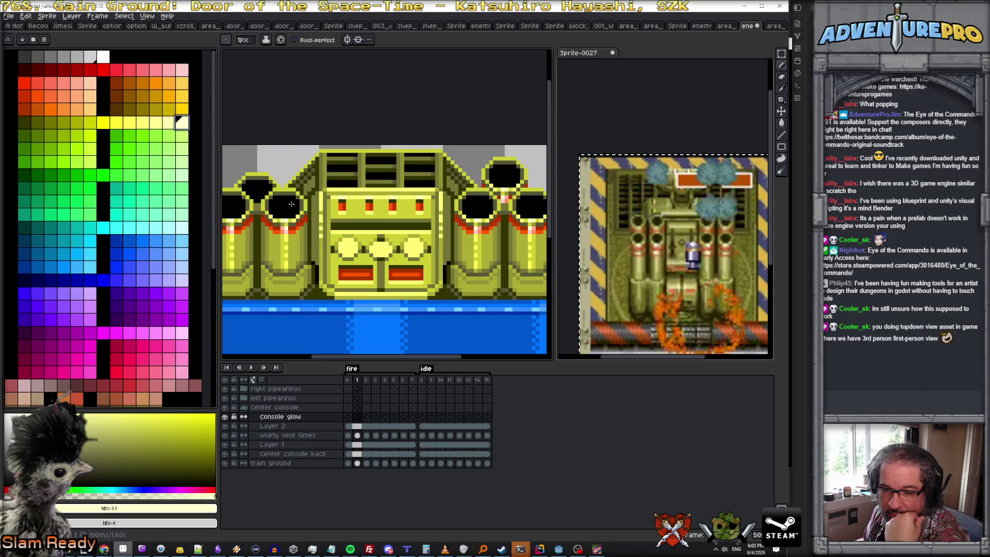
{"action": "scroll", "coordinate": [292, 204], "scroll_direction": "down", "scroll_amount": 1}
{"action": "scroll", "coordinate": [291, 204], "scroll_direction": "down", "scroll_amount": 1}
{"action": "scroll", "coordinate": [292, 205], "scroll_direction": "down", "scroll_amount": 1}
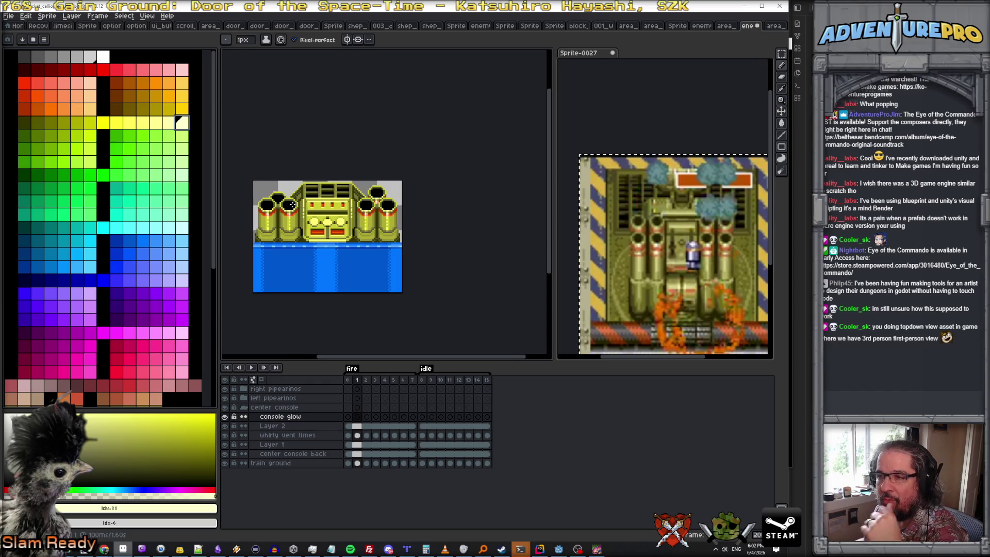
{"action": "scroll", "coordinate": [308, 214], "scroll_direction": "up", "scroll_amount": 1}
{"action": "scroll", "coordinate": [309, 213], "scroll_direction": "down", "scroll_amount": 1}
{"action": "scroll", "coordinate": [308, 213], "scroll_direction": "up", "scroll_amount": 1}
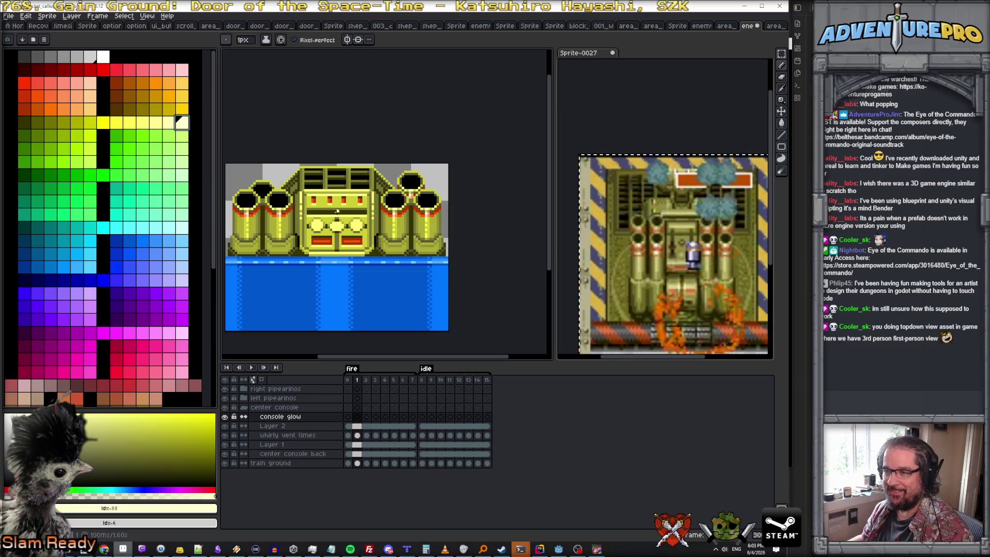
{"action": "scroll", "coordinate": [306, 212], "scroll_direction": "up", "scroll_amount": 1}
{"action": "scroll", "coordinate": [336, 182], "scroll_direction": "down", "scroll_amount": 1}
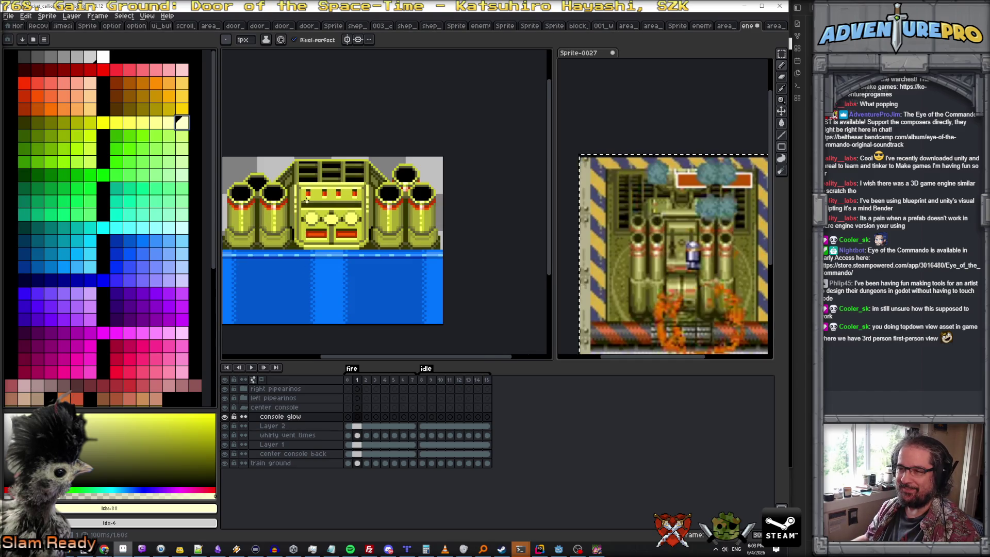
{"action": "scroll", "coordinate": [306, 200], "scroll_direction": "up", "scroll_amount": 2}
{"action": "scroll", "coordinate": [302, 191], "scroll_direction": "down", "scroll_amount": 1}
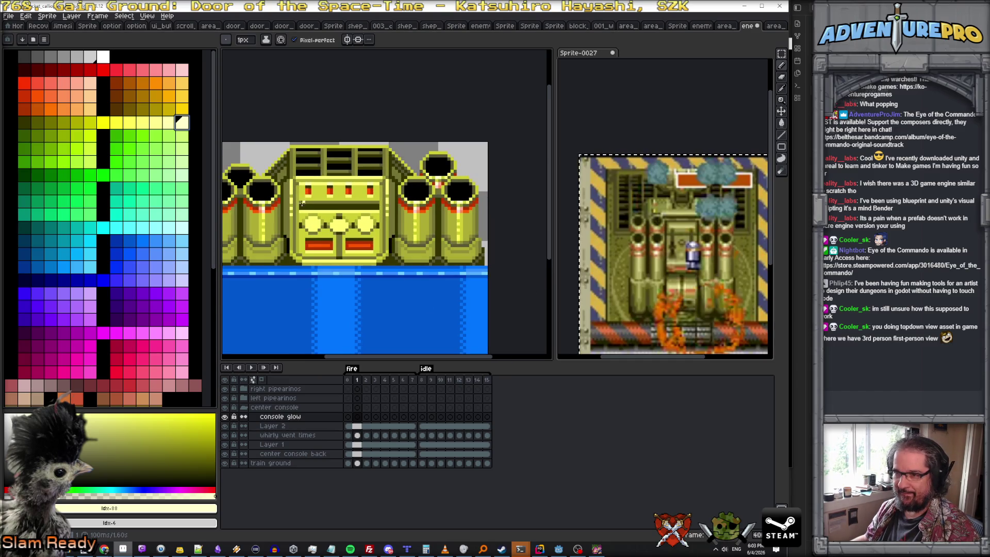
{"action": "scroll", "coordinate": [301, 227], "scroll_direction": "up", "scroll_amount": 1}
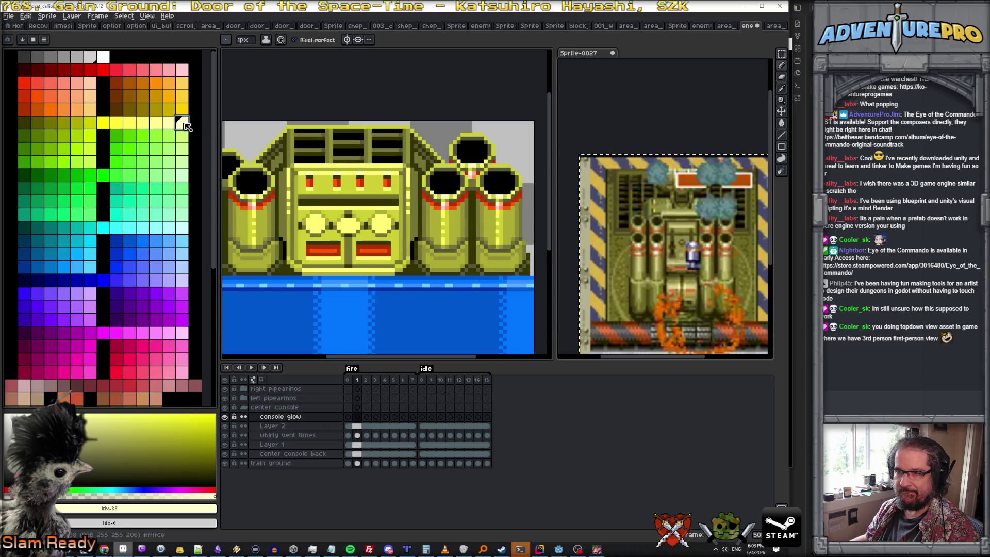
{"action": "scroll", "coordinate": [319, 194], "scroll_direction": "down", "scroll_amount": 1}
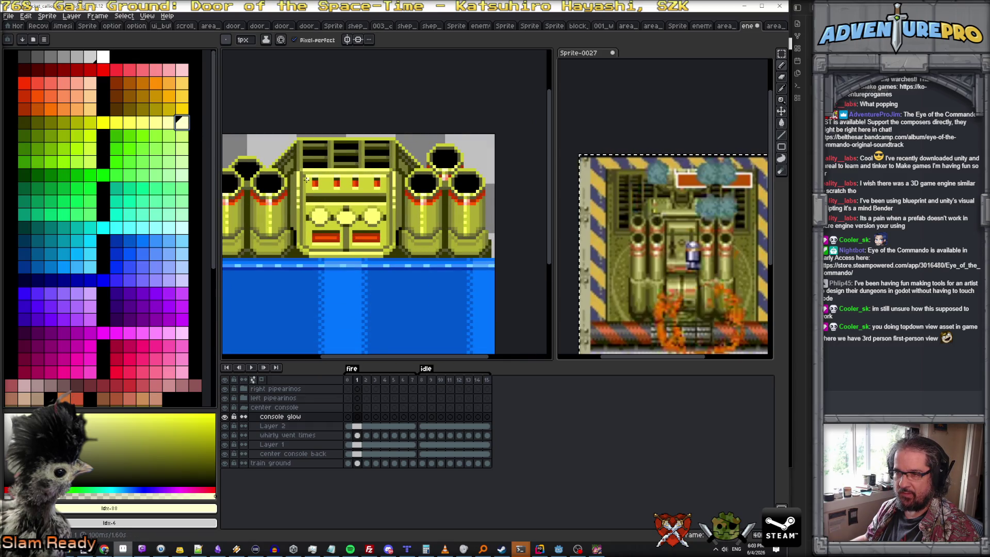
{"action": "scroll", "coordinate": [305, 178], "scroll_direction": "up", "scroll_amount": 1}
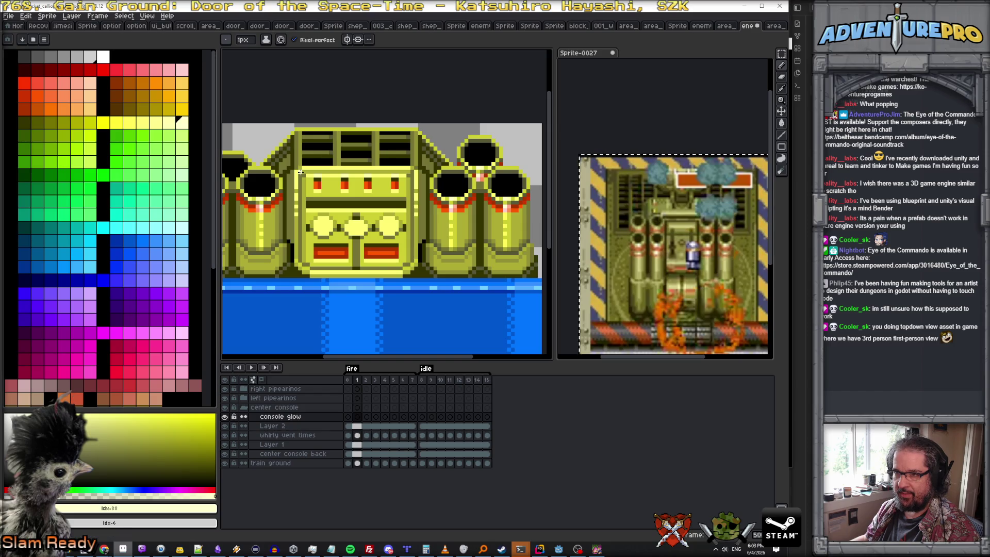
{"action": "left_click", "coordinate": [299, 178]}
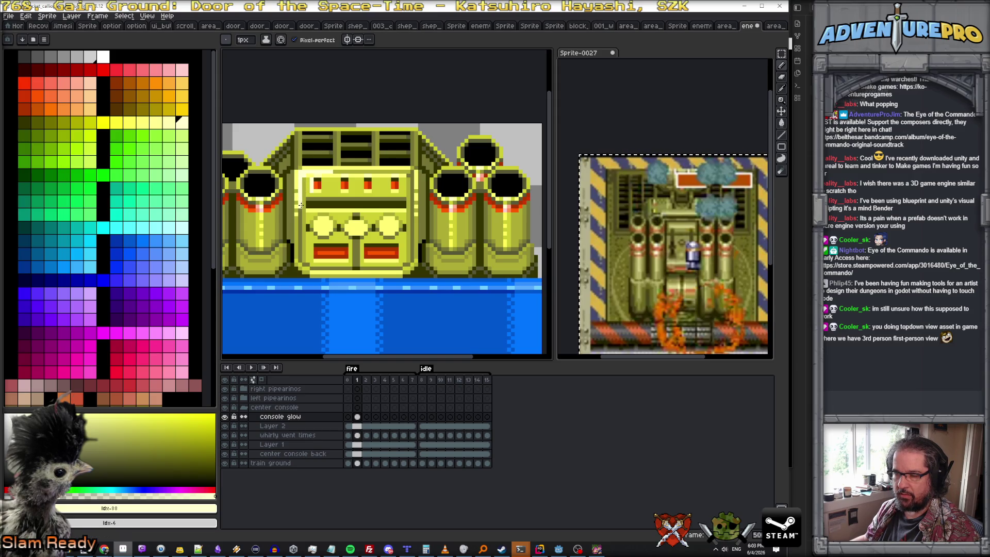
{"action": "scroll", "coordinate": [302, 184], "scroll_direction": "up", "scroll_amount": 1}
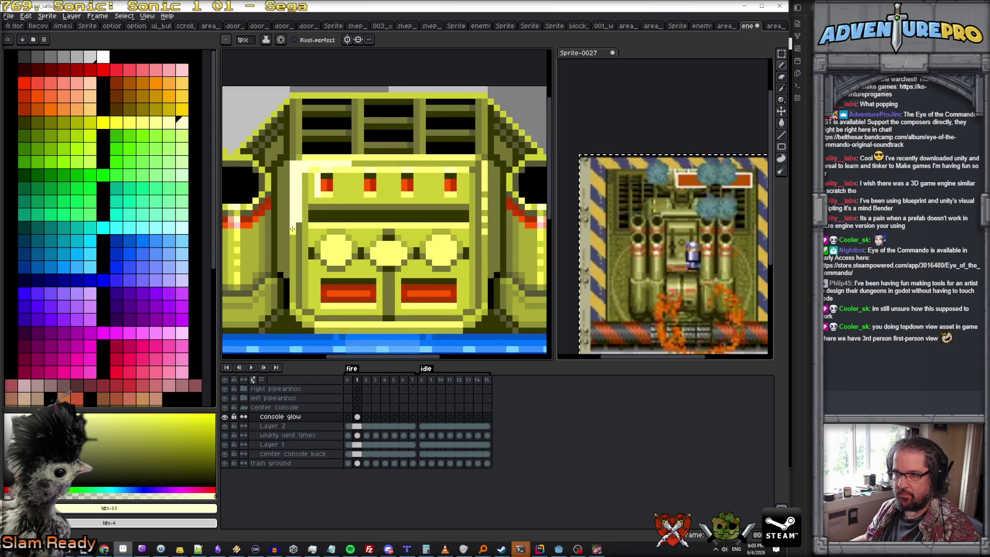
- Settle on pale yellow #FFFFCE as the drawing colour and move to frame 2
{"action": "left_click", "coordinate": [304, 178], "text": "alt"}
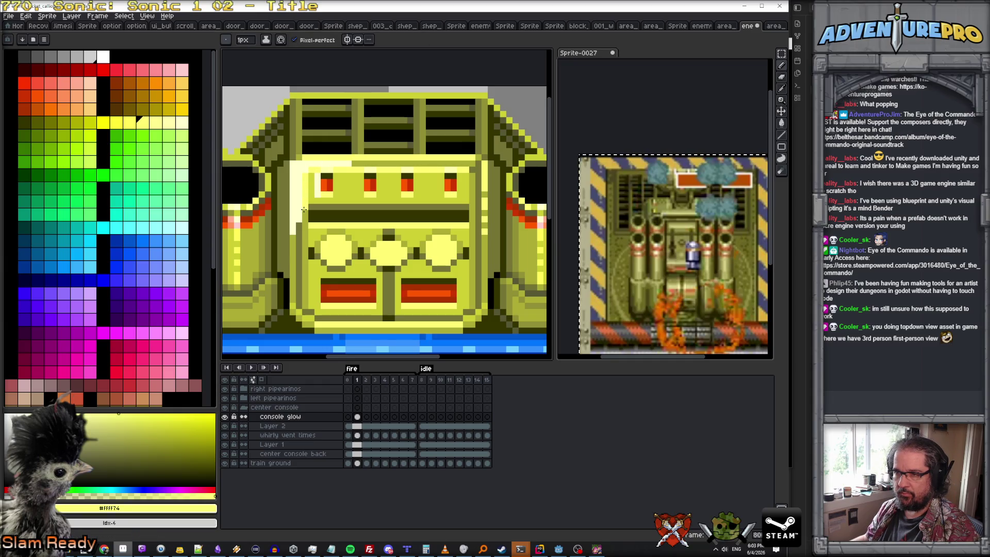
{"action": "left_click", "coordinate": [300, 225], "text": "alt"}
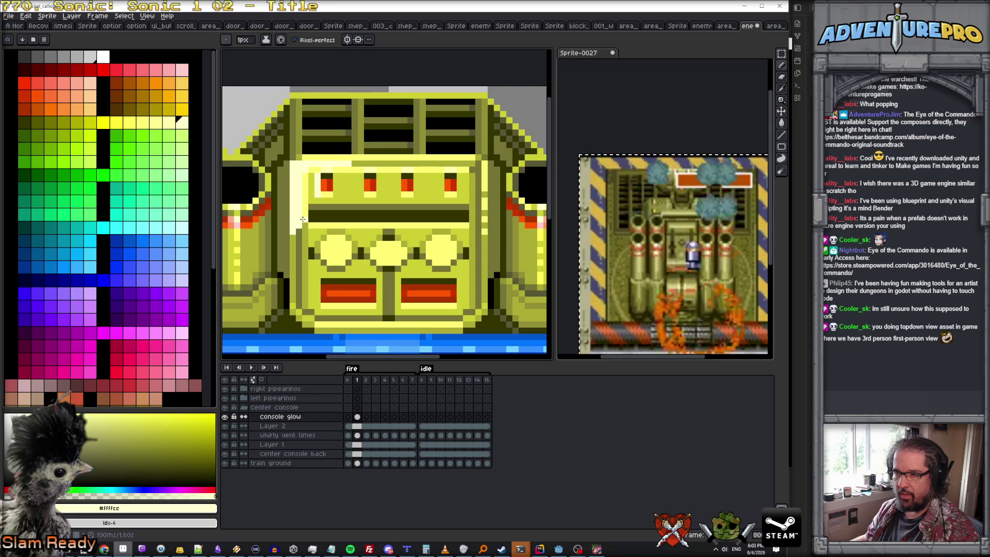
{"action": "scroll", "coordinate": [304, 219], "scroll_direction": "down", "scroll_amount": 1}
{"action": "scroll", "coordinate": [309, 221], "scroll_direction": "down", "scroll_amount": 1}
{"action": "scroll", "coordinate": [316, 221], "scroll_direction": "up", "scroll_amount": 1}
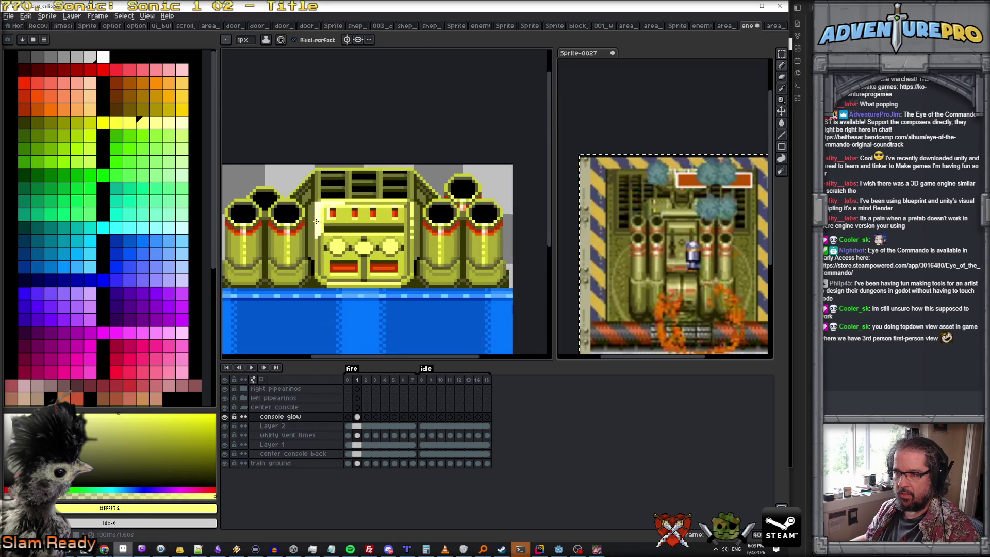
{"action": "scroll", "coordinate": [315, 221], "scroll_direction": "up", "scroll_amount": 1}
{"action": "left_click", "coordinate": [317, 226], "text": "alt"}
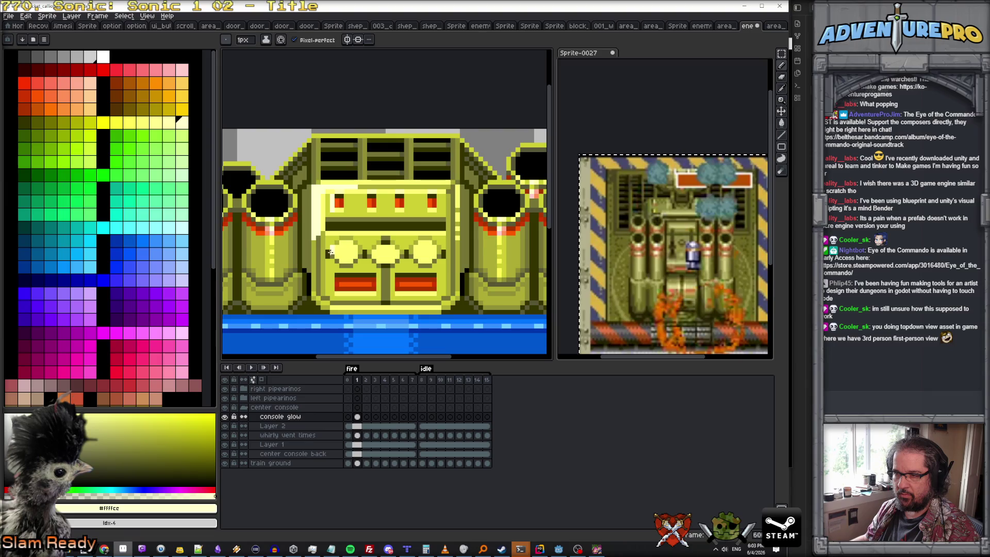
{"action": "scroll", "coordinate": [380, 243], "scroll_direction": "down", "scroll_amount": 1}
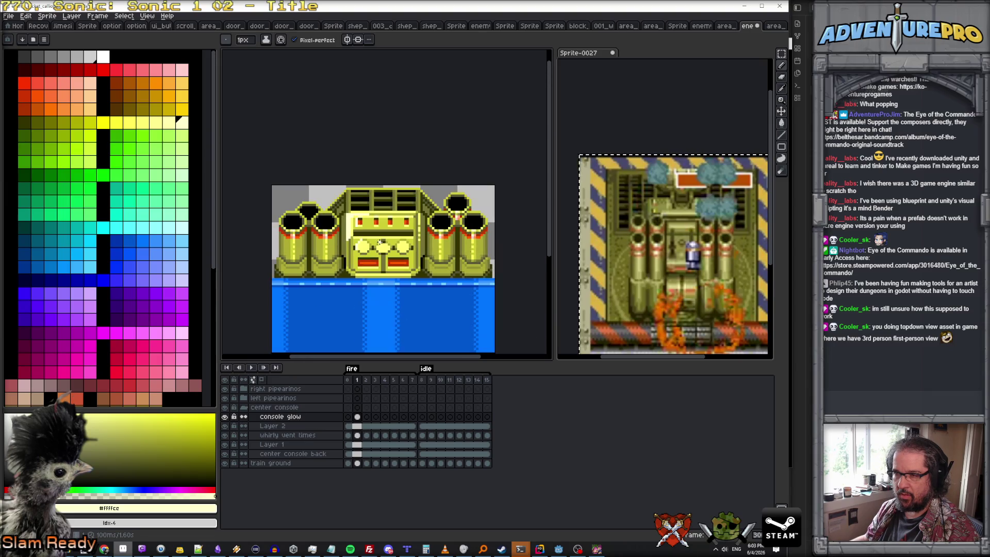
{"action": "scroll", "coordinate": [369, 238], "scroll_direction": "up", "scroll_amount": 1}
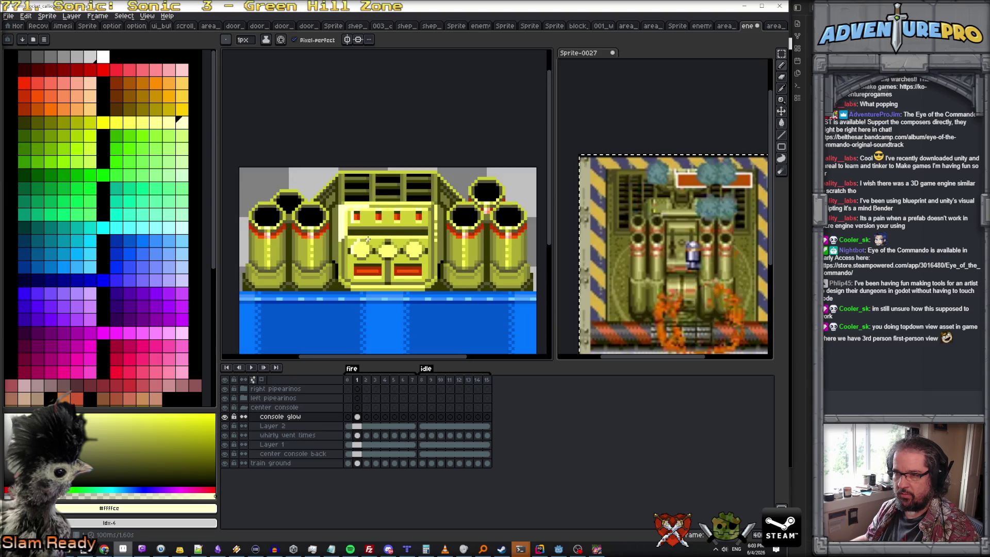
{"action": "left_click", "coordinate": [366, 380]}
{"action": "scroll", "coordinate": [344, 223], "scroll_direction": "up", "scroll_amount": 1}
- Paint #FFFF74 glow on the console in frame 2, flipping between frames to compare
{"action": "left_click", "coordinate": [336, 216], "text": "alt"}
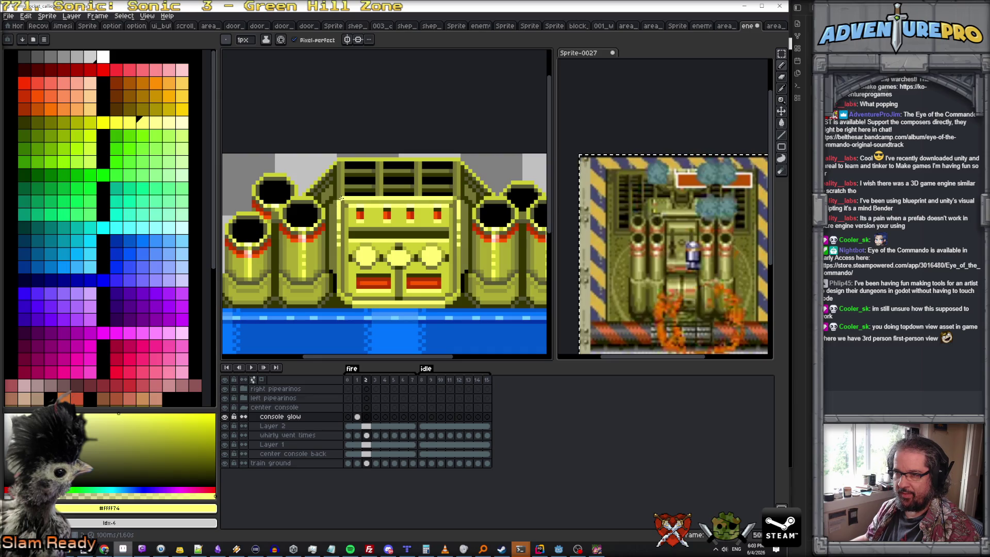
{"action": "left_click_drag", "start_coordinate": [341, 203], "coordinate": [346, 208]}
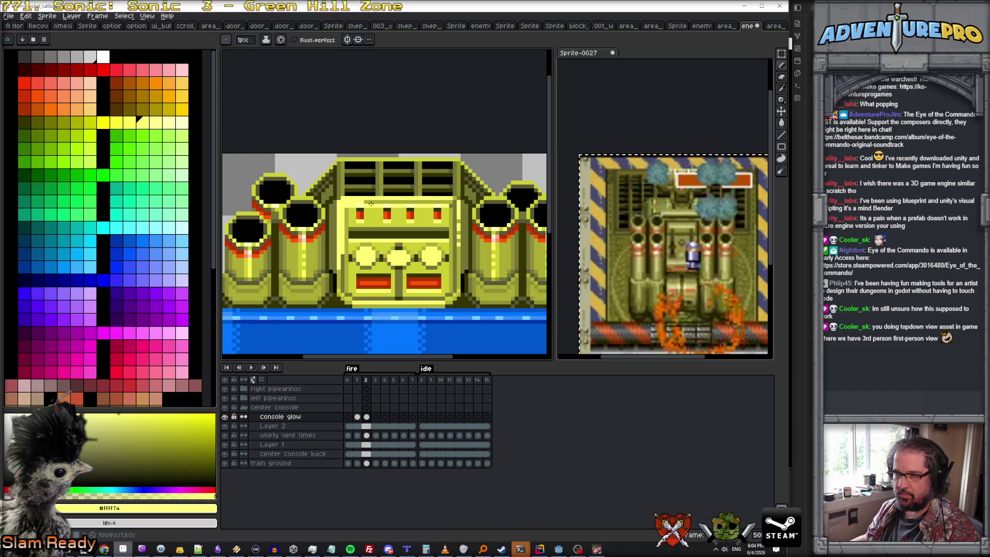
{"action": "key", "text": "Left"}
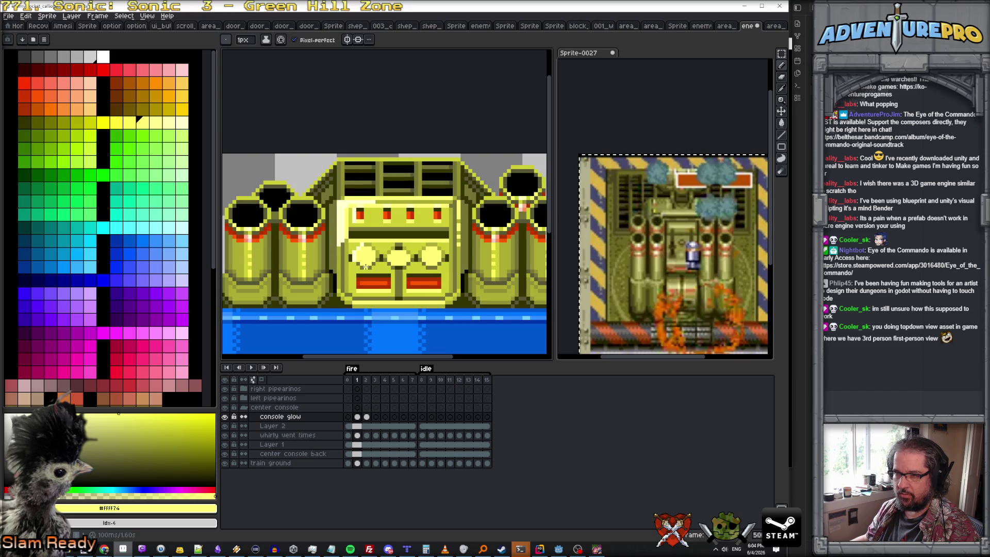
{"action": "key", "text": "Right"}
{"action": "key", "text": "Left"}
{"action": "key", "text": "Right"}
{"action": "scroll", "coordinate": [349, 254], "scroll_direction": "up", "scroll_amount": 2}
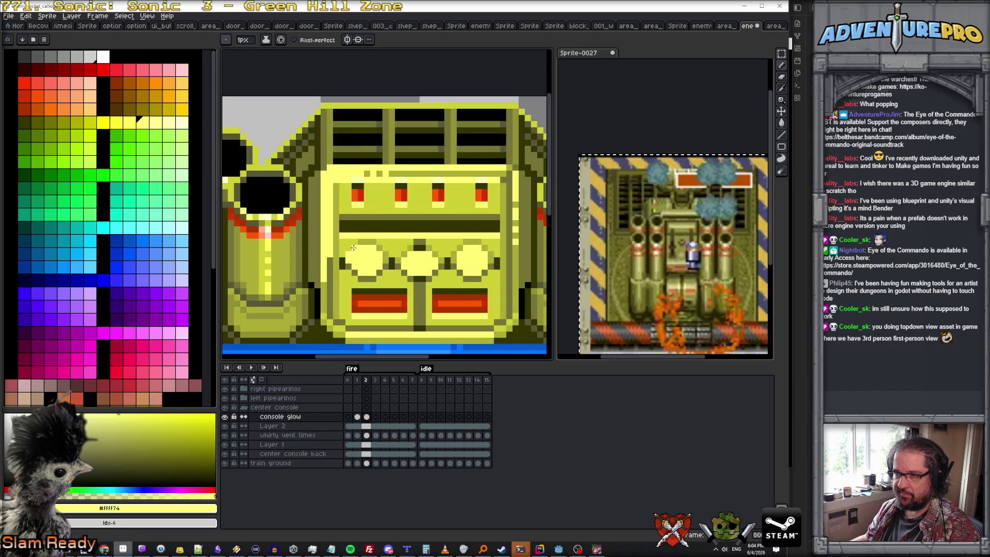
{"action": "scroll", "coordinate": [369, 244], "scroll_direction": "down", "scroll_amount": 1}
{"action": "key", "text": "Left"}
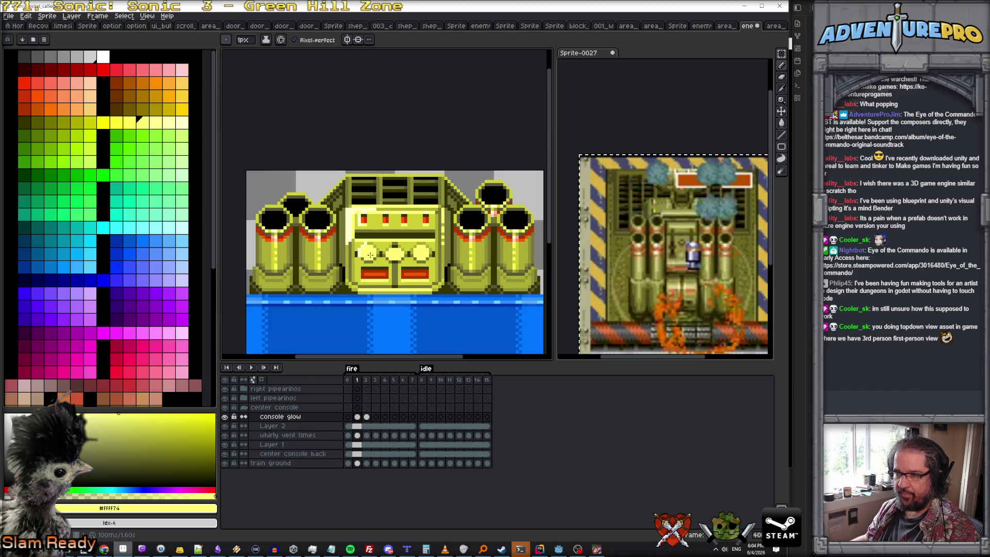
{"action": "key", "text": "Right"}
{"action": "scroll", "coordinate": [349, 264], "scroll_direction": "up", "scroll_amount": 1}
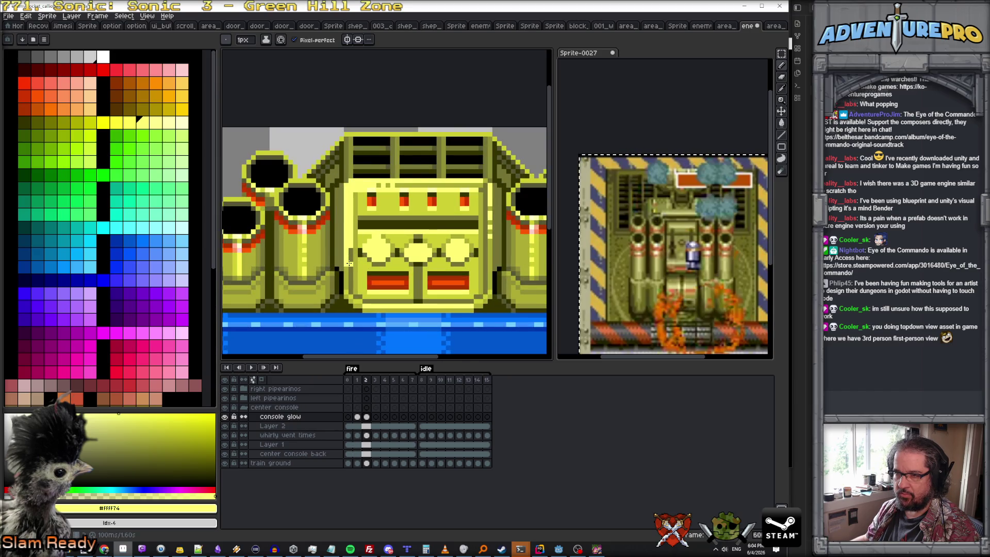
{"action": "key", "text": "Left"}
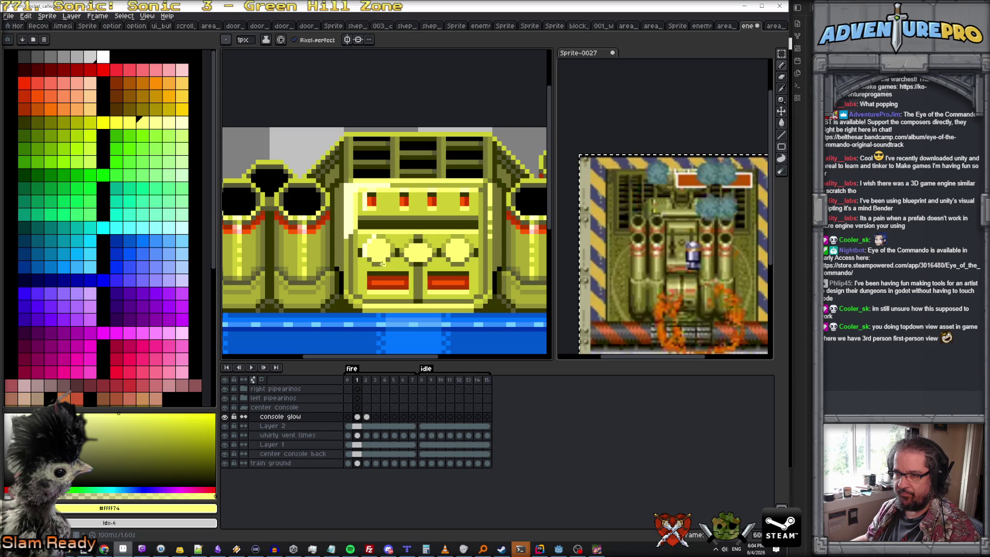
{"action": "key", "text": "Right"}
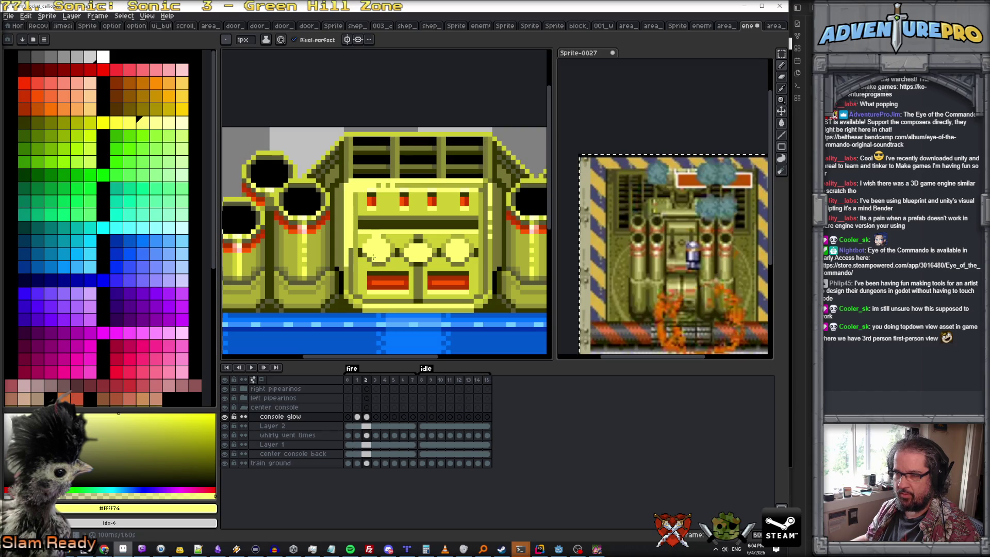
{"action": "key", "text": "Right"}
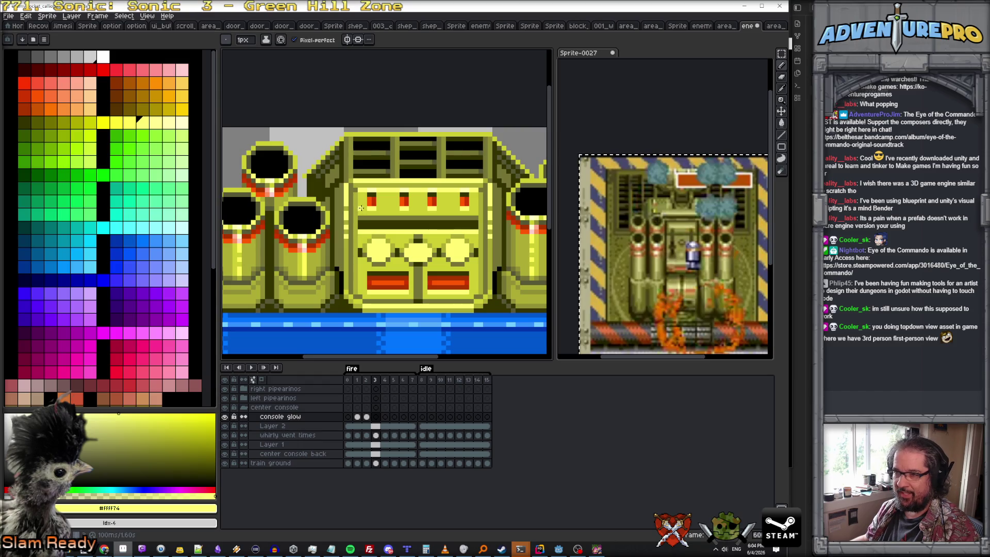
{"action": "key", "text": "Left"}
{"action": "key", "text": "Left"}
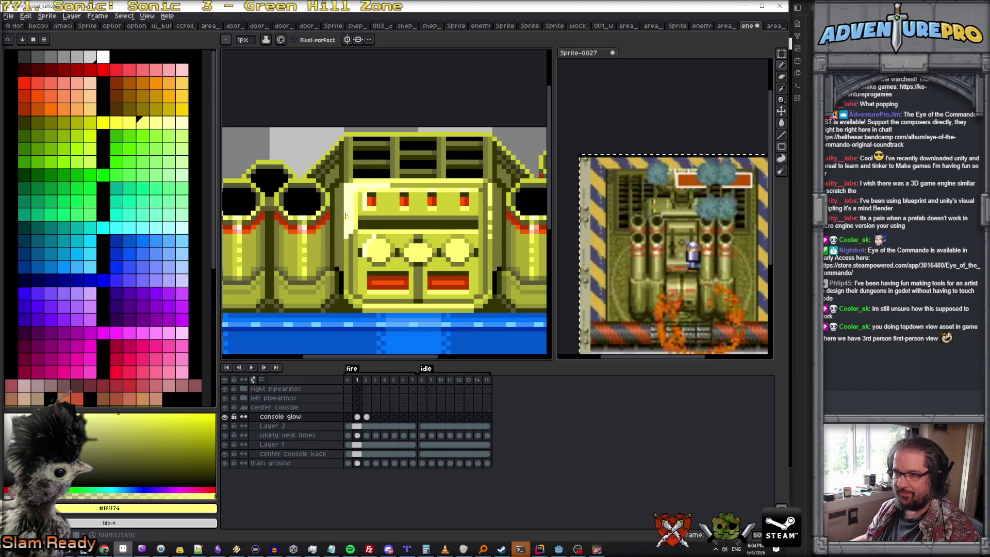
{"action": "key", "text": "Right"}
{"action": "key", "text": "Right"}
- Draw light highlights along the console's top and left edges, checking adjacent frames
{"action": "left_click_drag", "start_coordinate": [341, 225], "coordinate": [389, 180]}
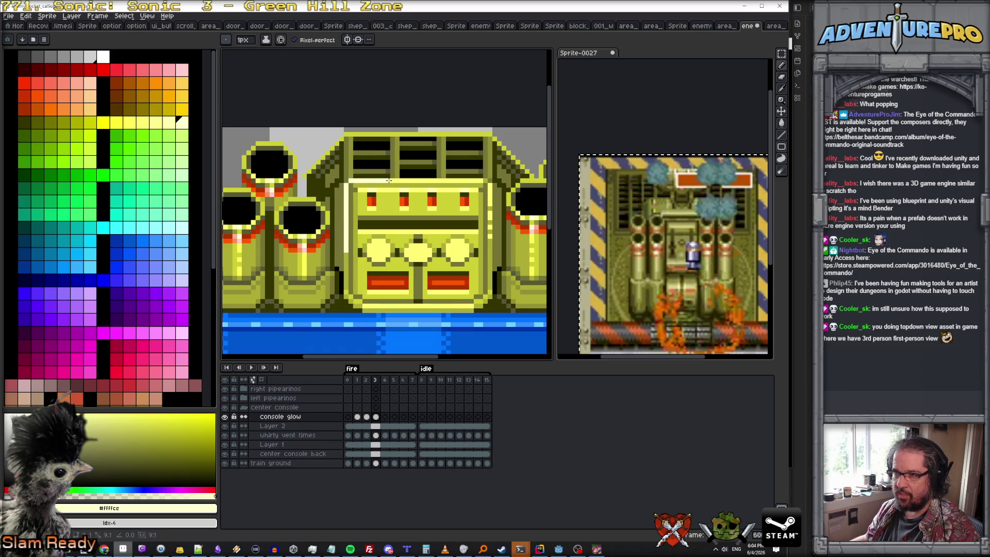
{"action": "mouse_move", "coordinate": [392, 186]}
{"action": "left_mouse_down"}
{"action": "mouse_move", "coordinate": [350, 186]}
{"action": "mouse_move", "coordinate": [351, 246]}
{"action": "left_mouse_up"}
{"action": "key", "text": "Left"}
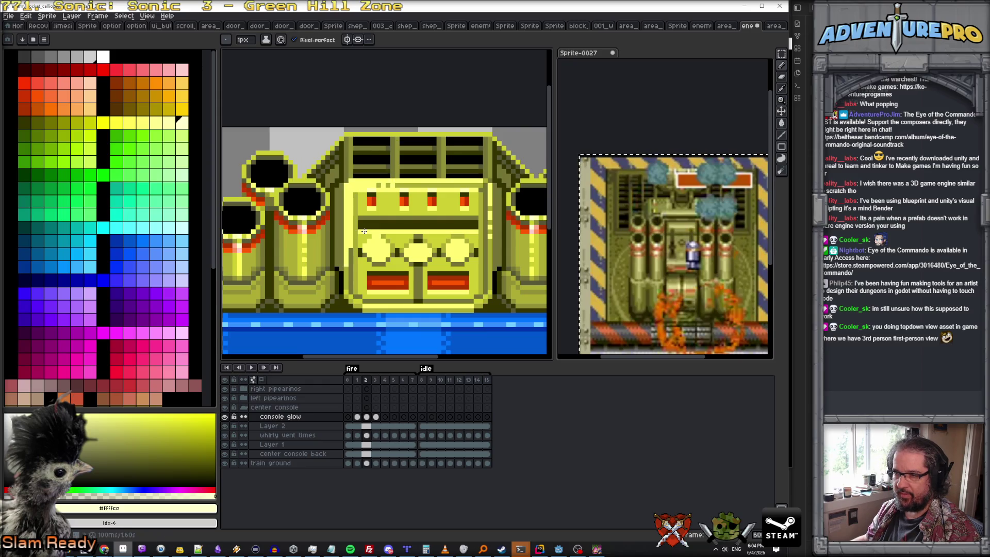
{"action": "key", "text": "Left"}
{"action": "key", "text": "Right"}
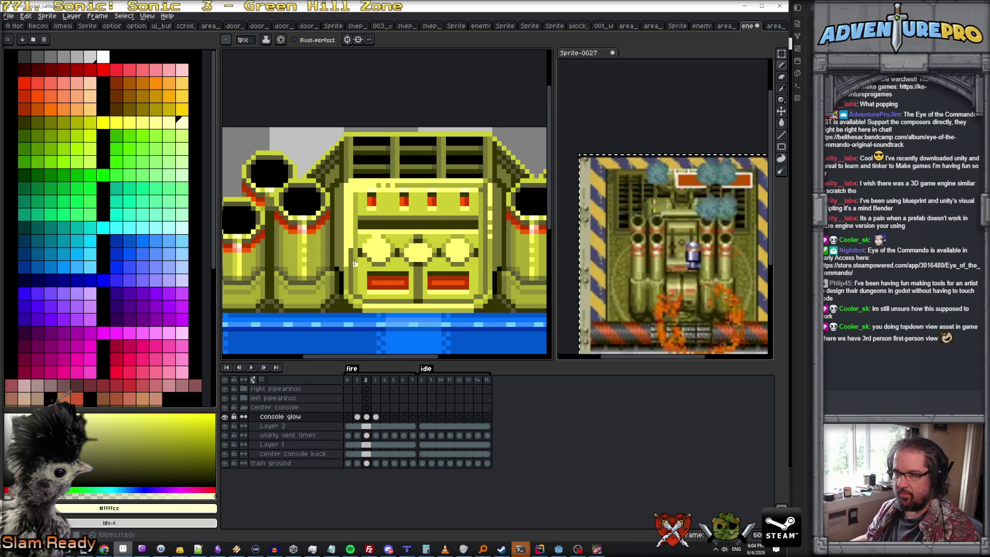
{"action": "key", "text": "Right"}
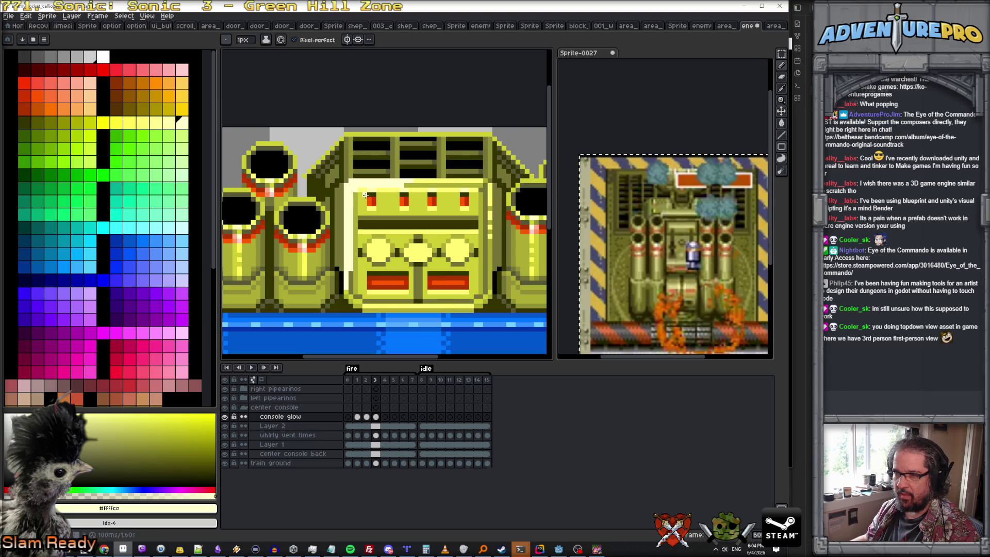
- Brighten the leftmost round console light and play the animation preview
{"action": "left_click", "coordinate": [375, 257]}
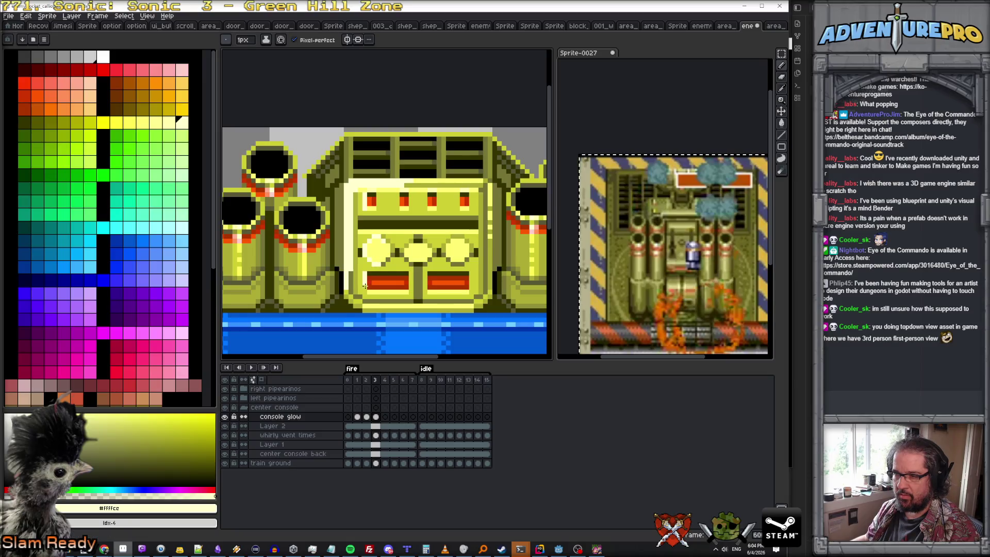
{"action": "left_click", "coordinate": [362, 259], "text": "alt"}
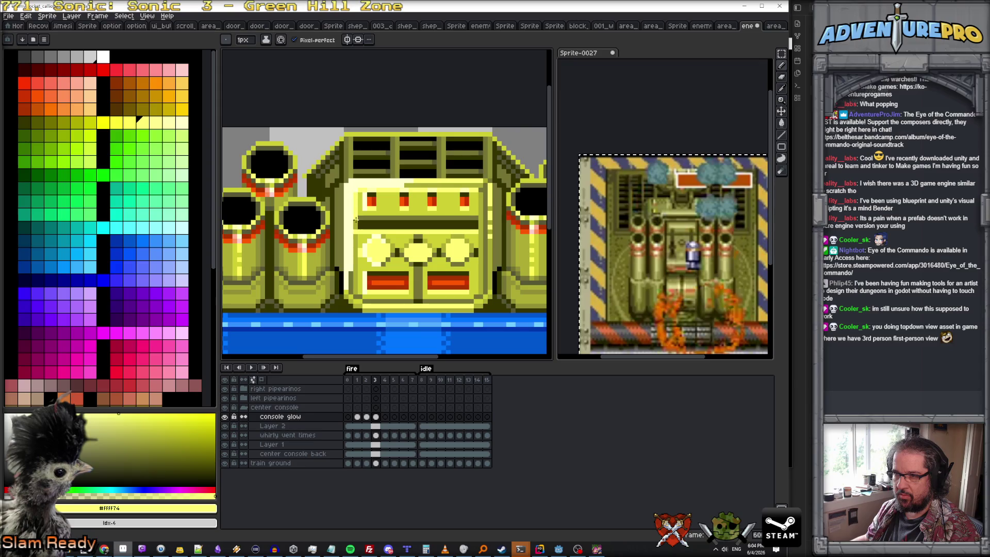
{"action": "scroll", "coordinate": [376, 244], "scroll_direction": "down", "scroll_amount": 1}
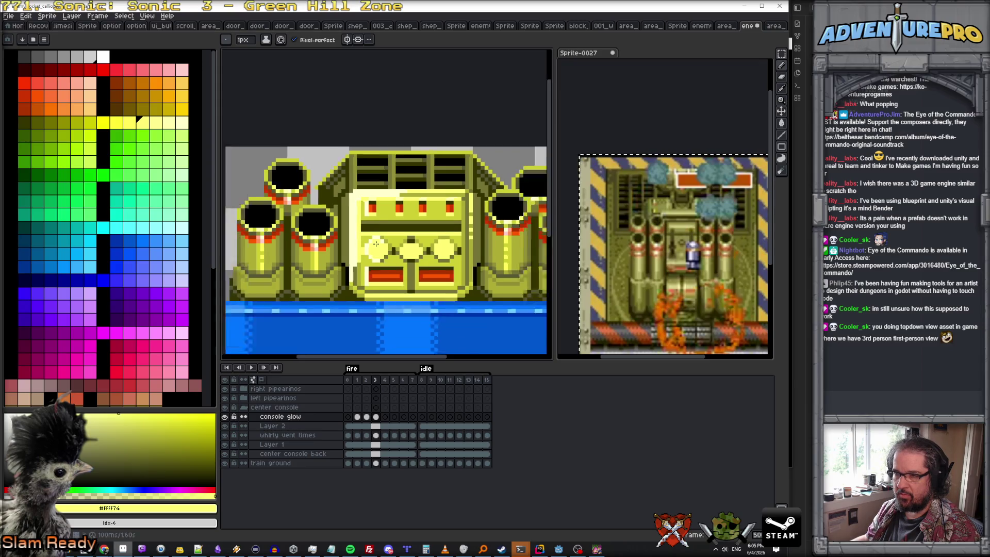
{"action": "scroll", "coordinate": [376, 244], "scroll_direction": "down", "scroll_amount": 1}
{"action": "left_click", "coordinate": [250, 367]}
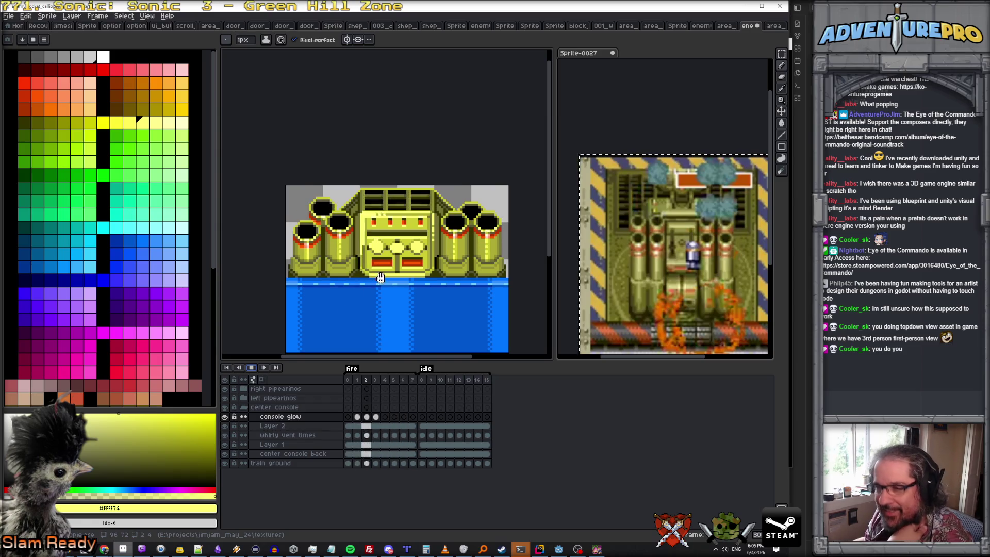
{"action": "scroll", "coordinate": [375, 271], "scroll_direction": "up", "scroll_amount": 1}
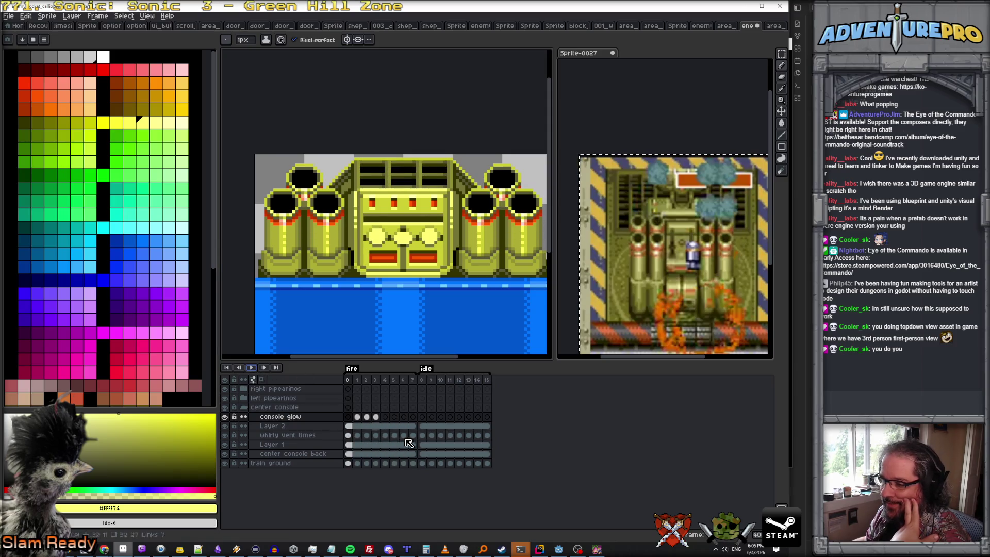
- Delete the console glow cels in frames 1–3, leaving one cel, and choose orange #FF5700
{"action": "left_click_drag", "start_coordinate": [357, 417], "coordinate": [377, 419]}
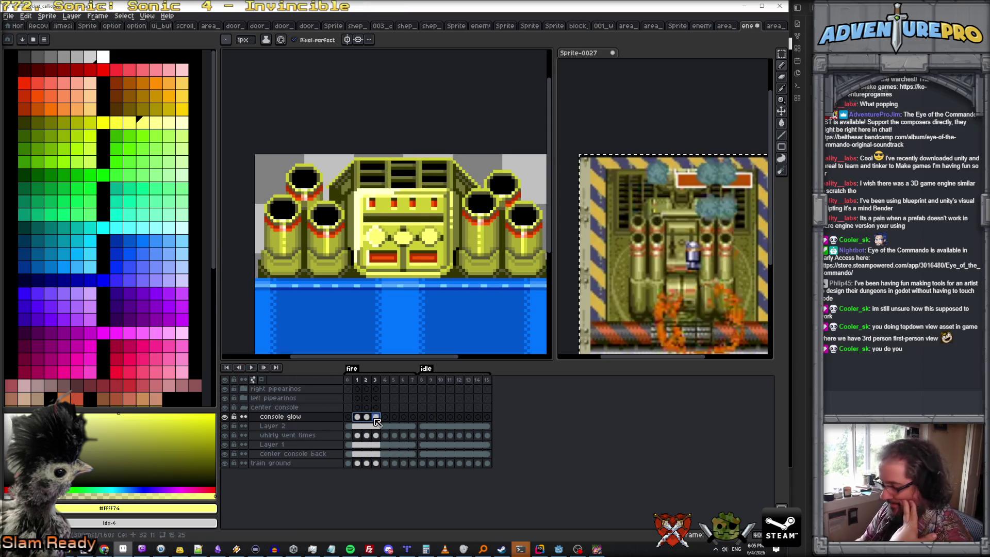
{"action": "left_click", "coordinate": [349, 418]}
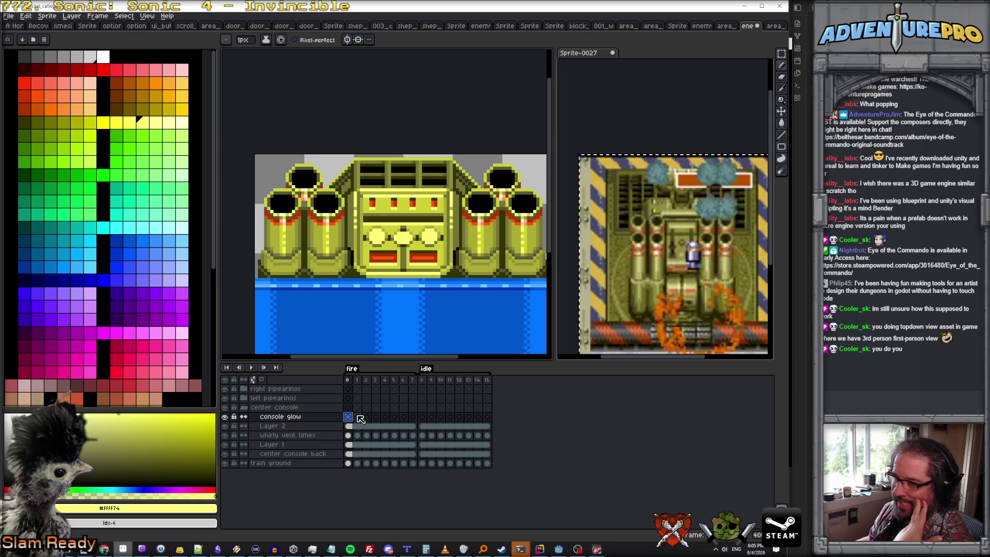
{"action": "scroll", "coordinate": [379, 225], "scroll_direction": "up", "scroll_amount": 1}
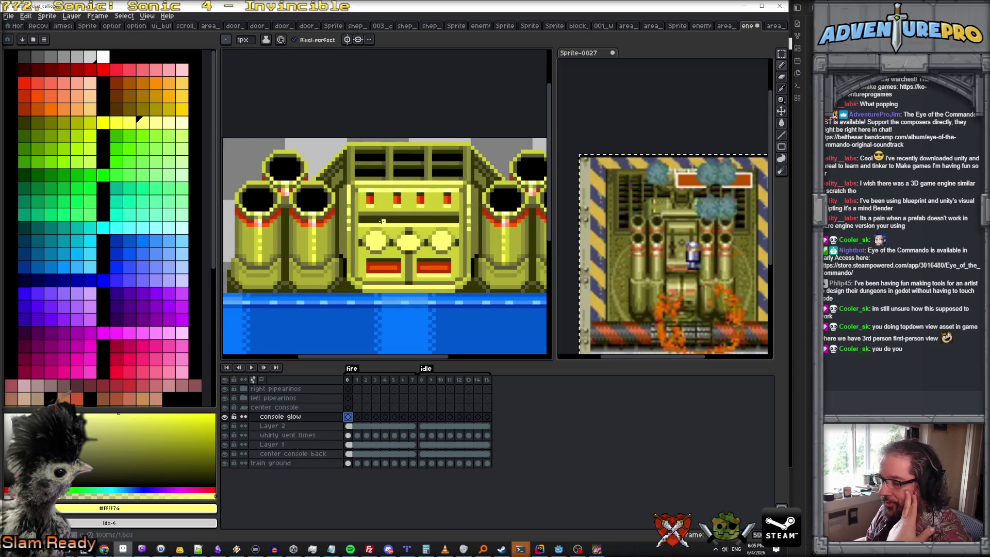
{"action": "scroll", "coordinate": [402, 255], "scroll_direction": "up", "scroll_amount": 1}
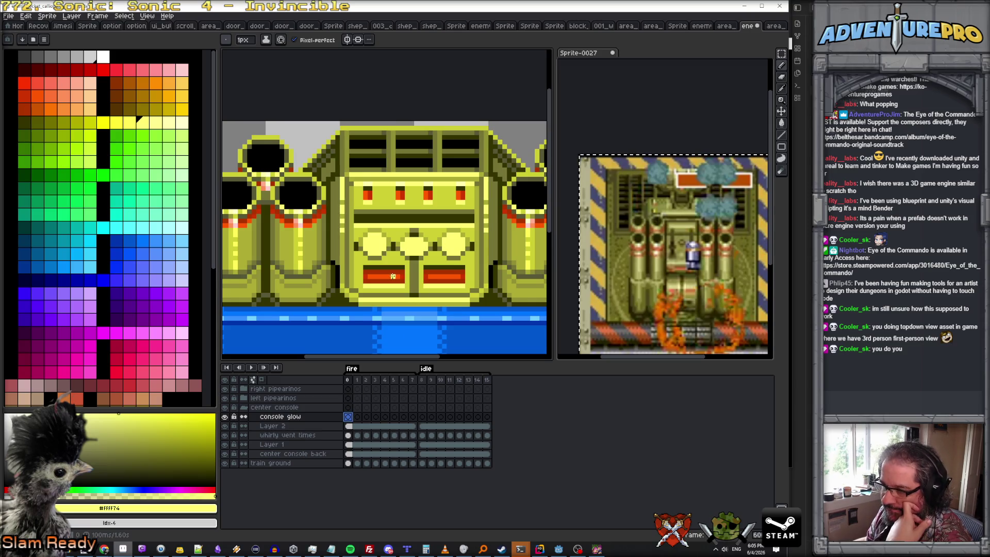
{"action": "left_click", "coordinate": [392, 277], "text": "alt"}
{"action": "left_click", "coordinate": [357, 418]}
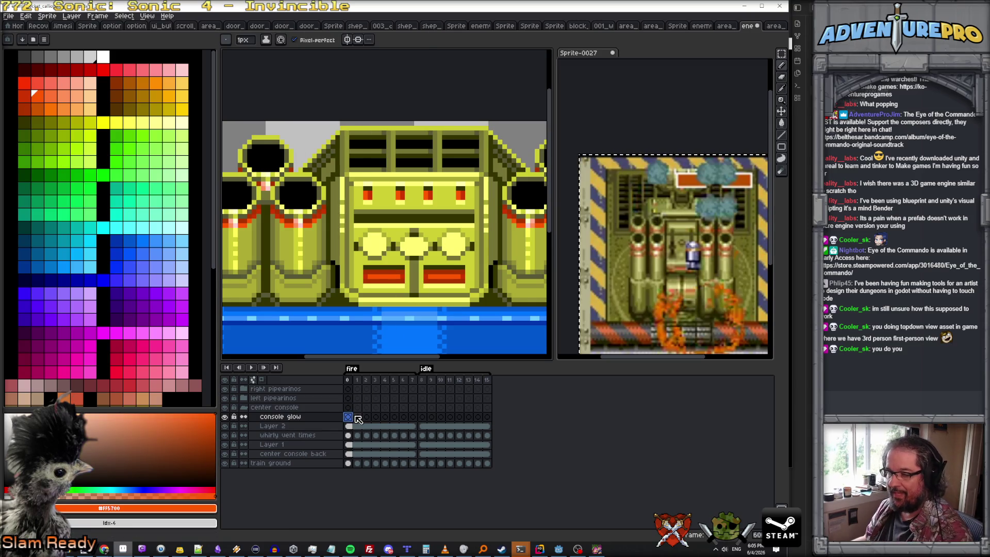
{"action": "scroll", "coordinate": [359, 216], "scroll_direction": "up", "scroll_amount": 1}
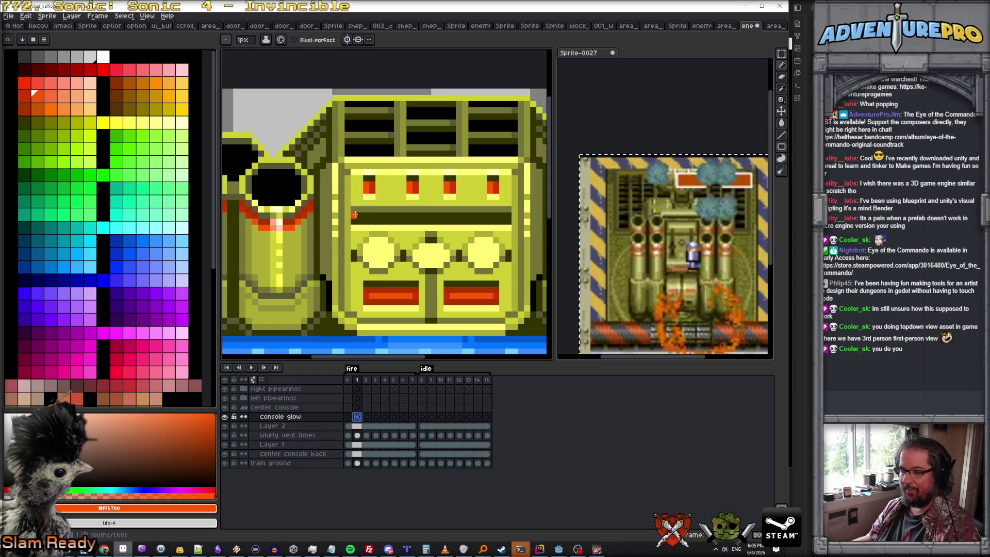
- Paint the console's dark stripe orange on frame 1 of the console glow layer
{"action": "mouse_move", "coordinate": [353, 216]}
{"action": "left_mouse_down"}
{"action": "mouse_move", "coordinate": [510, 215]}
{"action": "mouse_move", "coordinate": [359, 223]}
{"action": "left_mouse_up"}
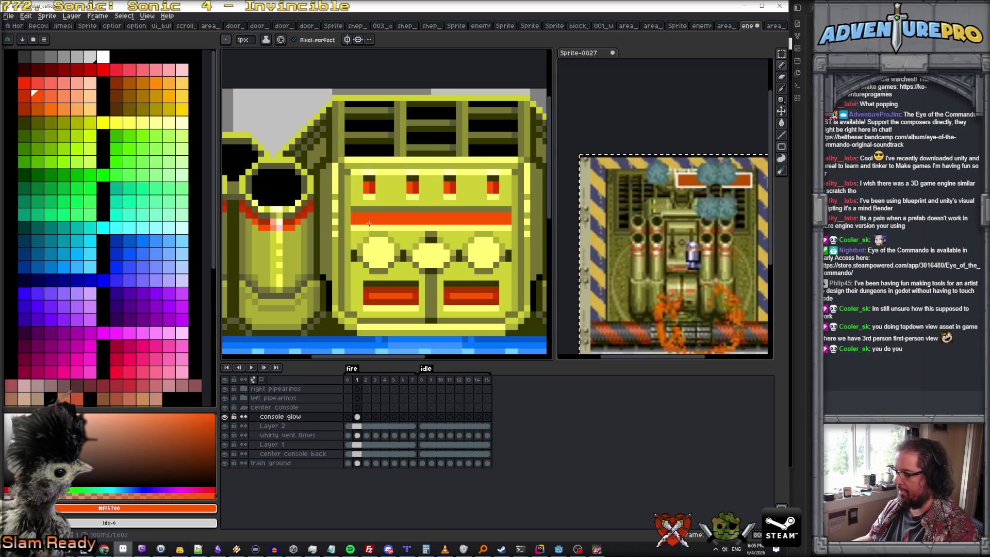
{"action": "left_click", "coordinate": [377, 418]}
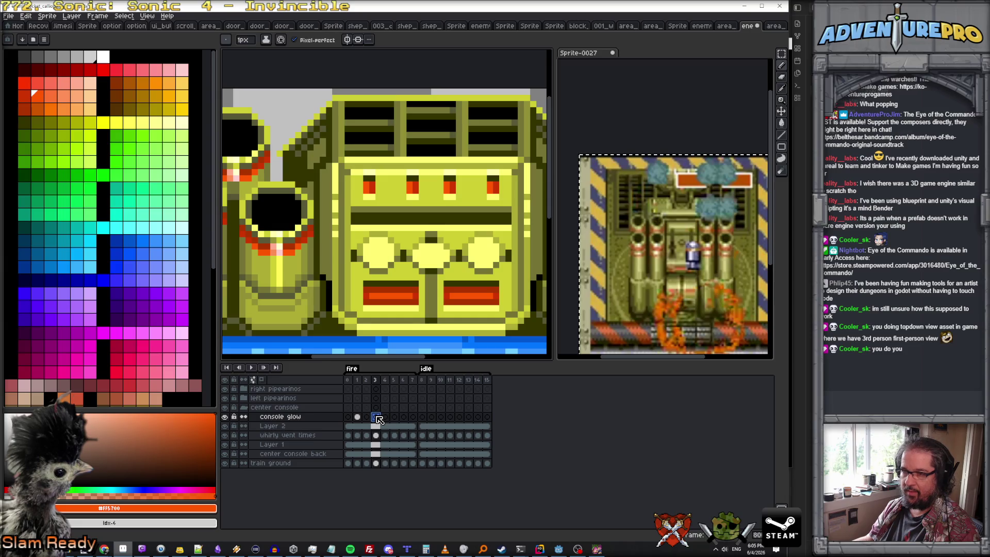
{"action": "left_click", "coordinate": [25, 83]}
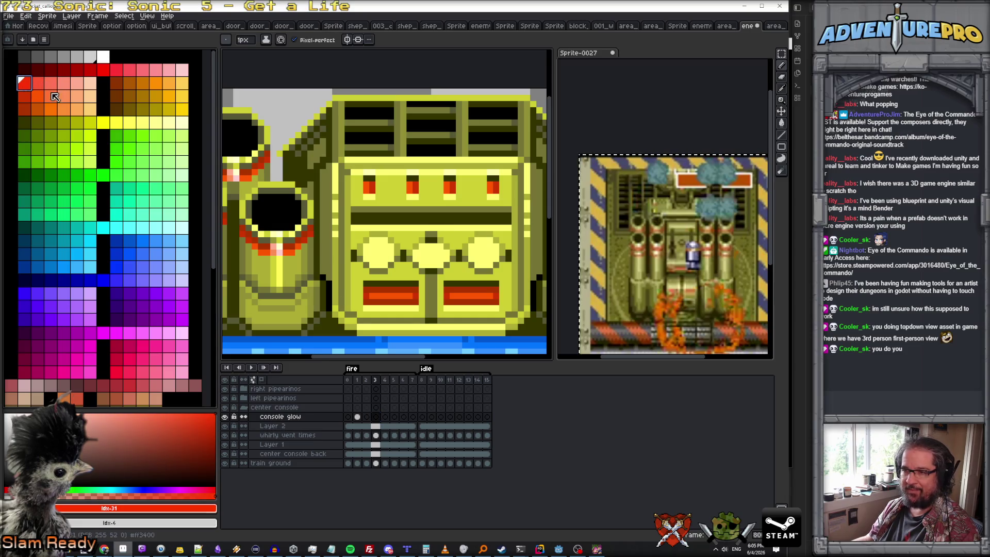
{"action": "scroll", "coordinate": [375, 296], "scroll_direction": "up", "scroll_amount": 1}
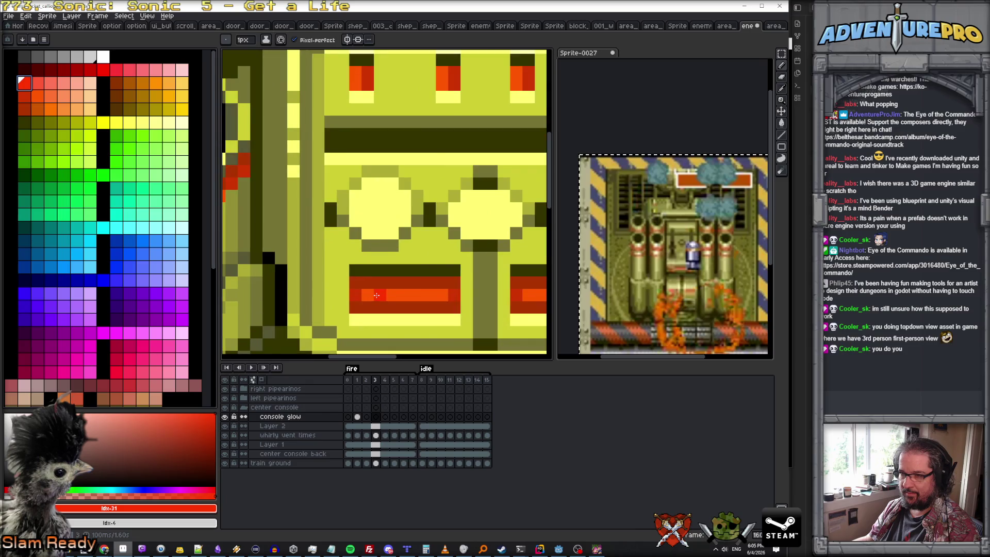
- Paint the console stripe pale orange-yellow on frame 3 and compare with another frame
{"action": "left_click", "coordinate": [158, 82]}
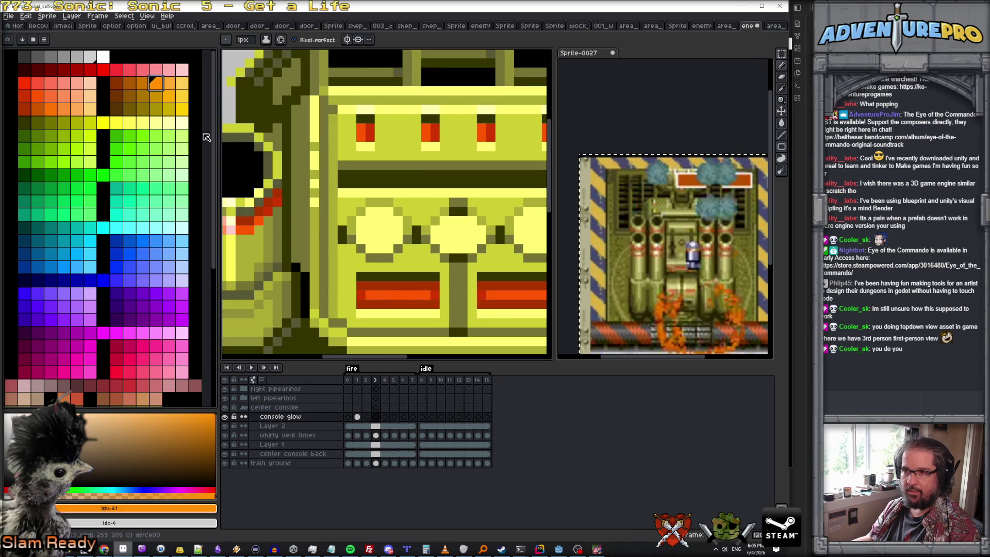
{"action": "left_click", "coordinate": [183, 86]}
{"action": "mouse_move", "coordinate": [340, 174]}
{"action": "left_mouse_down"}
{"action": "mouse_move", "coordinate": [525, 174]}
{"action": "mouse_move", "coordinate": [270, 181]}
{"action": "mouse_move", "coordinate": [435, 184]}
{"action": "left_mouse_up"}
{"action": "scroll", "coordinate": [523, 175], "scroll_direction": "down", "scroll_amount": 1}
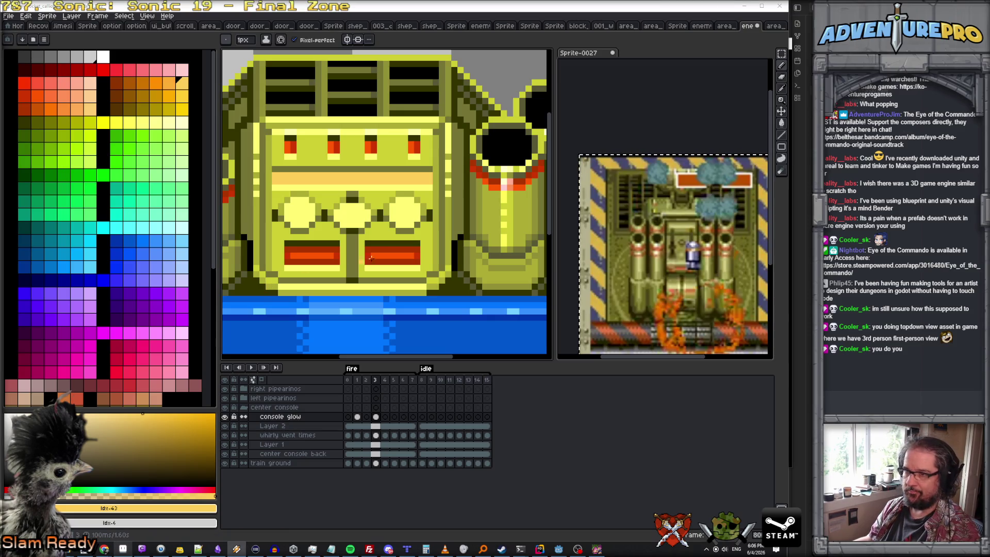
{"action": "left_click", "coordinate": [366, 379]}
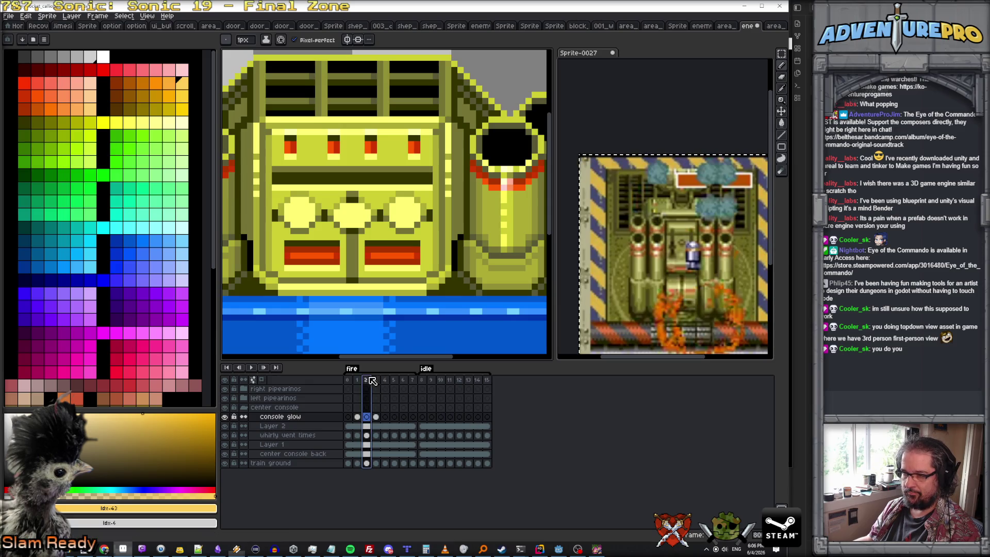
- Paint the console stripe orange on frame 2 and flip between frames 1 and 2 to compare
{"action": "left_click", "coordinate": [357, 379]}
{"action": "left_click", "coordinate": [367, 380]}
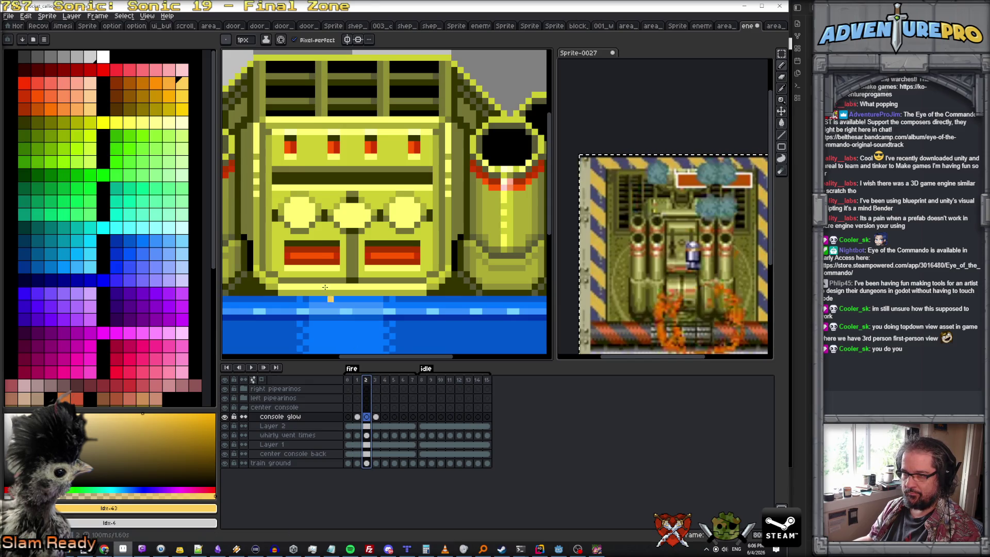
{"action": "left_click", "coordinate": [316, 248], "text": "alt"}
{"action": "left_click_drag", "start_coordinate": [275, 177], "coordinate": [407, 180]}
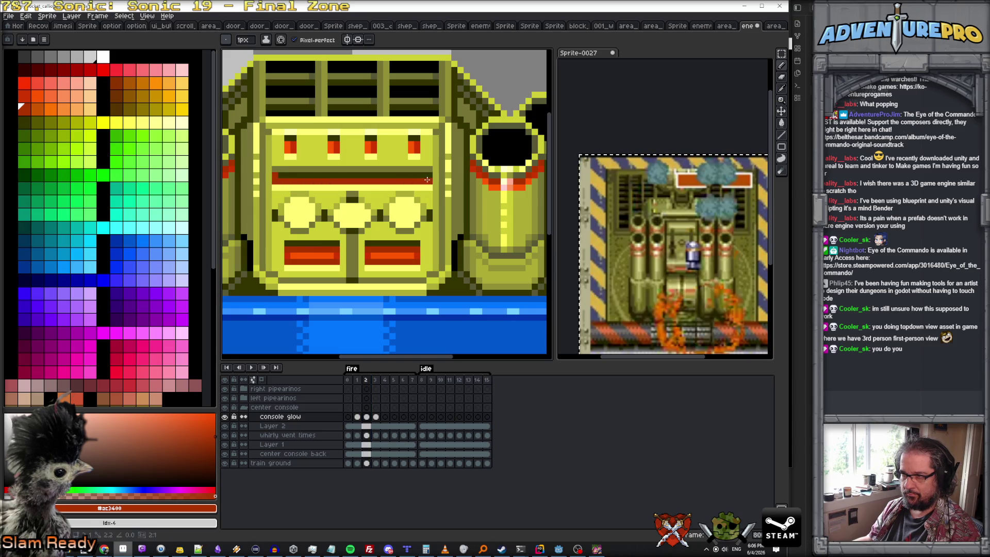
{"action": "left_click_drag", "start_coordinate": [425, 179], "coordinate": [333, 177]}
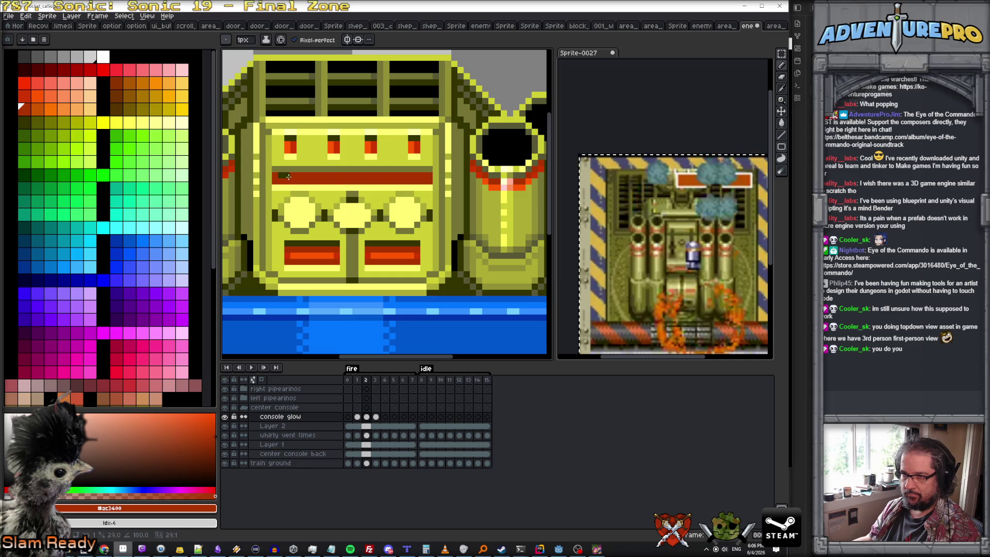
{"action": "left_click", "coordinate": [357, 418]}
{"action": "key", "text": "Right"}
{"action": "key", "text": "Left"}
{"action": "key", "text": "Right"}
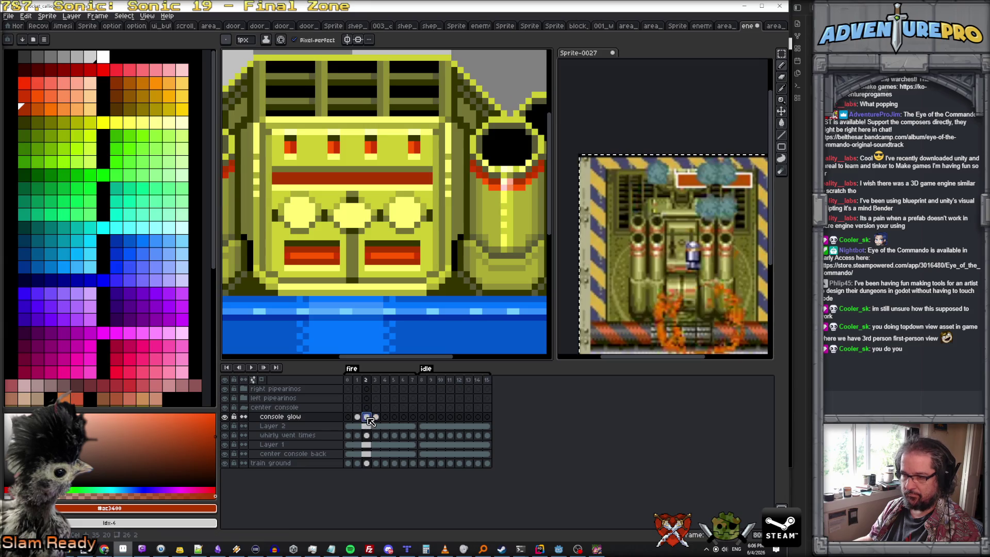
- Check frames 4 and 5, add a sixth frame to the glow layer and play the animation
{"action": "left_click", "coordinate": [384, 418]}
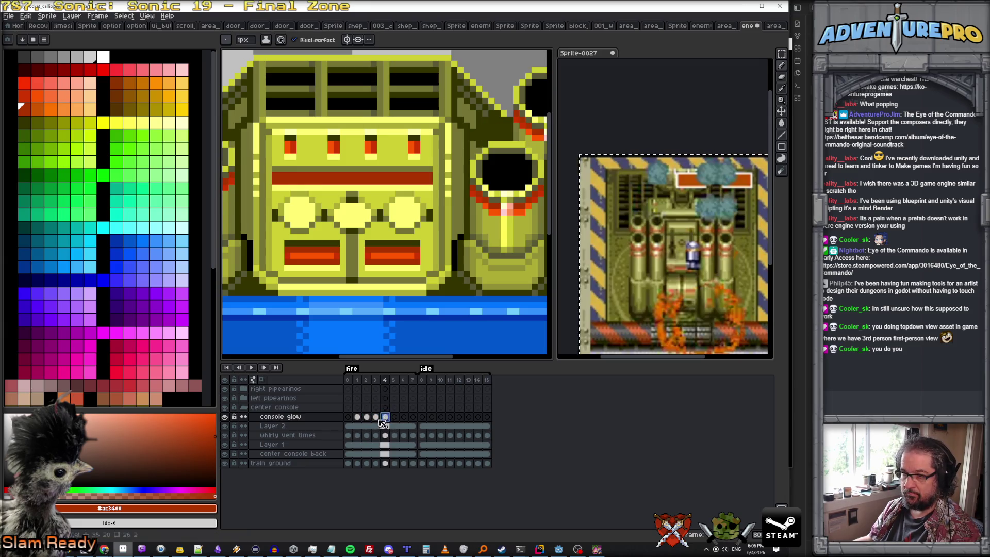
{"action": "left_click", "coordinate": [357, 417]}
{"action": "left_click", "coordinate": [393, 417]}
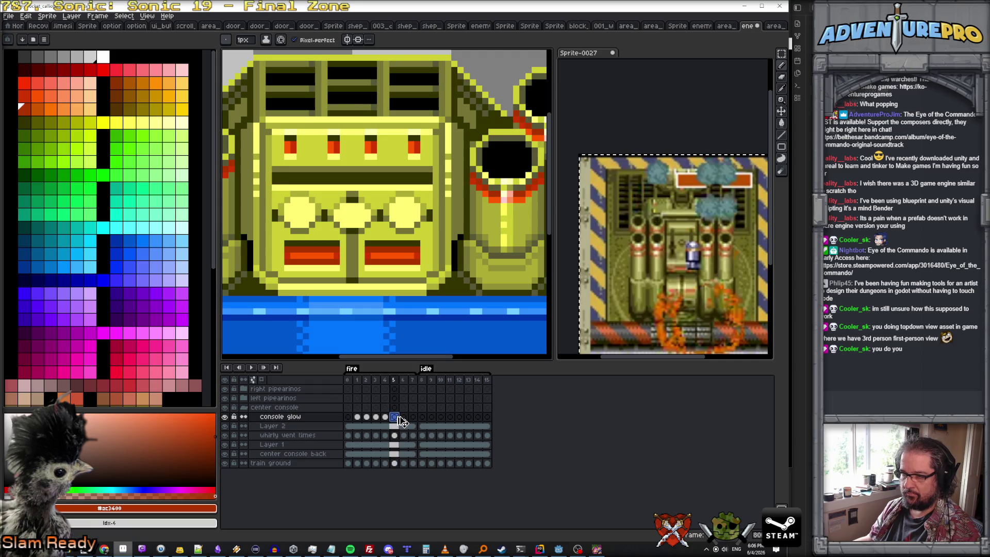
{"action": "left_click", "coordinate": [356, 418]}
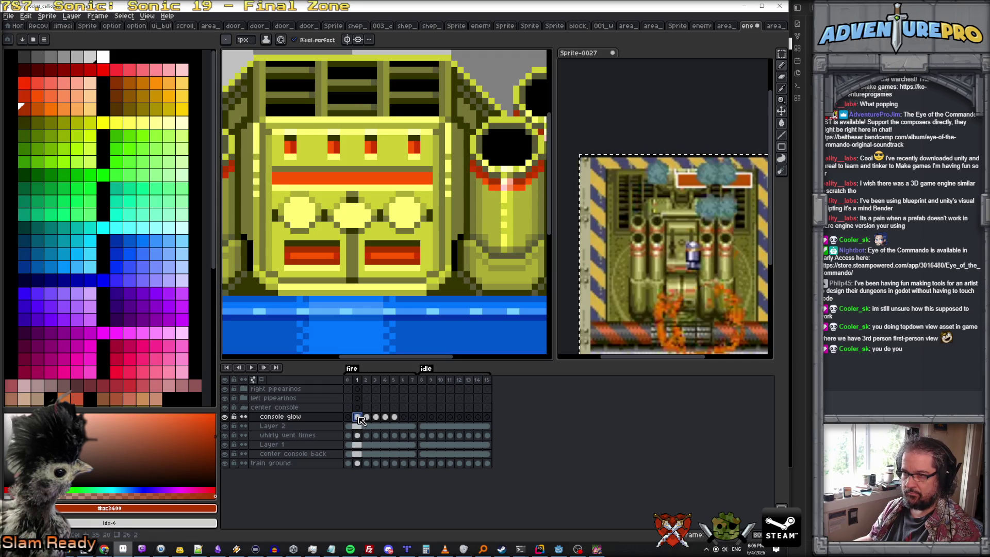
{"action": "left_click", "coordinate": [385, 418]}
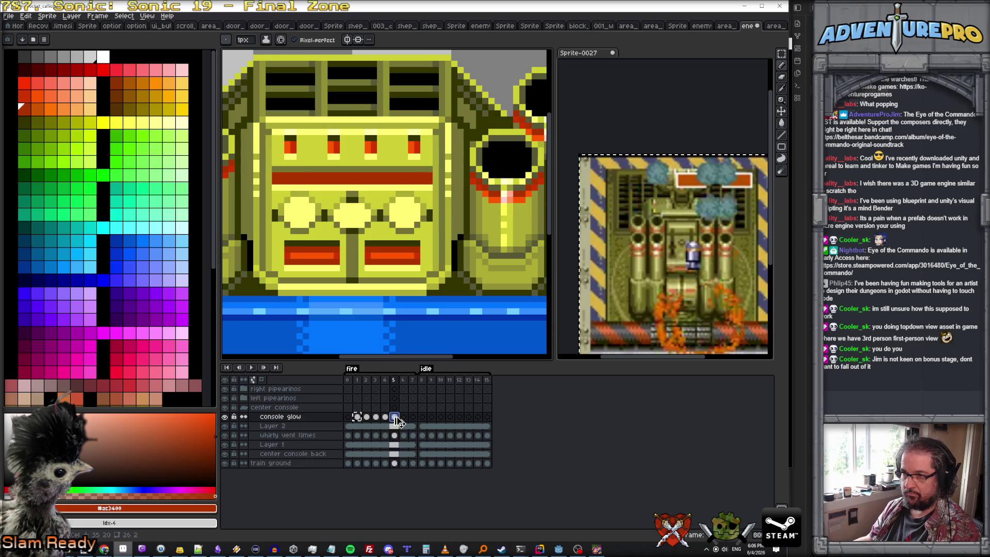
{"action": "left_click", "coordinate": [385, 418]}
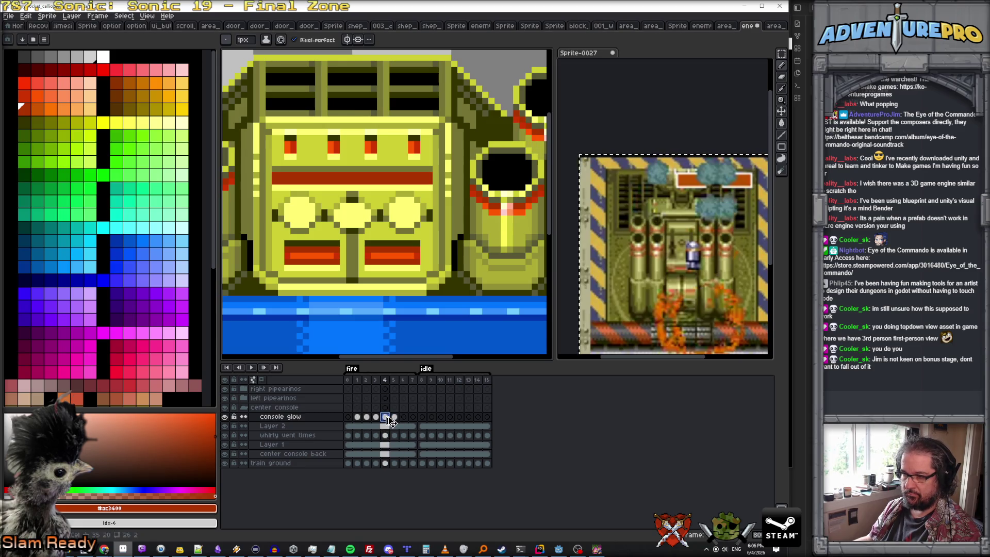
{"action": "left_click", "coordinate": [393, 418]}
{"action": "key", "text": "alt+n"}
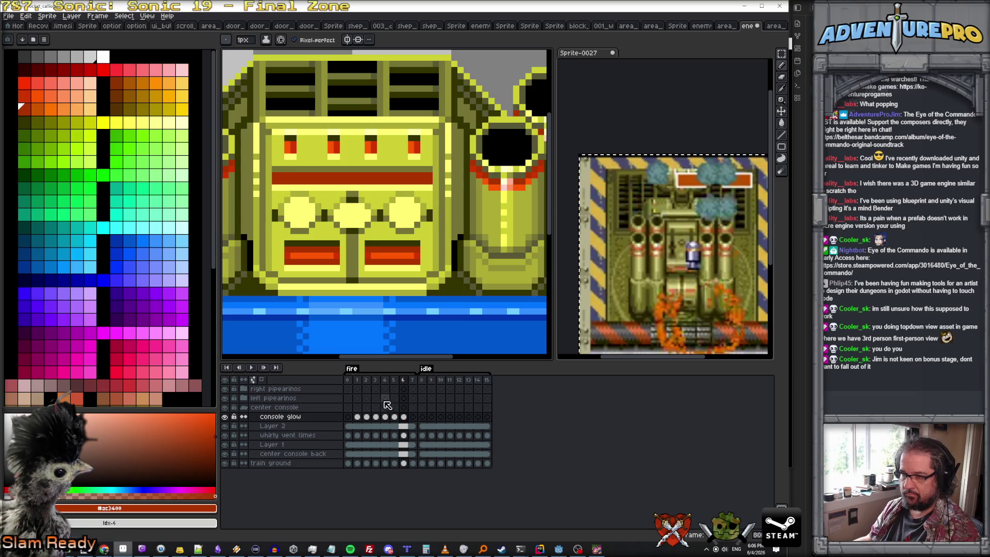
{"action": "left_click", "coordinate": [255, 369]}
{"action": "scroll", "coordinate": [306, 302], "scroll_direction": "down", "scroll_amount": 1}
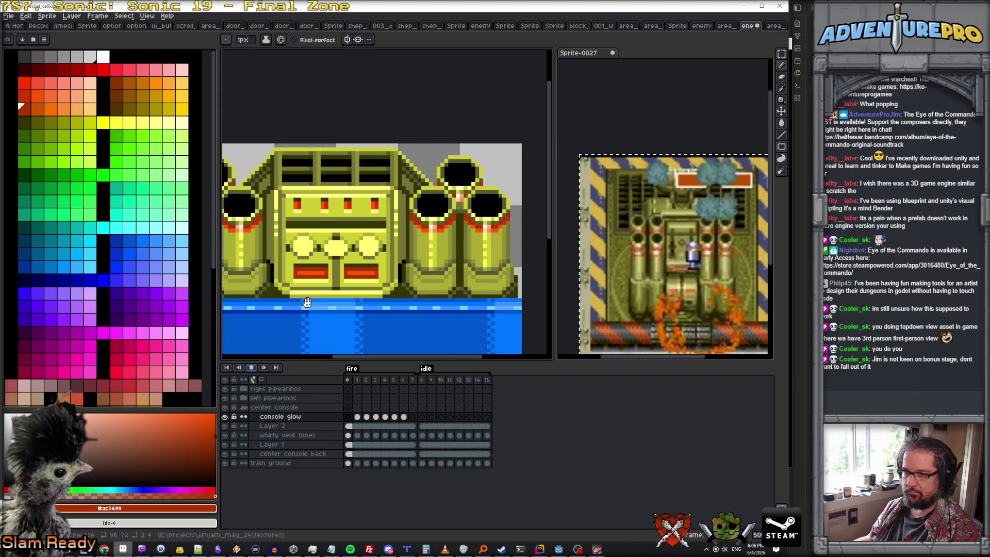
{"action": "scroll", "coordinate": [307, 303], "scroll_direction": "down", "scroll_amount": 1}
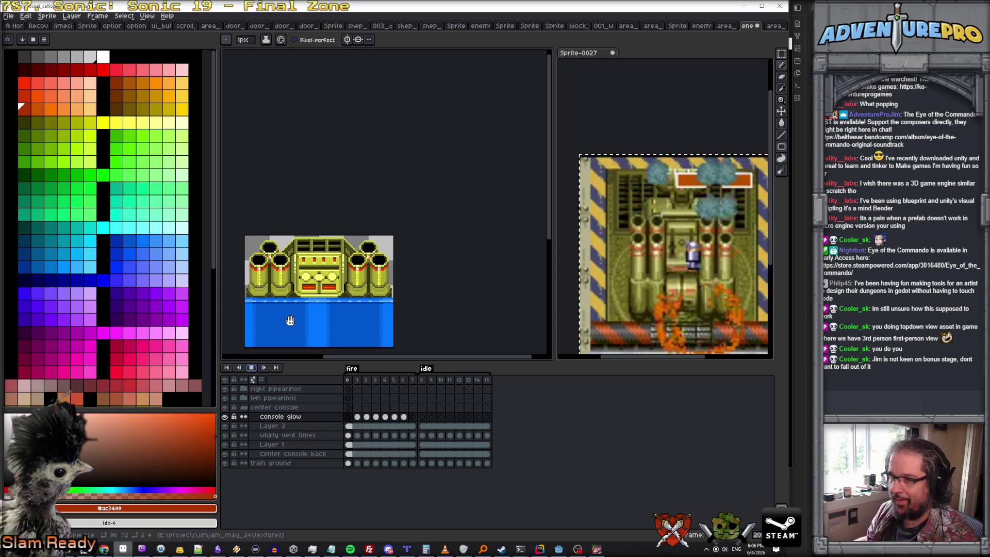
- Preview the glow cycling, then step back to frame 1 zoomed on the console
{"action": "left_click", "coordinate": [258, 370]}
{"action": "scroll", "coordinate": [335, 286], "scroll_direction": "up", "scroll_amount": 1}
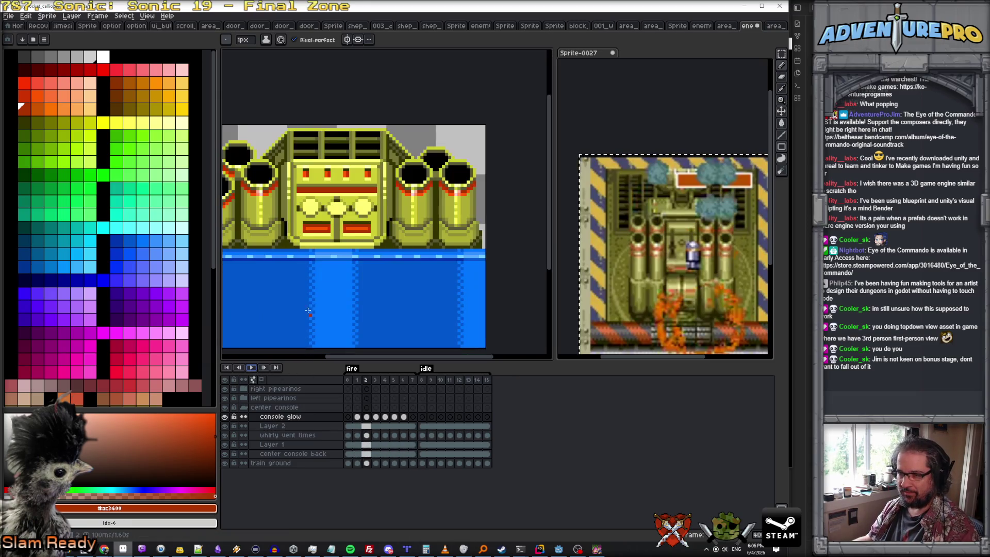
{"action": "scroll", "coordinate": [335, 285], "scroll_direction": "up", "scroll_amount": 1}
{"action": "scroll", "coordinate": [335, 285], "scroll_direction": "up", "scroll_amount": 1}
{"action": "scroll", "coordinate": [335, 286], "scroll_direction": "up", "scroll_amount": 1}
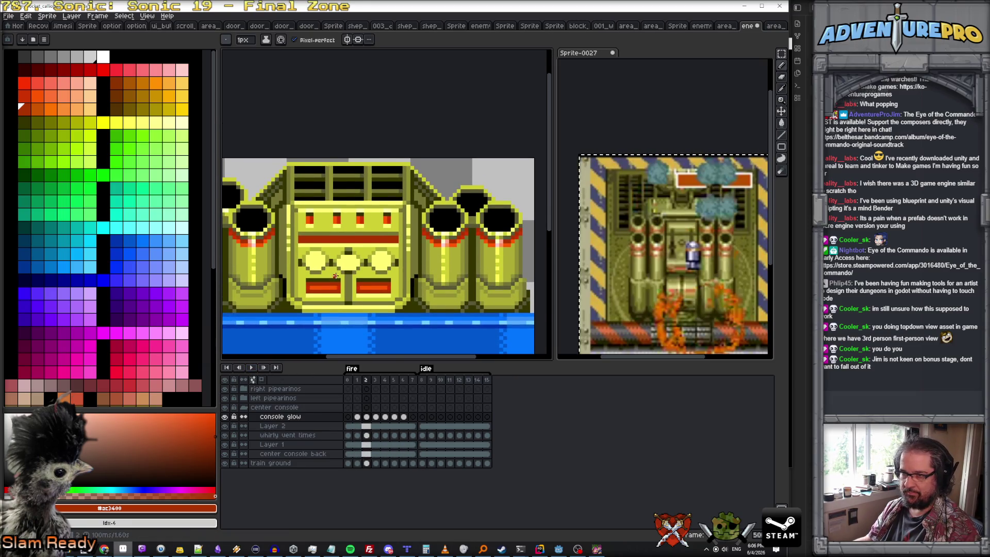
{"action": "scroll", "coordinate": [335, 276], "scroll_direction": "up", "scroll_amount": 1}
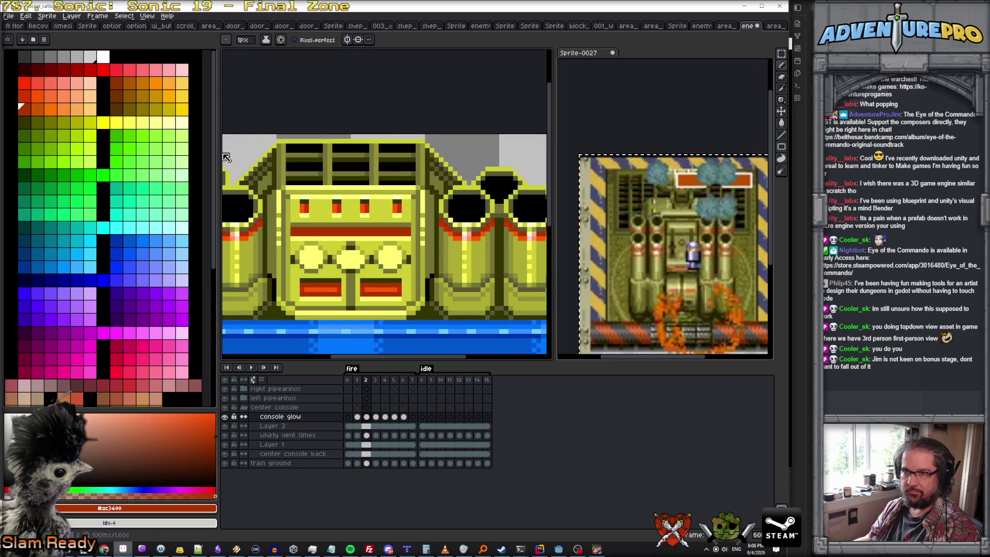
{"action": "key", "text": "Left"}
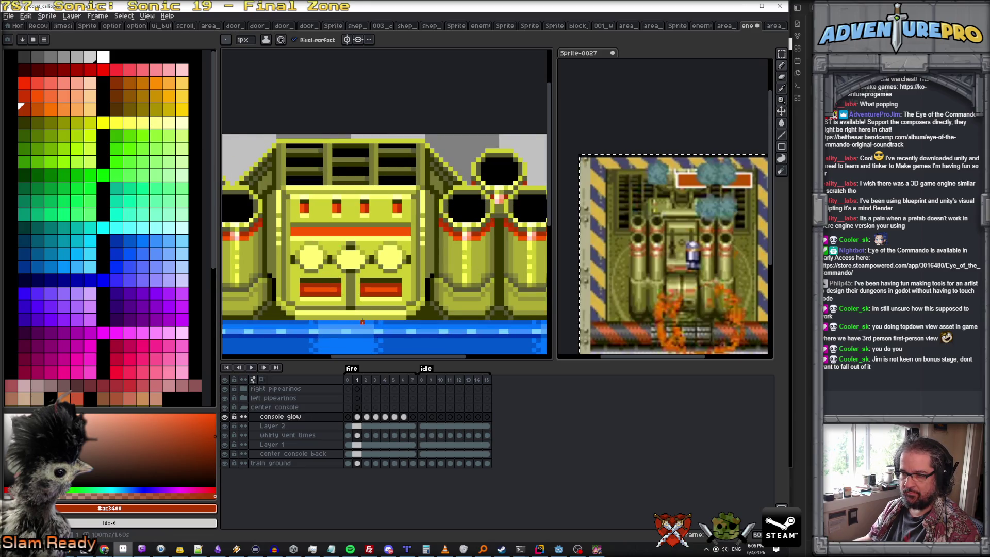
- Paint the third and fourth console windows bright orange two frames on
{"action": "left_click", "coordinate": [316, 225], "text": "alt"}
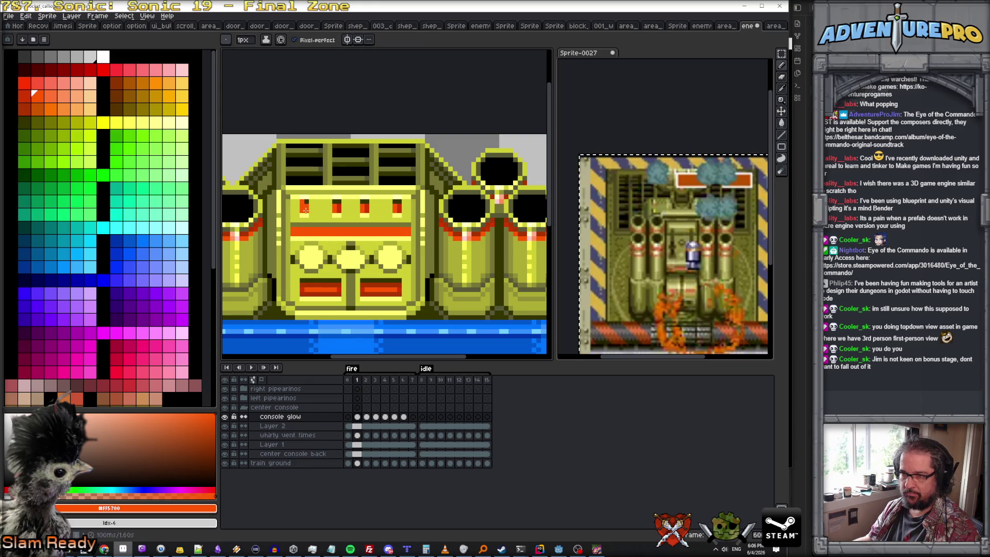
{"action": "key", "text": "Right"}
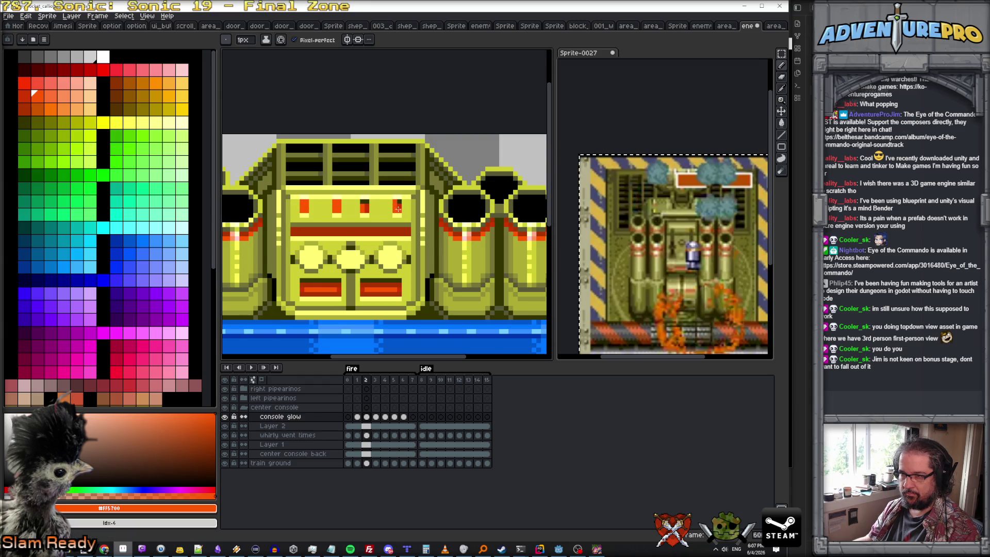
{"action": "key", "text": "Right"}
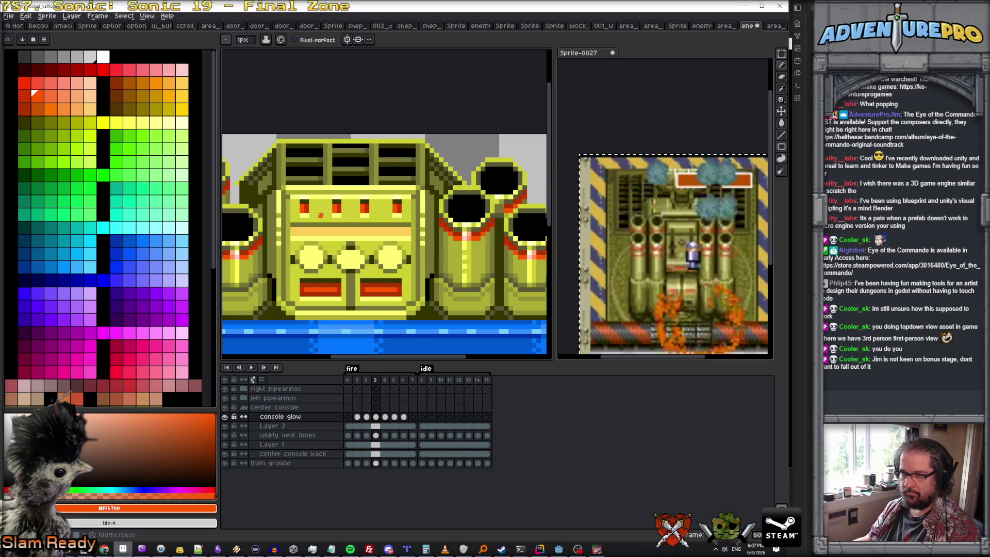
{"action": "left_click", "coordinate": [306, 207], "text": "alt"}
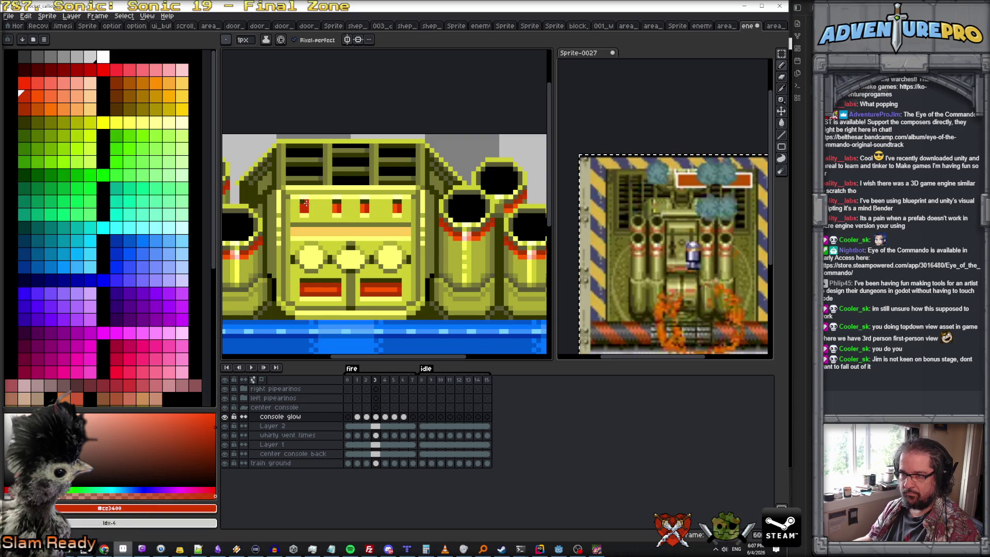
{"action": "left_click", "coordinate": [335, 204], "text": "alt"}
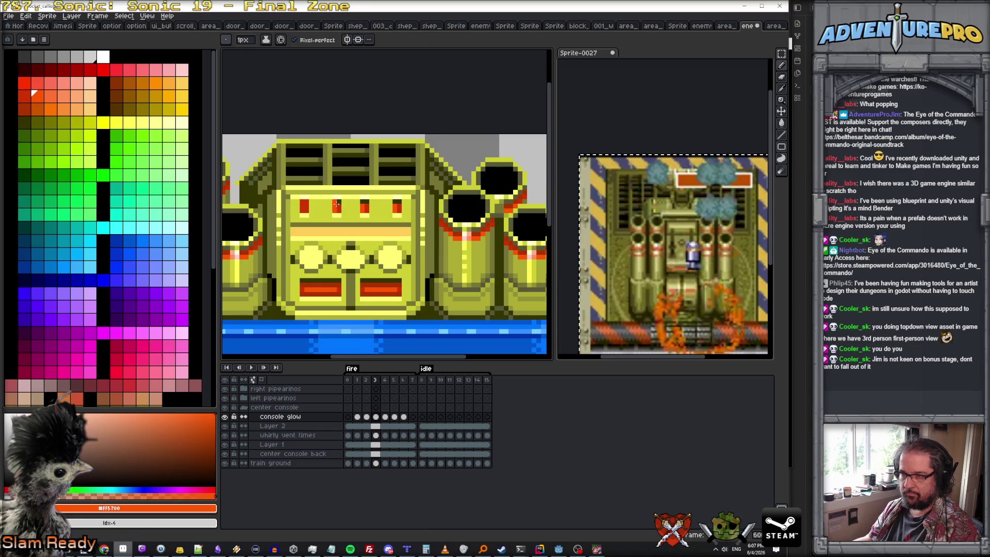
{"action": "left_click", "coordinate": [364, 206]}
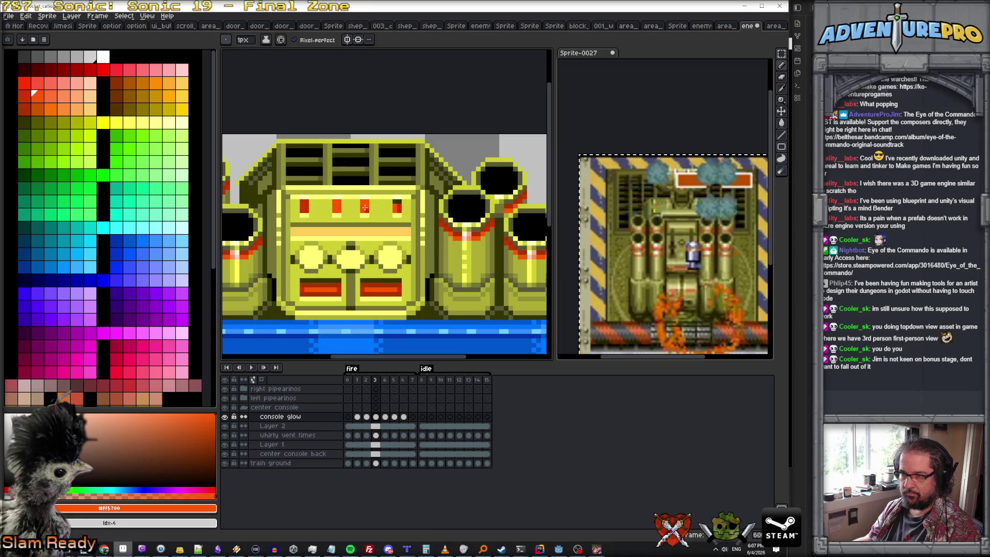
{"action": "left_click", "coordinate": [397, 207]}
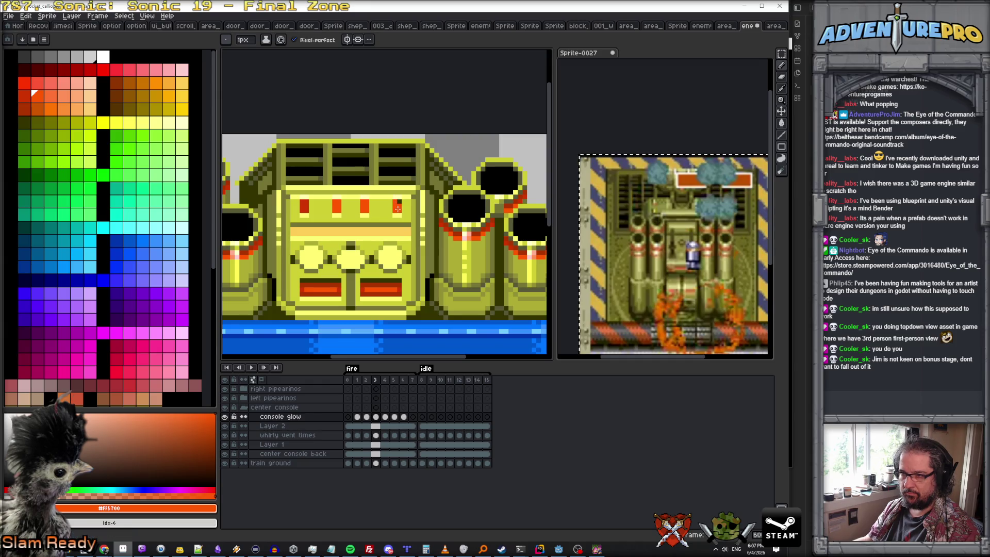
- On the next frame make the second window red and darken the first with olive
{"action": "key", "text": "bracketleft"}
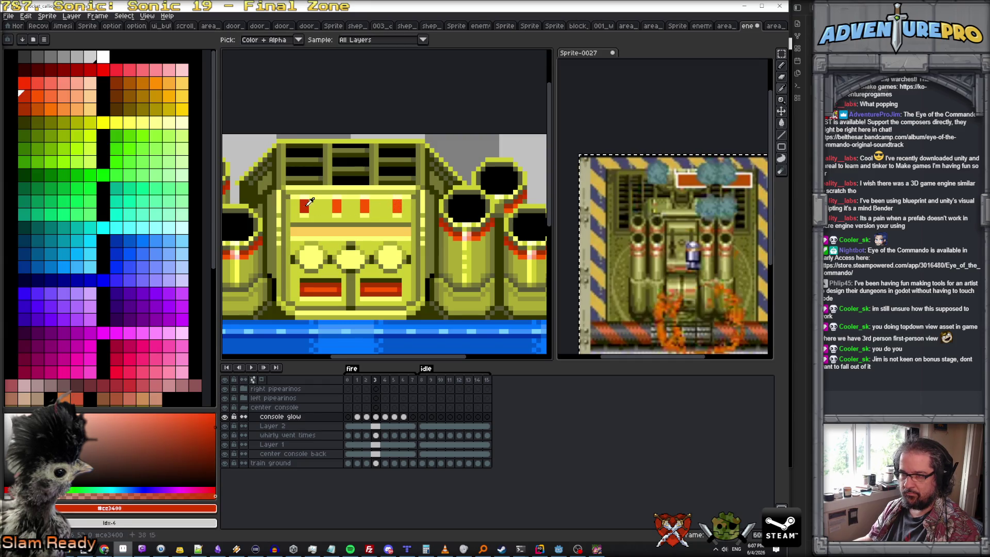
{"action": "key", "text": "Right"}
{"action": "left_click", "coordinate": [336, 207]}
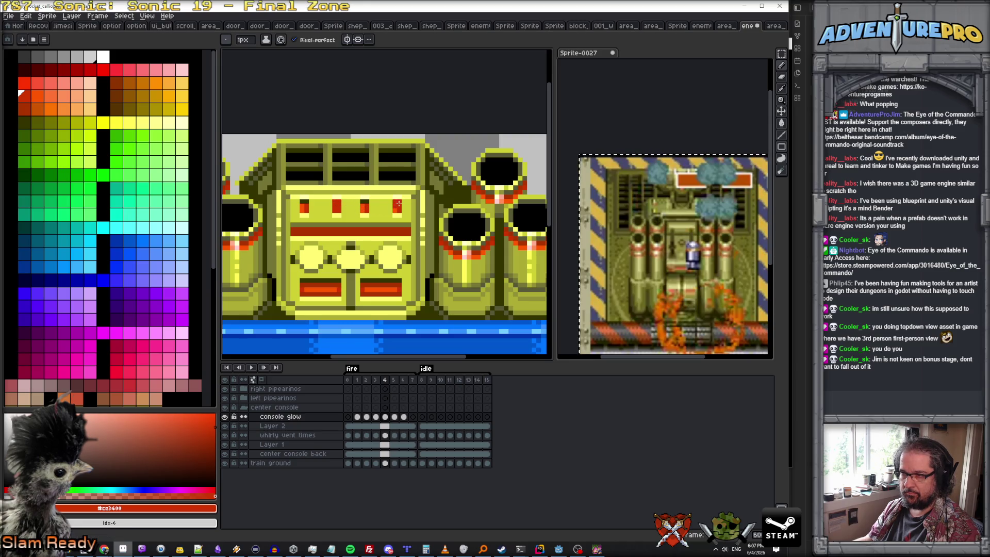
{"action": "key", "text": "bracketright"}
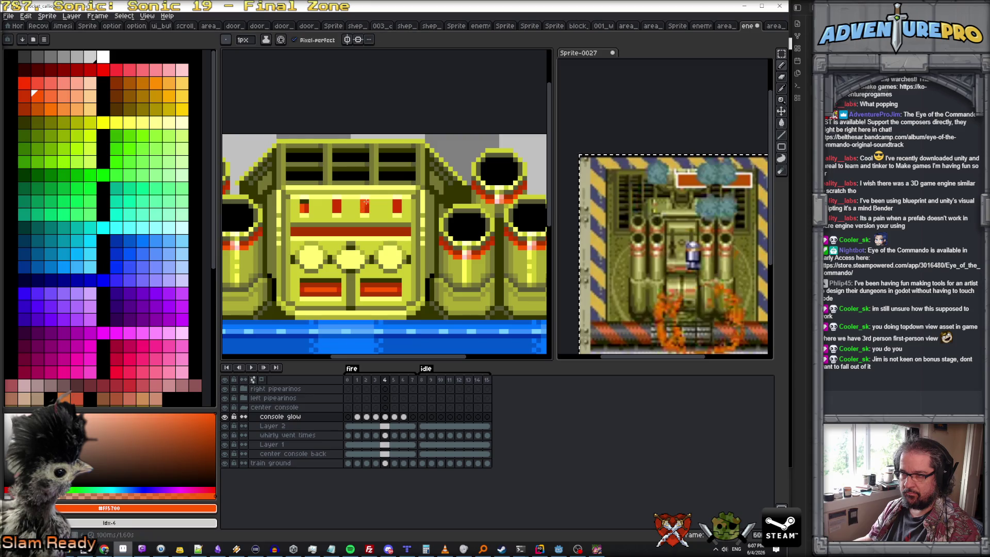
{"action": "left_click", "coordinate": [305, 207], "text": "alt"}
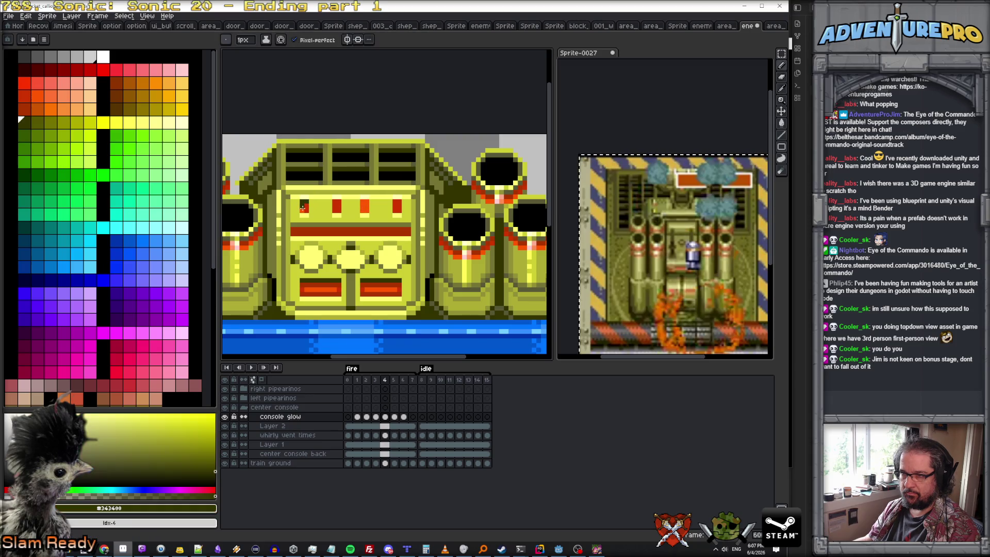
{"action": "left_click", "coordinate": [306, 207]}
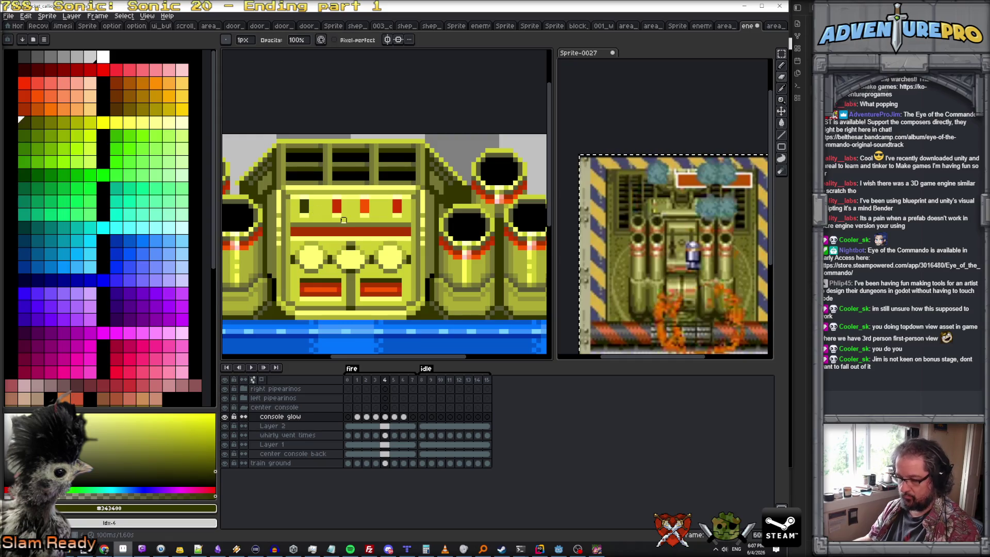
{"action": "left_click", "coordinate": [343, 219], "text": "alt"}
- On the following frame darken the second window olive amid red and olive windows
{"action": "key", "text": "Right"}
{"action": "left_click", "coordinate": [305, 206], "text": "alt"}
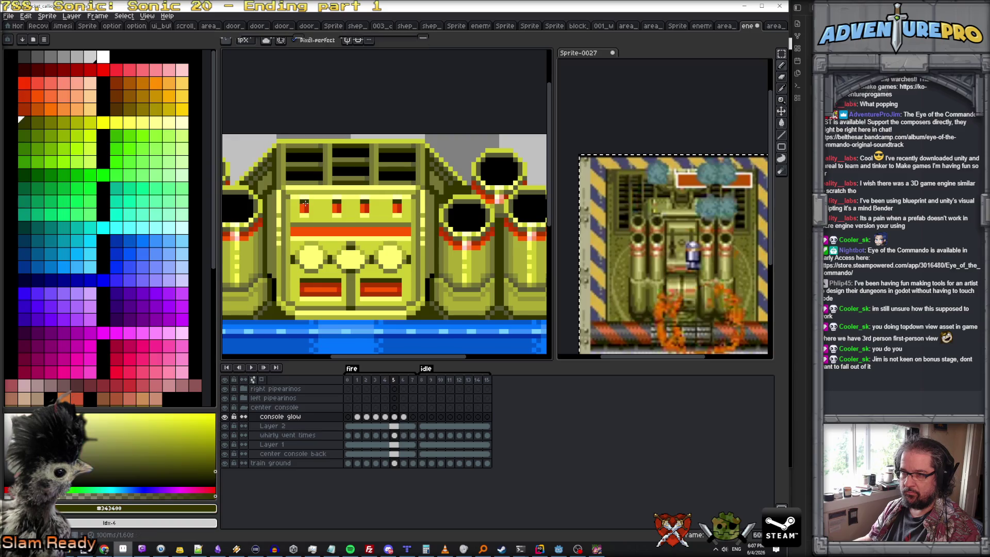
{"action": "left_click", "coordinate": [337, 207]}
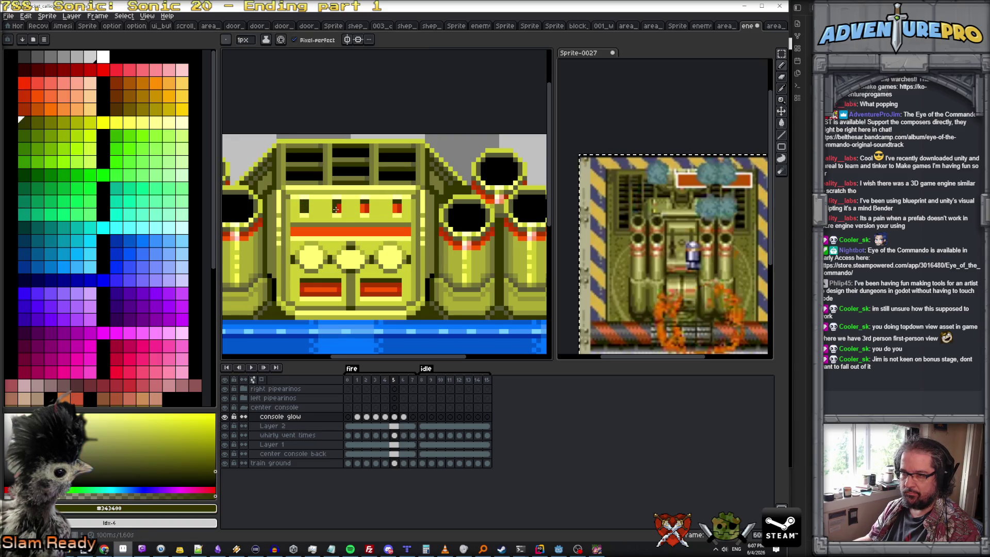
{"action": "left_click", "coordinate": [363, 206], "text": "alt"}
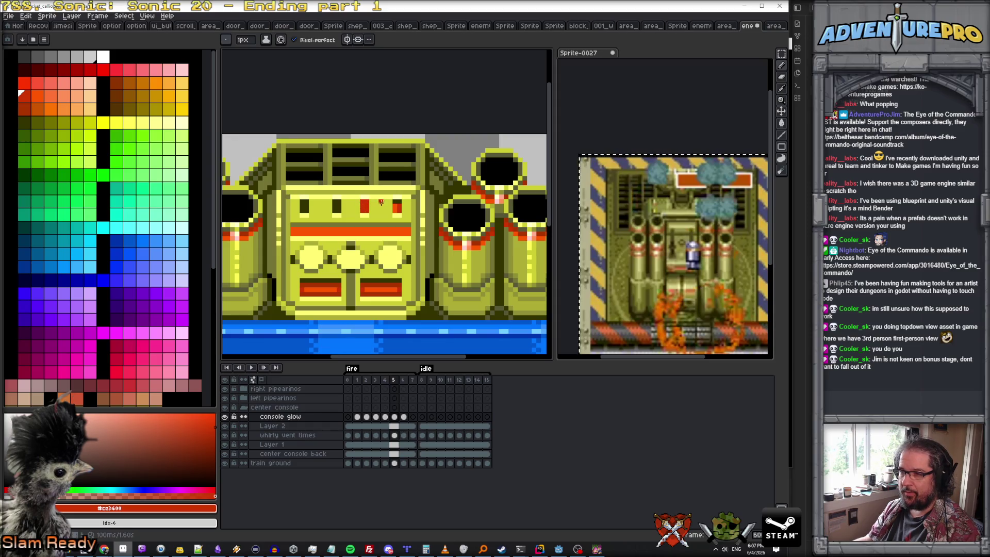
{"action": "left_click", "coordinate": [396, 205], "text": "alt"}
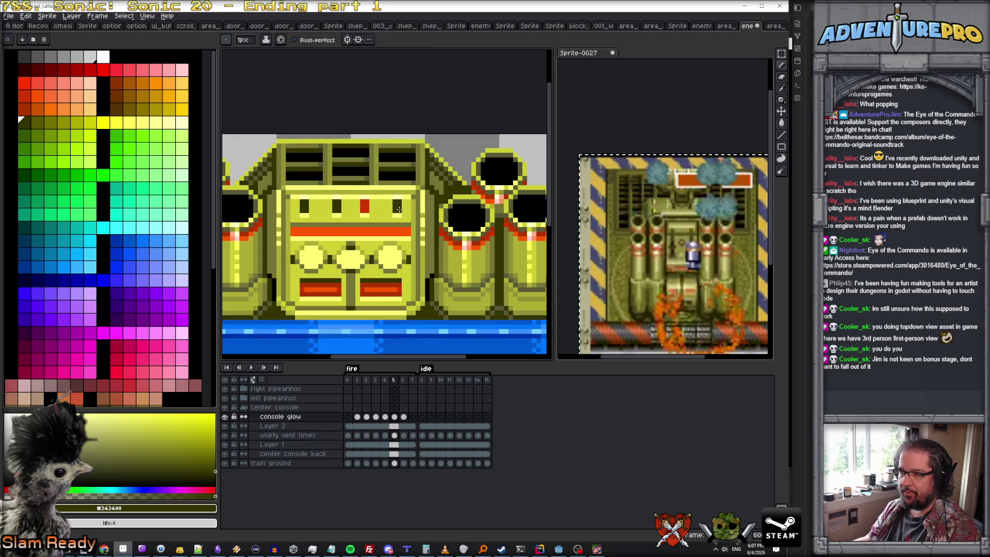
- Touch the next frame's windows with red and olive, then step on to frame 7 comparing
{"action": "key", "text": "Right"}
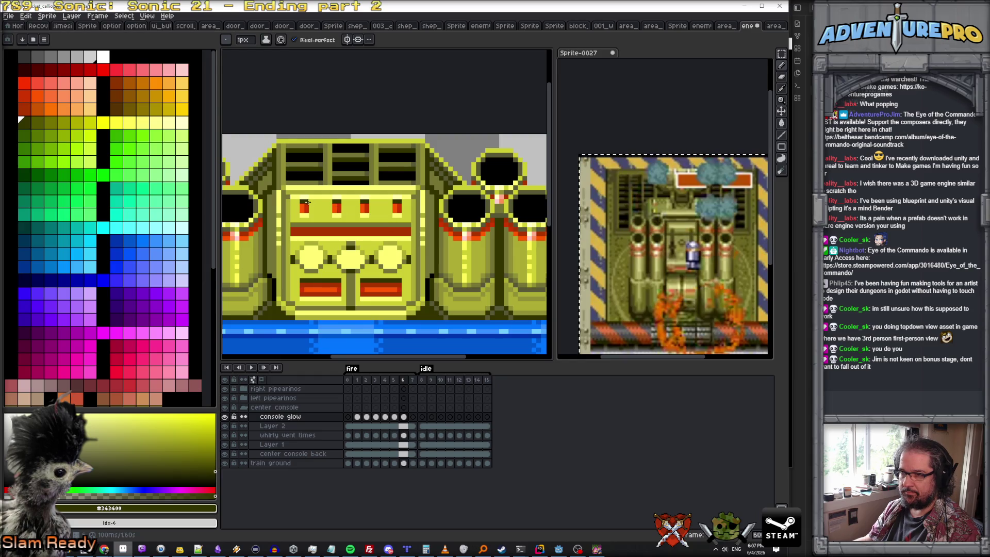
{"action": "left_click", "coordinate": [22, 92]}
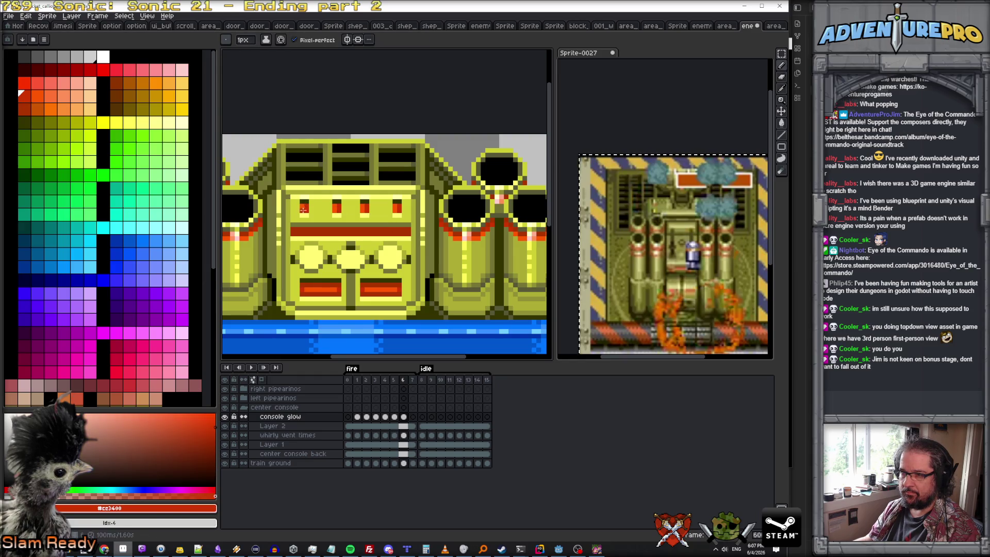
{"action": "left_click", "coordinate": [304, 205], "text": "alt"}
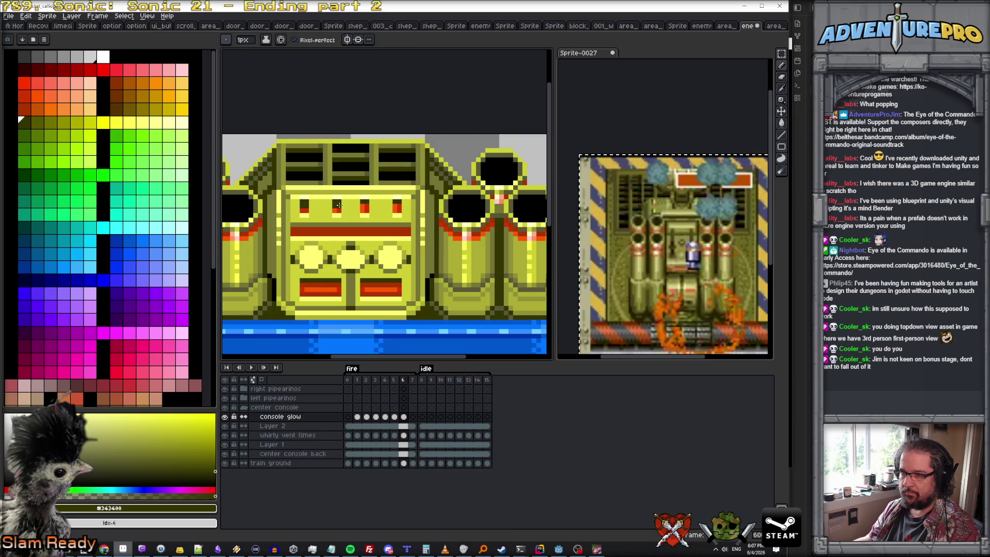
{"action": "key", "text": "Left"}
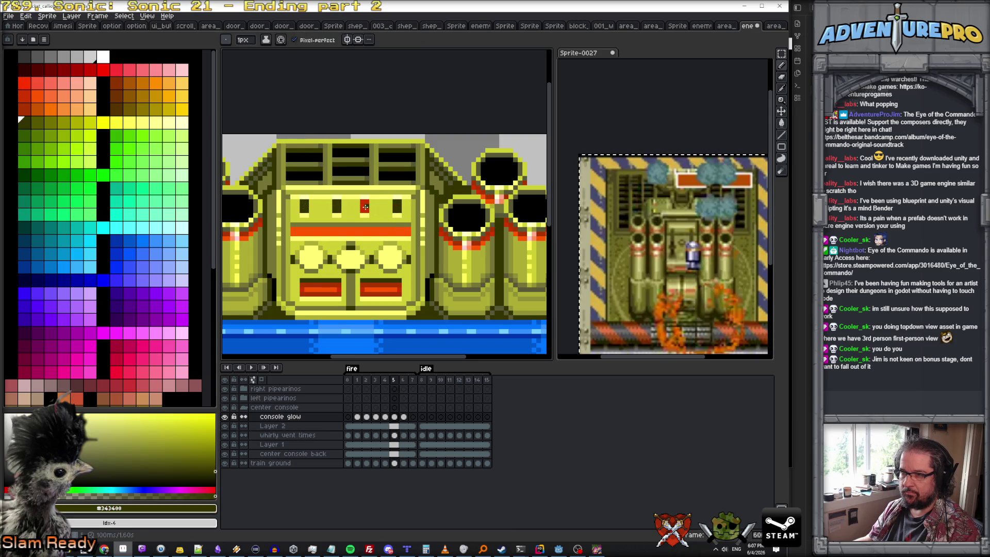
{"action": "key", "text": "Right"}
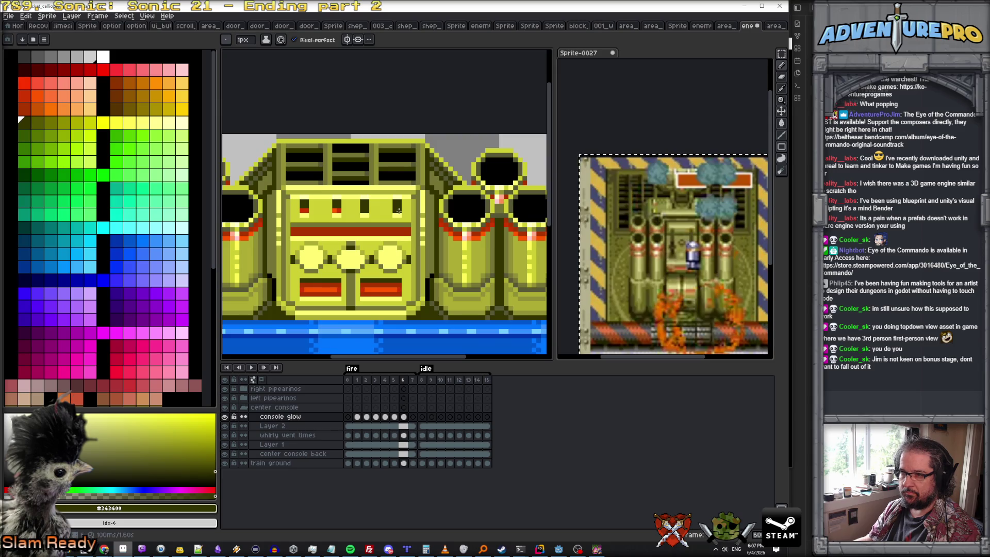
{"action": "key", "text": "Right"}
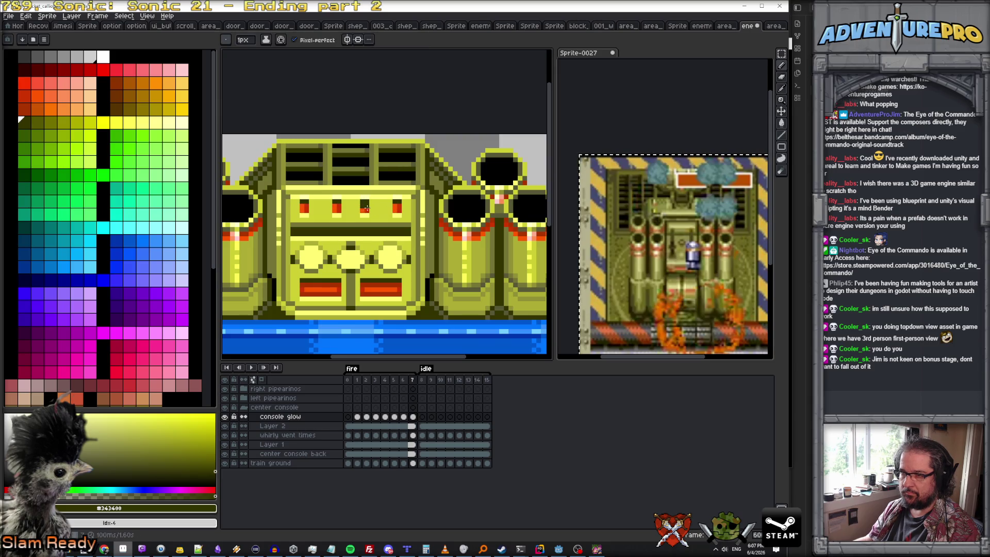
{"action": "scroll", "coordinate": [397, 205], "scroll_direction": "down", "scroll_amount": 2}
- Play the fire animation loop to check the window flicker
{"action": "left_click", "coordinate": [256, 370]}
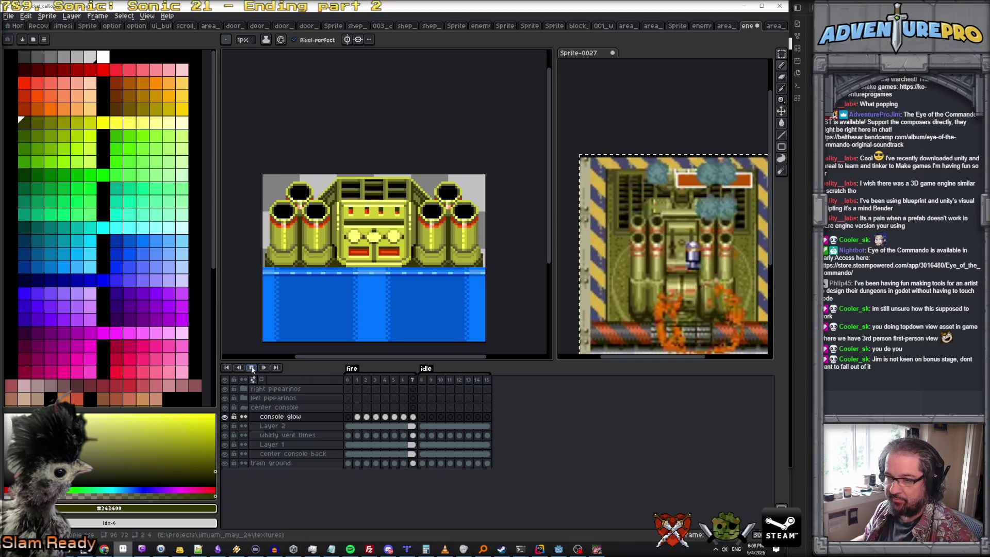
{"action": "scroll", "coordinate": [338, 259], "scroll_direction": "up", "scroll_amount": 1}
{"action": "scroll", "coordinate": [337, 258], "scroll_direction": "up", "scroll_amount": 1}
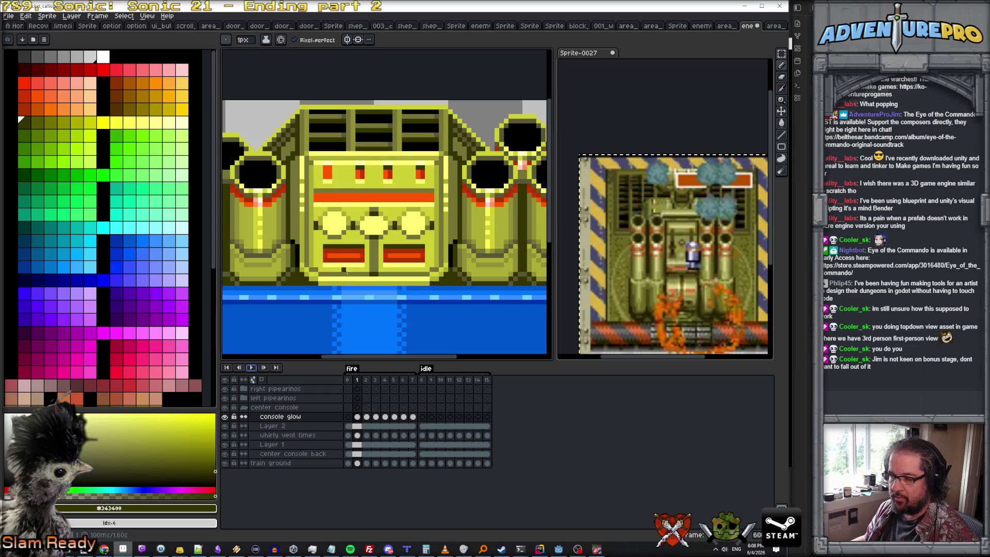
- With vertical symmetry on, place a mirrored orange #ff5700 pixel in both lower console panels
{"action": "left_click", "coordinate": [333, 248], "text": "alt"}
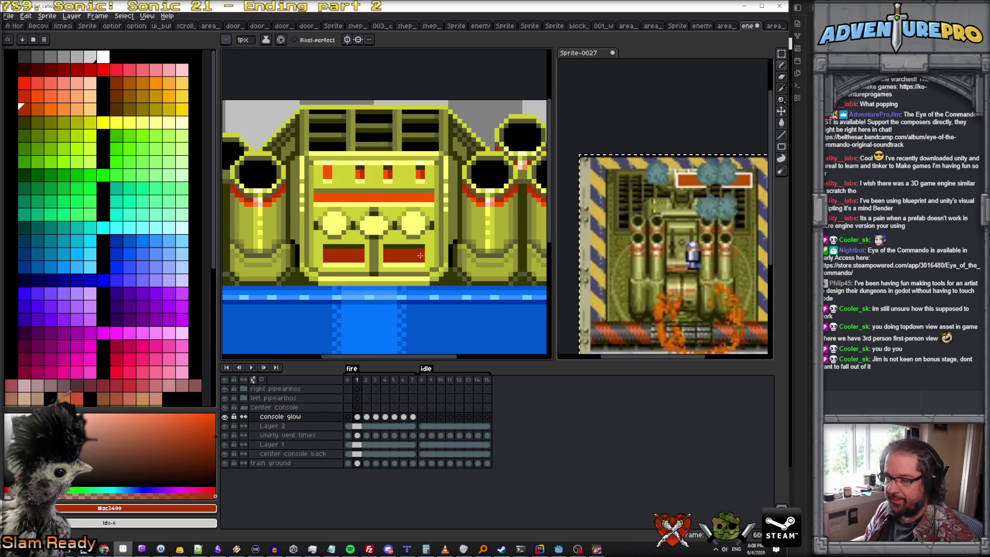
{"action": "left_click", "coordinate": [326, 171], "text": "alt"}
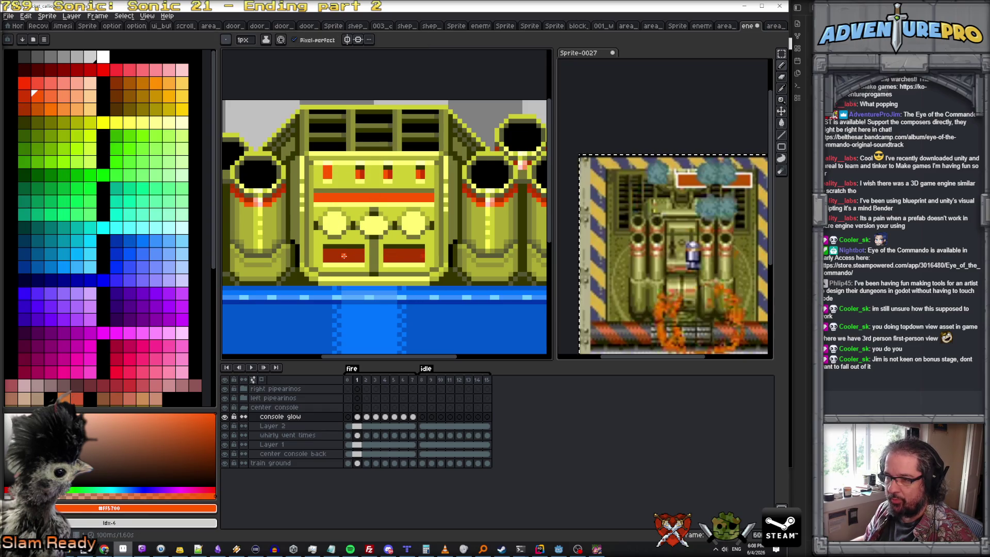
{"action": "left_click", "coordinate": [413, 258], "text": "alt"}
{"action": "left_click", "coordinate": [347, 40]}
{"action": "left_click", "coordinate": [322, 172], "text": "alt"}
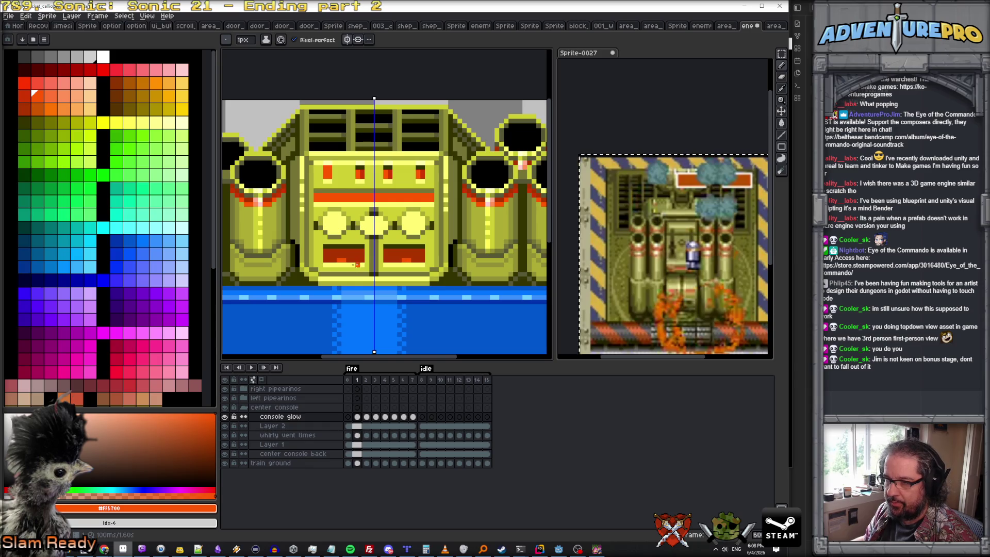
{"action": "left_click", "coordinate": [344, 260]}
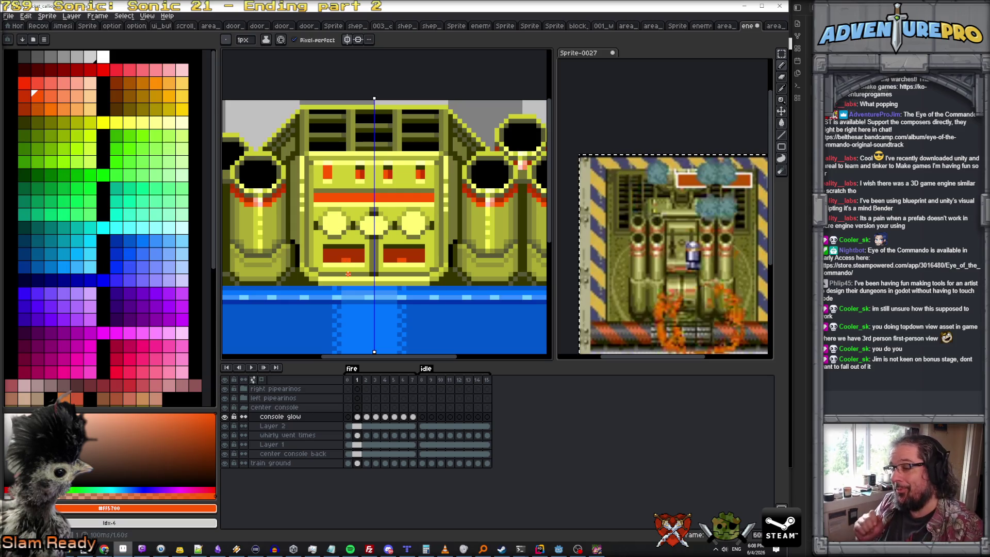
{"action": "scroll", "coordinate": [339, 259], "scroll_direction": "up", "scroll_amount": 2}
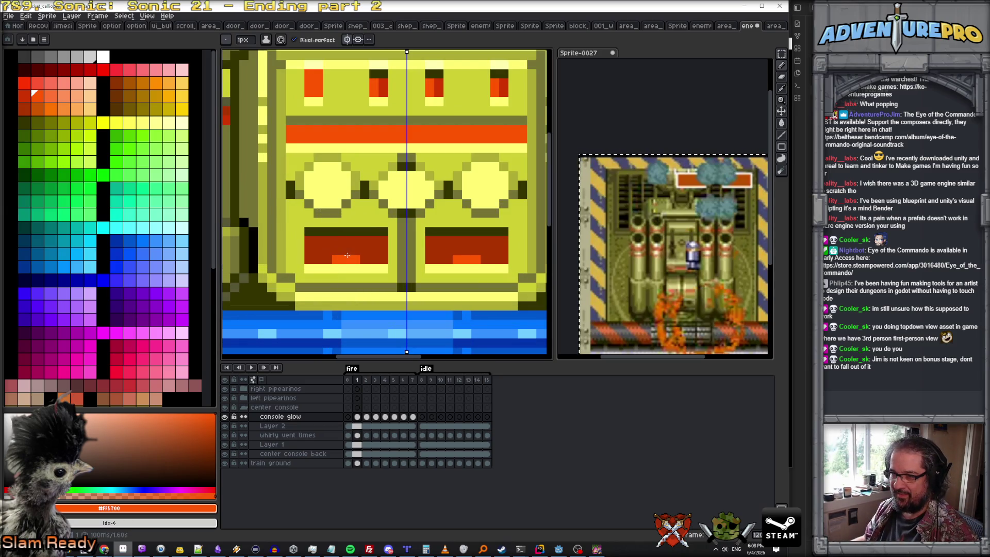
- On the next frame paint dark red along the left lower console bar, mirrored
{"action": "key", "text": "comma"}
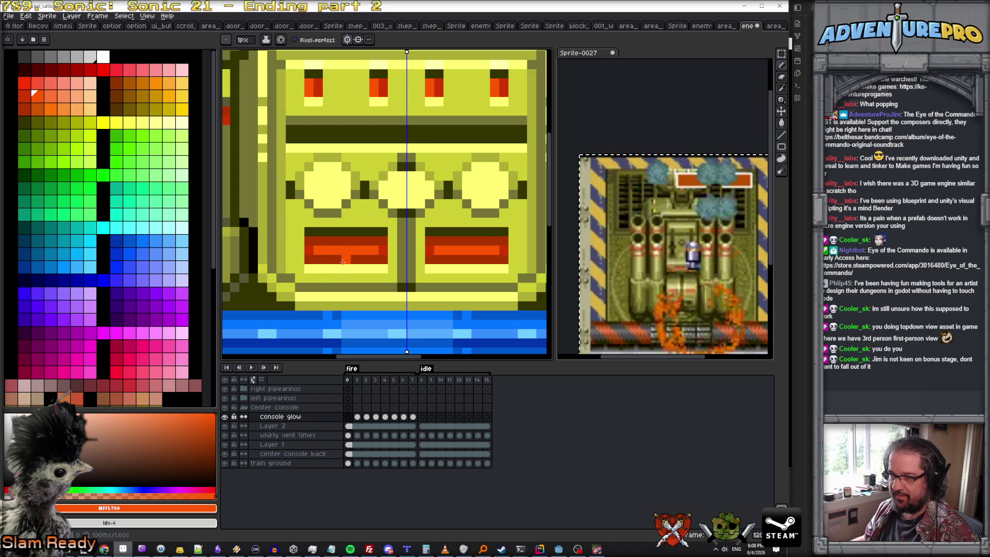
{"action": "key", "text": "period"}
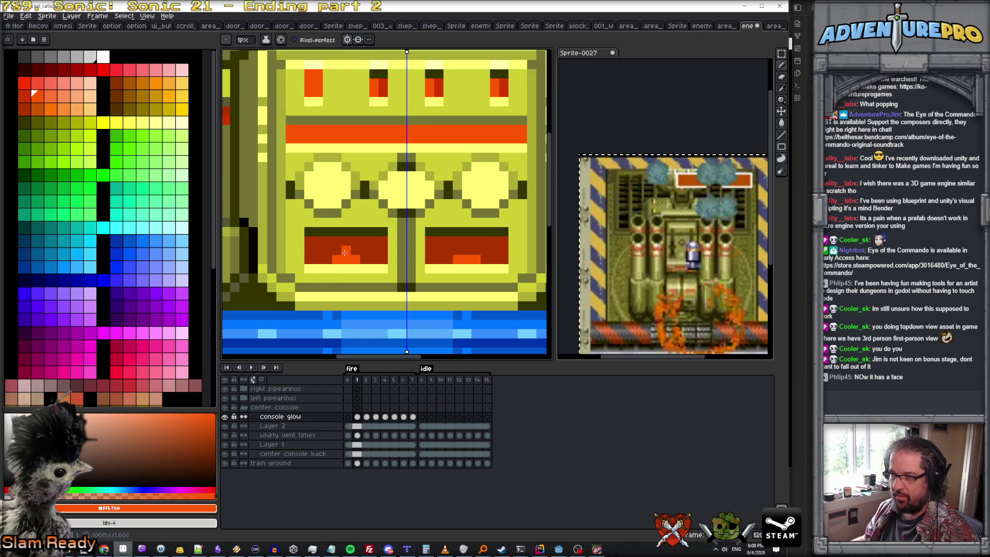
{"action": "left_click", "coordinate": [338, 253], "text": "alt"}
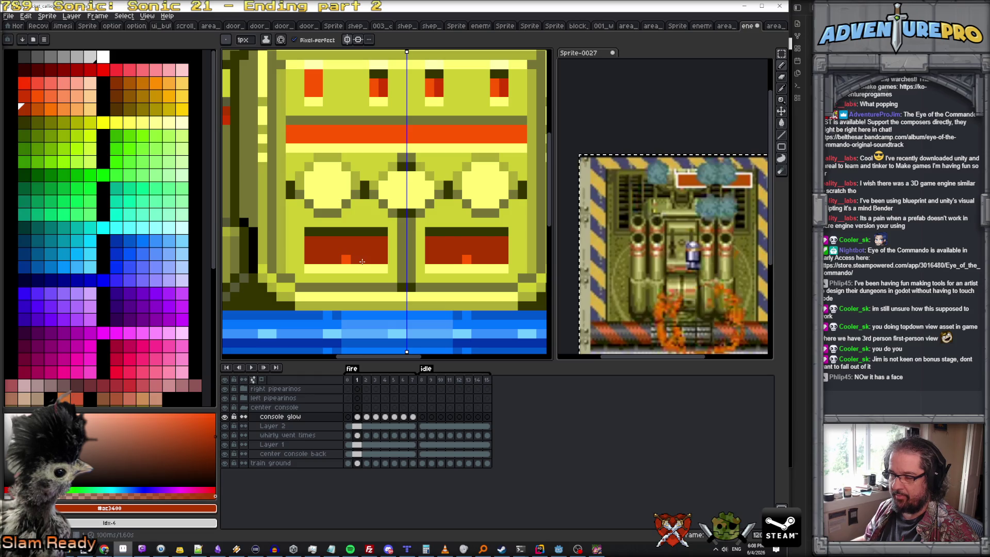
{"action": "left_click", "coordinate": [344, 259], "text": "alt"}
{"action": "key", "text": "period"}
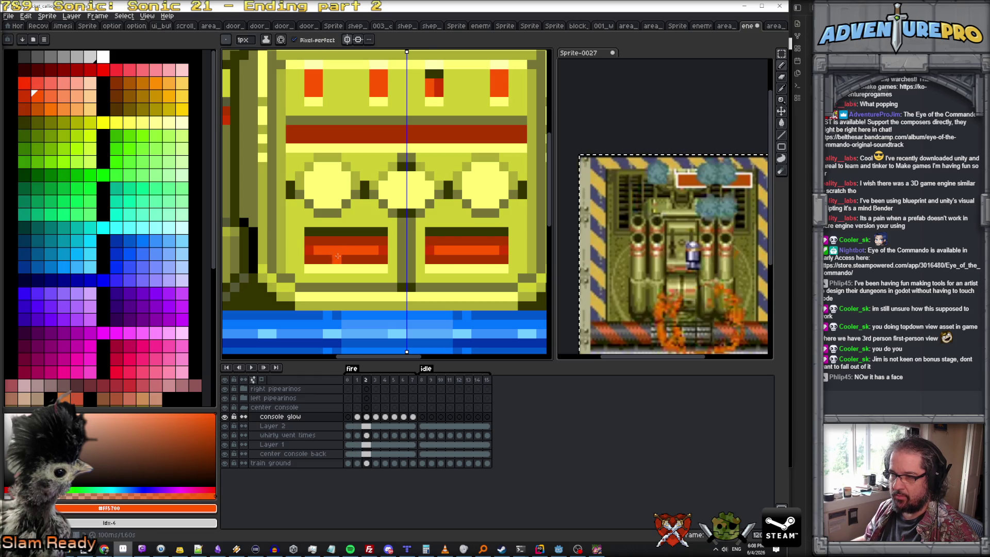
{"action": "left_click", "coordinate": [331, 259], "text": "alt"}
{"action": "mouse_move", "coordinate": [338, 252]}
{"action": "left_mouse_down"}
{"action": "mouse_move", "coordinate": [322, 252]}
{"action": "mouse_move", "coordinate": [381, 251]}
{"action": "left_mouse_up"}
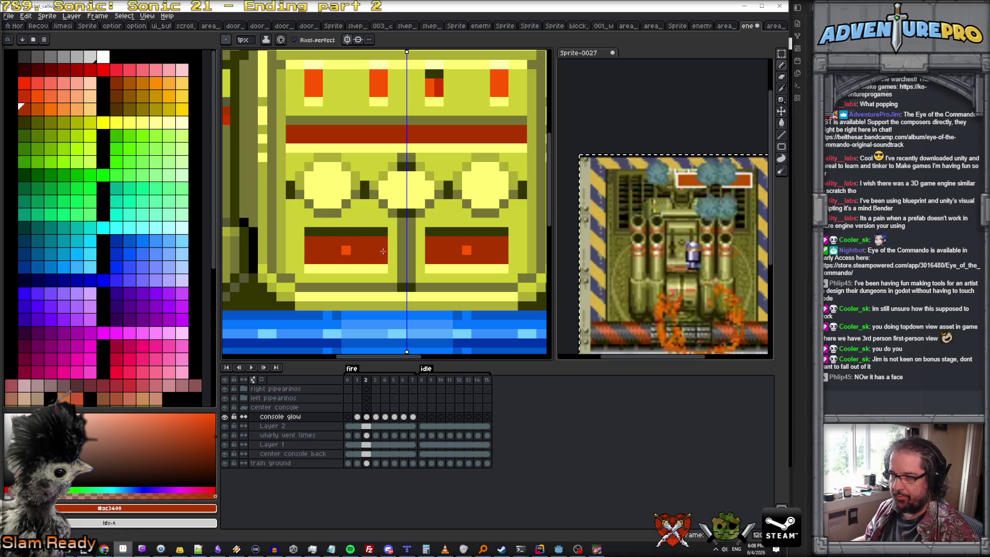
- Darken the console bars with dark red on frames 3 and 4 and compare with frame 5
{"action": "key", "text": "period"}
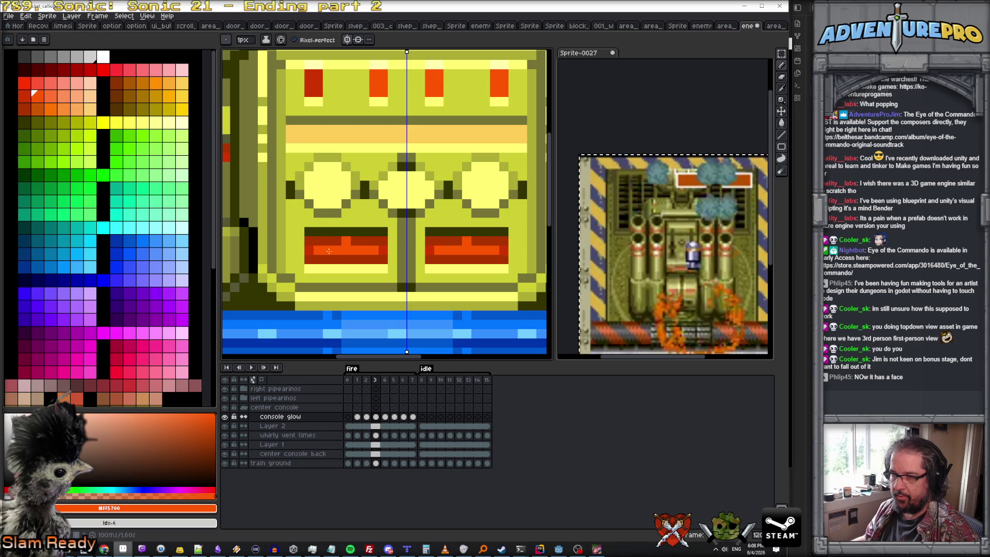
{"action": "left_click_drag", "start_coordinate": [318, 250], "coordinate": [378, 249]}
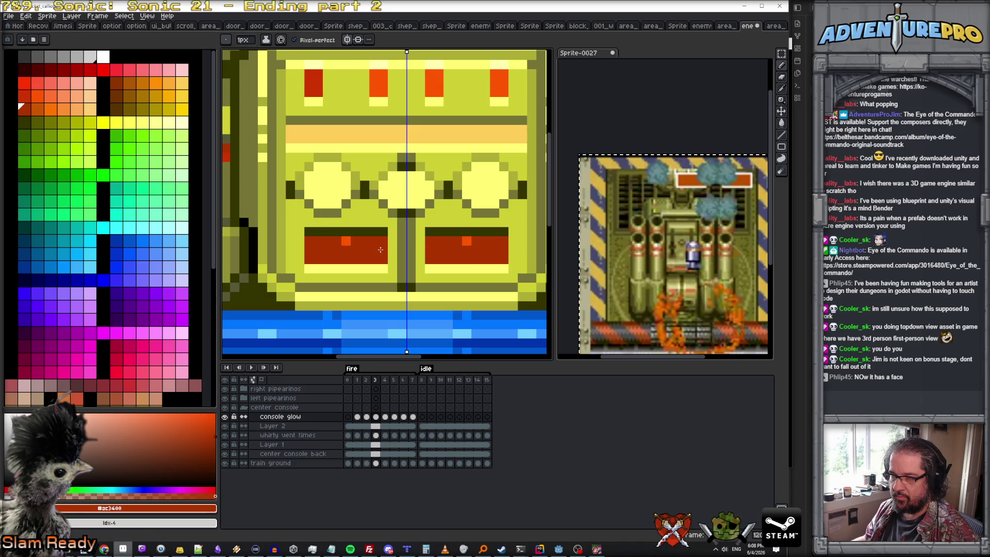
{"action": "key", "text": "period"}
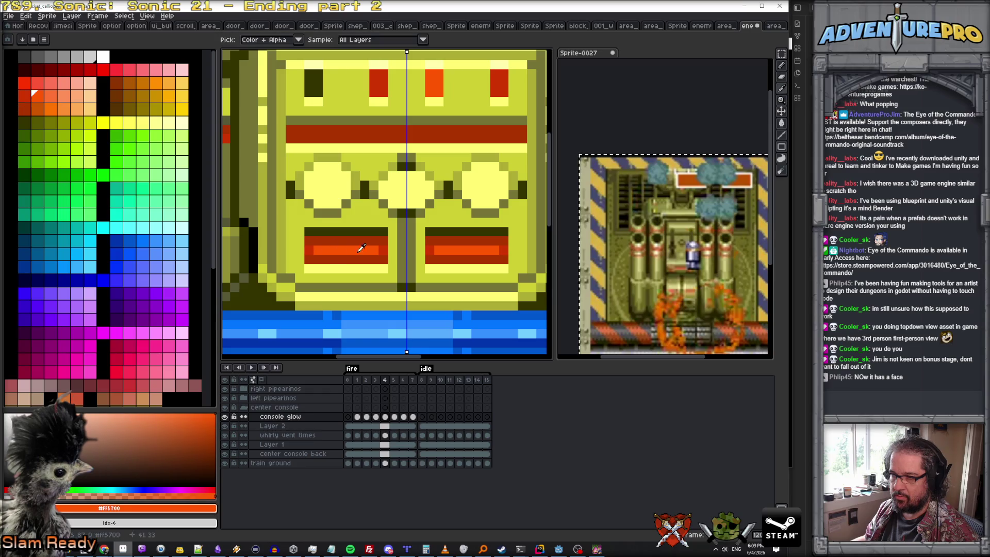
{"action": "mouse_move", "coordinate": [379, 250]}
{"action": "left_mouse_down"}
{"action": "mouse_move", "coordinate": [322, 249]}
{"action": "mouse_move", "coordinate": [380, 251]}
{"action": "left_mouse_up"}
{"action": "key", "text": "period"}
{"action": "key", "text": "period"}
{"action": "key", "text": "period"}
{"action": "key", "text": "comma"}
{"action": "key", "text": "comma"}
{"action": "key", "text": "comma"}
{"action": "key", "text": "comma"}
{"action": "key", "text": "comma"}
- With bright orange, add diagonal glow pixels to the console bars on frame 5
{"action": "left_click", "coordinate": [34, 93]}
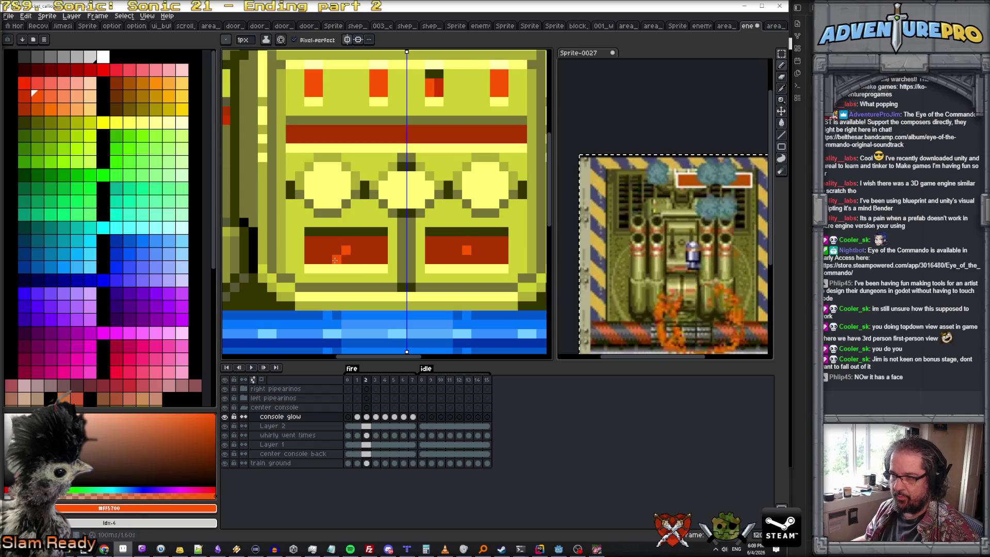
{"action": "key", "text": "period"}
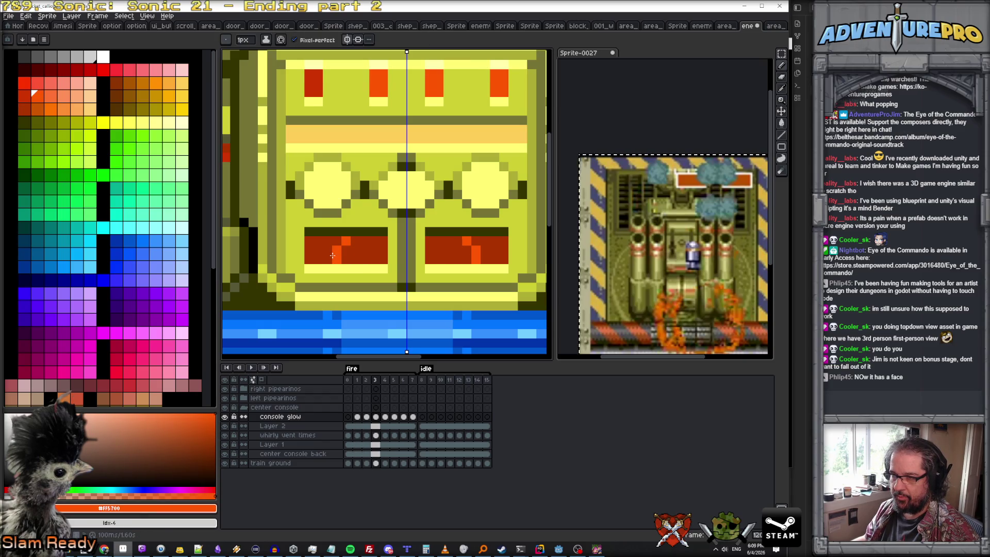
{"action": "key", "text": "period"}
{"action": "key", "text": "comma"}
{"action": "key", "text": "period"}
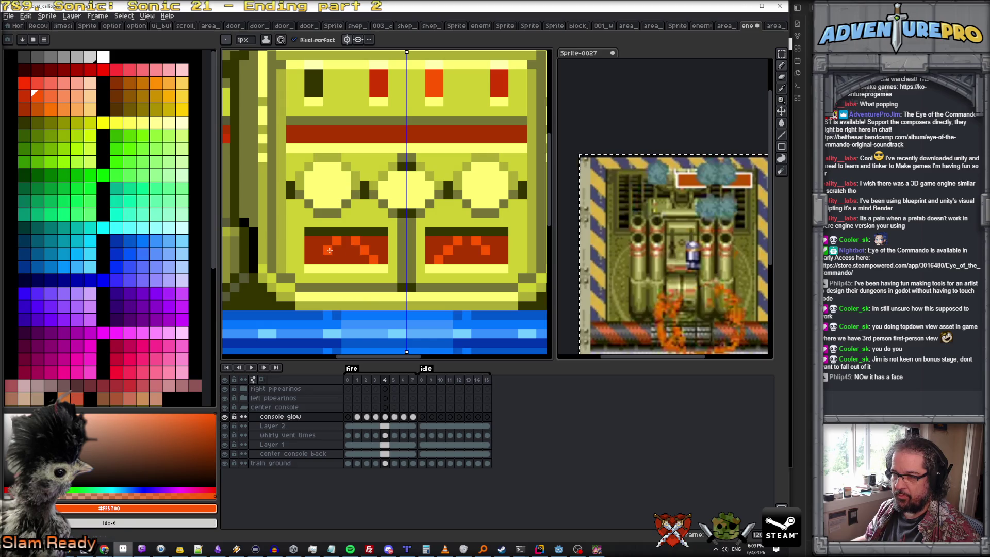
{"action": "key", "text": "period"}
{"action": "left_click", "coordinate": [318, 250]}
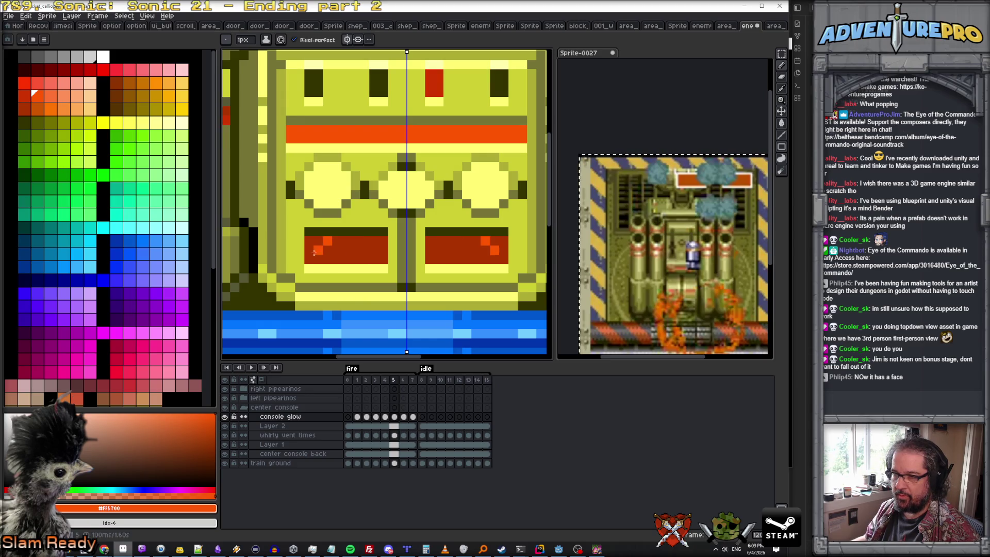
{"action": "left_click", "coordinate": [365, 241]}
- Add orange bar pixels on frame 4 and a mirrored orange dot on frame 7
{"action": "key", "text": "comma"}
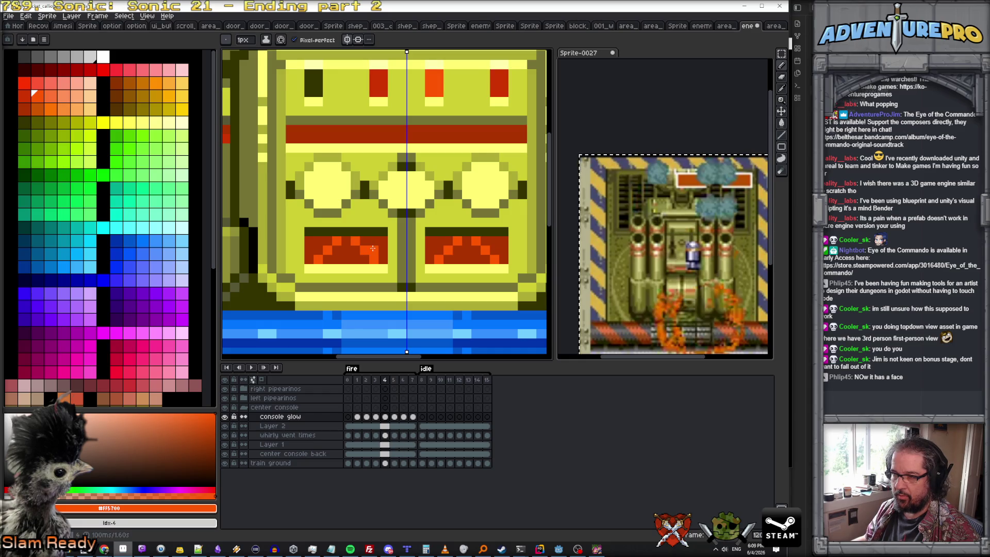
{"action": "key", "text": "period"}
{"action": "left_click", "coordinate": [364, 241]}
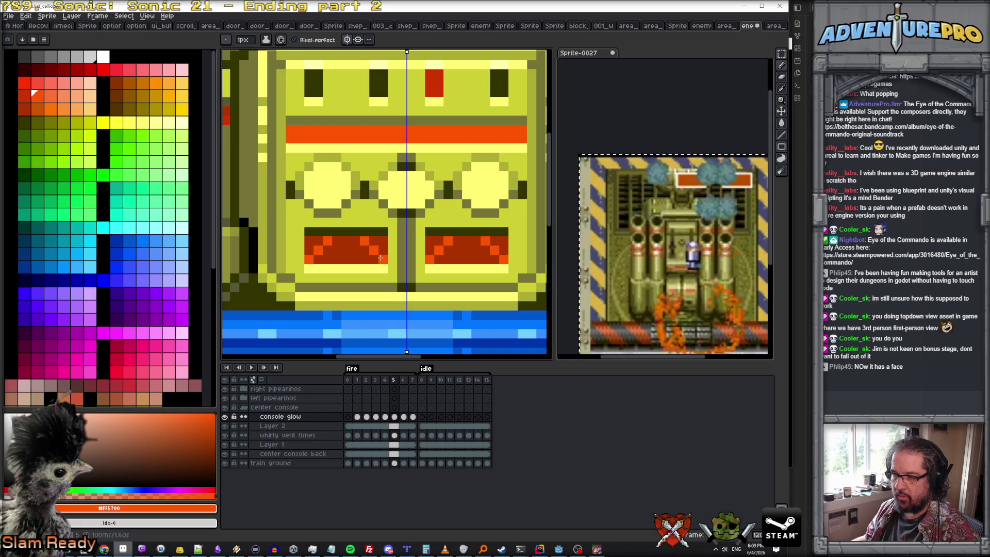
{"action": "key", "text": "period"}
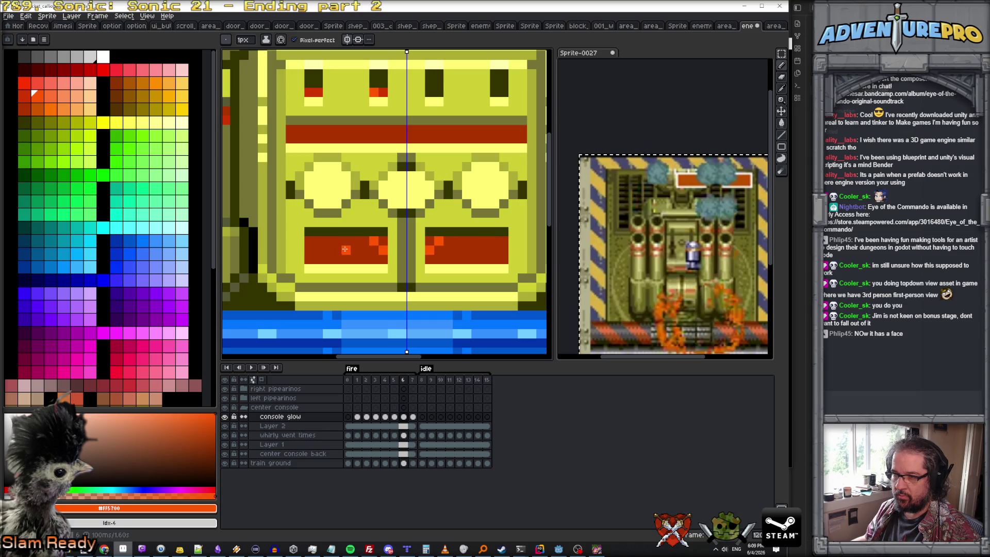
{"action": "key", "text": "period"}
{"action": "left_click", "coordinate": [312, 241]}
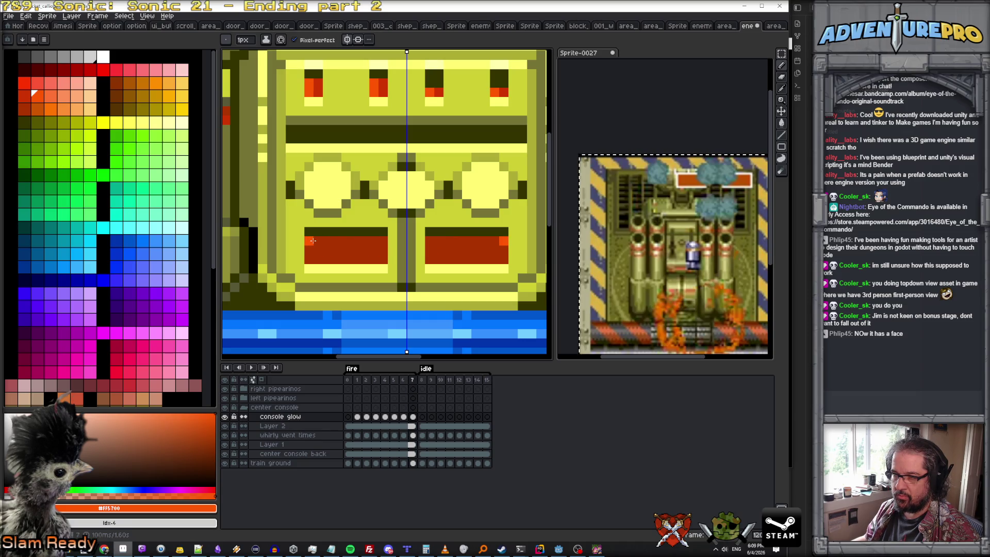
{"action": "scroll", "coordinate": [380, 241], "scroll_direction": "down", "scroll_amount": 2}
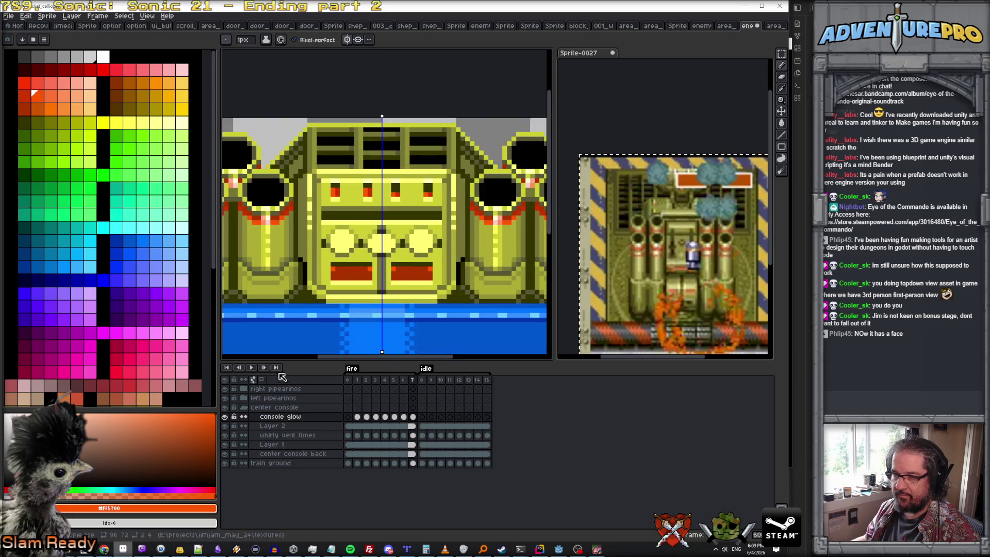
- Play the animation, stop on frame 1 to inspect, then play it again
{"action": "left_click", "coordinate": [252, 367]}
{"action": "scroll", "coordinate": [371, 317], "scroll_direction": "down", "scroll_amount": 1}
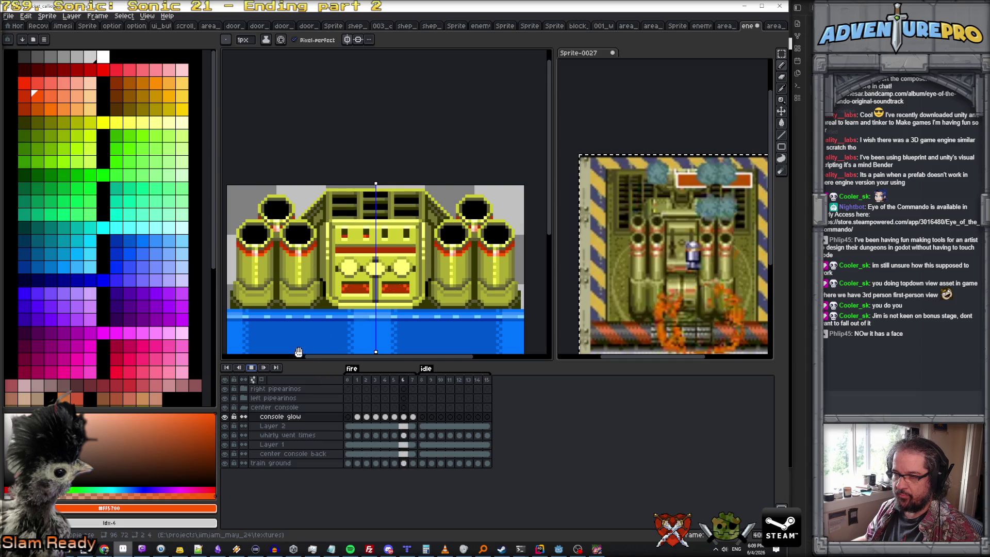
{"action": "left_click", "coordinate": [251, 367]}
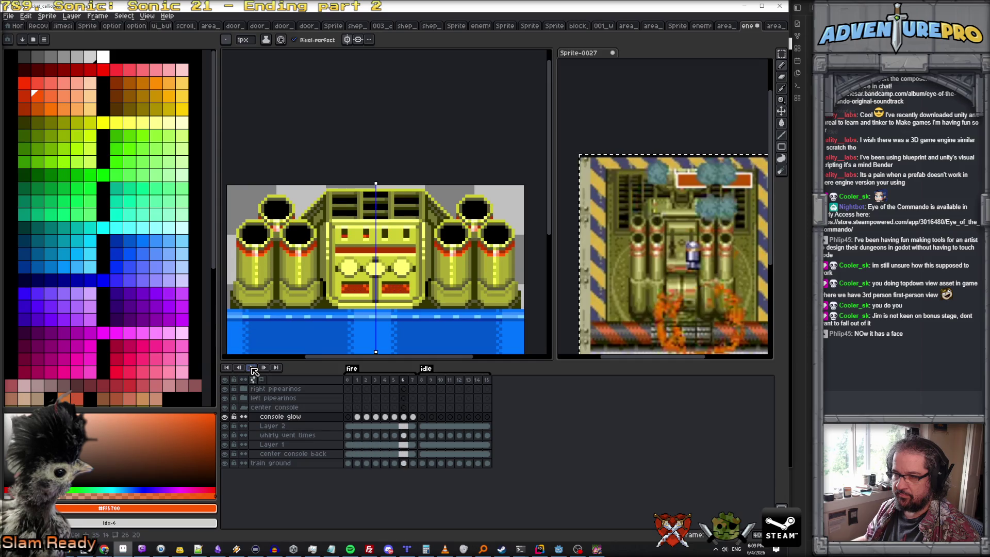
{"action": "left_click", "coordinate": [348, 380]}
{"action": "scroll", "coordinate": [329, 287], "scroll_direction": "up", "scroll_amount": 1}
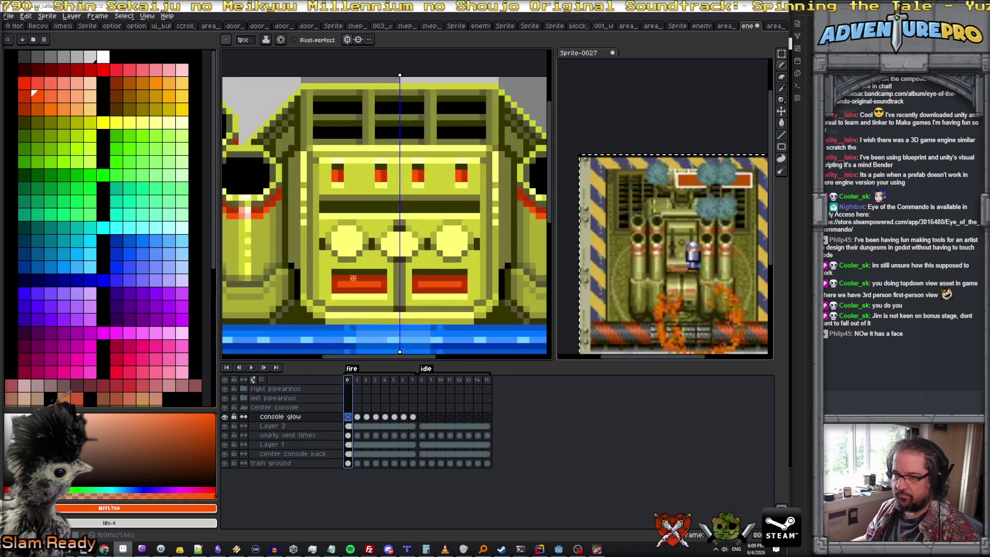
{"action": "scroll", "coordinate": [329, 286], "scroll_direction": "up", "scroll_amount": 2}
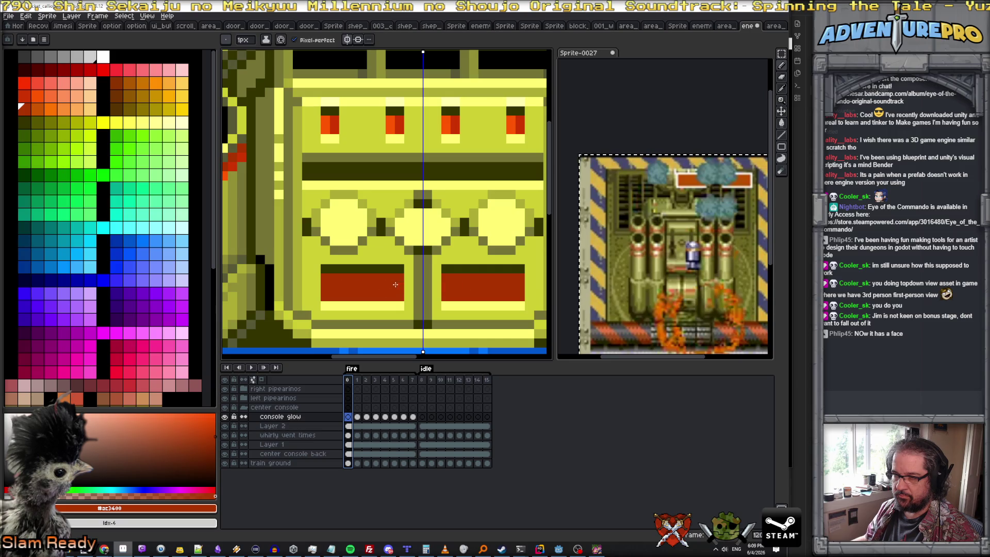
{"action": "scroll", "coordinate": [335, 301], "scroll_direction": "down", "scroll_amount": 3}
{"action": "left_click", "coordinate": [251, 367]}
{"action": "scroll", "coordinate": [297, 320], "scroll_direction": "down", "scroll_amount": 1}
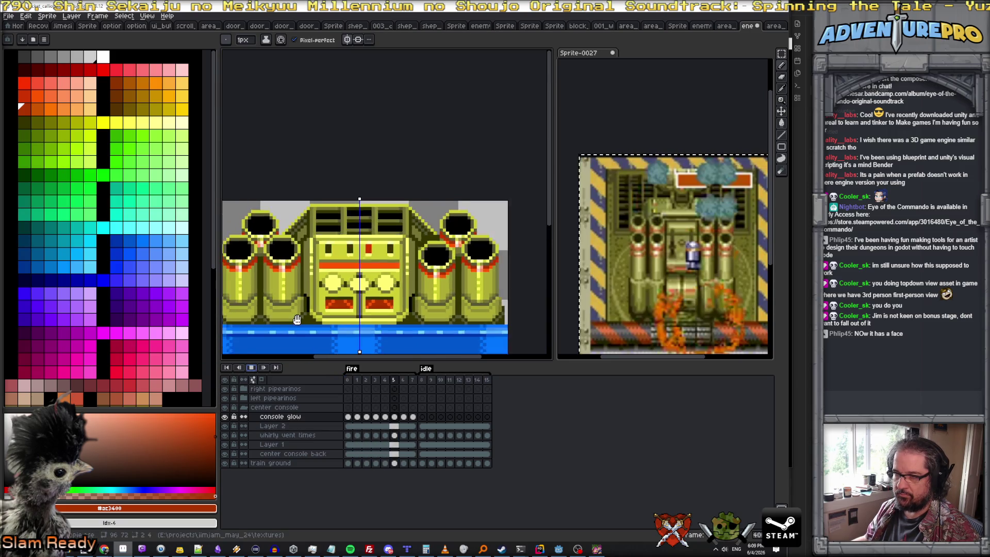
{"action": "scroll", "coordinate": [296, 320], "scroll_direction": "down", "scroll_amount": 1}
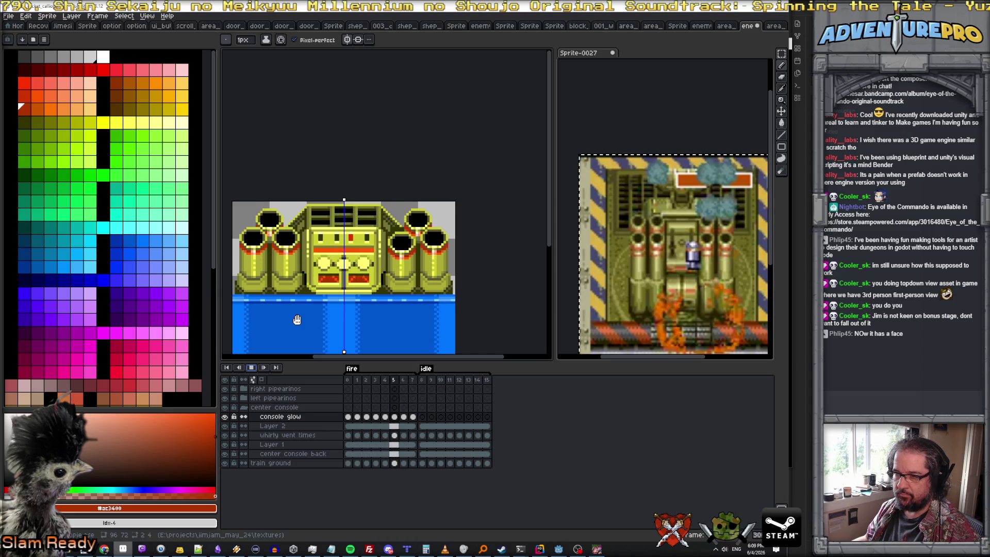
{"action": "scroll", "coordinate": [297, 319], "scroll_direction": "up", "scroll_amount": 1}
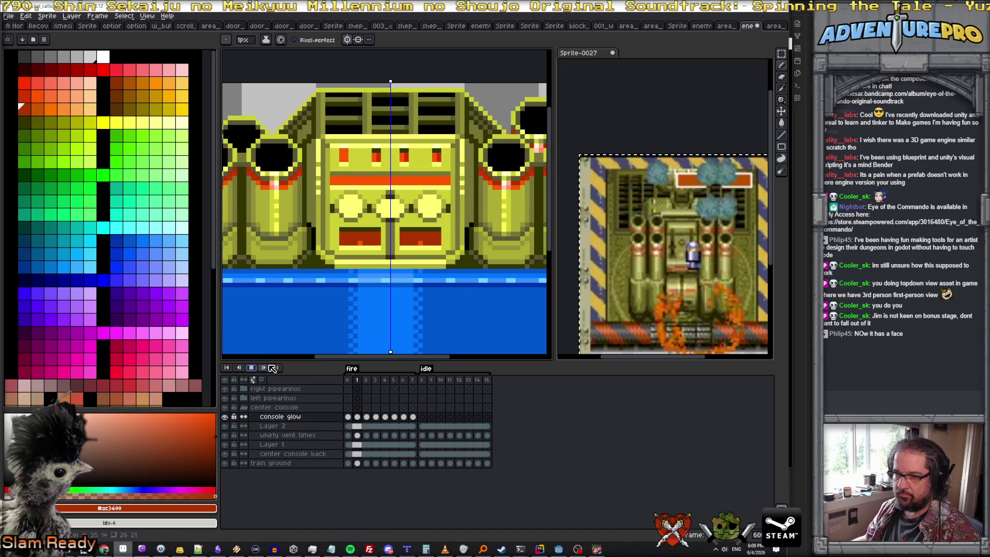
- Stop playback on frame 1 and bring up the Layer menu's new-layer options
{"action": "left_click", "coordinate": [251, 367]}
{"action": "left_click", "coordinate": [363, 381]}
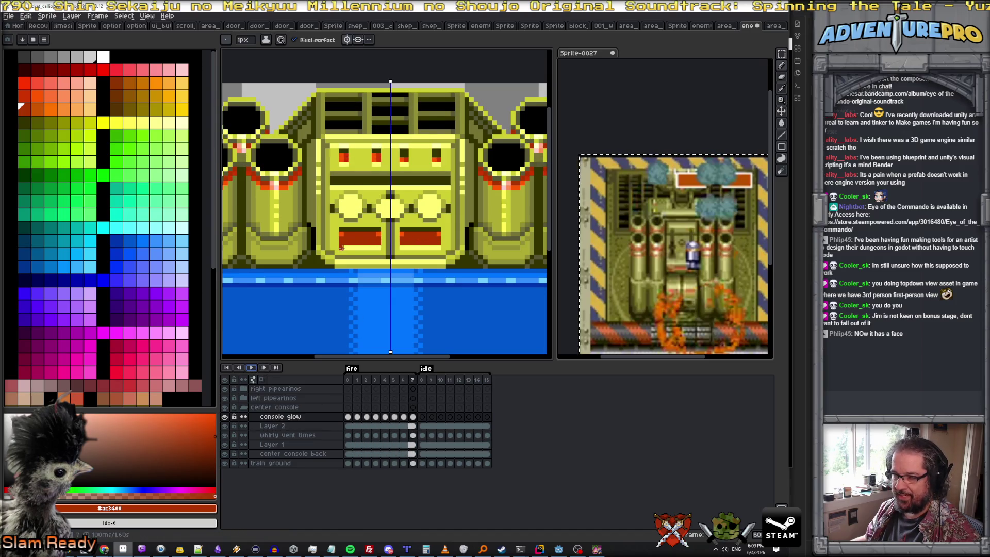
{"action": "key", "text": "Left"}
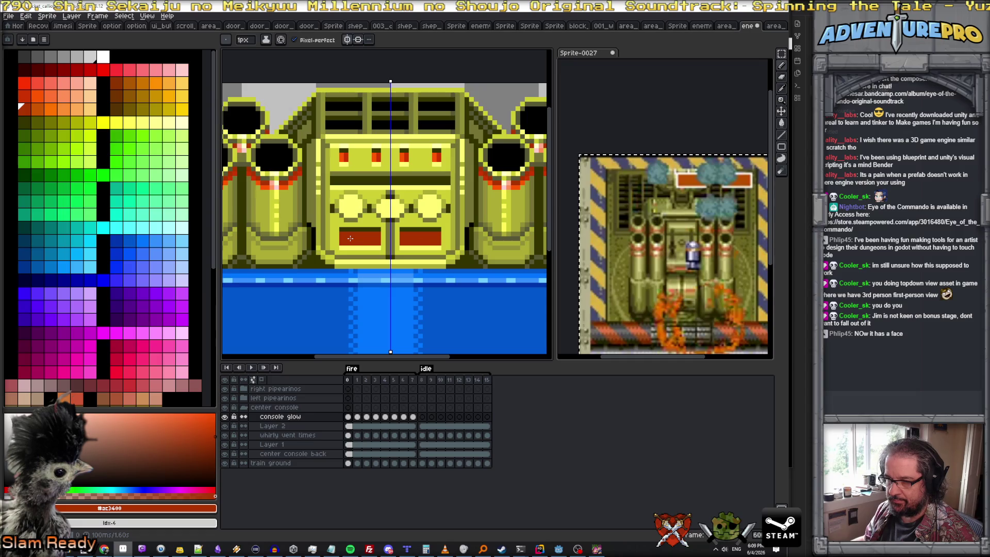
{"action": "left_click", "coordinate": [71, 15]}
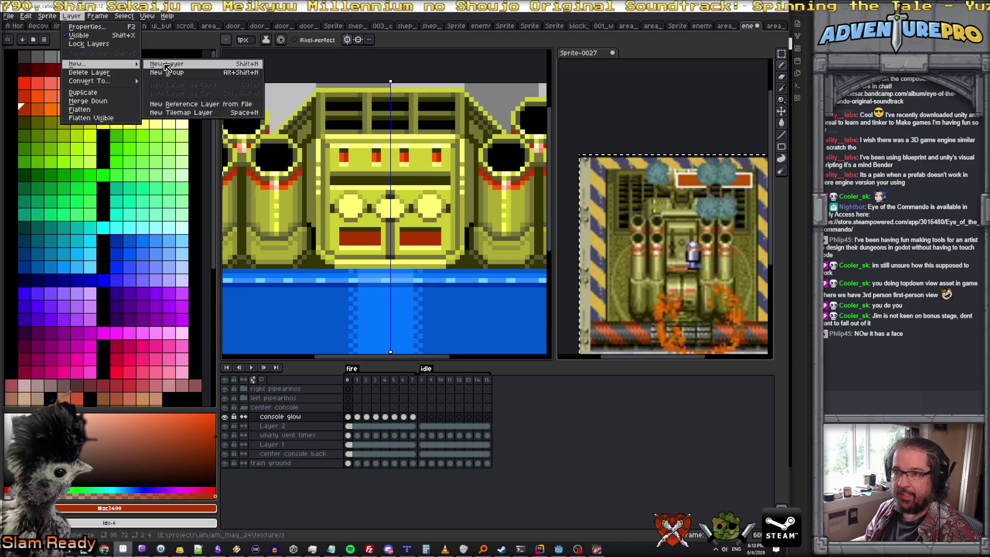
- Create a new empty layer and rename it 'bottom center glow' via Layer Properties
{"action": "left_click", "coordinate": [166, 63]}
{"action": "double_click", "coordinate": [284, 418]}
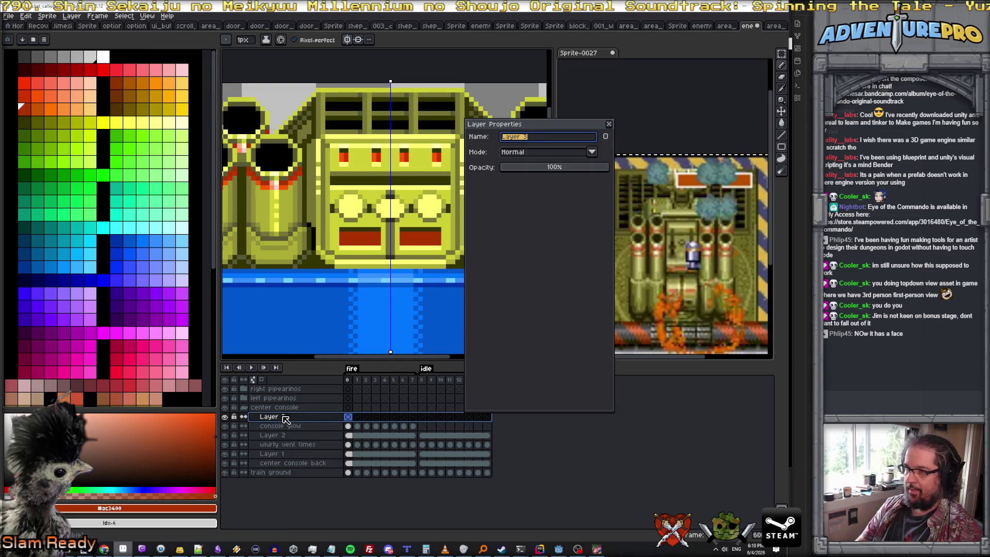
{"action": "type", "text": "bottom center"}
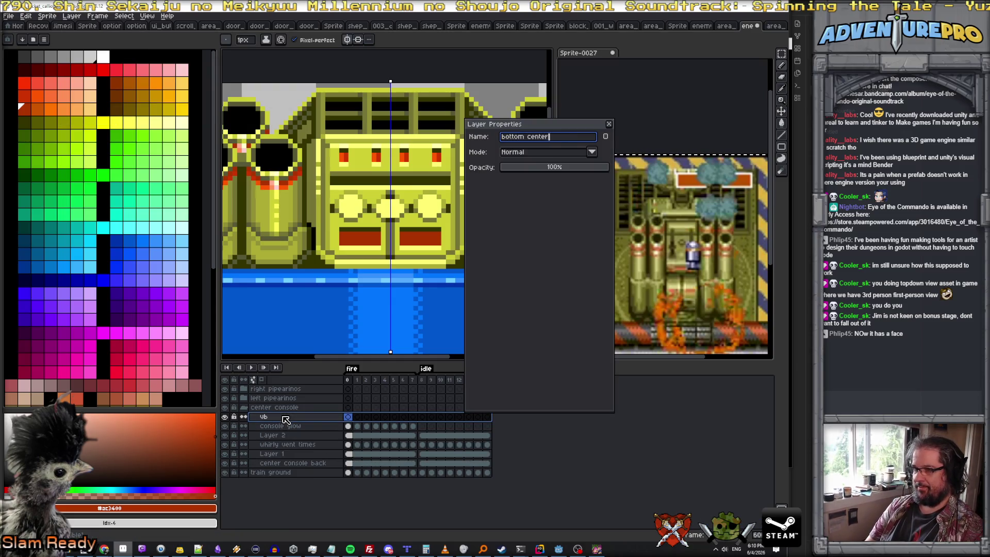
{"action": "type", "text": "w"}
{"action": "key", "text": "Return"}
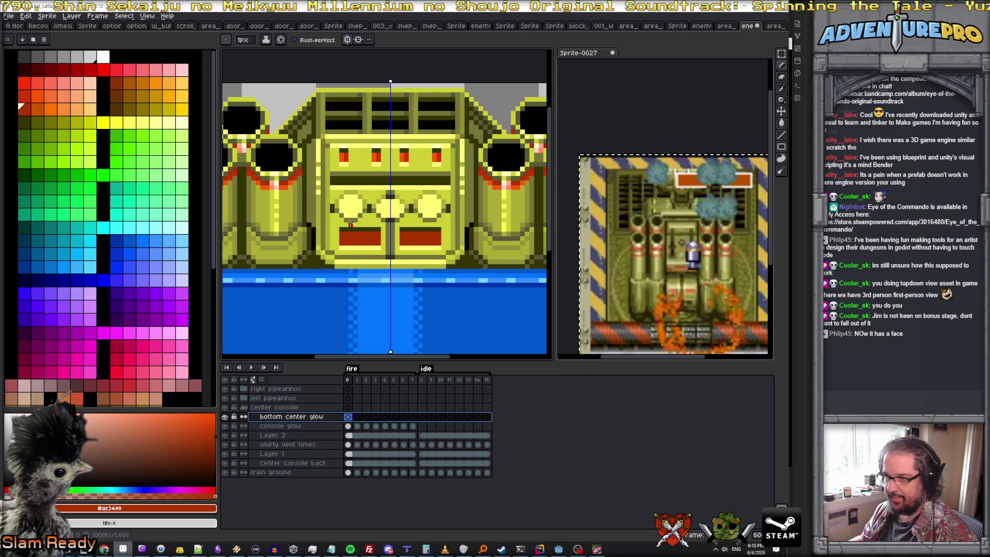
- Link the bottom center glow cels across frames 0–7, then check frames 1 and 7
{"action": "left_click", "coordinate": [348, 417]}
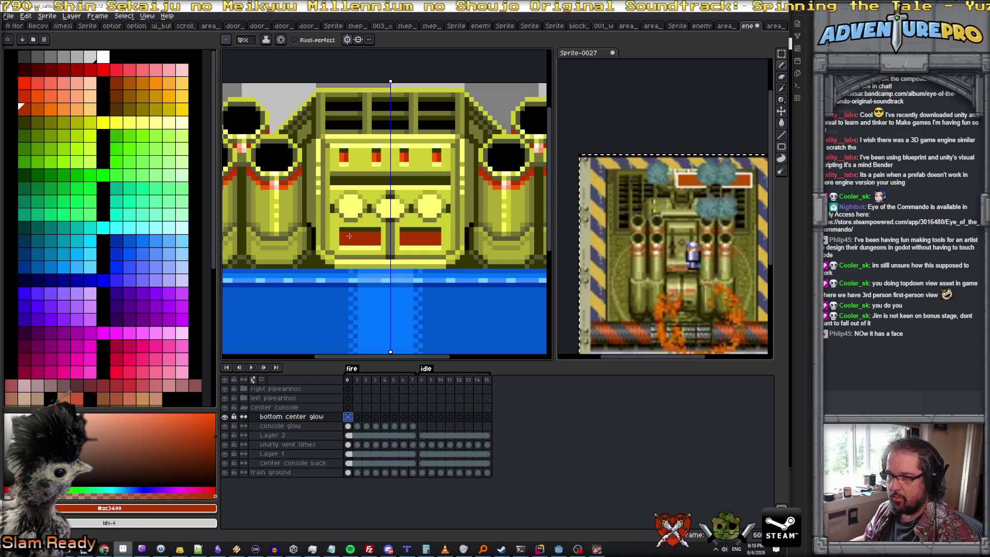
{"action": "left_click_drag", "start_coordinate": [348, 418], "coordinate": [414, 419]}
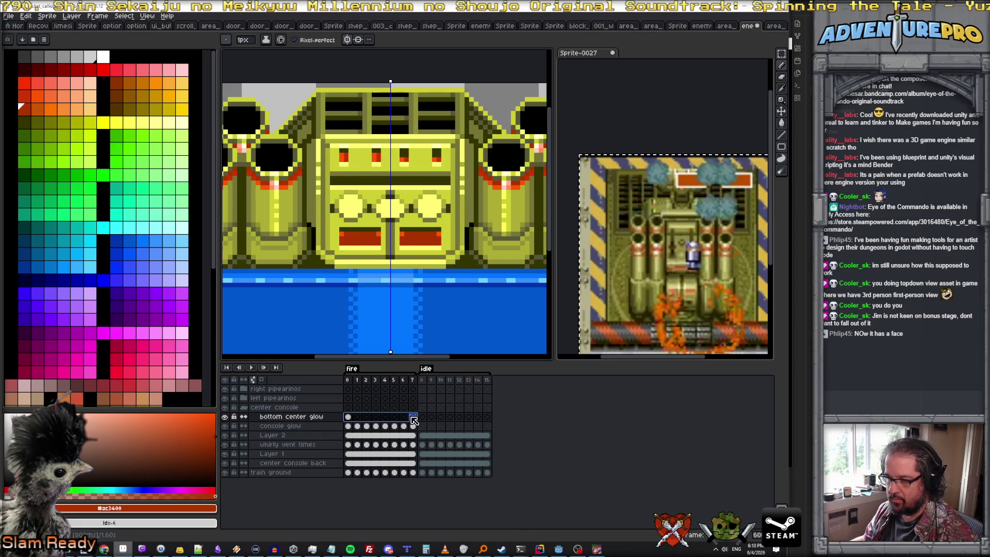
{"action": "right_click", "coordinate": [414, 419]}
{"action": "left_click", "coordinate": [442, 454]}
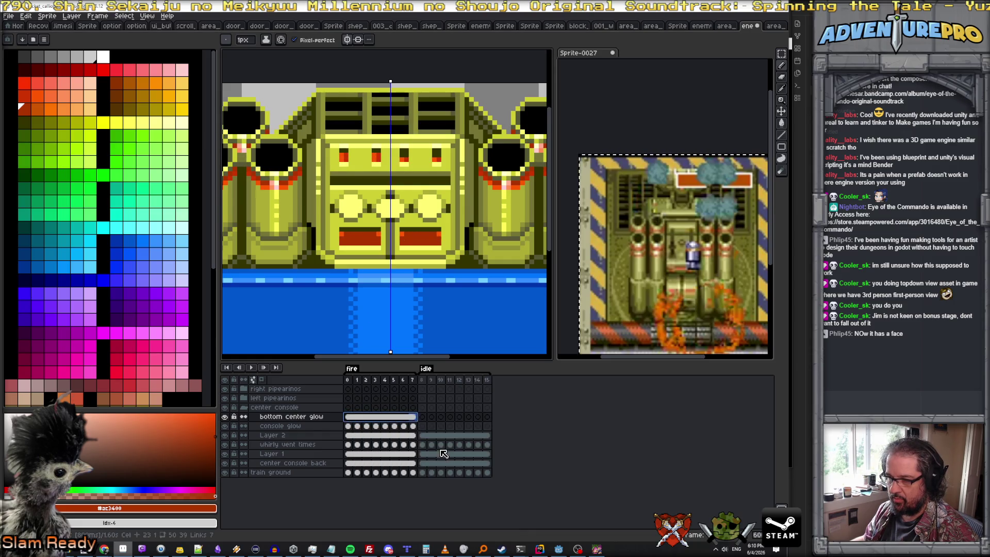
{"action": "left_click", "coordinate": [348, 417]}
{"action": "mouse_move", "coordinate": [358, 422]}
{"action": "left_mouse_down"}
{"action": "mouse_move", "coordinate": [399, 424]}
{"action": "mouse_move", "coordinate": [350, 419]}
{"action": "left_mouse_up"}
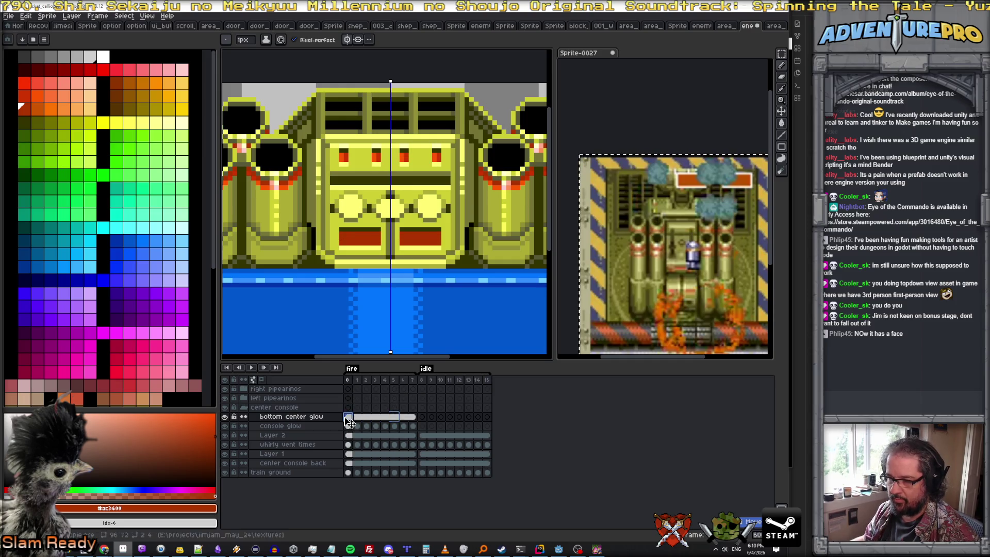
{"action": "right_click", "coordinate": [410, 419]}
{"action": "left_click", "coordinate": [430, 447]}
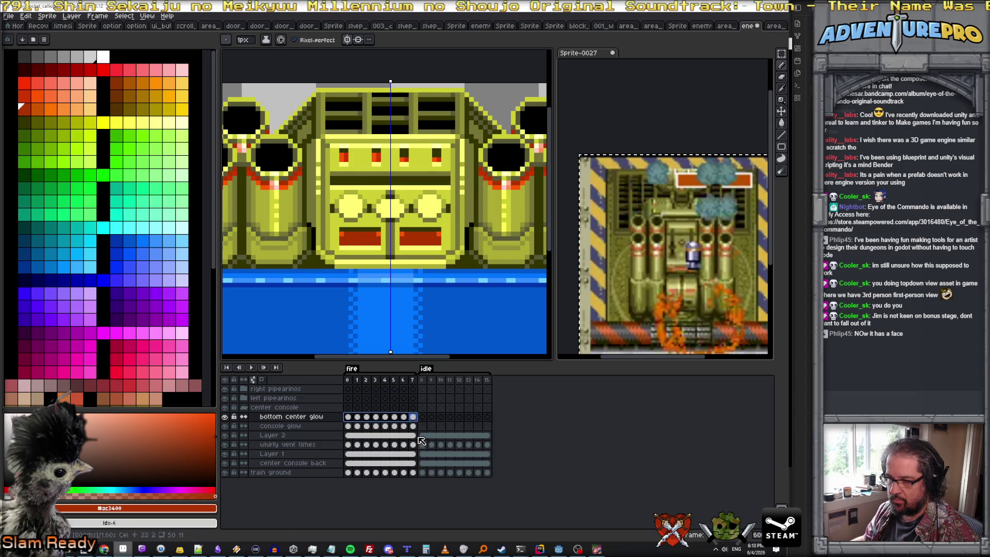
{"action": "left_click", "coordinate": [358, 421]}
{"action": "left_click", "coordinate": [413, 419]}
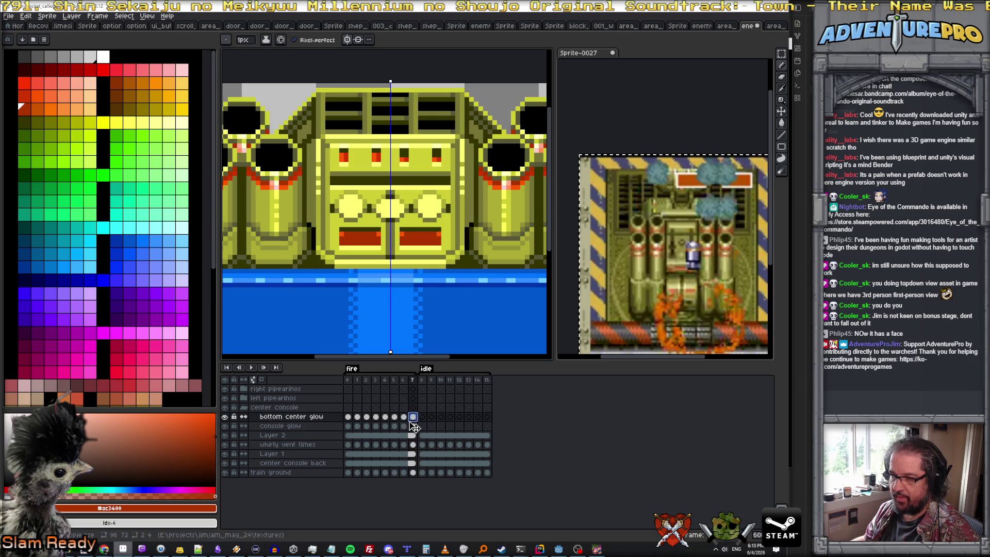
- Step through fire frames 2–7 to check the glow flicker, then disable symmetry and step back
{"action": "left_click", "coordinate": [378, 419]}
{"action": "left_click", "coordinate": [368, 420]}
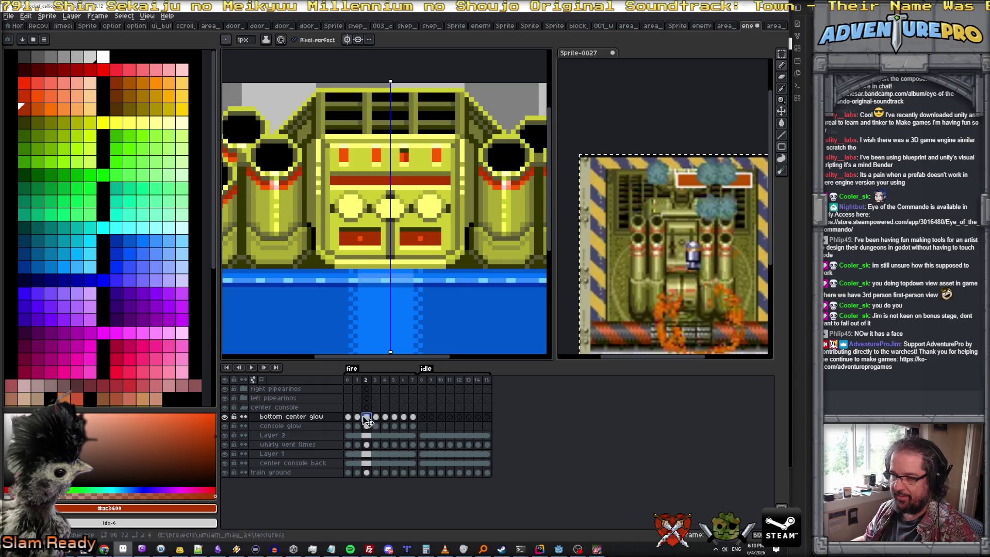
{"action": "left_click", "coordinate": [367, 421]}
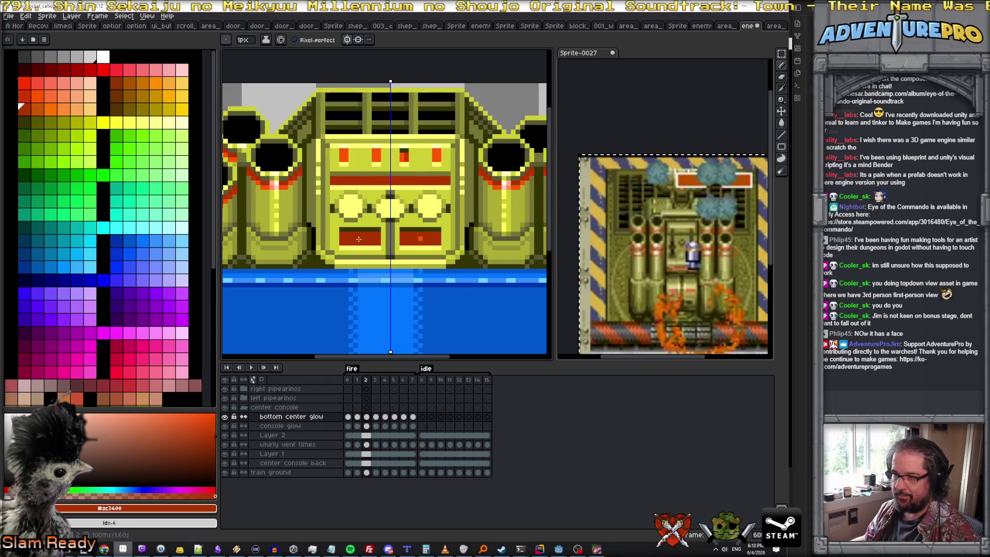
{"action": "key", "text": "Right"}
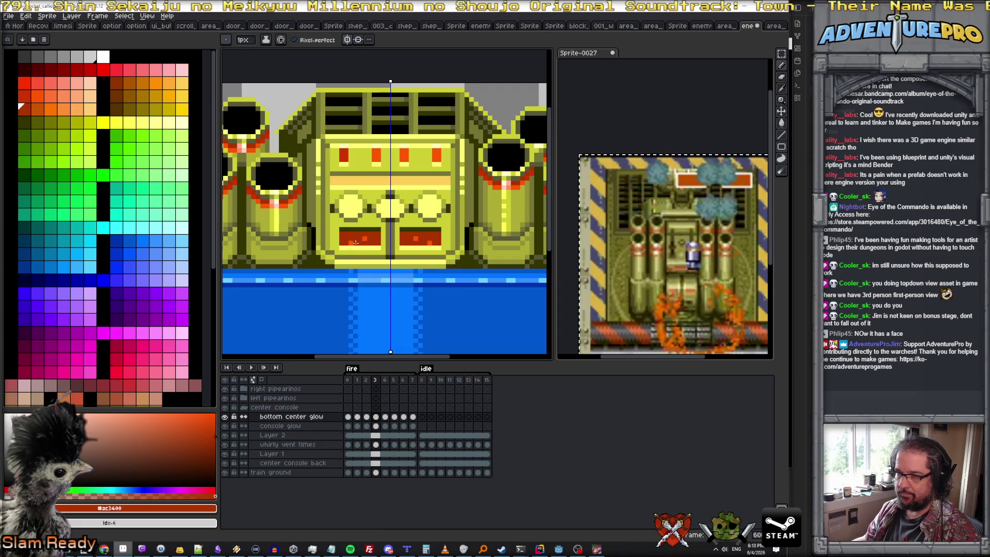
{"action": "key", "text": "Right"}
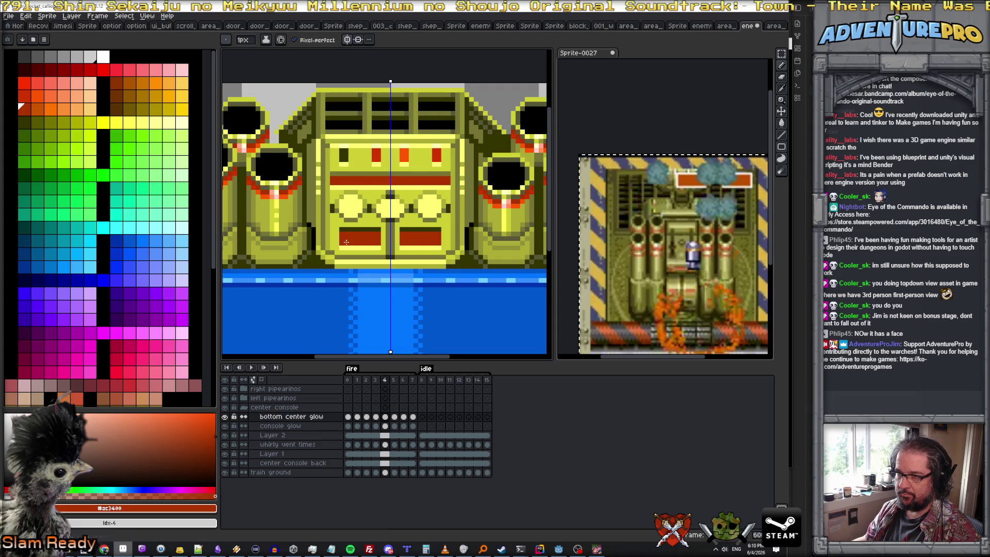
{"action": "key", "text": "Right"}
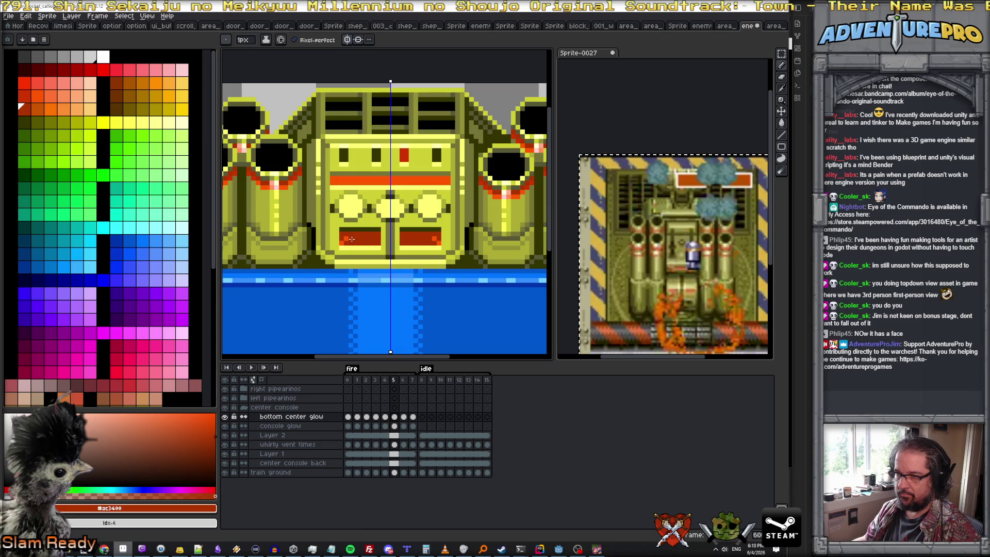
{"action": "key", "text": "Right"}
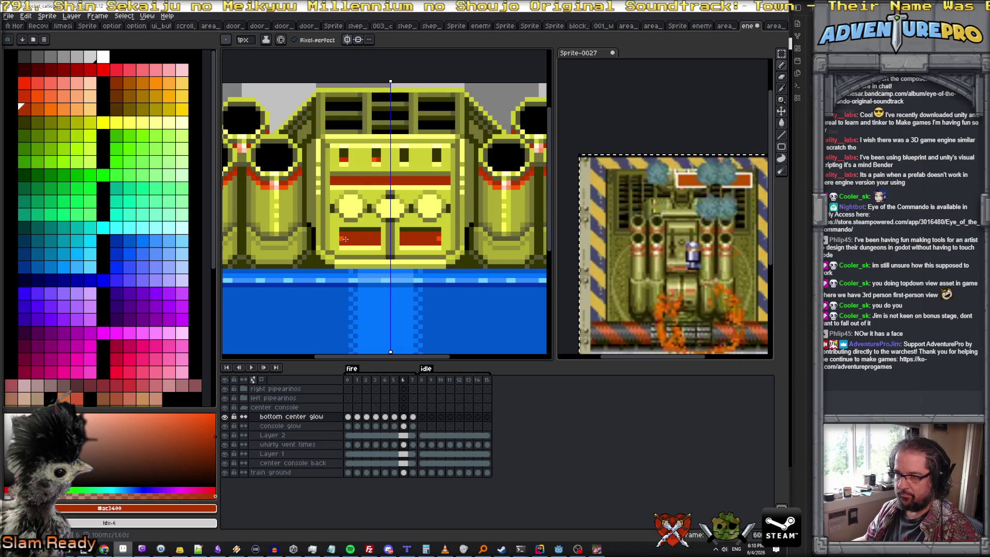
{"action": "key", "text": "Right"}
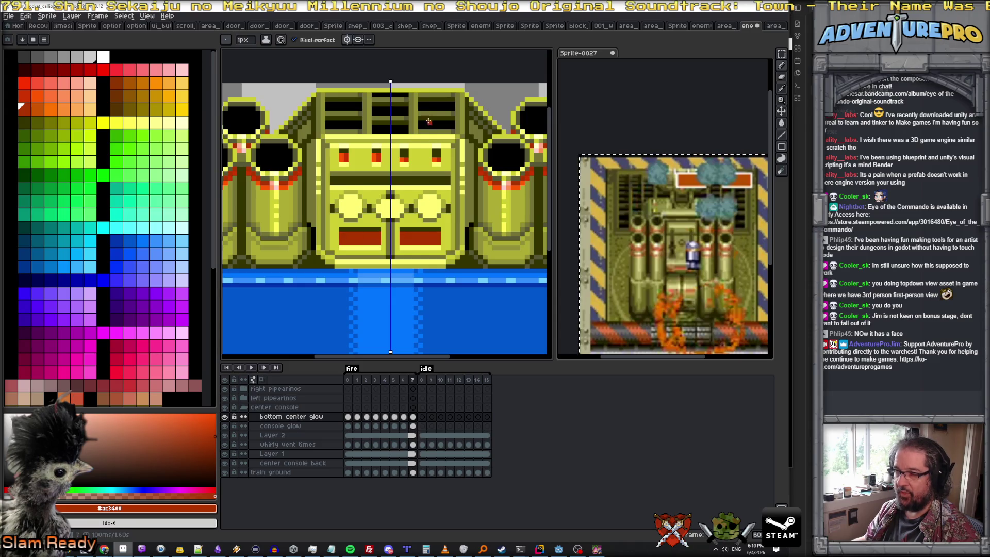
{"action": "left_click", "coordinate": [361, 39]}
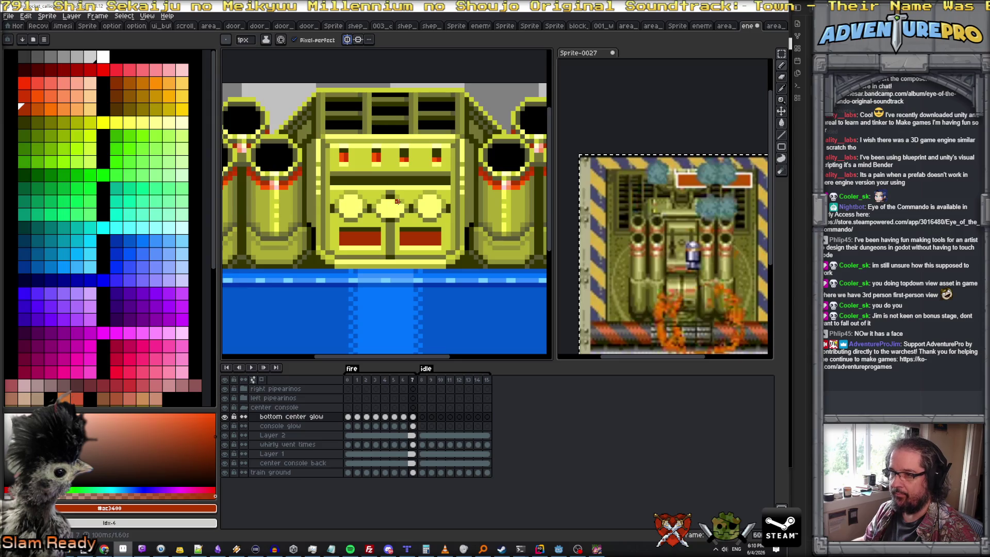
{"action": "key", "text": "Left"}
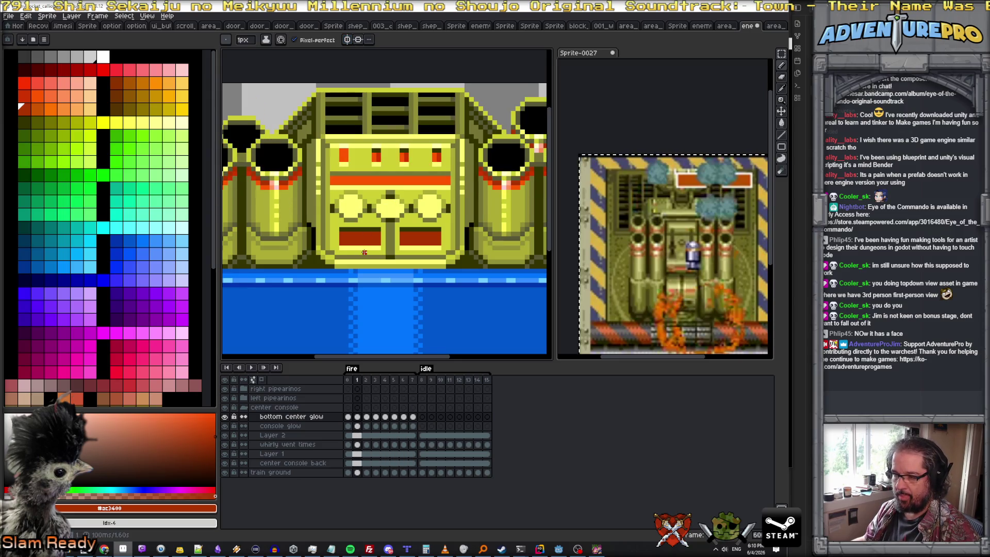
- Try the orange, yellow and dark red swatches while moving on to frame 2
{"action": "left_click", "coordinate": [344, 156], "text": "alt"}
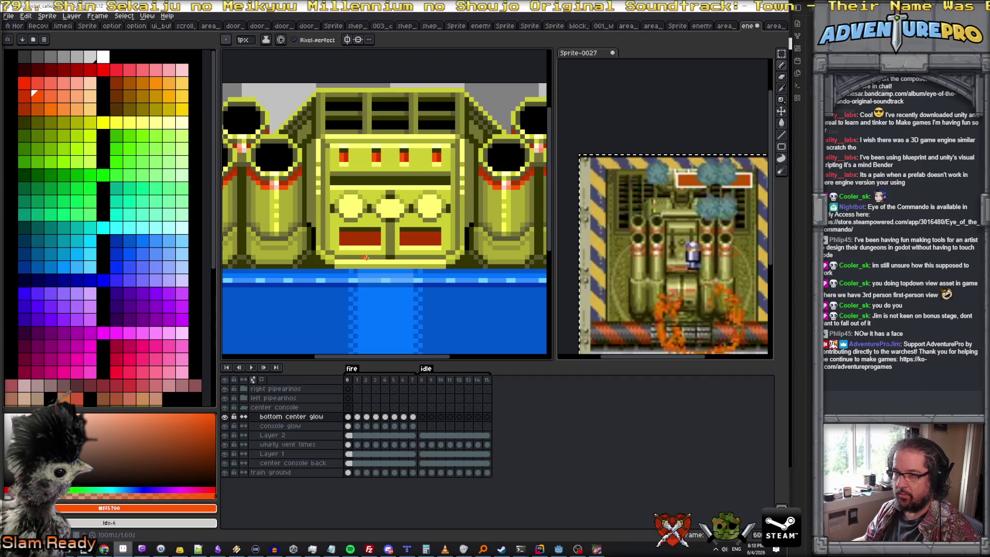
{"action": "key", "text": "Right"}
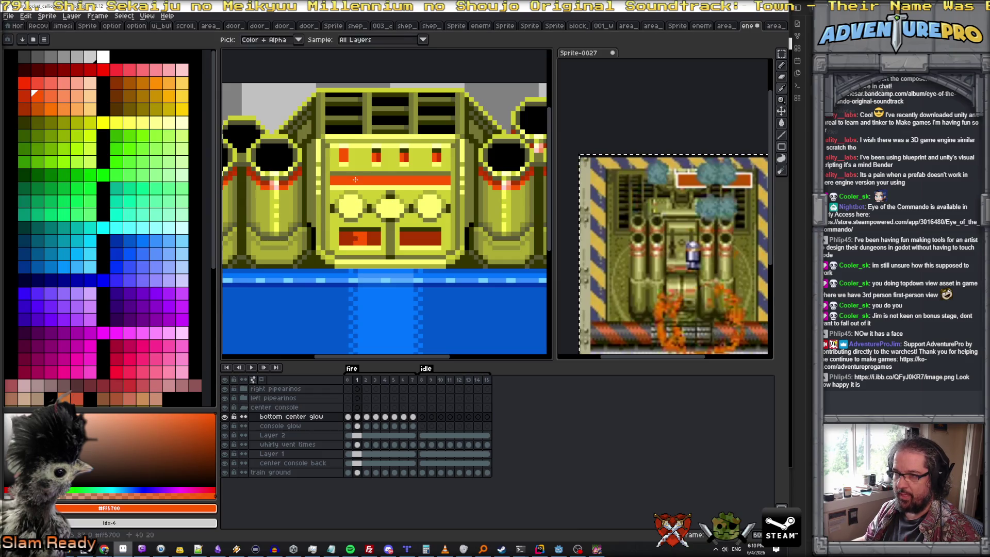
{"action": "scroll", "coordinate": [357, 242], "scroll_direction": "up", "scroll_amount": 1}
{"action": "scroll", "coordinate": [356, 239], "scroll_direction": "down", "scroll_amount": 2}
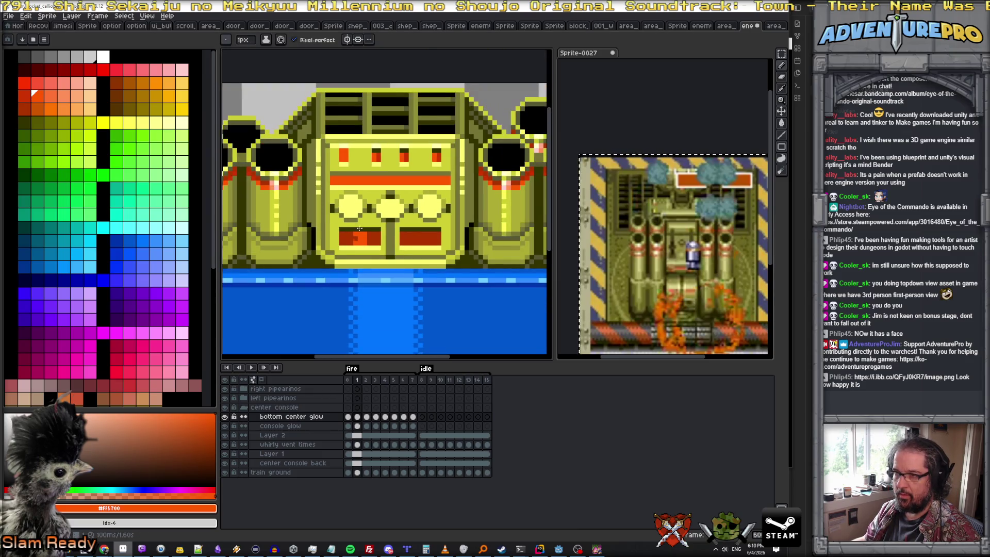
{"action": "left_click", "coordinate": [361, 219], "text": "alt"}
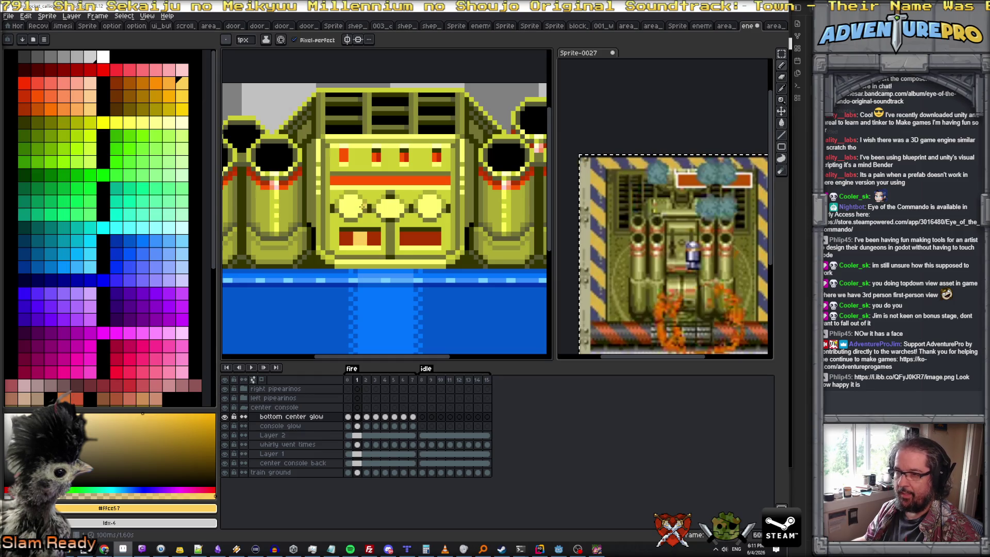
{"action": "key", "text": "Right"}
{"action": "left_click", "coordinate": [355, 238], "text": "alt"}
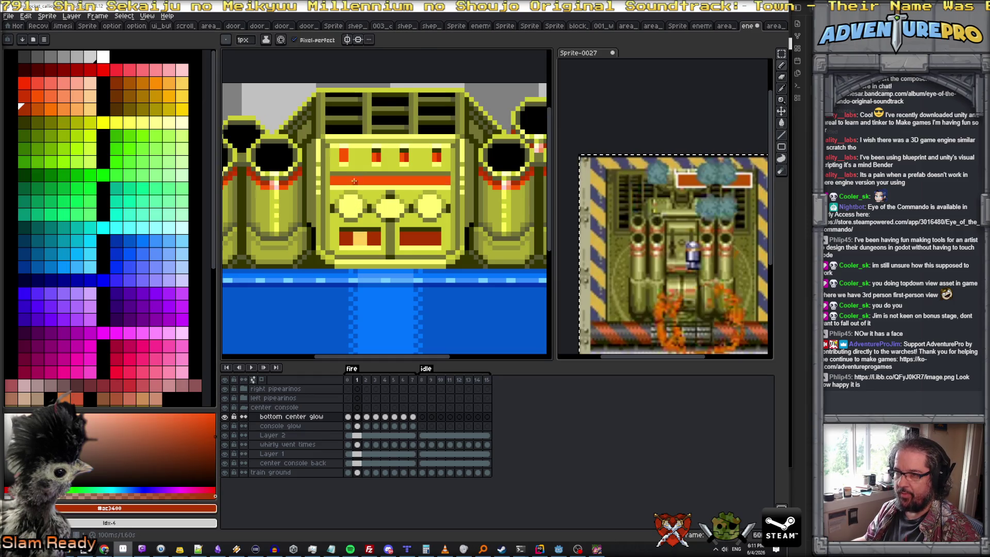
- Paint orange #ff5700 highlight pixels onto the left red console panel on frame 2
{"action": "left_click", "coordinate": [355, 217], "text": "alt"}
{"action": "left_click", "coordinate": [356, 237]}
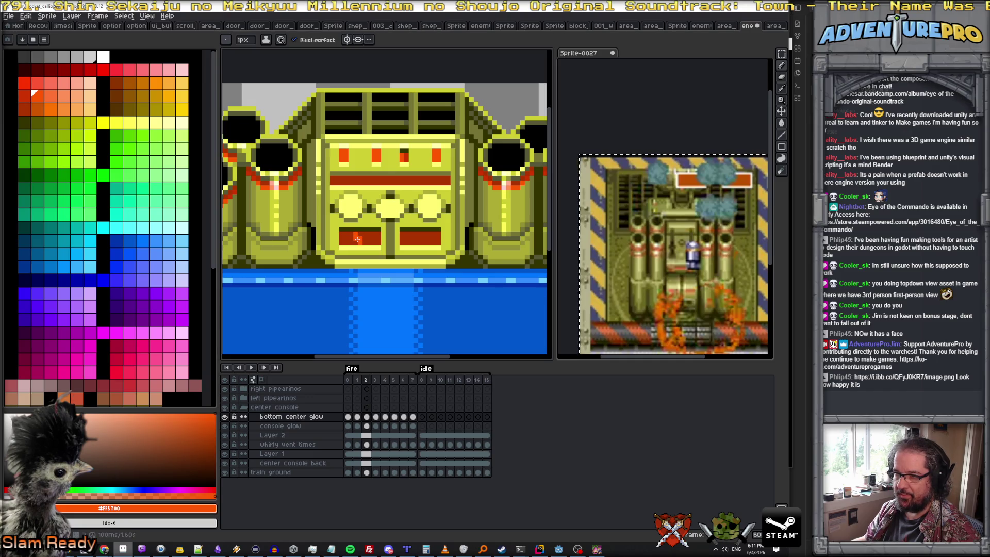
{"action": "left_click_drag", "start_coordinate": [356, 241], "coordinate": [367, 234]}
{"action": "left_click", "coordinate": [364, 242]}
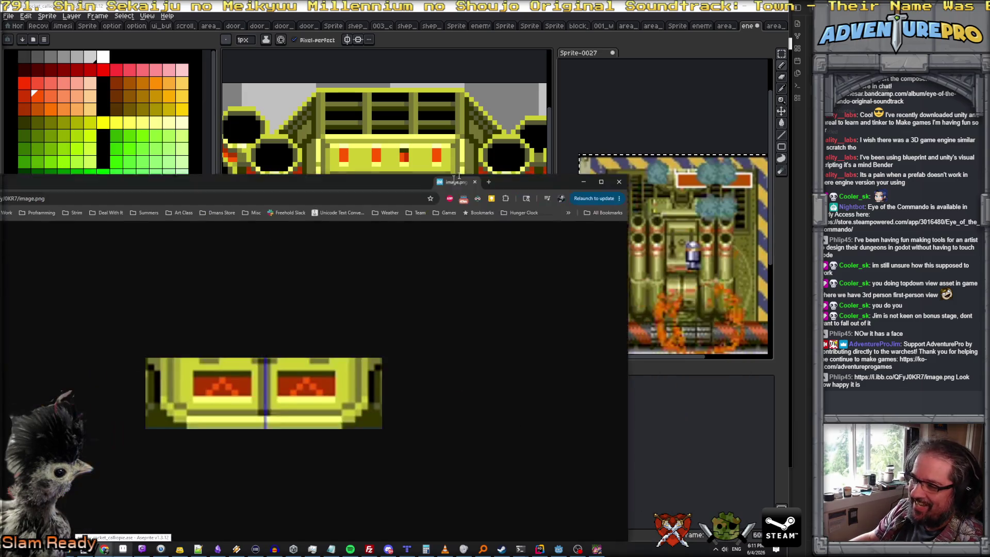
- View the linked console close-up image in Chrome, then return to Aseprite
{"action": "double_click", "coordinate": [466, 169]}
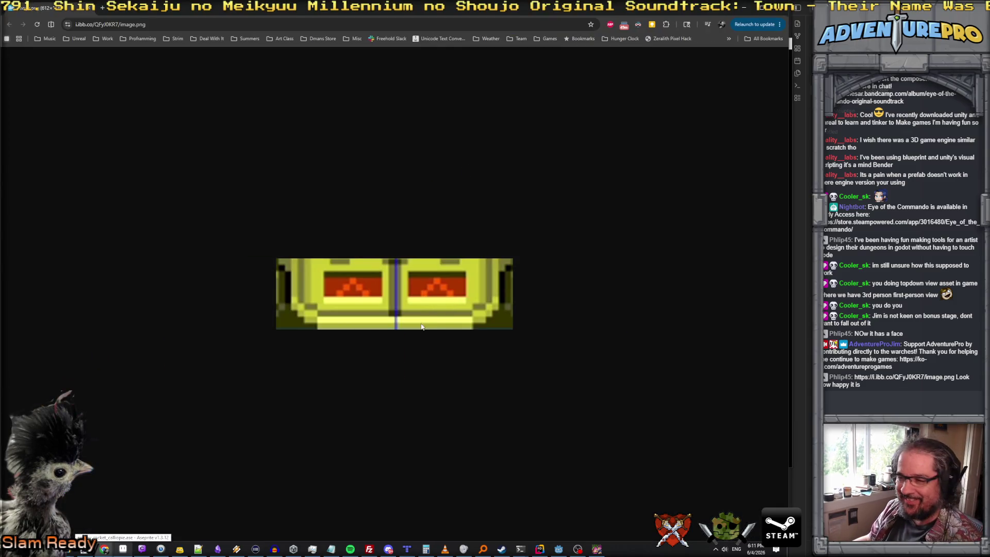
{"action": "scroll", "coordinate": [420, 330], "scroll_direction": "up", "scroll_amount": 4, "text": "ctrl"}
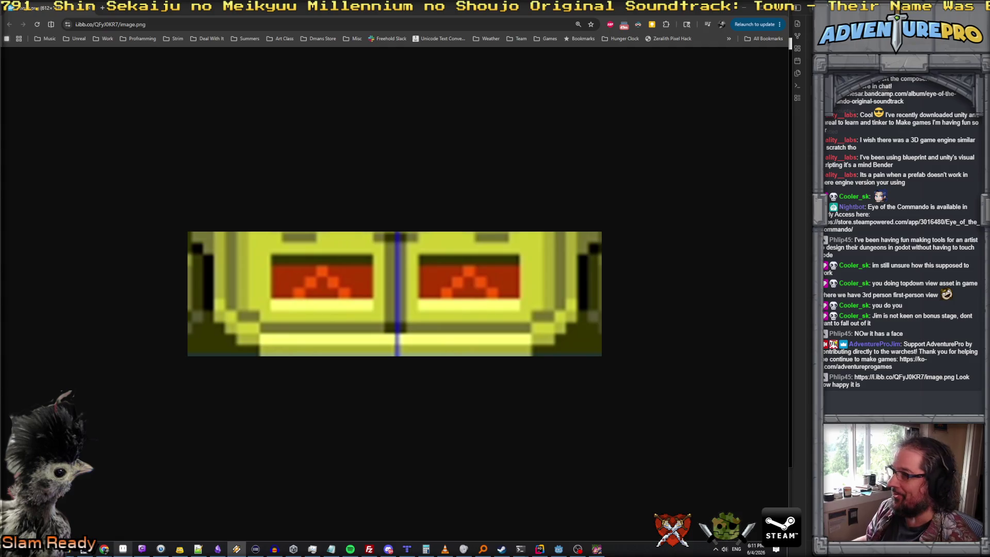
{"action": "key", "text": "alt+Tab"}
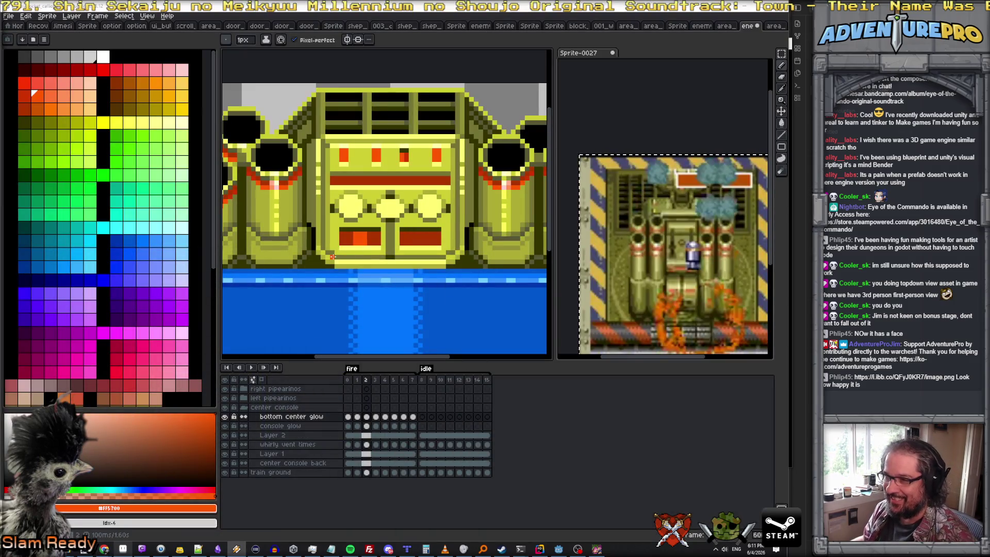
- Flip between fire frames 2 and 3 to compare the glow and eyedrop the yellow colour
{"action": "left_click", "coordinate": [357, 380]}
{"action": "left_click", "coordinate": [347, 380]}
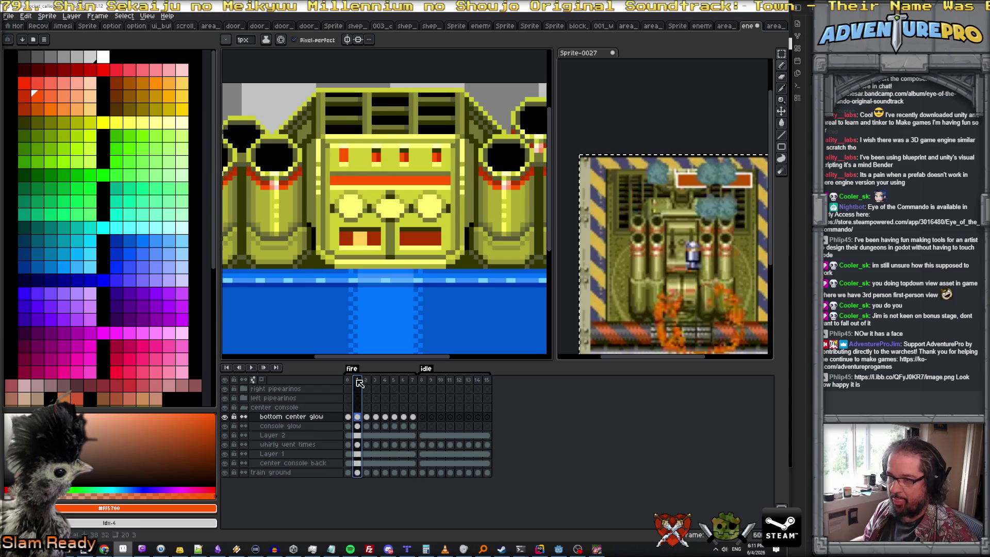
{"action": "left_click", "coordinate": [367, 382]}
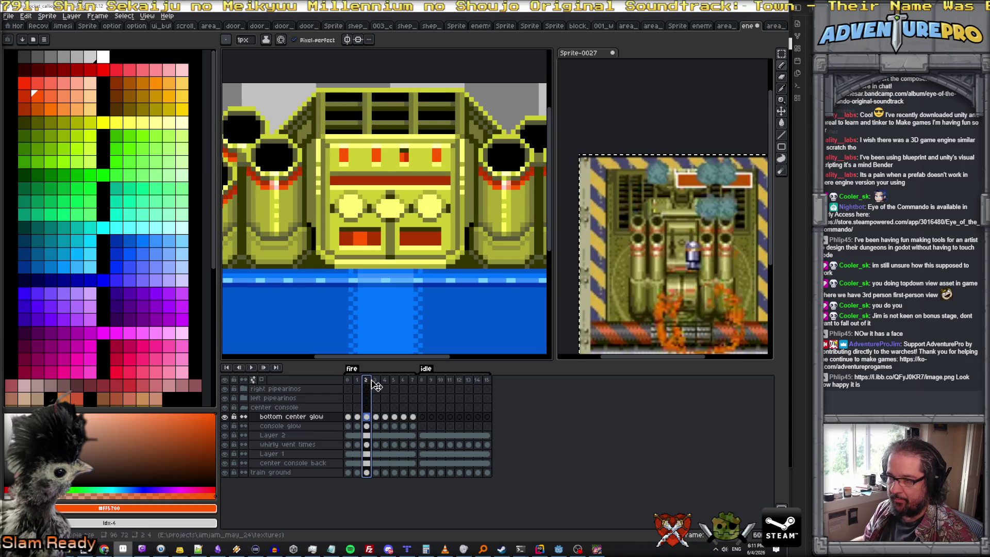
{"action": "key", "text": "Right"}
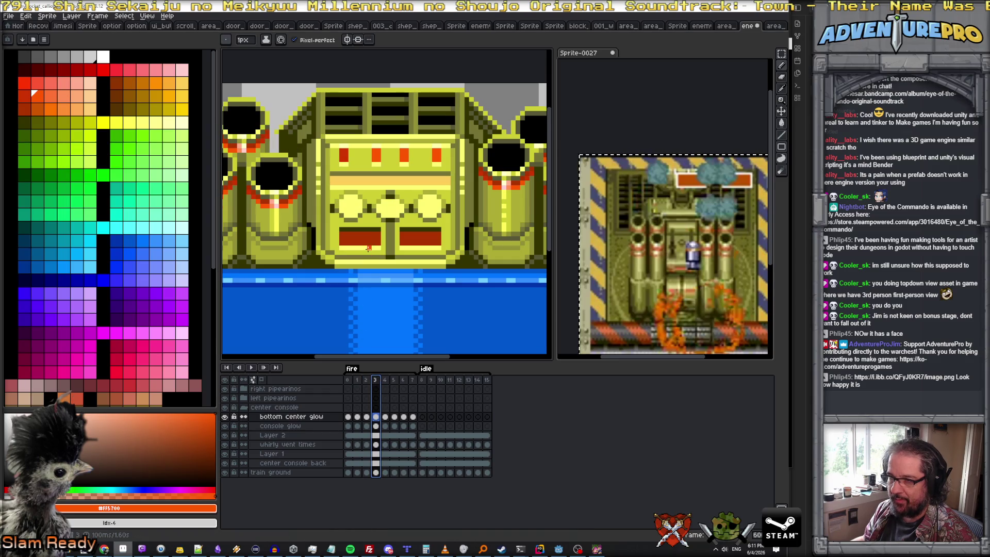
{"action": "key", "text": "Left"}
{"action": "key", "text": "Right"}
{"action": "left_click", "coordinate": [360, 238], "text": "alt"}
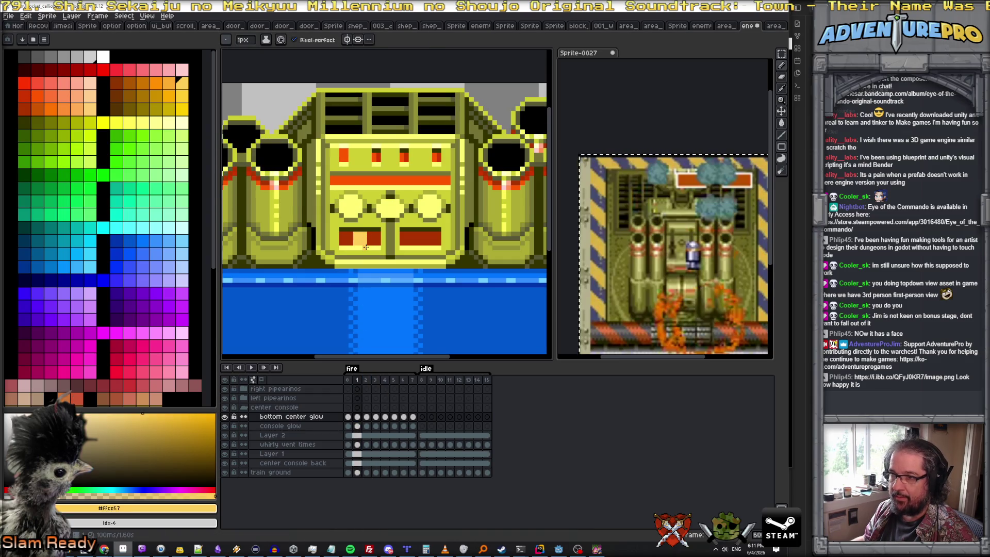
{"action": "key", "text": "Left"}
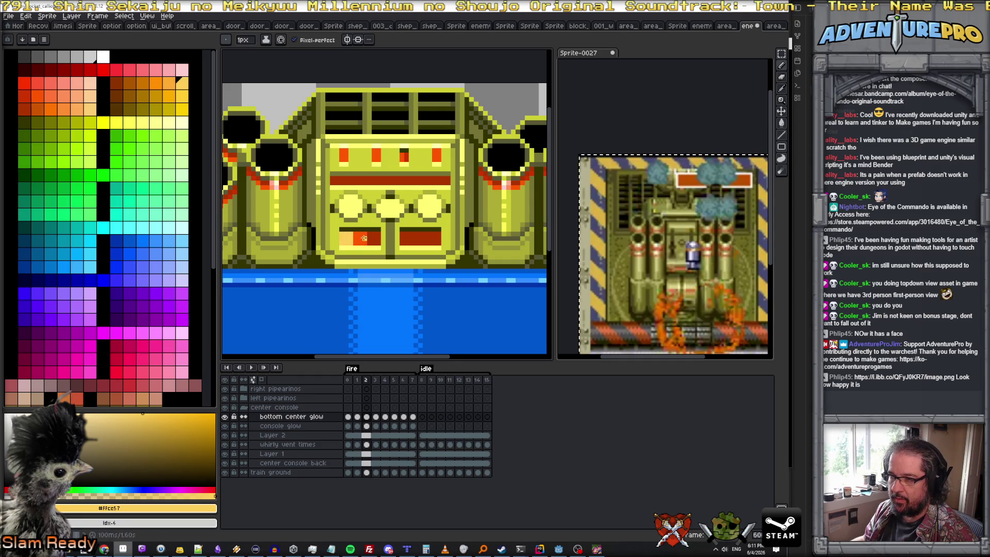
{"action": "key", "text": "Right"}
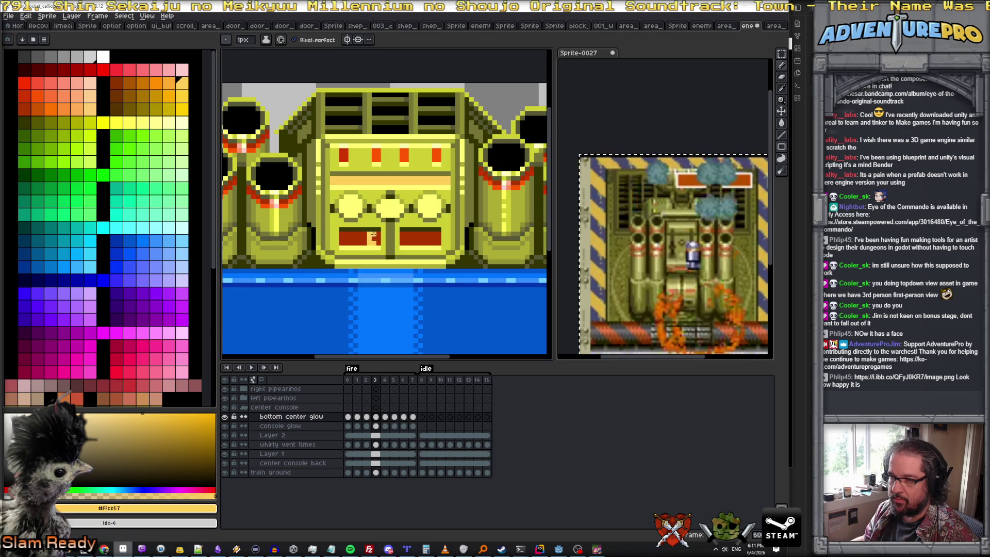
{"action": "key", "text": "Left"}
- Paint orange glow on the left console panel at frame 3, then run through the remaining frames back to frame 1
{"action": "left_click", "coordinate": [363, 242], "text": "alt"}
{"action": "key", "text": "Right"}
{"action": "left_click", "coordinate": [343, 235]}
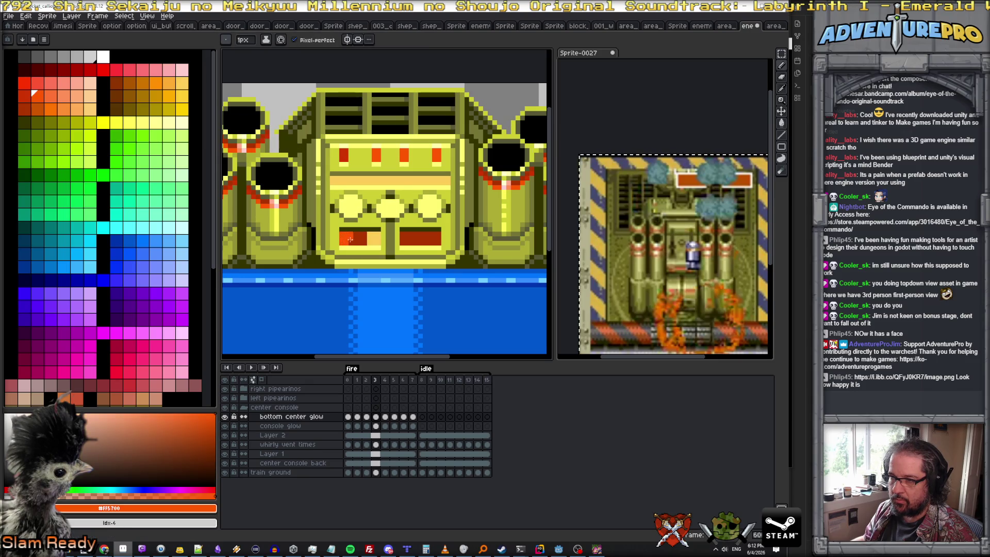
{"action": "key", "text": "Right"}
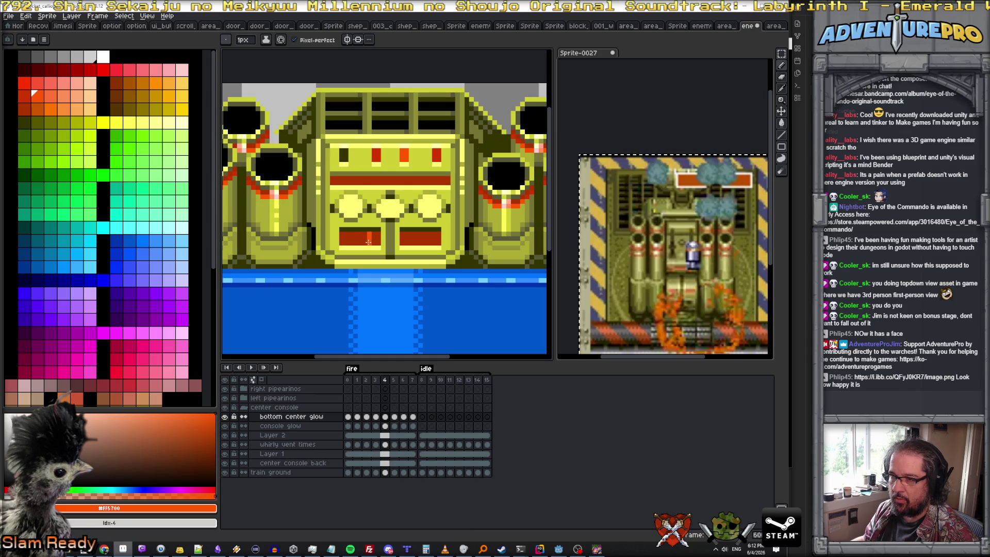
{"action": "key", "text": "Right"}
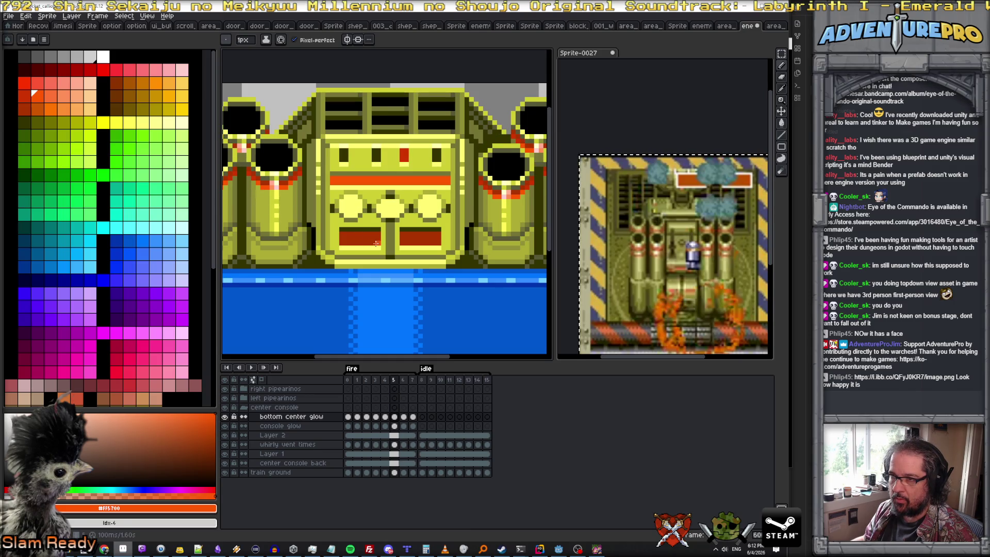
{"action": "key", "text": "Return"}
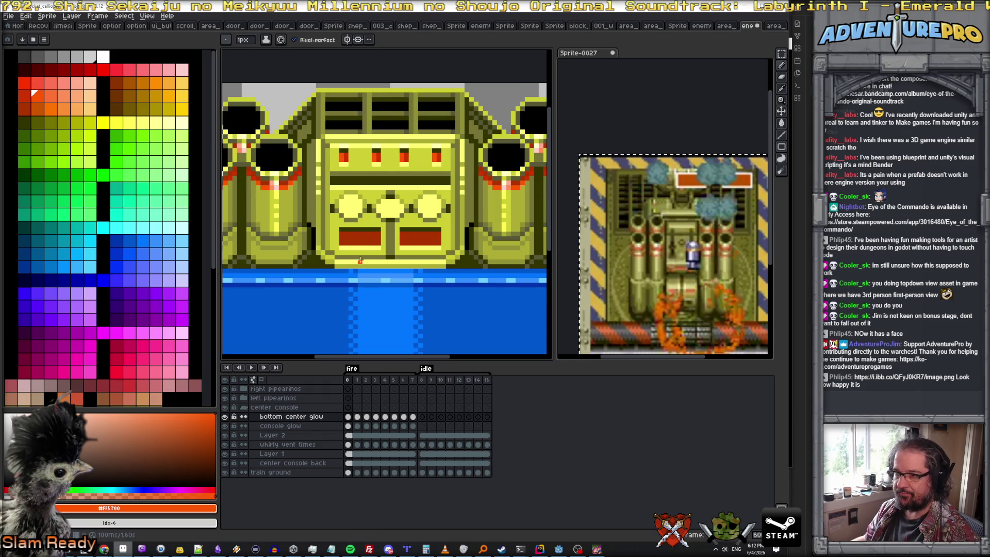
{"action": "key", "text": "Return"}
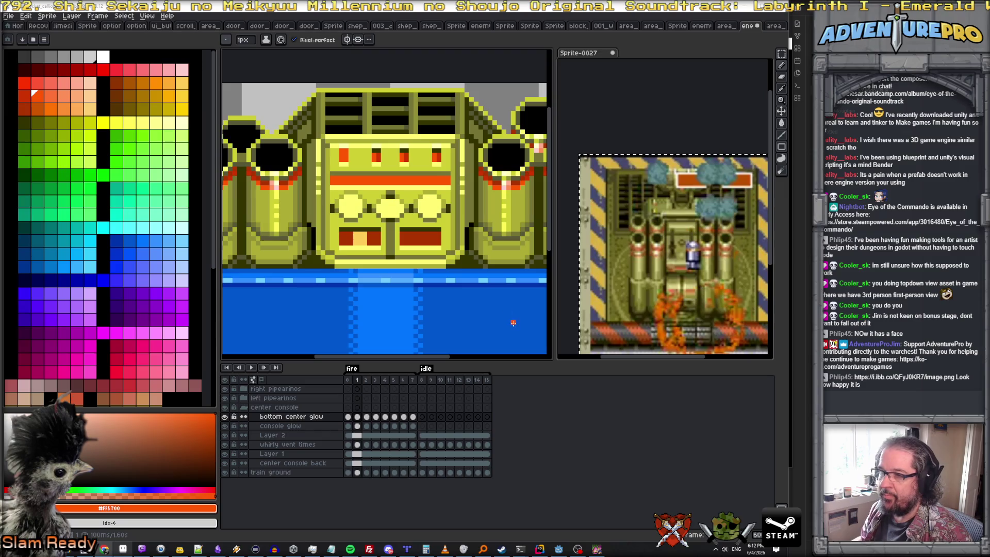
- Alternate yellow and orange glow pixels on the right console panel across frames 2 and 3
{"action": "left_click", "coordinate": [360, 240], "text": "alt"}
{"action": "key", "text": "Left"}
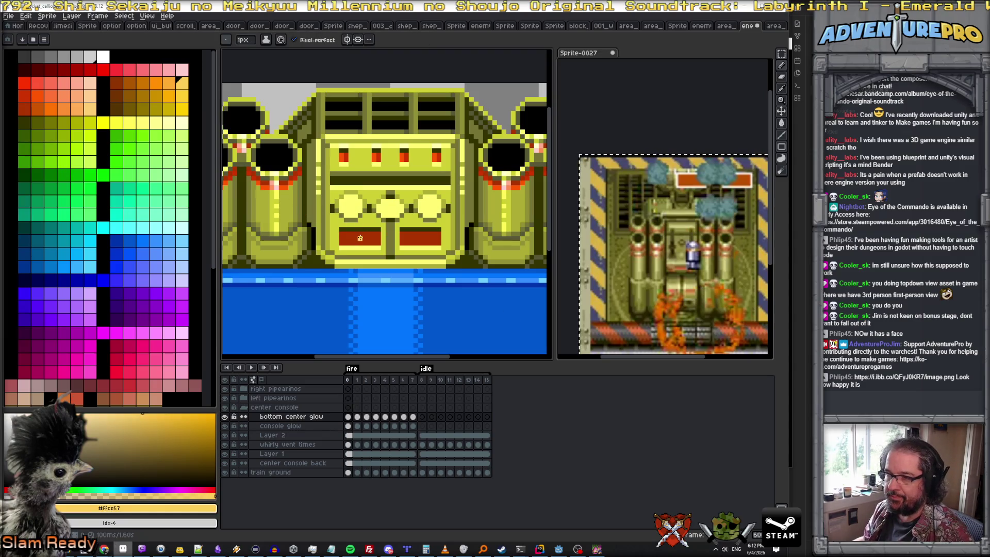
{"action": "key", "text": "Right"}
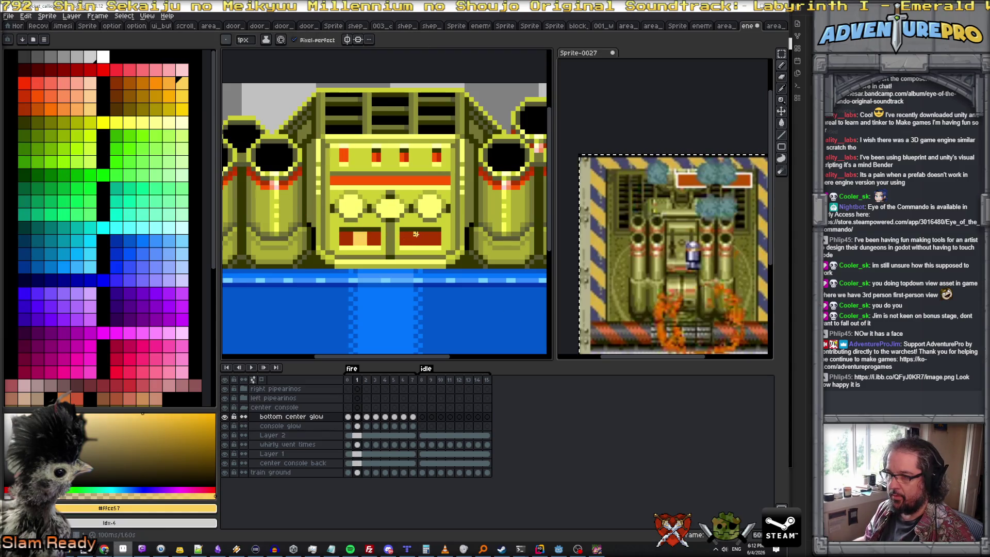
{"action": "key", "text": "Right"}
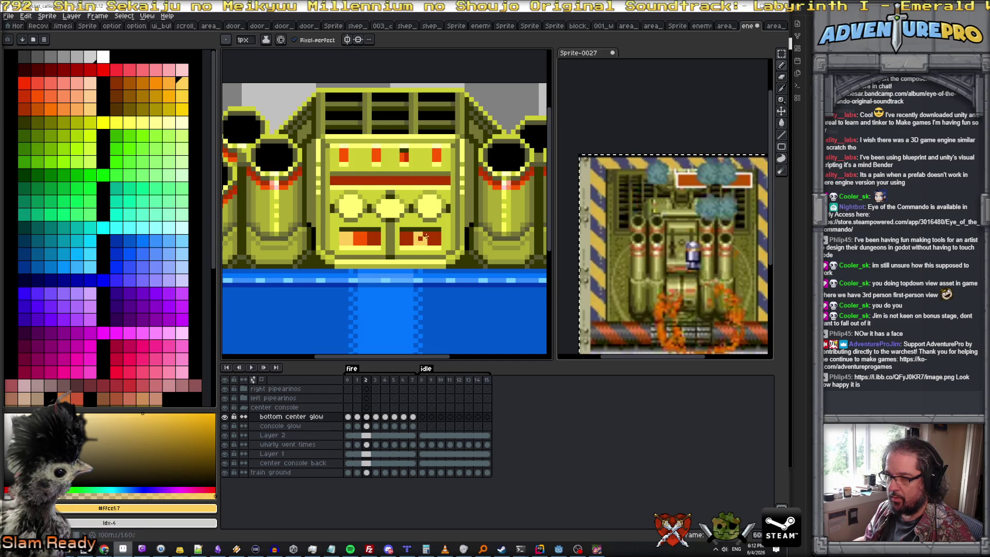
{"action": "left_click", "coordinate": [385, 239], "text": "alt"}
{"action": "key", "text": "Right"}
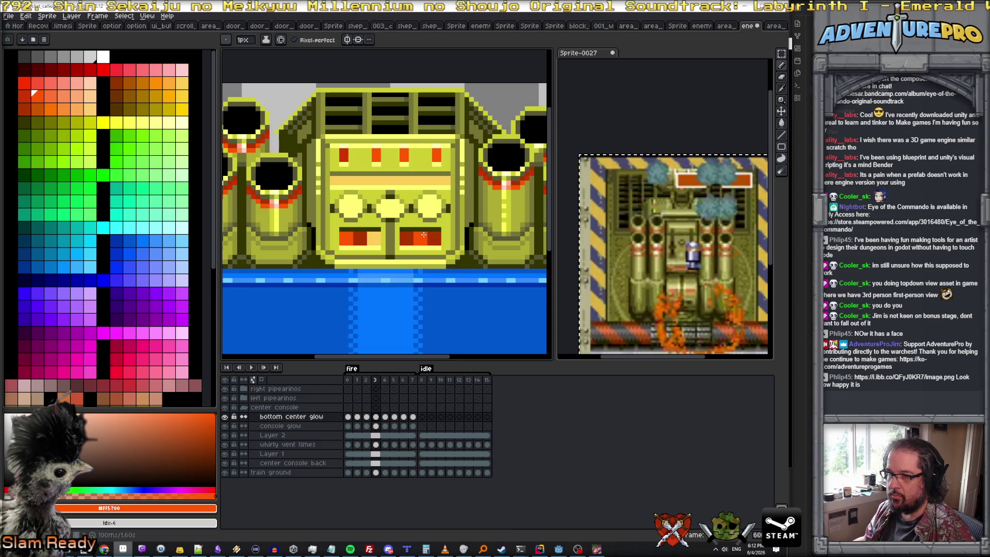
{"action": "scroll", "coordinate": [438, 229], "scroll_direction": "down", "scroll_amount": 1}
{"action": "scroll", "coordinate": [438, 229], "scroll_direction": "down", "scroll_amount": 1}
{"action": "key", "text": "Left"}
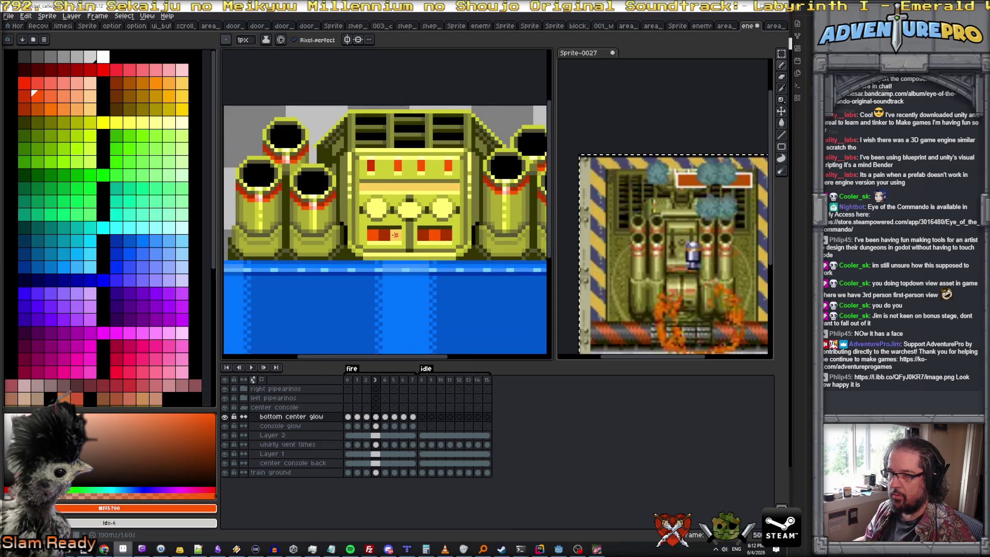
{"action": "scroll", "coordinate": [434, 248], "scroll_direction": "down", "scroll_amount": 1}
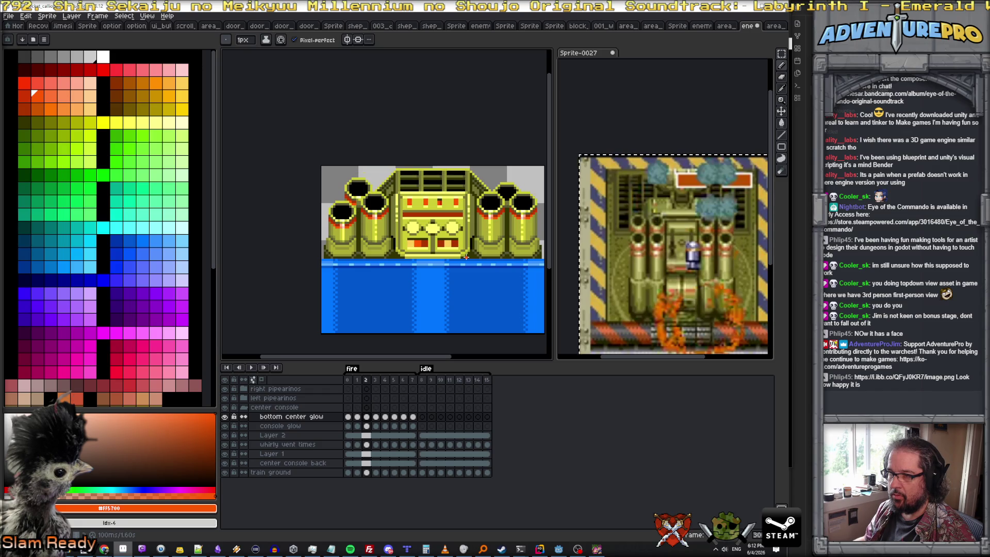
{"action": "key", "text": "Right"}
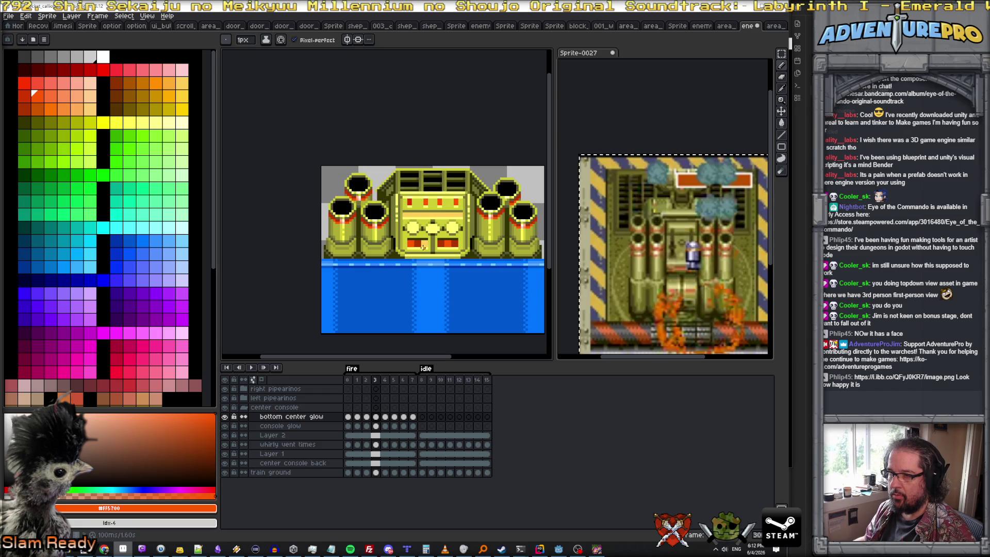
{"action": "key", "text": "Left"}
{"action": "key", "text": "Right"}
{"action": "scroll", "coordinate": [422, 246], "scroll_direction": "up", "scroll_amount": 1}
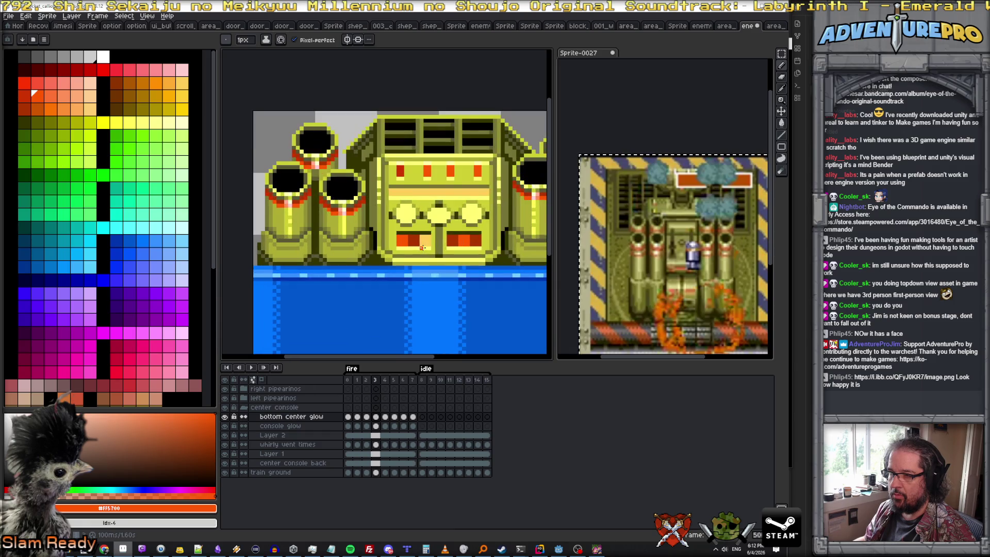
- Continue the yellow/orange glow on frames 4 and 5, then play the animation to preview it
{"action": "left_click", "coordinate": [452, 245], "text": "alt"}
{"action": "scroll", "coordinate": [472, 241], "scroll_direction": "down", "scroll_amount": 1}
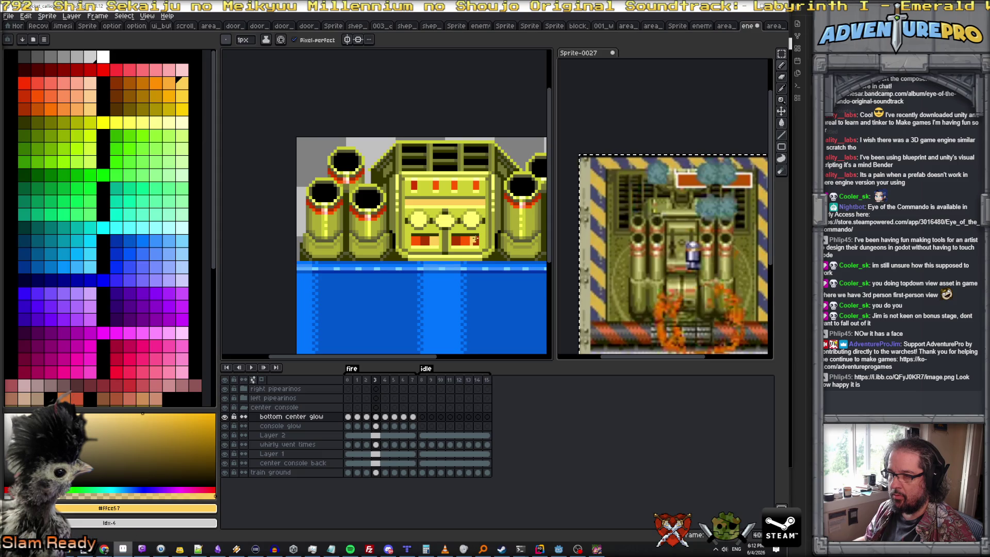
{"action": "scroll", "coordinate": [473, 239], "scroll_direction": "down", "scroll_amount": 1}
{"action": "key", "text": "Right"}
{"action": "scroll", "coordinate": [468, 241], "scroll_direction": "up", "scroll_amount": 1}
{"action": "left_click", "coordinate": [33, 93]}
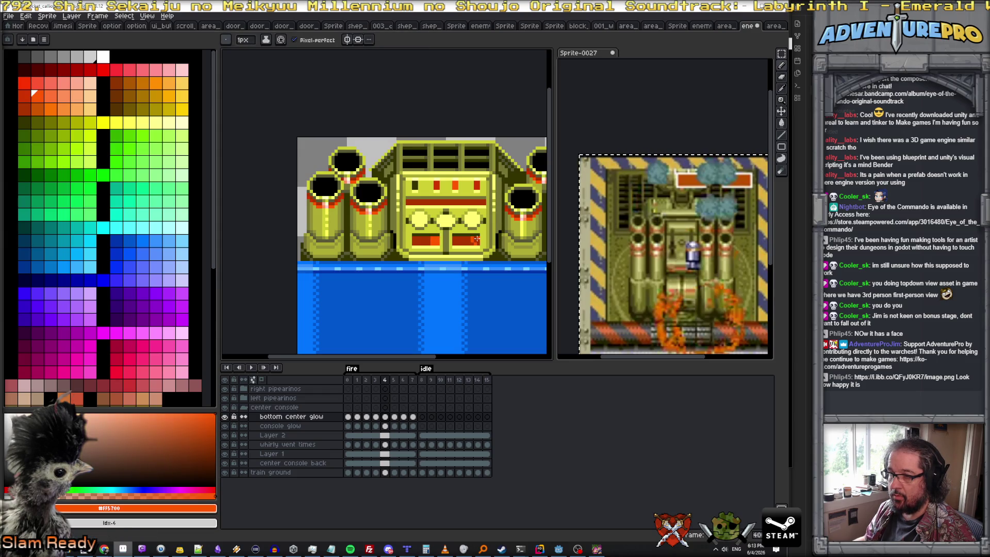
{"action": "scroll", "coordinate": [476, 242], "scroll_direction": "up", "scroll_amount": 1}
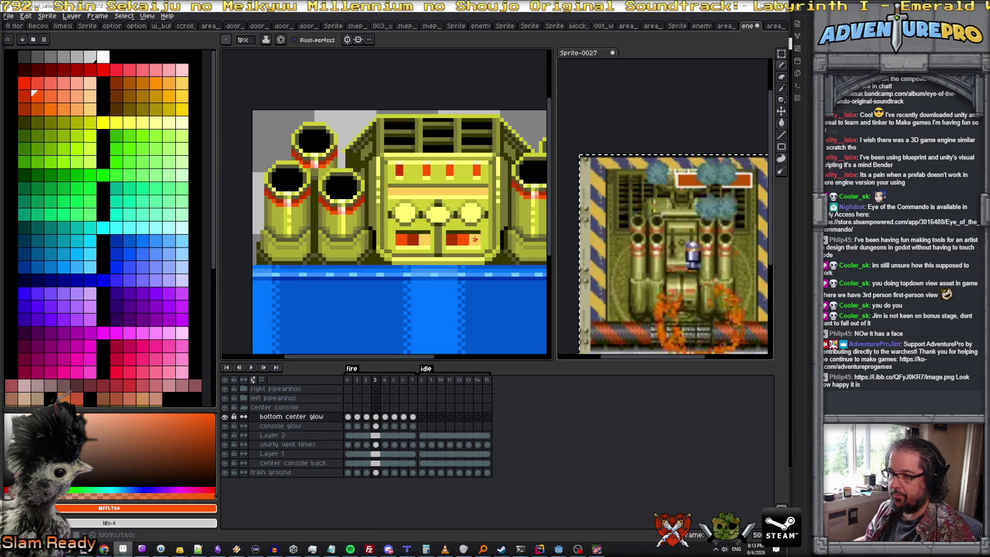
{"action": "key", "text": "x"}
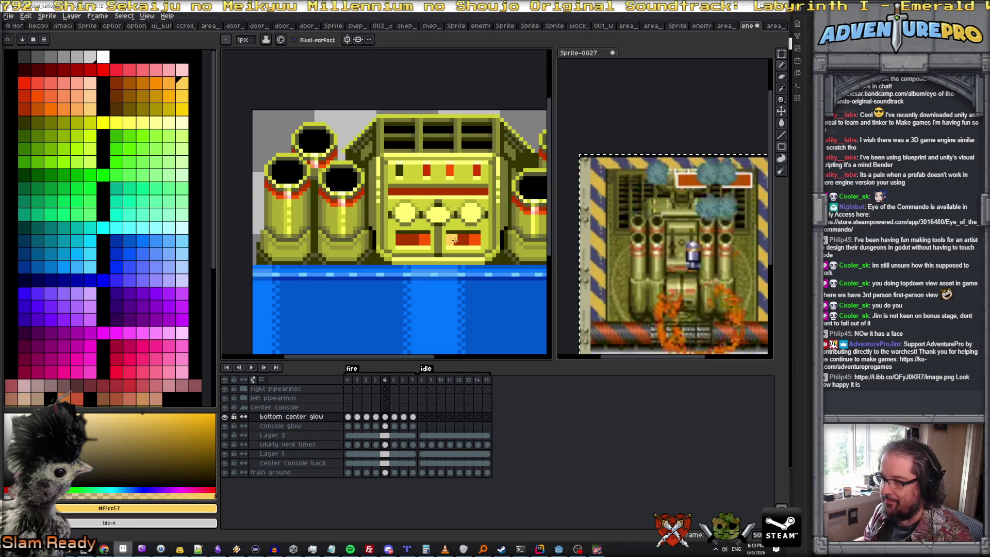
{"action": "scroll", "coordinate": [455, 241], "scroll_direction": "down", "scroll_amount": 1}
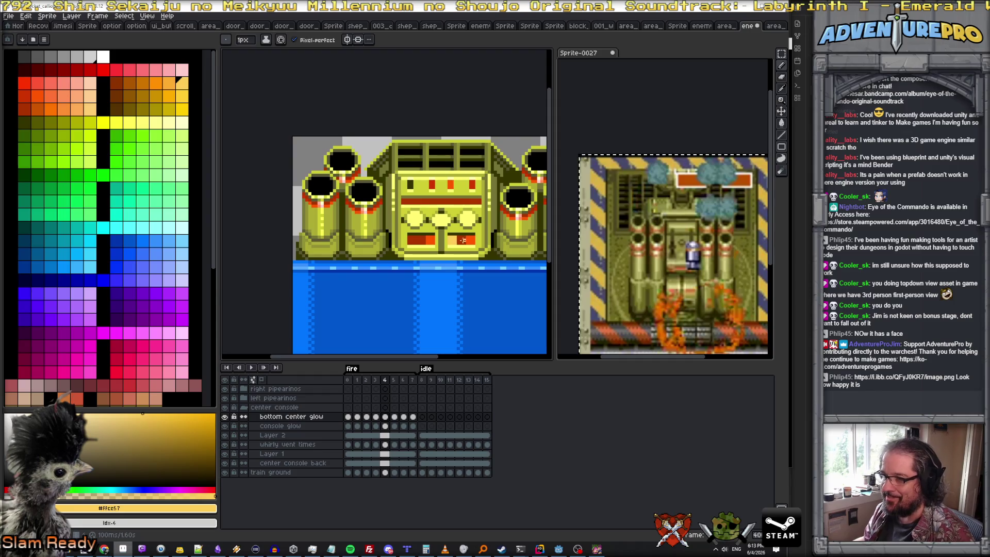
{"action": "left_click", "coordinate": [463, 241], "text": "alt"}
{"action": "key", "text": "Right"}
{"action": "scroll", "coordinate": [454, 237], "scroll_direction": "up", "scroll_amount": 1}
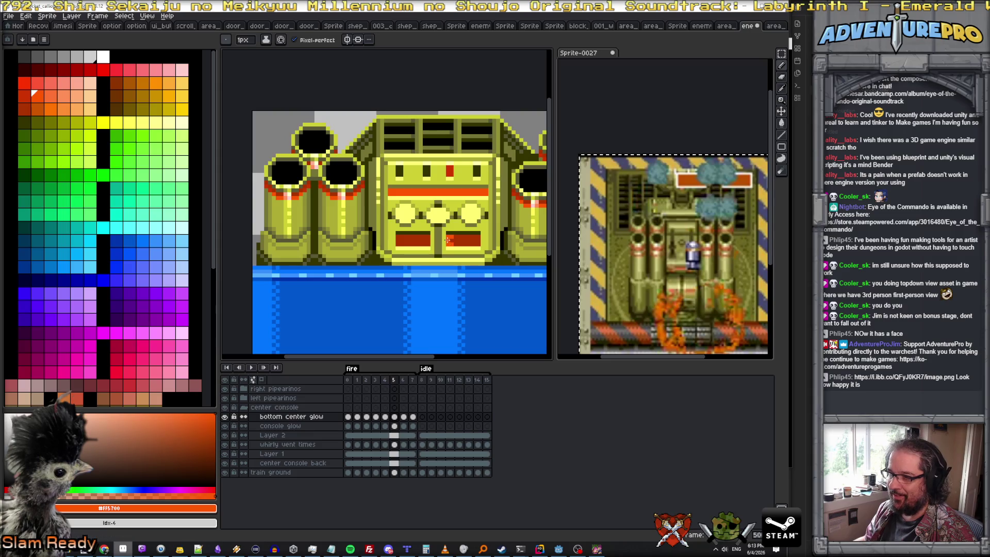
{"action": "scroll", "coordinate": [454, 244], "scroll_direction": "down", "scroll_amount": 3}
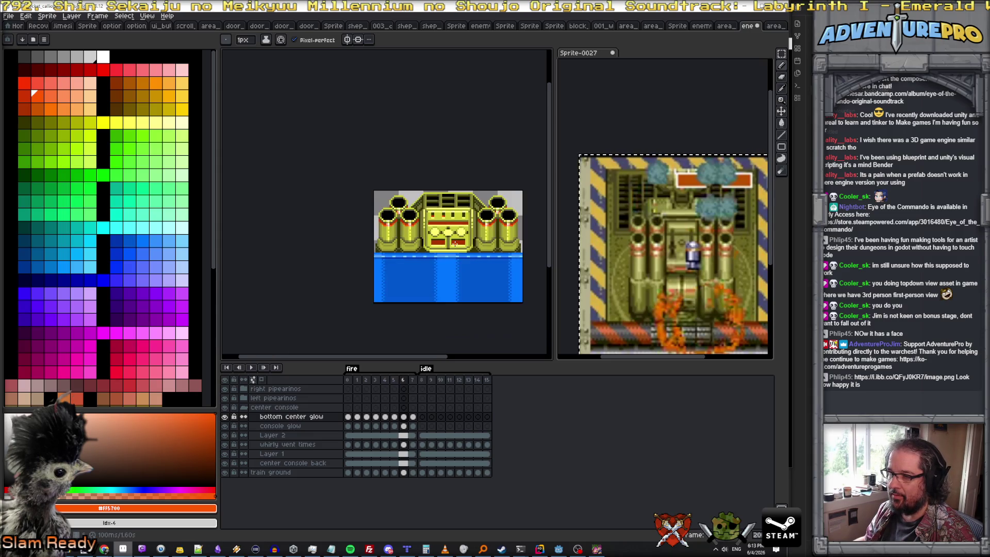
{"action": "left_click", "coordinate": [251, 368]}
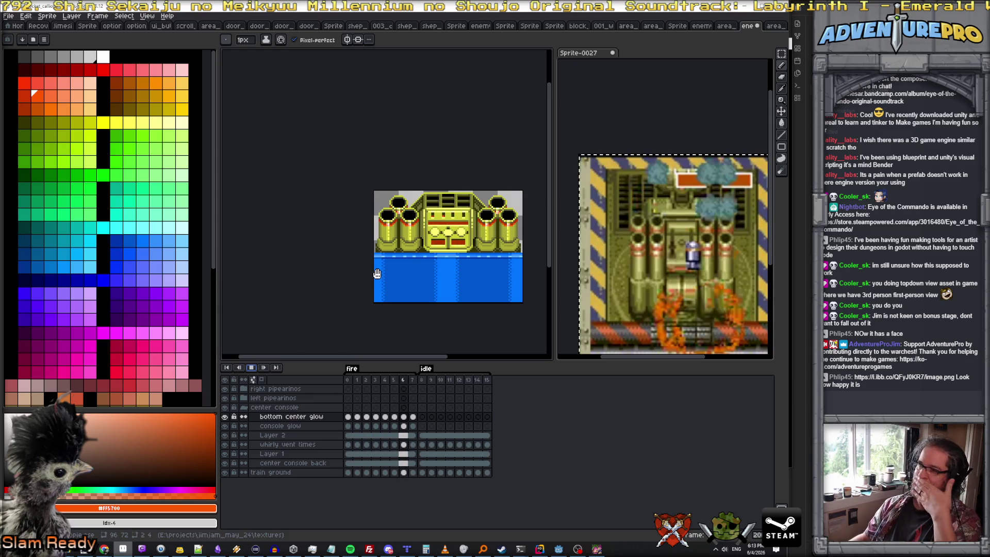
{"action": "scroll", "coordinate": [408, 229], "scroll_direction": "down", "scroll_amount": 3}
{"action": "scroll", "coordinate": [445, 232], "scroll_direction": "up", "scroll_amount": 1}
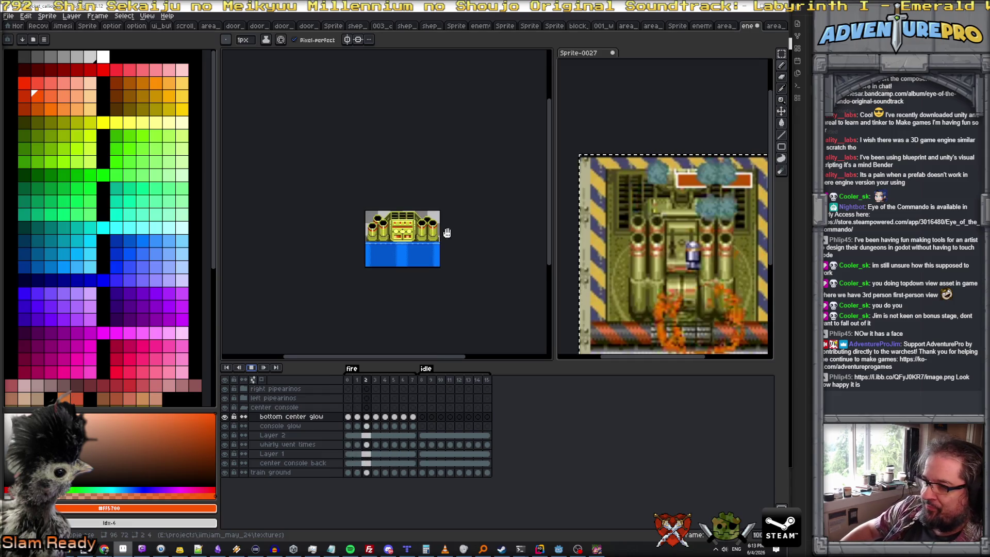
{"action": "scroll", "coordinate": [451, 234], "scroll_direction": "up", "scroll_amount": 2}
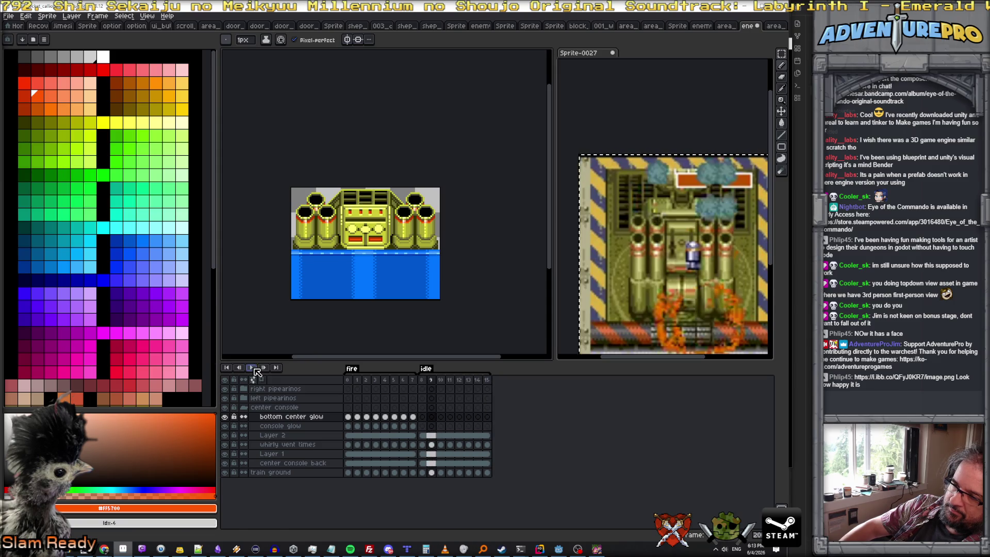
- With vertical symmetry on, paint orange glow along both red panel tops on idle frame 11
{"action": "left_click", "coordinate": [442, 419]}
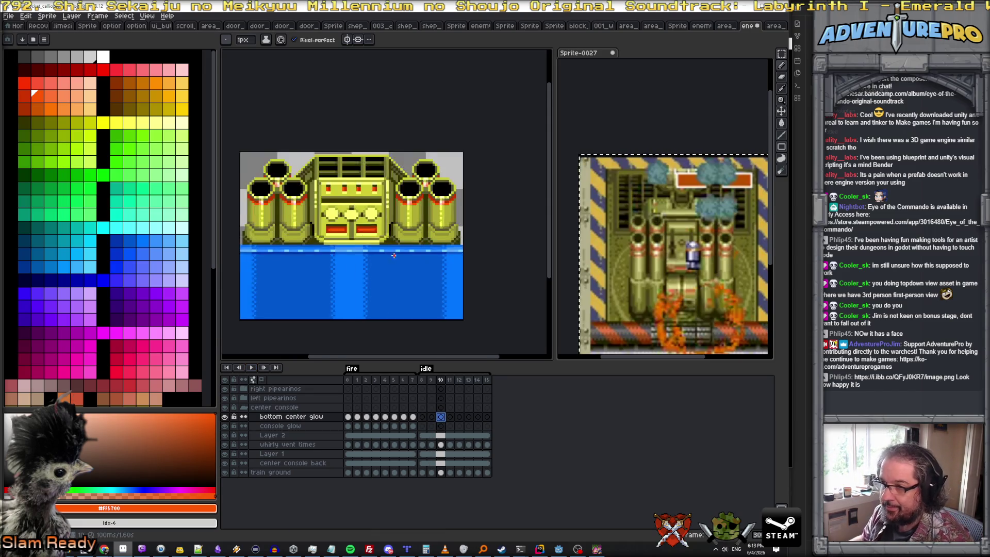
{"action": "scroll", "coordinate": [349, 218], "scroll_direction": "up", "scroll_amount": 3}
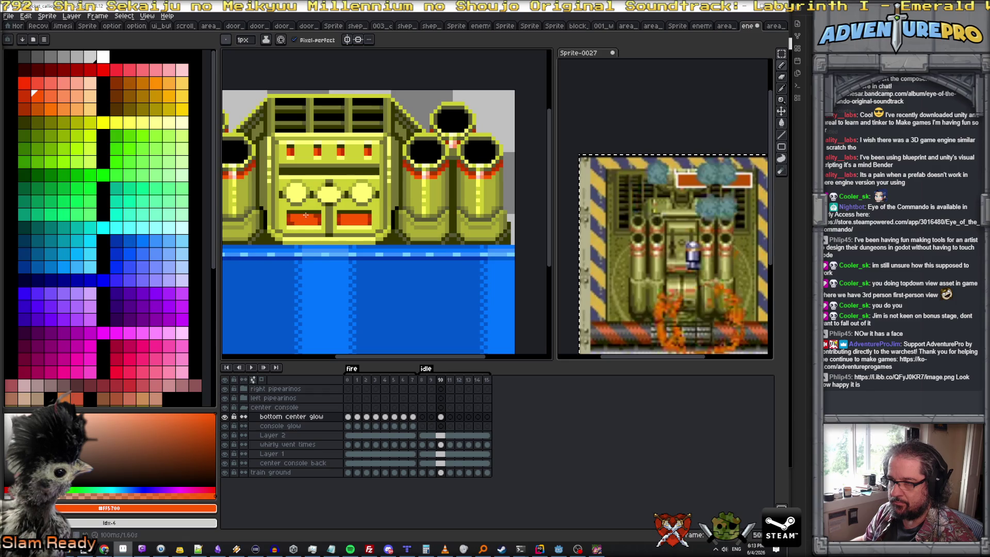
{"action": "left_click", "coordinate": [347, 40]}
{"action": "key", "text": "Right"}
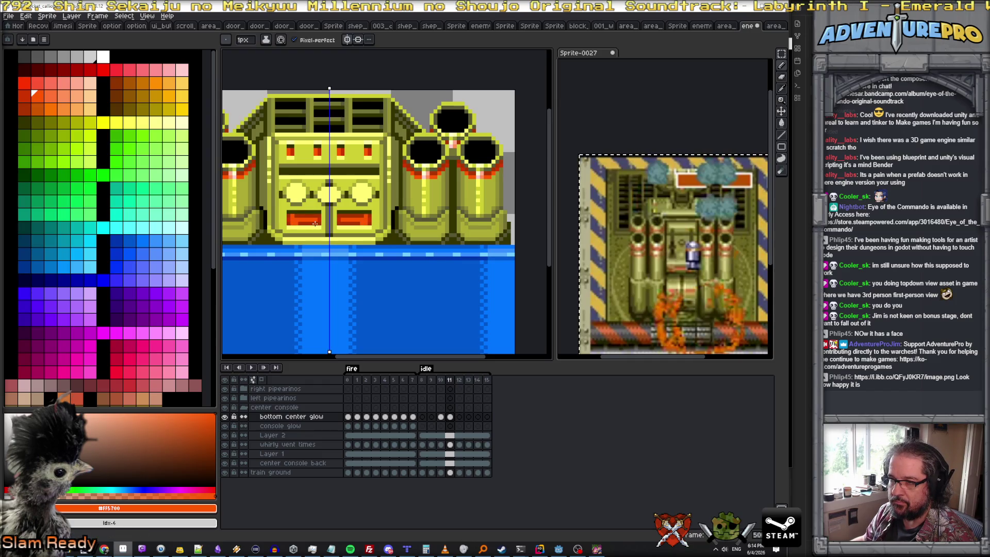
{"action": "left_click_drag", "start_coordinate": [314, 217], "coordinate": [292, 216]}
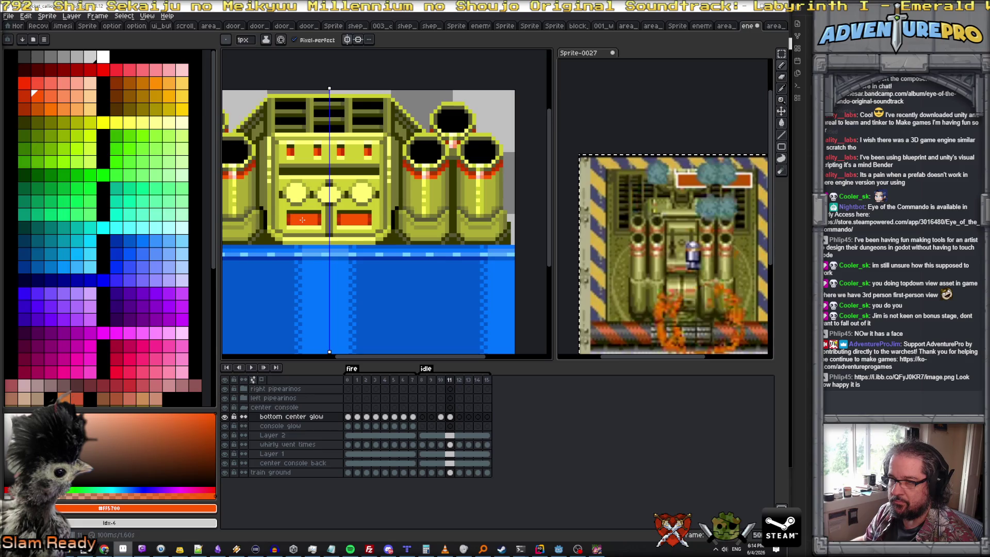
- Paint darker red glow across the console panels on frames 12 and 13, then jump to frame 15
{"action": "key", "text": "Right"}
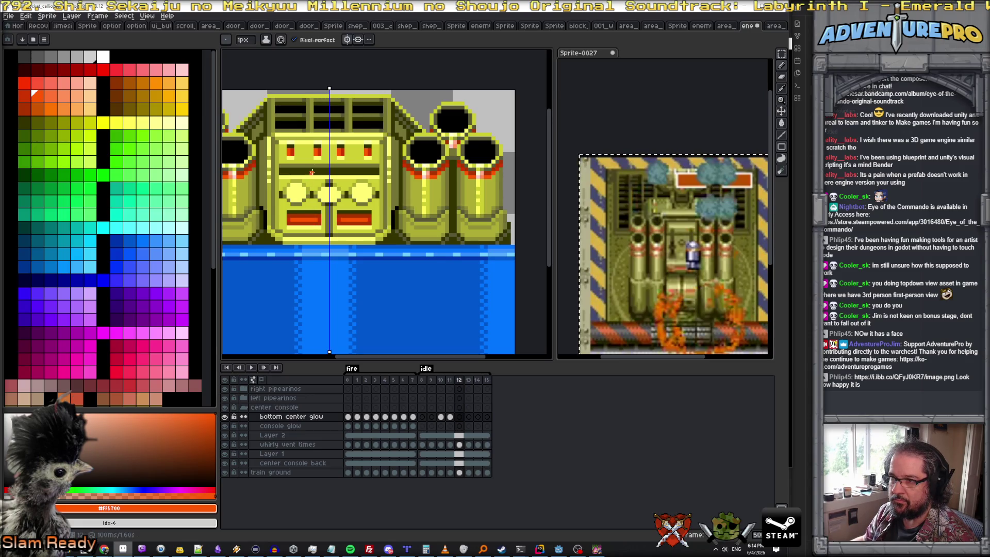
{"action": "scroll", "coordinate": [296, 227], "scroll_direction": "up", "scroll_amount": 1}
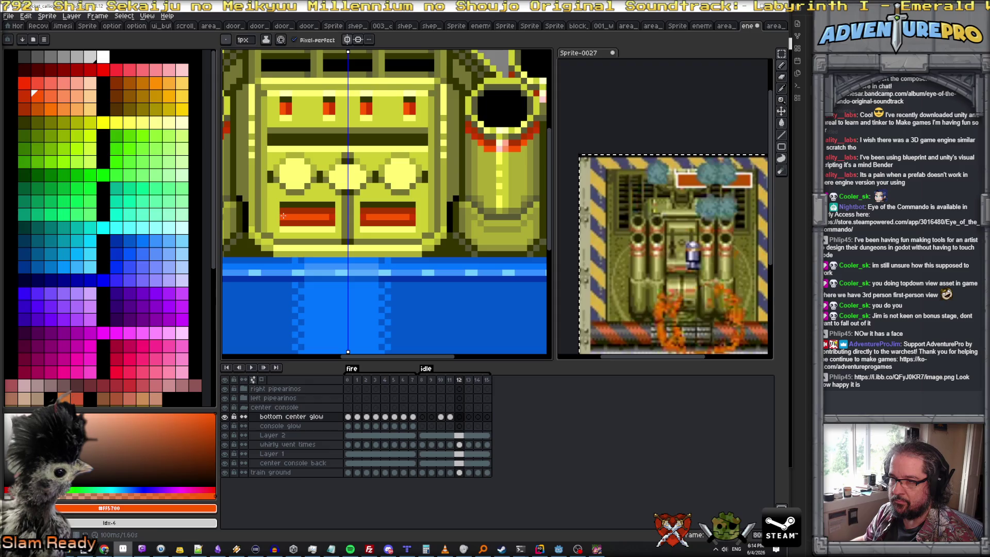
{"action": "key", "text": "bracketleft"}
{"action": "left_click_drag", "start_coordinate": [286, 217], "coordinate": [327, 216]}
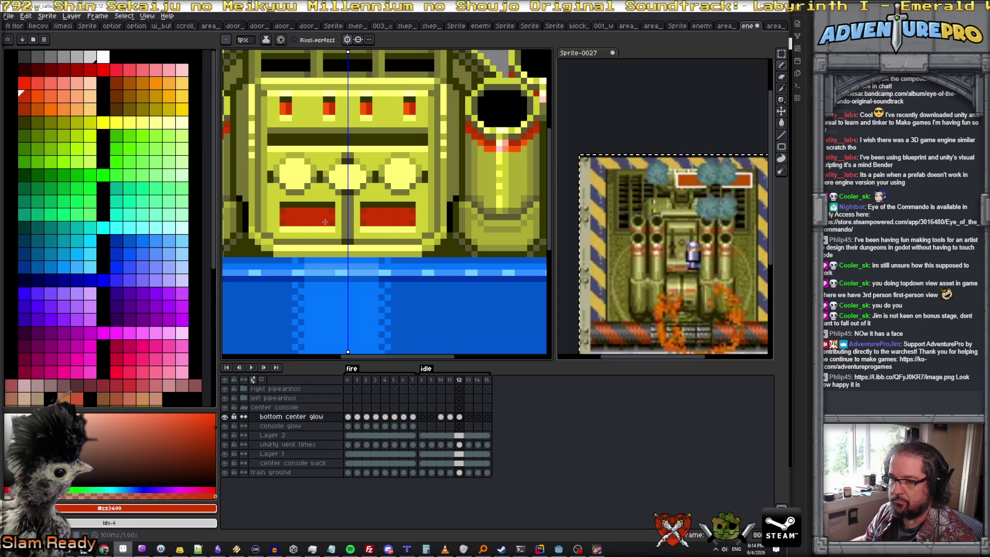
{"action": "key", "text": "Right"}
{"action": "left_click", "coordinate": [290, 216]}
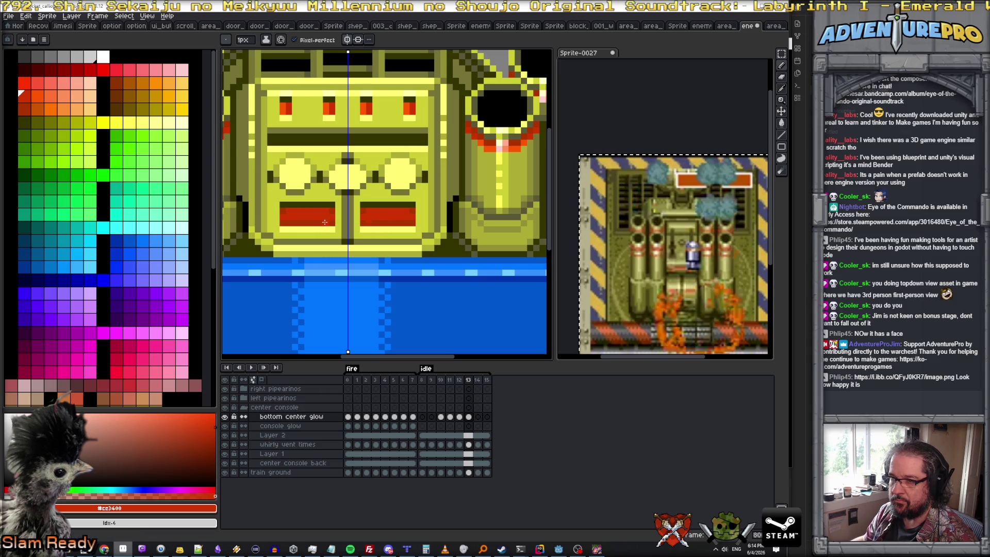
{"action": "key", "text": "Right"}
{"action": "key", "text": "Right"}
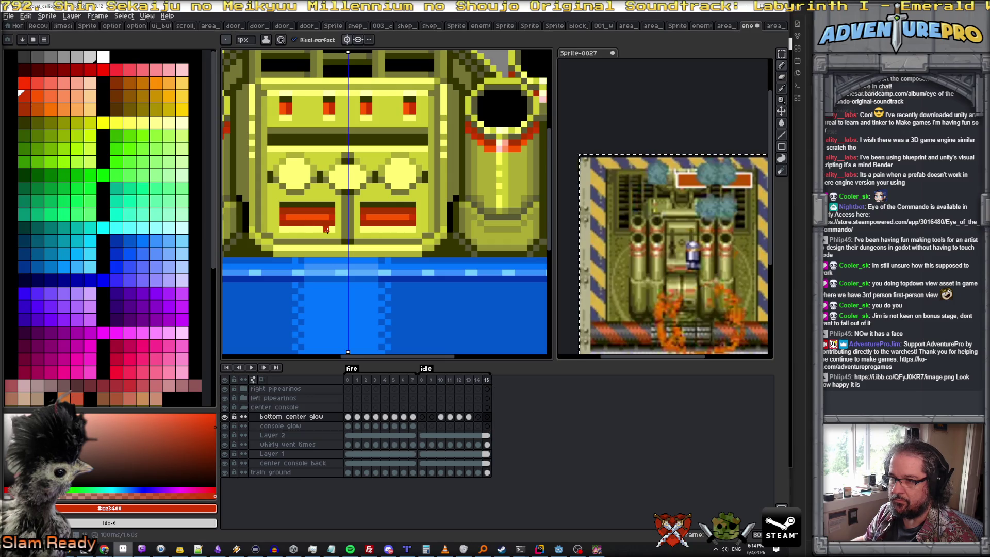
{"action": "scroll", "coordinate": [328, 230], "scroll_direction": "down", "scroll_amount": 1}
{"action": "scroll", "coordinate": [327, 229], "scroll_direction": "down", "scroll_amount": 1}
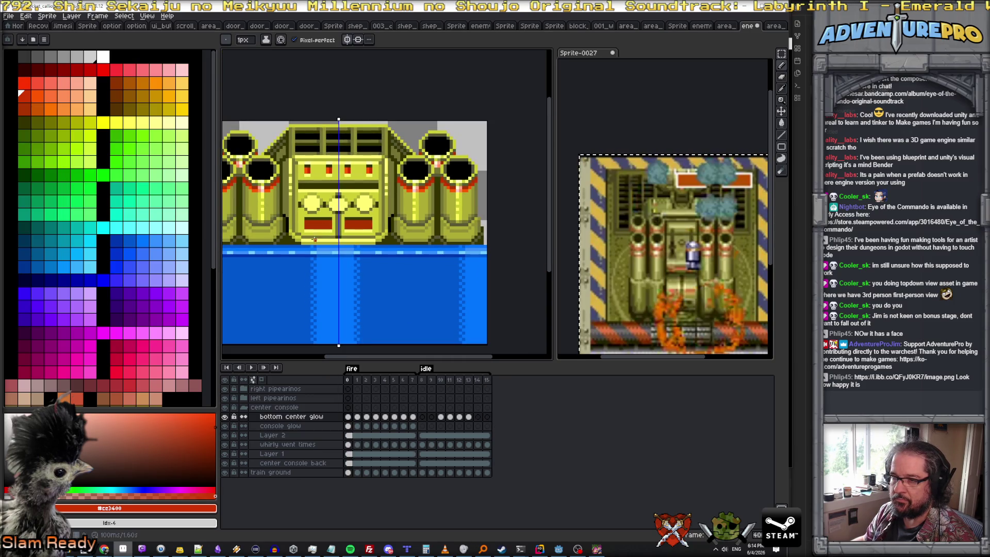
{"action": "left_click", "coordinate": [423, 381]}
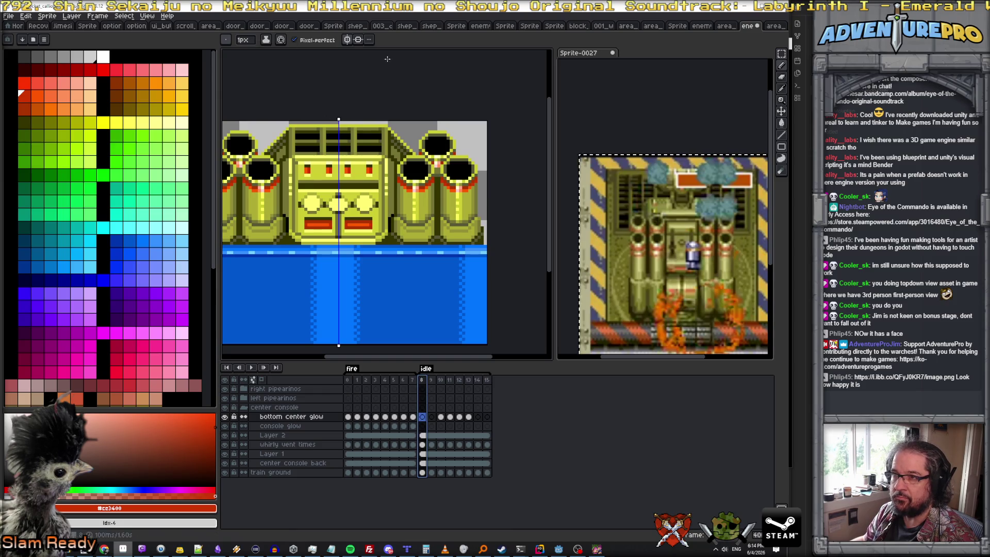
{"action": "left_click", "coordinate": [253, 368]}
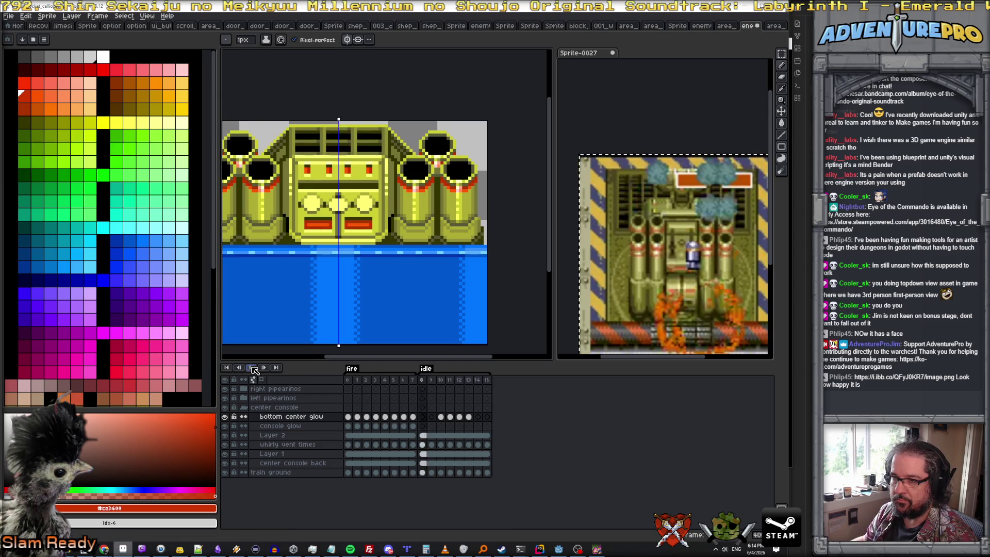
{"action": "scroll", "coordinate": [307, 286], "scroll_direction": "down", "scroll_amount": 1}
{"action": "scroll", "coordinate": [313, 287], "scroll_direction": "down", "scroll_amount": 1}
{"action": "scroll", "coordinate": [318, 286], "scroll_direction": "up", "scroll_amount": 1}
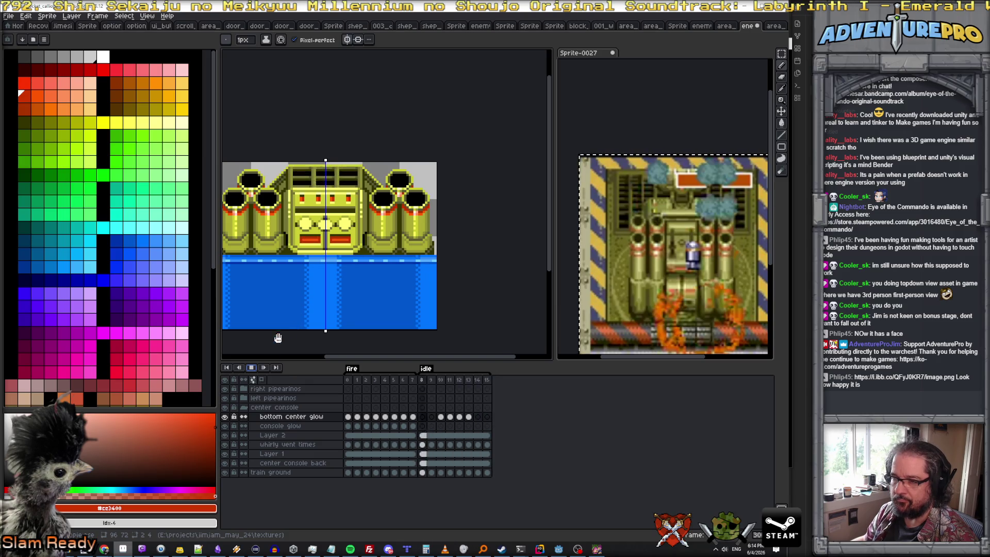
{"action": "left_click", "coordinate": [351, 383]}
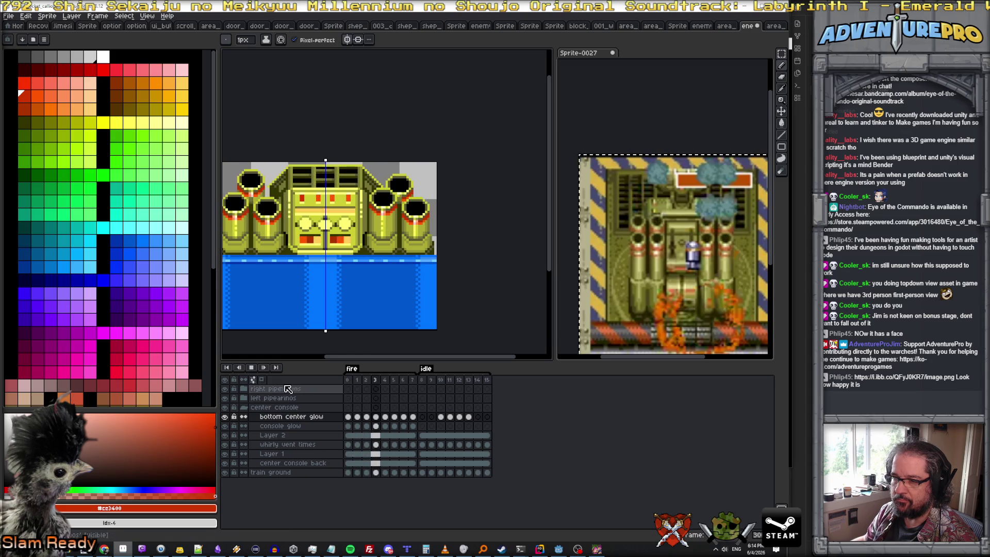
{"action": "left_click", "coordinate": [254, 368]}
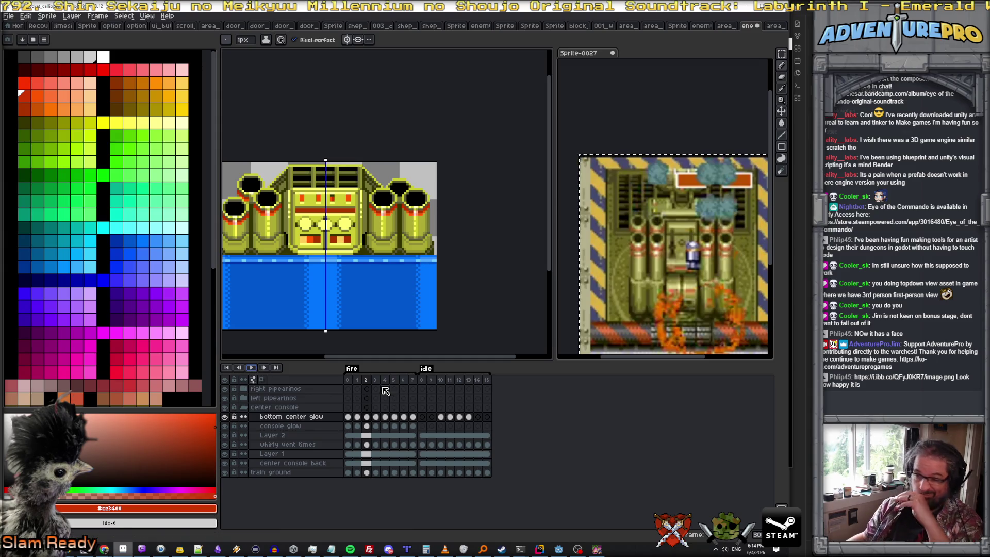
{"action": "left_click", "coordinate": [425, 381]}
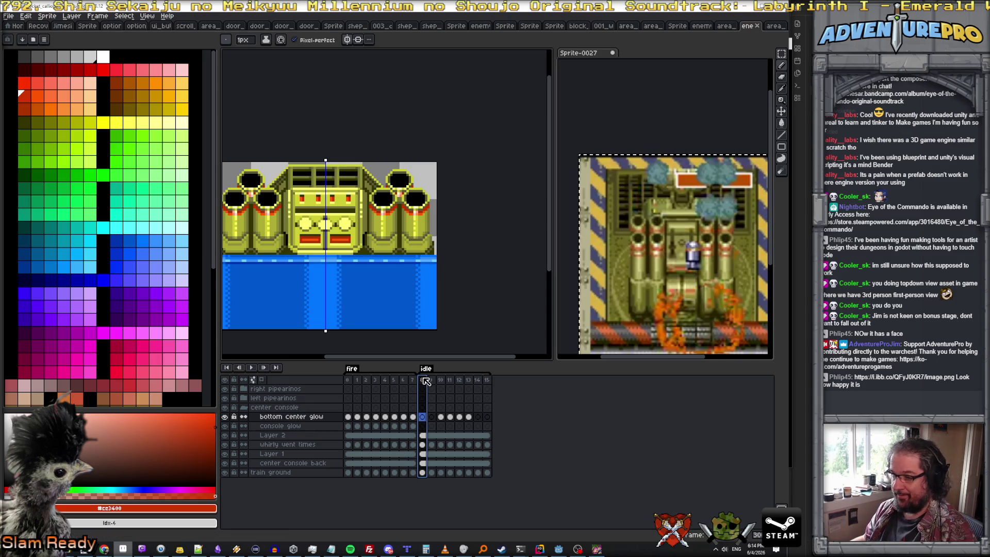
- Add a new final frame to the animation and collapse the center console group
{"action": "key", "text": "alt+n"}
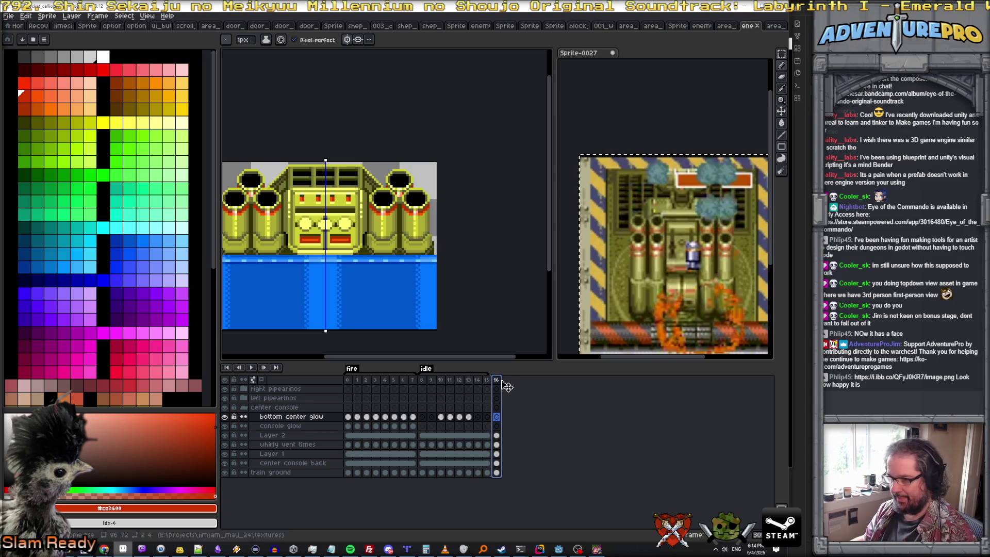
{"action": "left_click", "coordinate": [500, 380]}
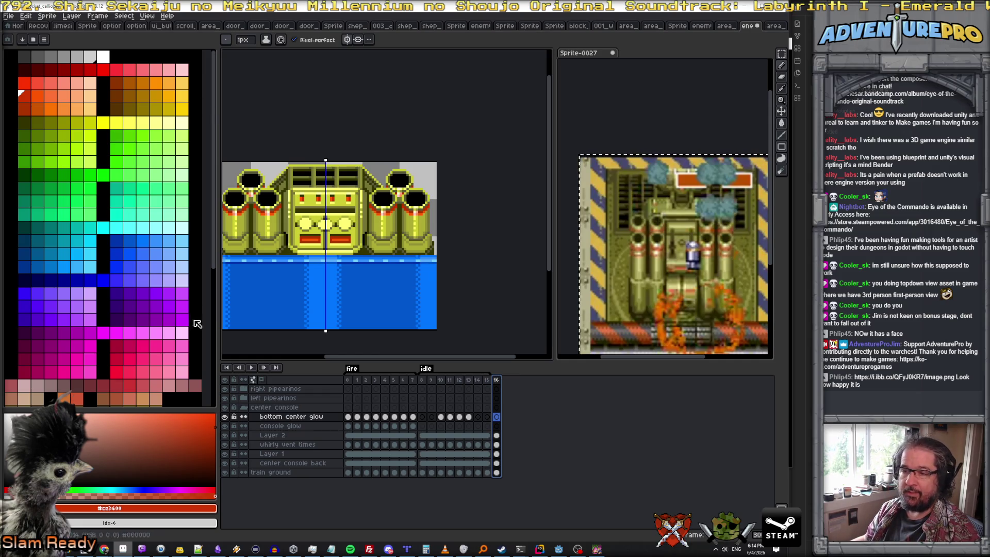
{"action": "left_click", "coordinate": [243, 409]}
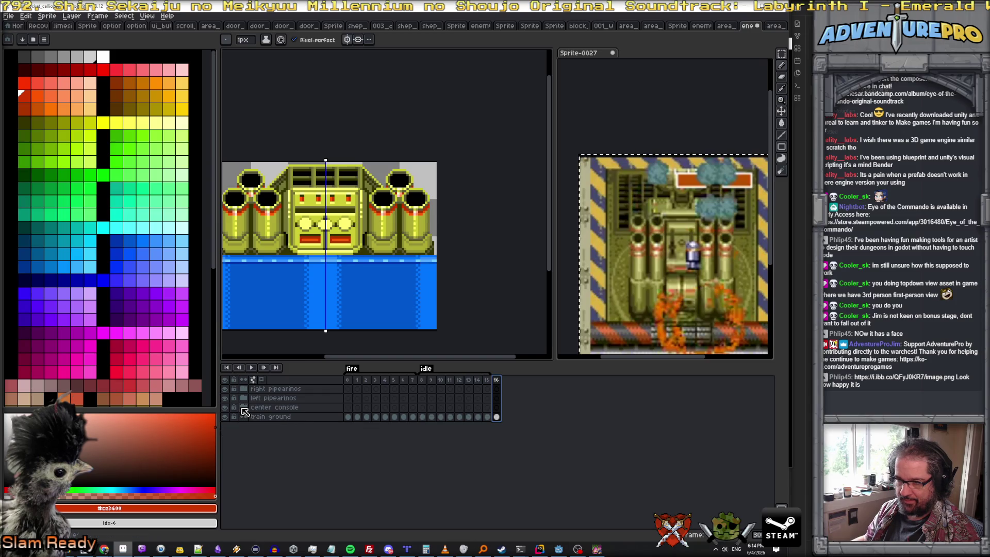
- Create a new layer, move it to the top of the stack and rename it 'alldamage'
{"action": "left_click", "coordinate": [72, 15]}
{"action": "mouse_move", "coordinate": [100, 72]}
{"action": "left_click", "coordinate": [166, 65]}
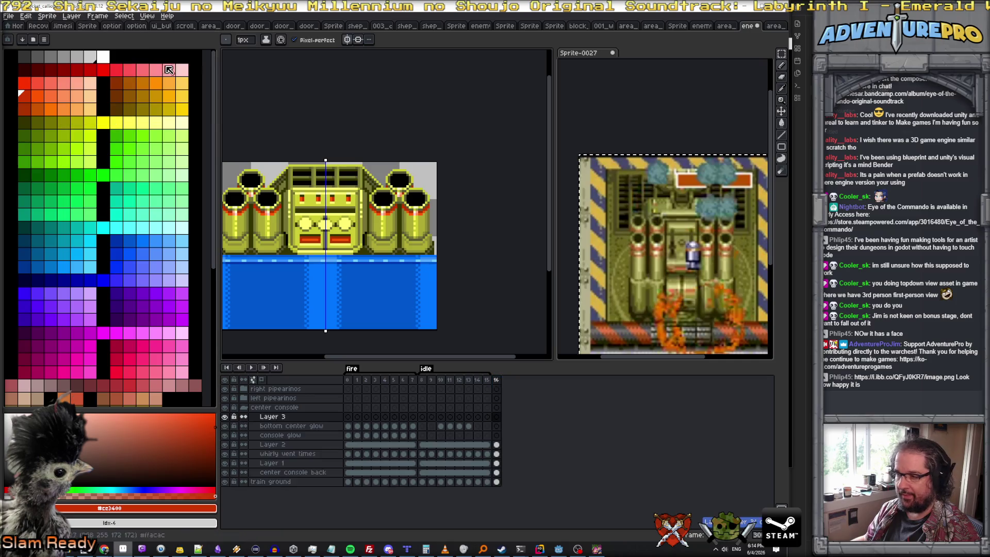
{"action": "left_click_drag", "start_coordinate": [268, 419], "coordinate": [275, 390]}
{"action": "double_click", "coordinate": [275, 390]}
{"action": "type", "text": "lldamage"}
{"action": "key", "text": "Return"}
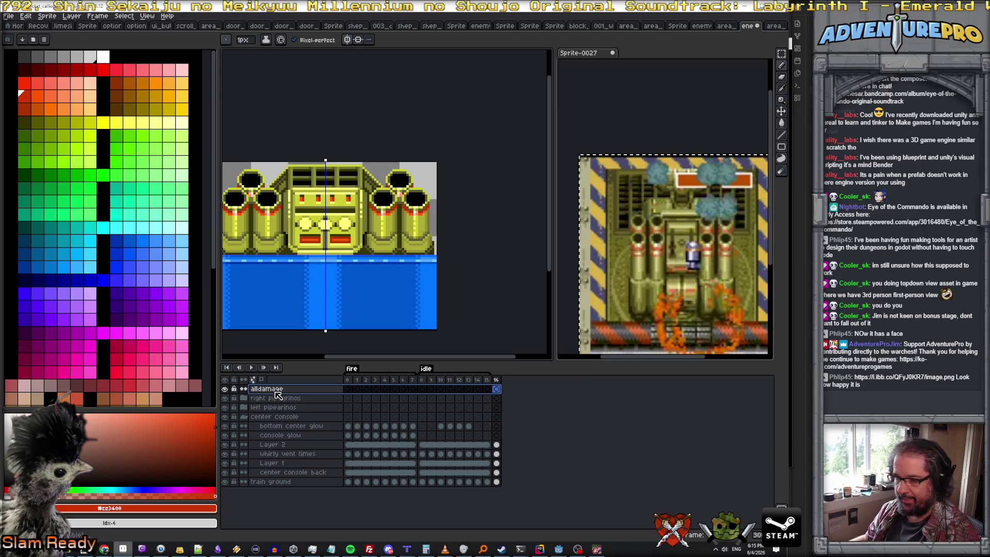
{"action": "left_click", "coordinate": [243, 416]}
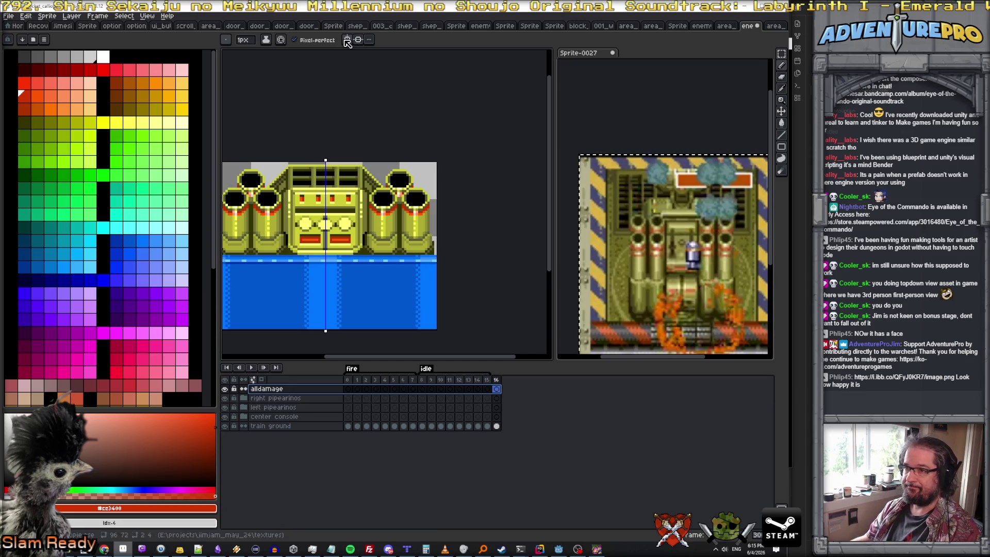
{"action": "scroll", "coordinate": [516, 183], "scroll_direction": "left", "scroll_amount": 2}
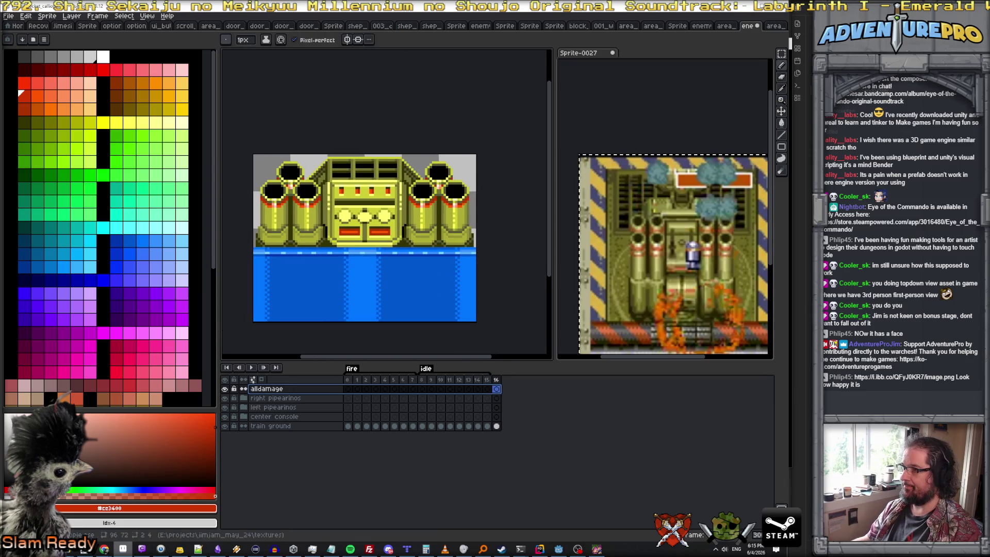
- Marquee-select the robot's upper section, paste a copy into alldamage and select final frame 16
{"action": "left_click", "coordinate": [782, 57]}
{"action": "left_click_drag", "start_coordinate": [250, 151], "coordinate": [489, 246]}
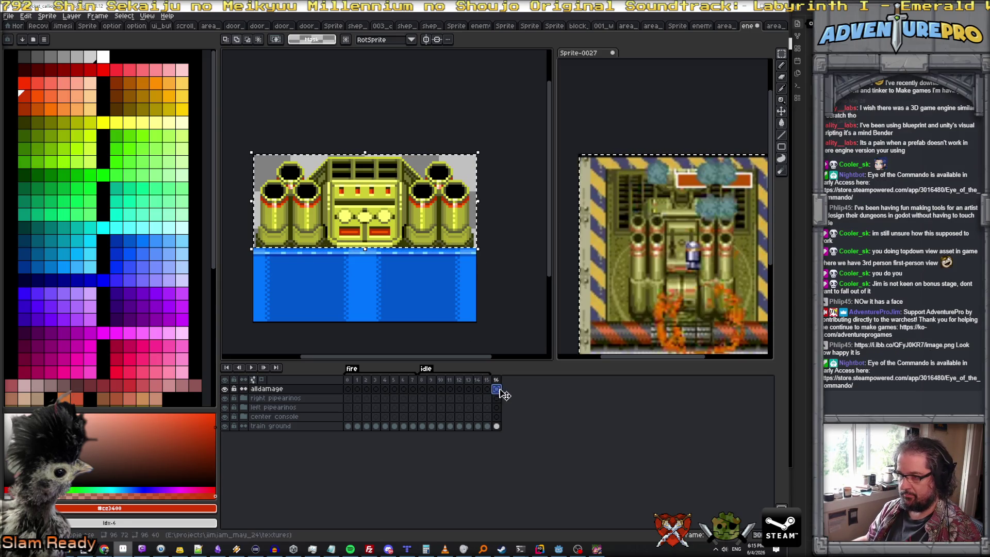
{"action": "key", "text": "ctrl+t"}
{"action": "key", "text": "ctrl+d"}
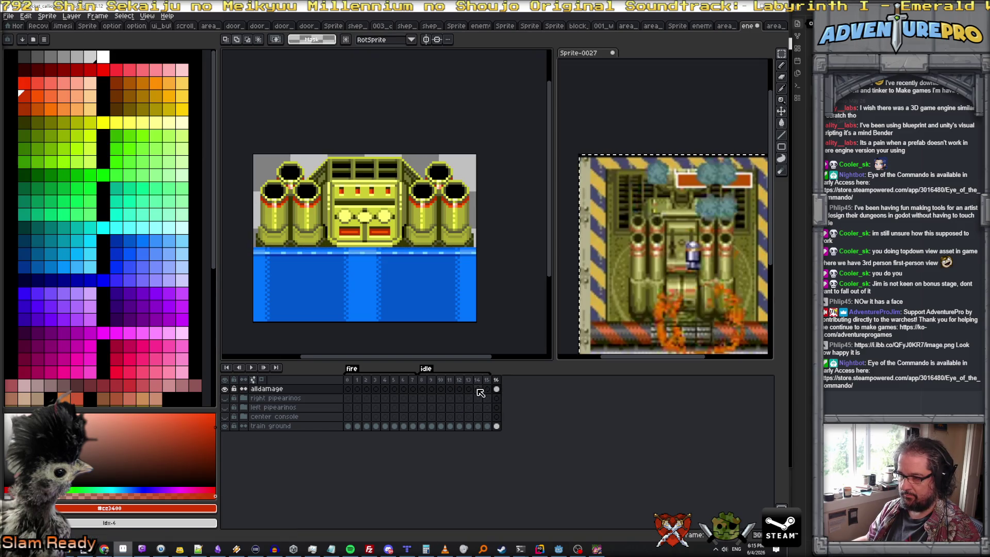
{"action": "left_click", "coordinate": [499, 379]}
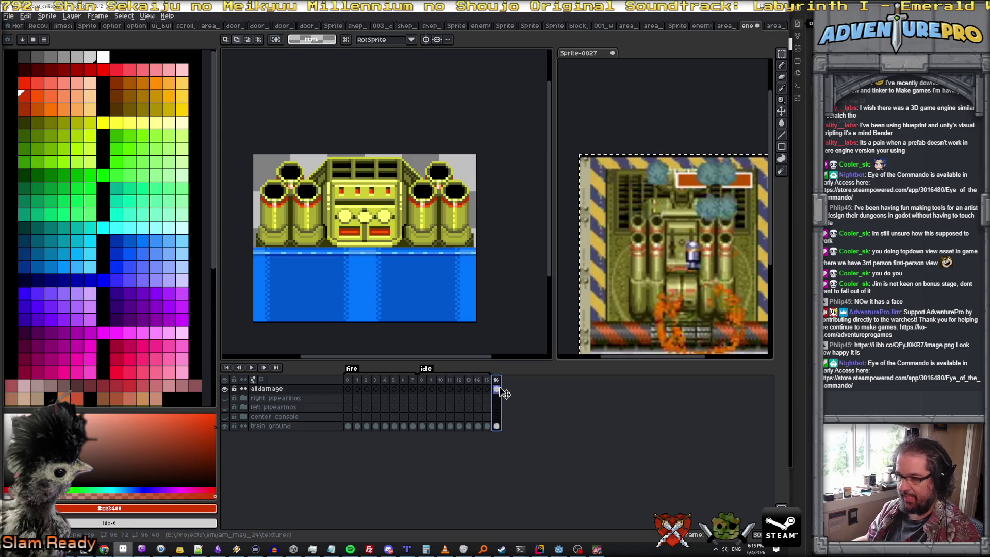
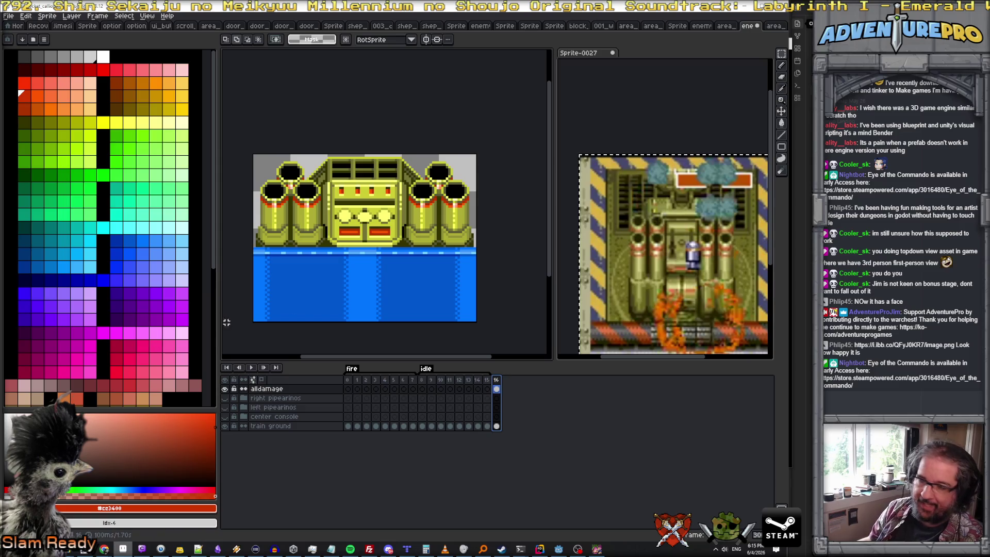
- Invert the rocket calliope sprite's colours via Edit > Invert, turning the machine blue-white and the floor orange
{"action": "left_click", "coordinate": [46, 15]}
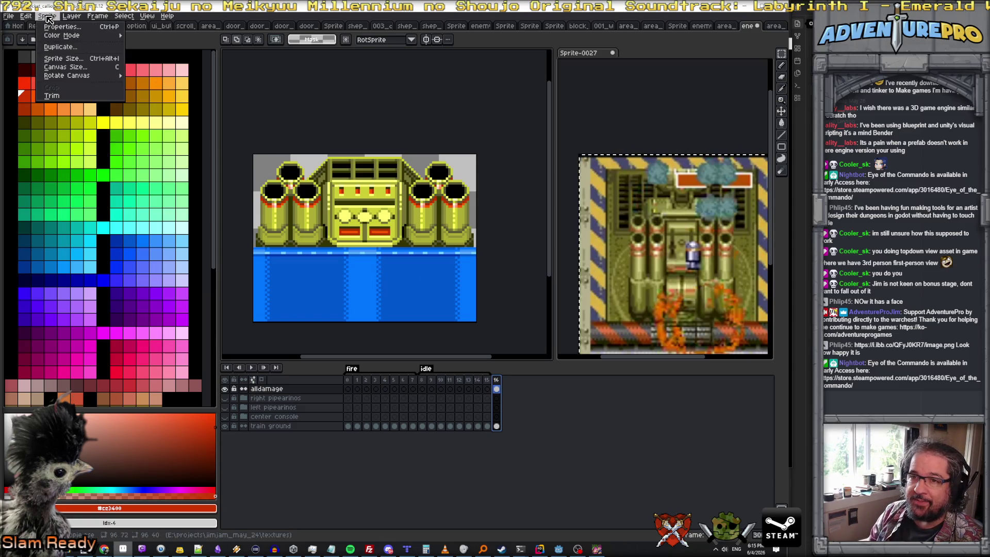
{"action": "left_click", "coordinate": [31, 17]}
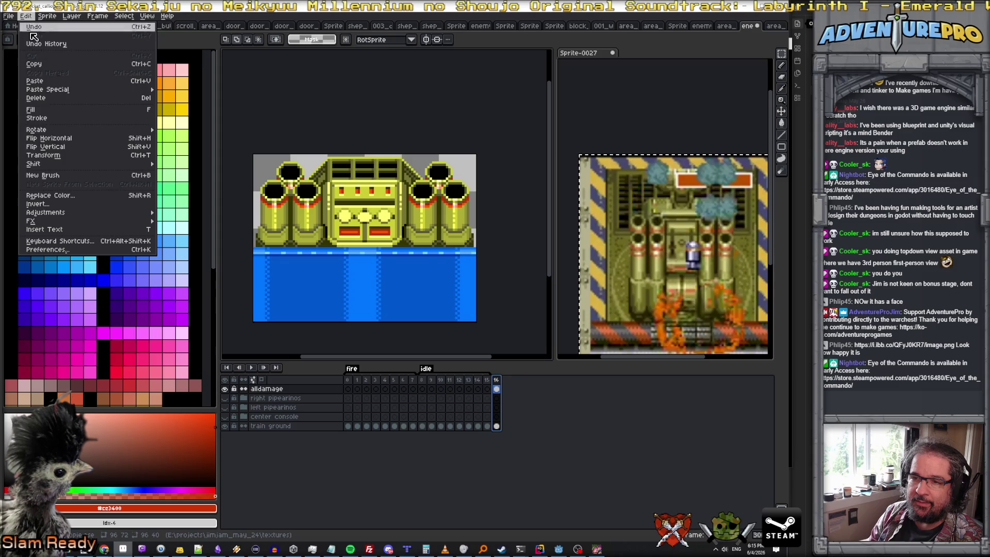
{"action": "left_click", "coordinate": [63, 204]}
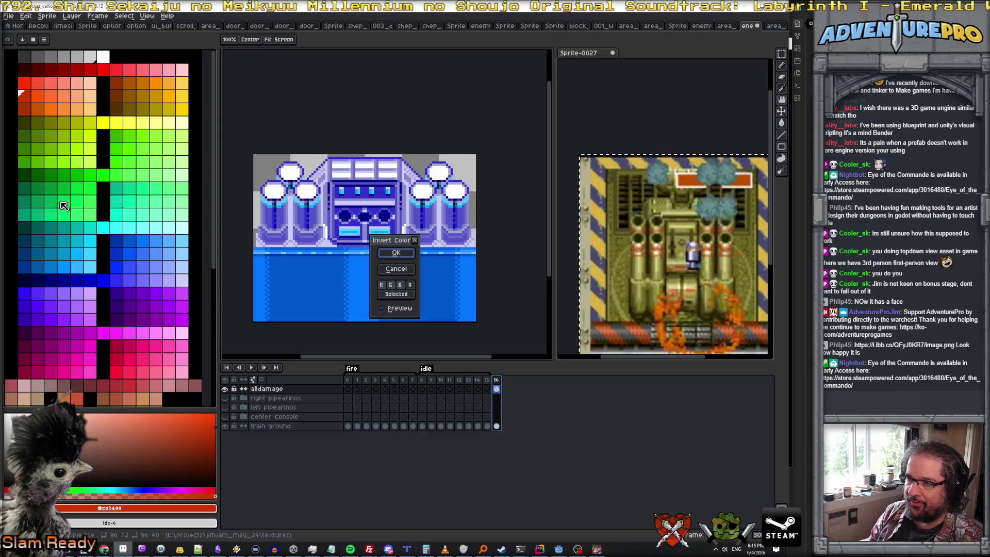
{"action": "left_click", "coordinate": [395, 253]}
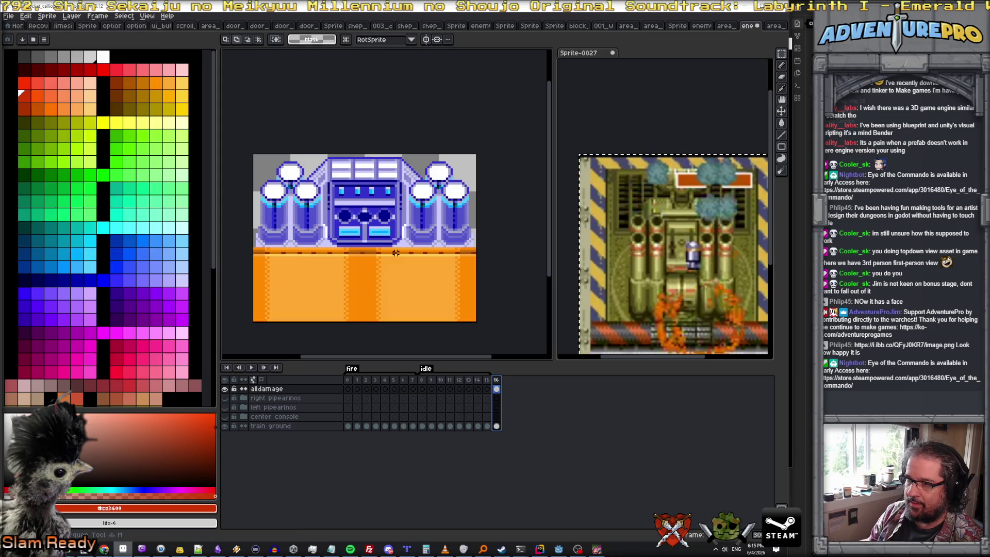
- Show the pipearinos and center console layers and step between the first and last frames to review the inversion
{"action": "left_click", "coordinate": [486, 381]}
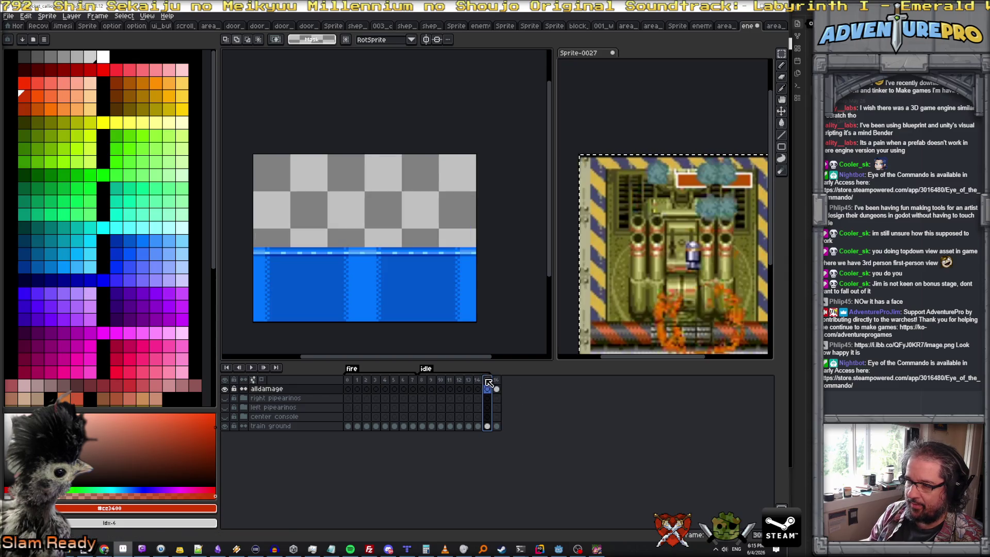
{"action": "left_click", "coordinate": [478, 380]}
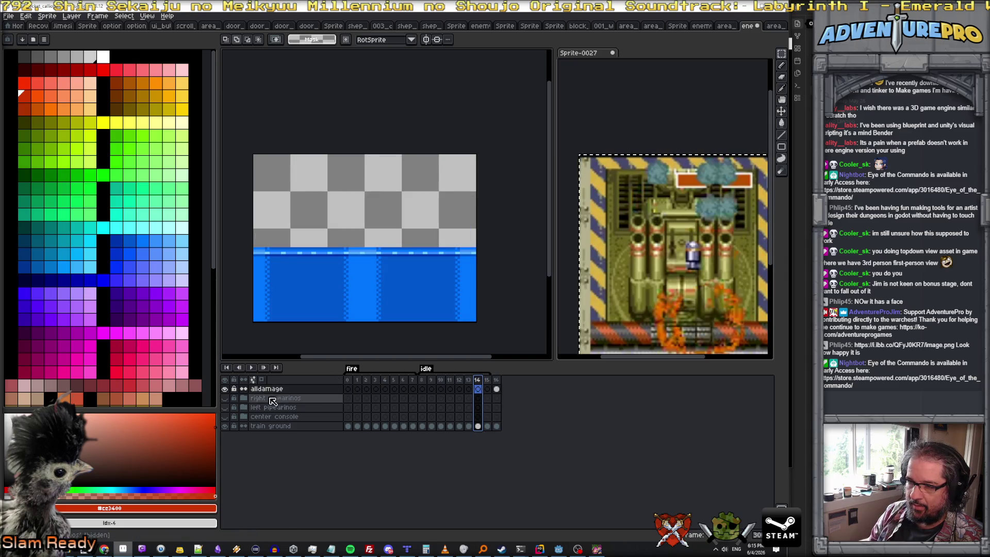
{"action": "left_click", "coordinate": [225, 398]}
{"action": "left_click", "coordinate": [226, 407]}
{"action": "left_click", "coordinate": [225, 416]}
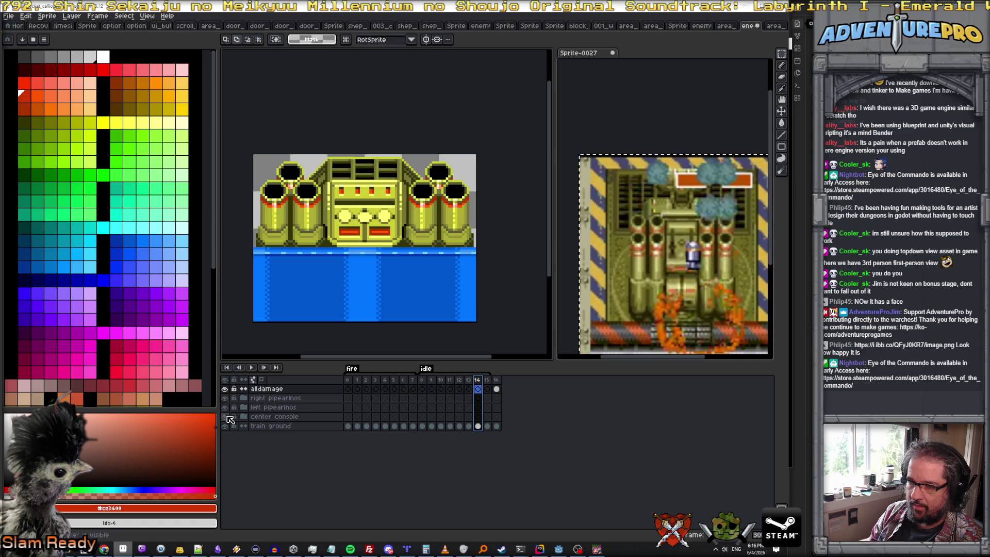
{"action": "left_click", "coordinate": [350, 381]}
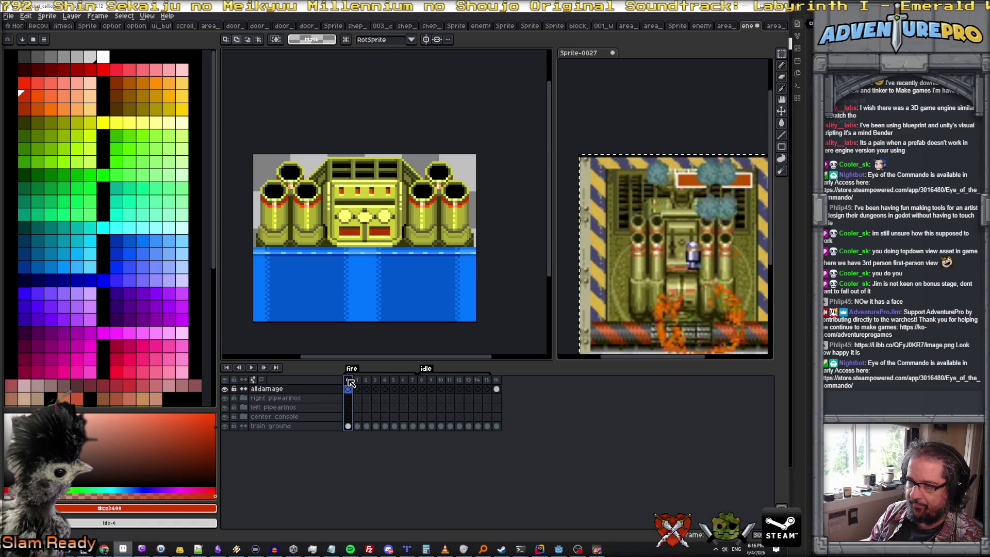
{"action": "left_click", "coordinate": [498, 382]}
{"action": "scroll", "coordinate": [394, 210], "scroll_direction": "up", "scroll_amount": 1}
{"action": "scroll", "coordinate": [394, 209], "scroll_direction": "down", "scroll_amount": 1}
{"action": "scroll", "coordinate": [395, 209], "scroll_direction": "up", "scroll_amount": 1}
{"action": "scroll", "coordinate": [360, 218], "scroll_direction": "up", "scroll_amount": 1}
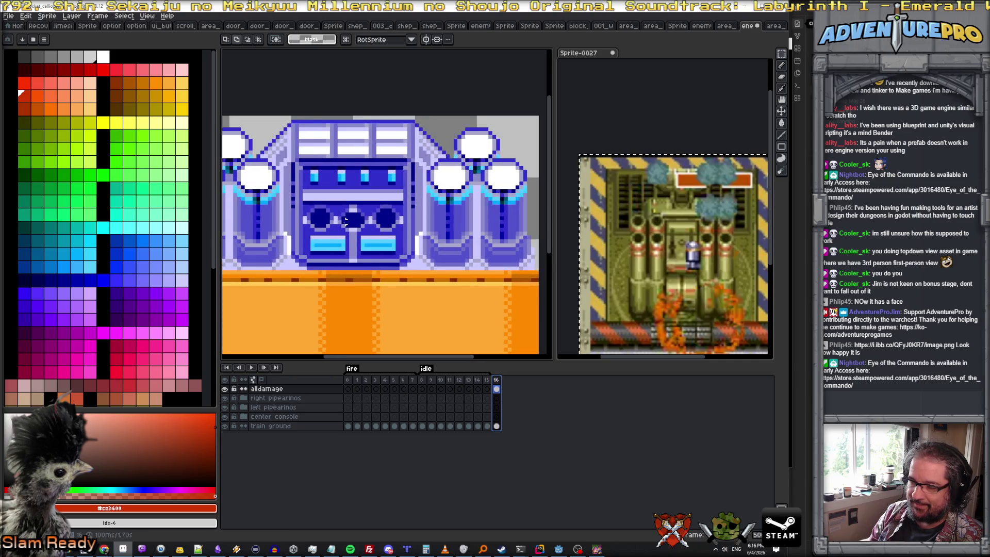
{"action": "left_click", "coordinate": [328, 241]}
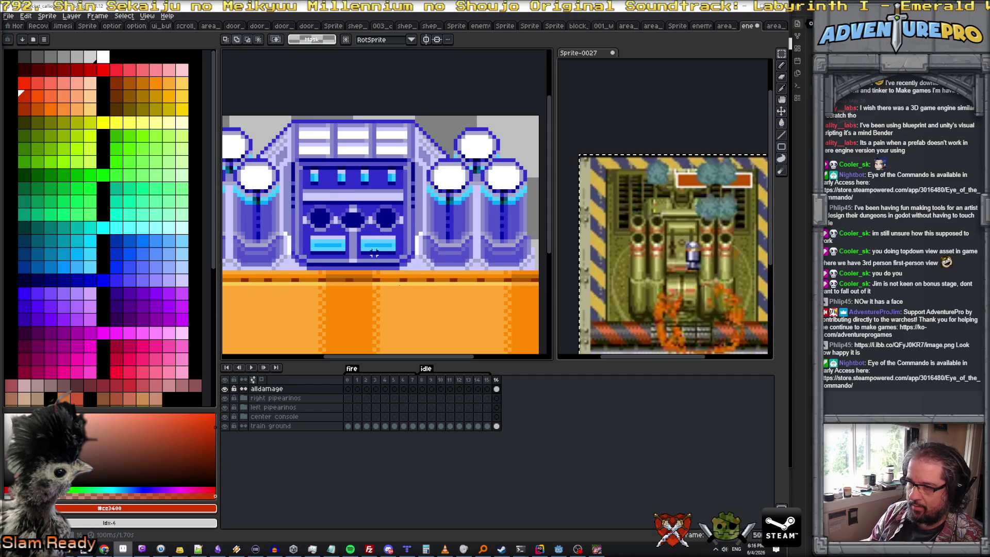
- Sample the dark blue and lavender from the last frame, then undo the inversion back to olive-yellow on blue
{"action": "left_click", "coordinate": [496, 380]}
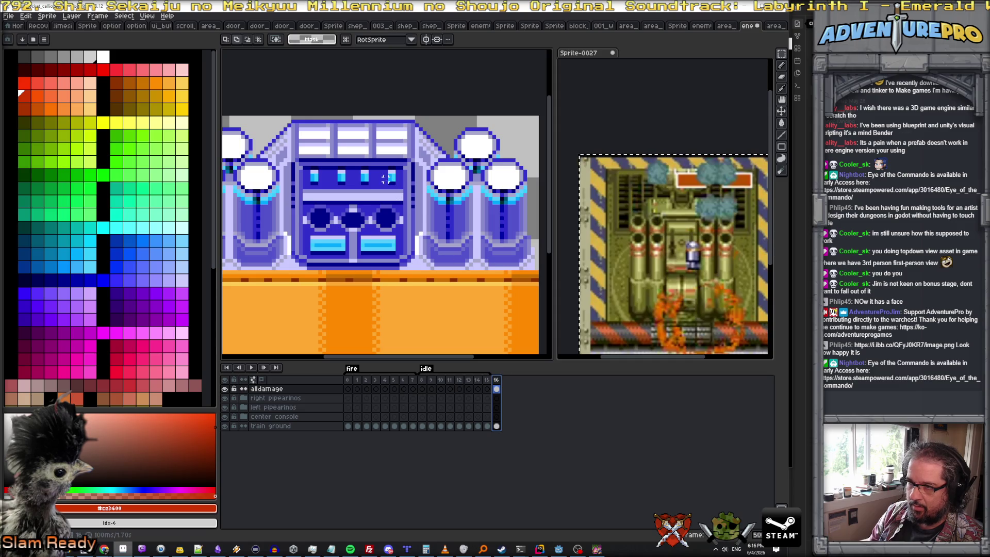
{"action": "left_click", "coordinate": [377, 198]}
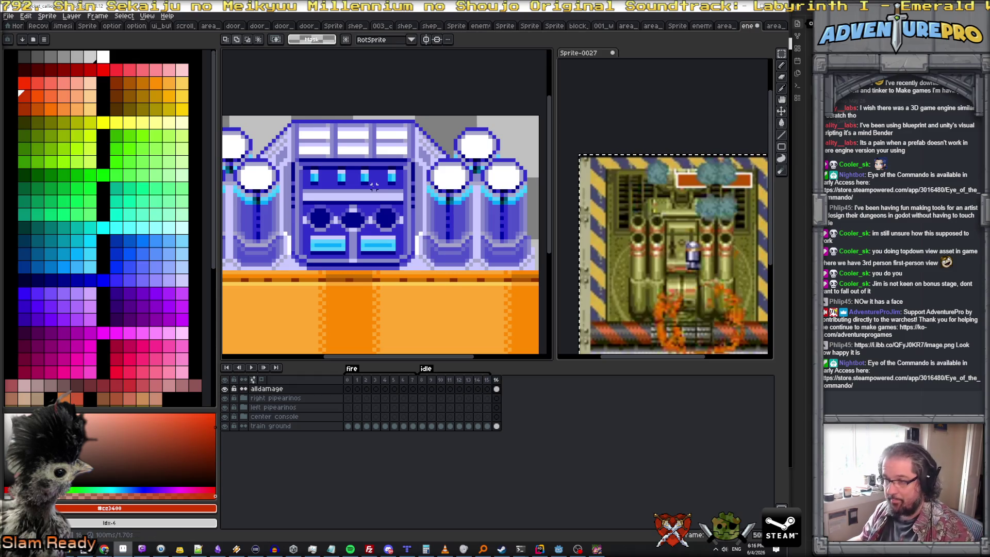
{"action": "left_click", "coordinate": [377, 194], "text": "alt"}
{"action": "left_click", "coordinate": [377, 194], "text": "alt"}
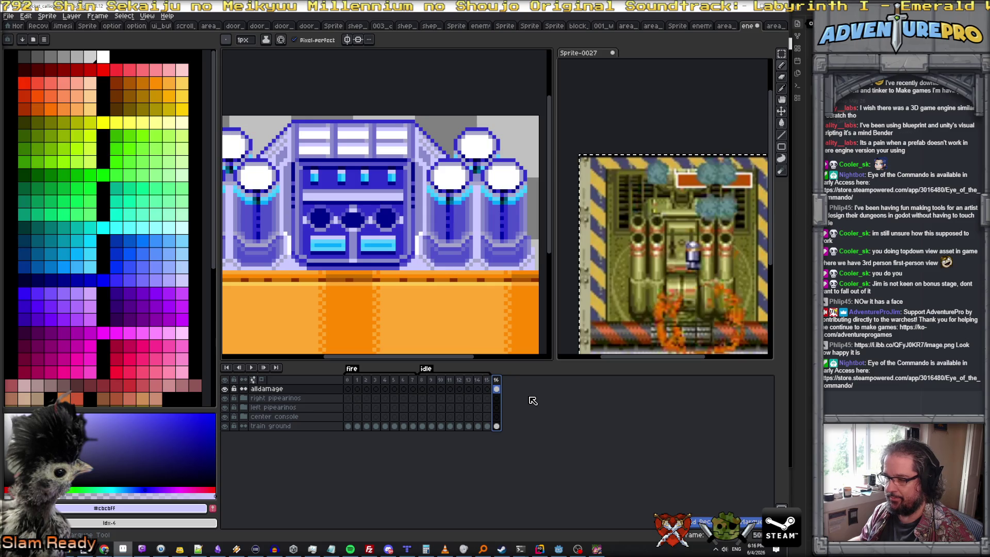
{"action": "key", "text": "ctrl+z"}
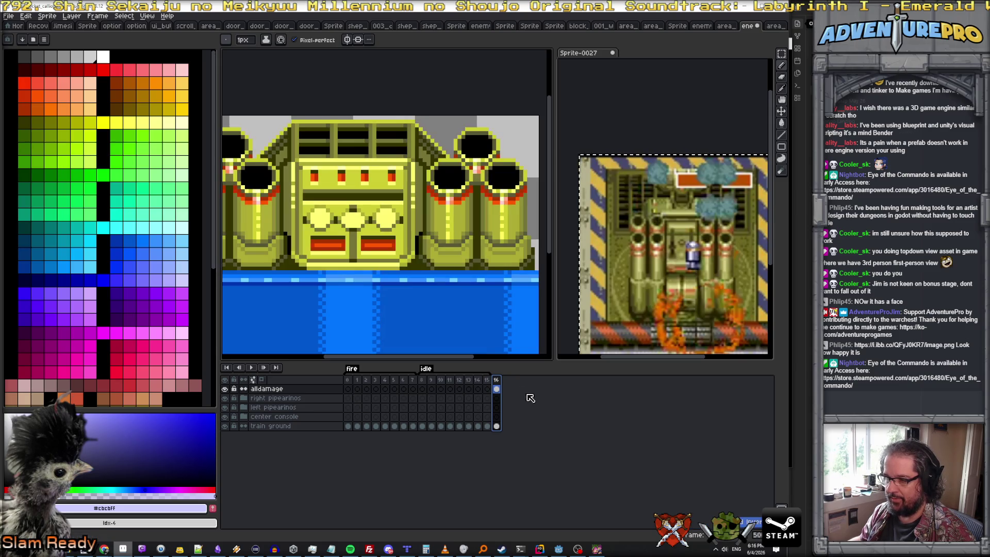
{"action": "left_click", "coordinate": [496, 389]}
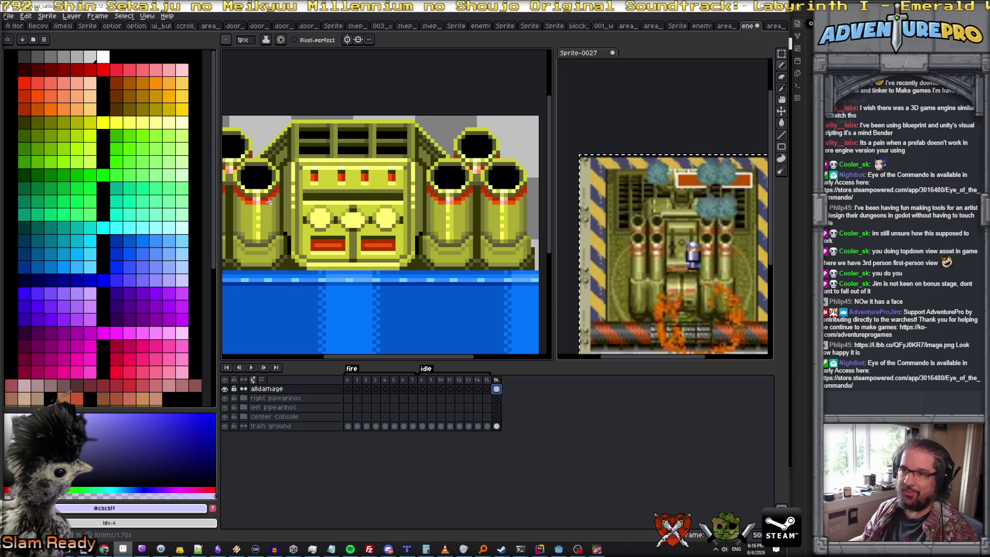
{"action": "scroll", "coordinate": [144, 134], "scroll_direction": "down", "scroll_amount": 3}
{"action": "scroll", "coordinate": [144, 134], "scroll_direction": "down", "scroll_amount": 3}
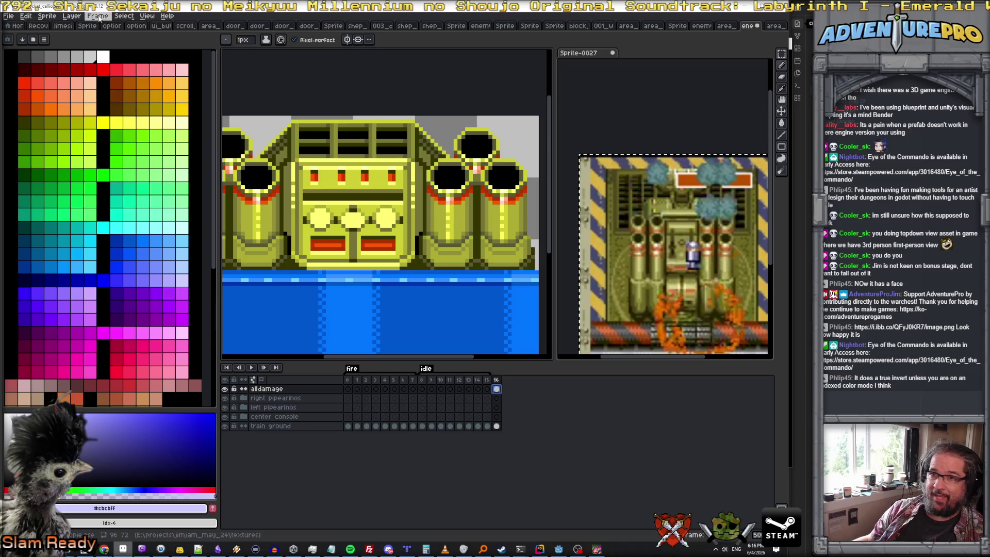
- Try converting the sprite to indexed colour, compare frames, and undo the conversion
{"action": "left_click", "coordinate": [26, 16]}
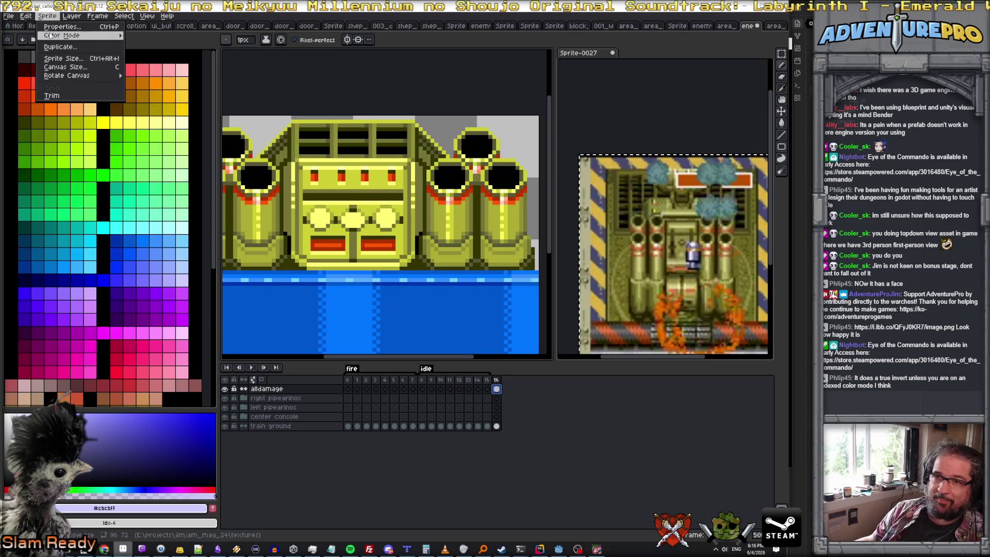
{"action": "mouse_move", "coordinate": [62, 36]}
{"action": "left_click", "coordinate": [164, 54]}
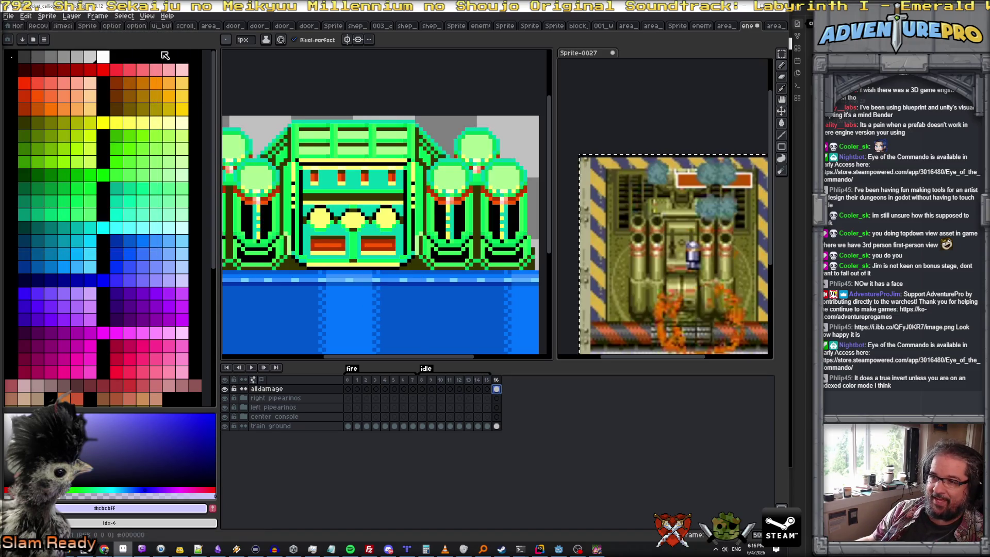
{"action": "left_click", "coordinate": [487, 380]}
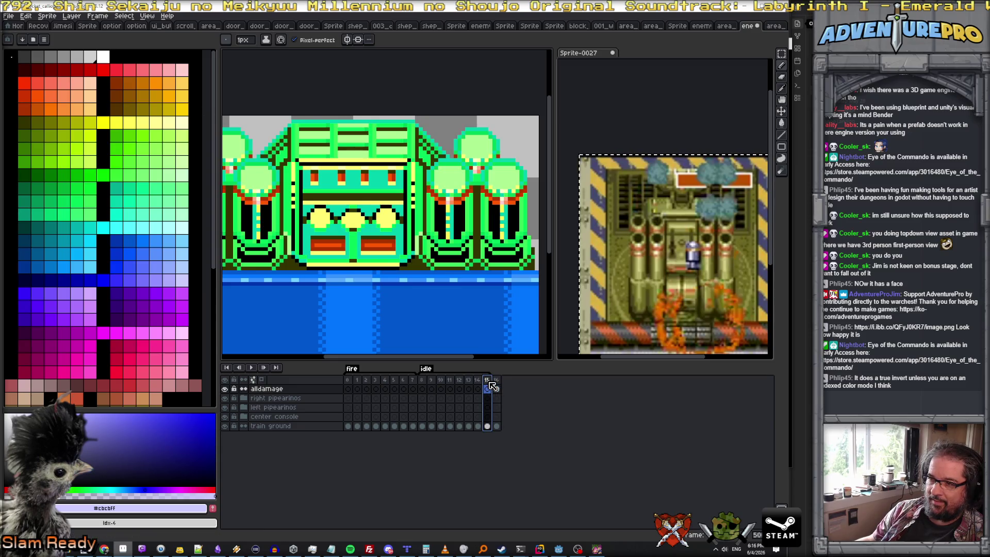
{"action": "left_click", "coordinate": [347, 380]}
{"action": "left_click", "coordinate": [496, 380]}
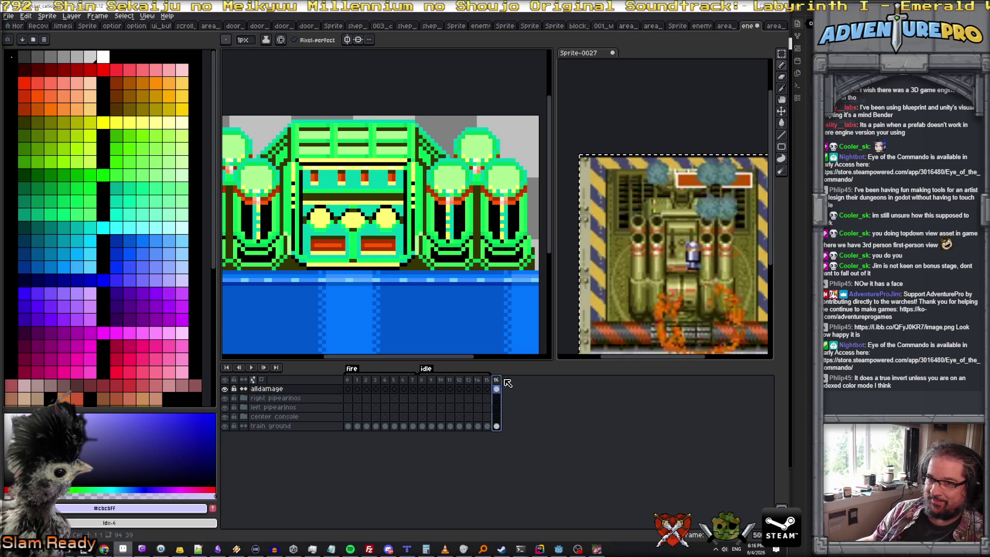
{"action": "scroll", "coordinate": [444, 275], "scroll_direction": "down", "scroll_amount": 2}
{"action": "scroll", "coordinate": [443, 274], "scroll_direction": "up", "scroll_amount": 1}
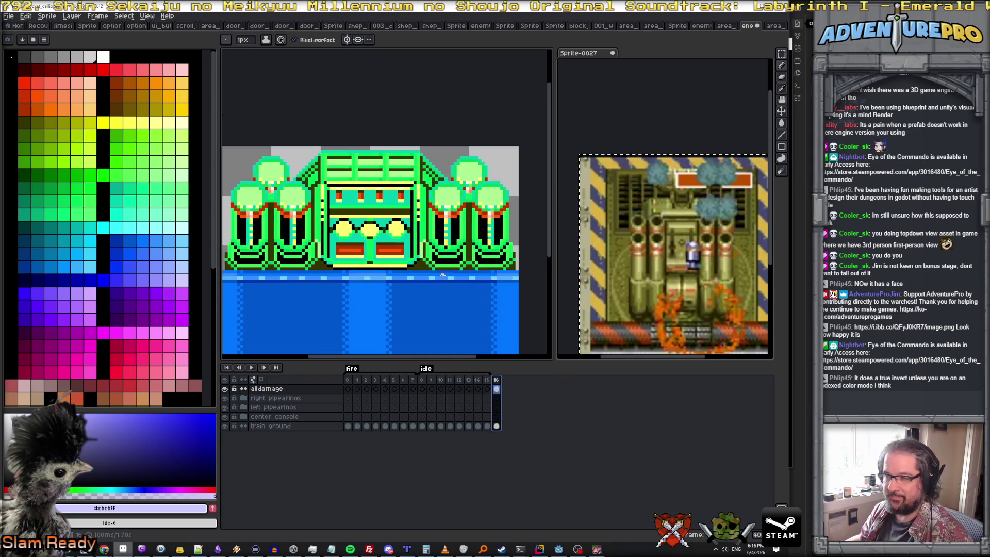
{"action": "scroll", "coordinate": [478, 287], "scroll_direction": "down", "scroll_amount": 1}
{"action": "scroll", "coordinate": [477, 287], "scroll_direction": "up", "scroll_amount": 1}
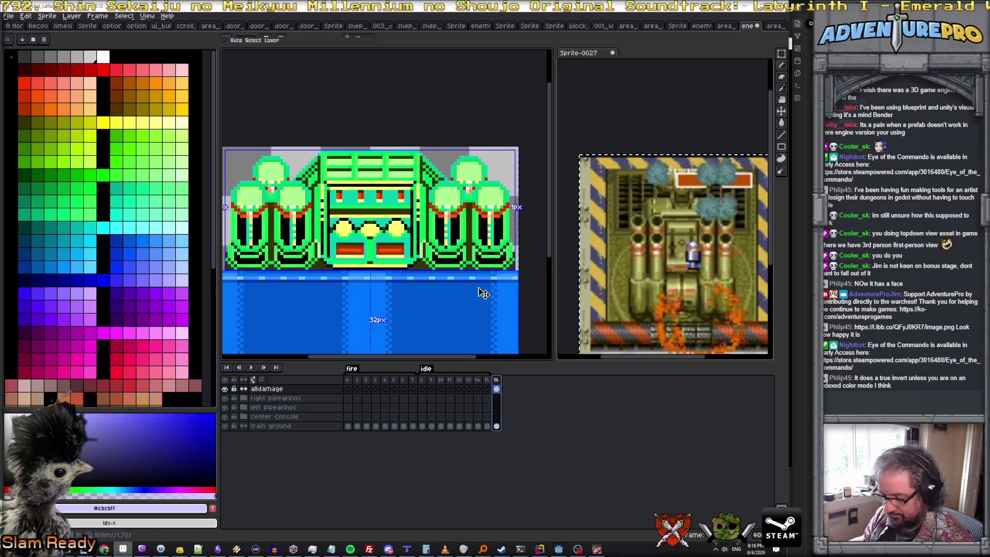
{"action": "key", "text": "ctrl+z"}
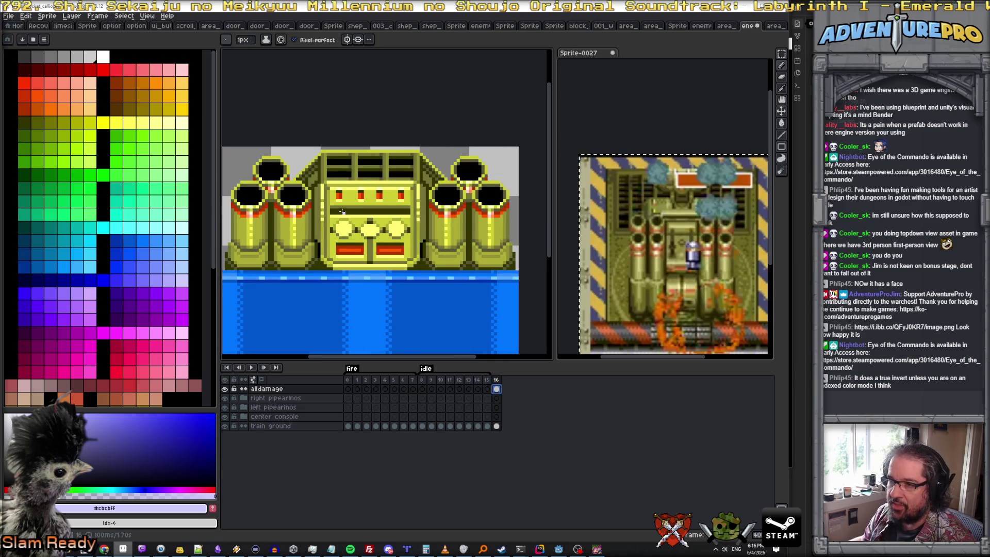
{"action": "scroll", "coordinate": [343, 217], "scroll_direction": "up", "scroll_amount": 1}
- Sample the olive-yellow from the sprite and bring up the editing commands again
{"action": "left_click", "coordinate": [281, 230], "text": "alt"}
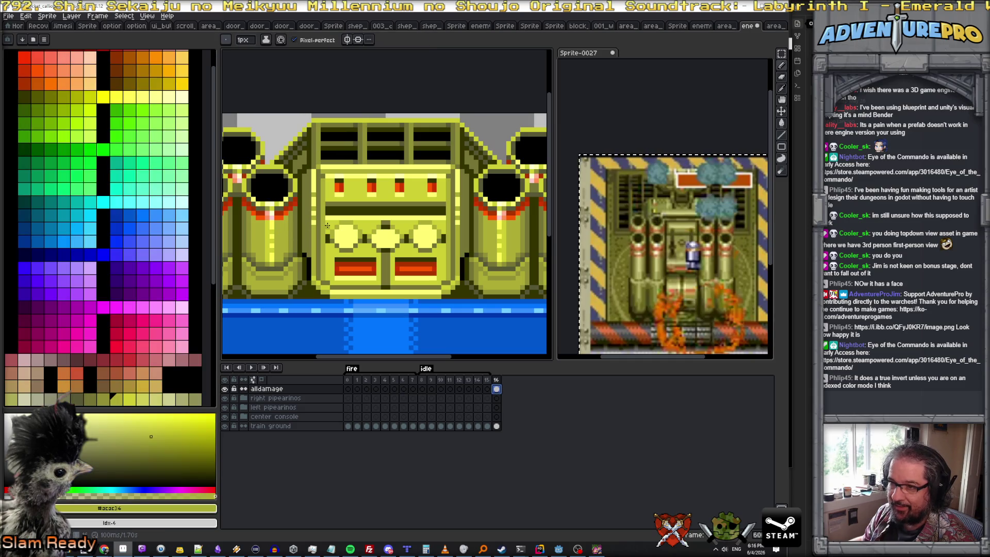
{"action": "left_click", "coordinate": [29, 17]}
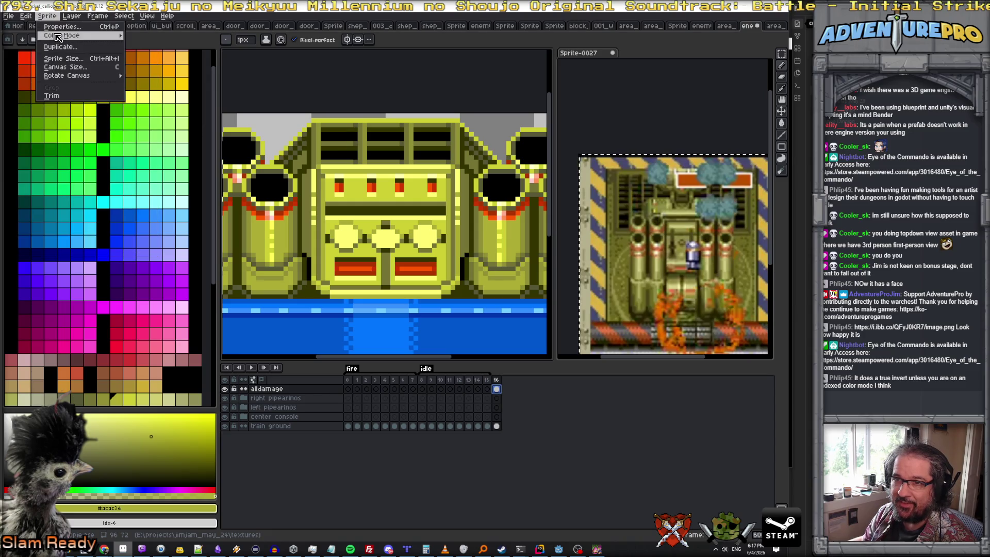
{"action": "mouse_move", "coordinate": [62, 36]}
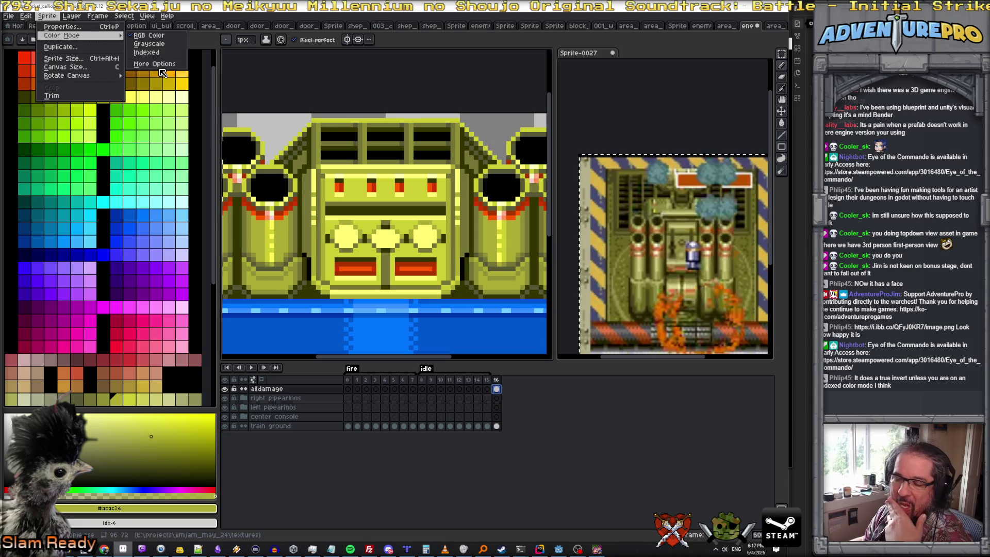
- Preview grayscale then indexed conversion in the Color Mode dialog and reveal its advanced settings
{"action": "left_click", "coordinate": [162, 66]}
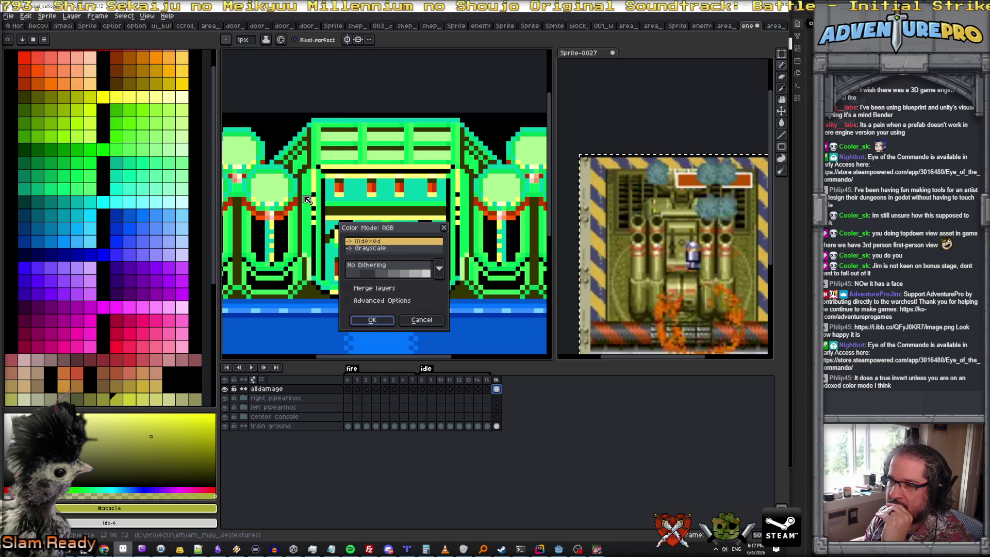
{"action": "left_click", "coordinate": [384, 254]}
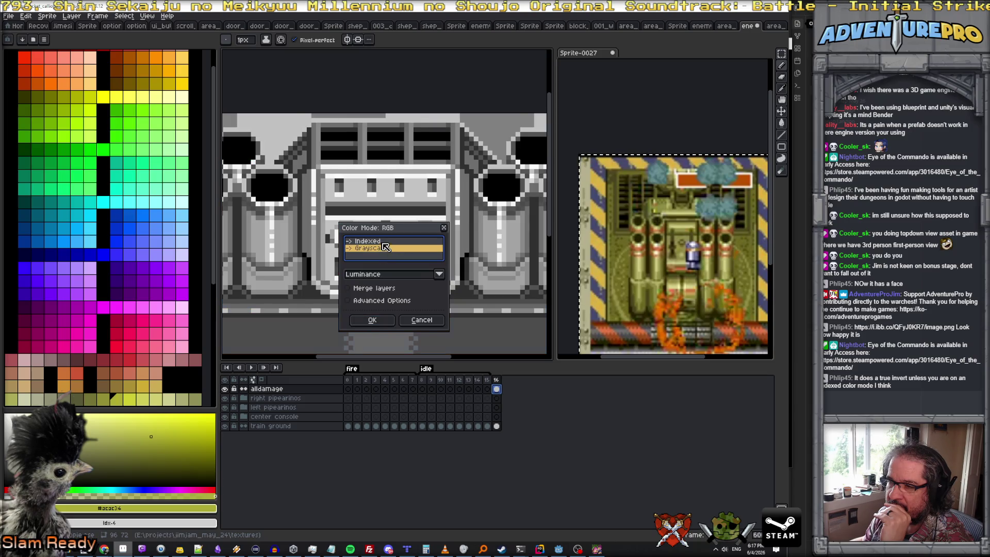
{"action": "left_click", "coordinate": [383, 242]}
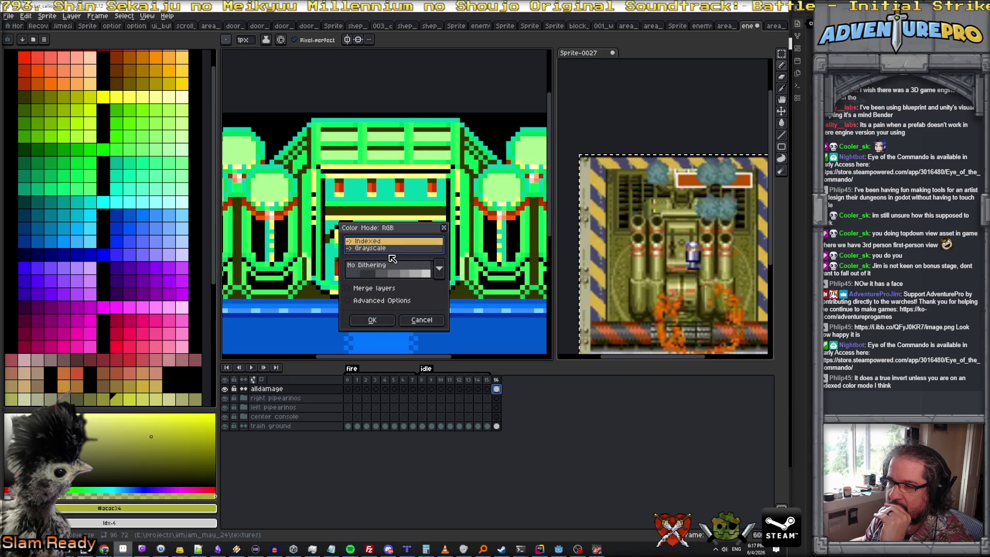
{"action": "left_click", "coordinate": [353, 301]}
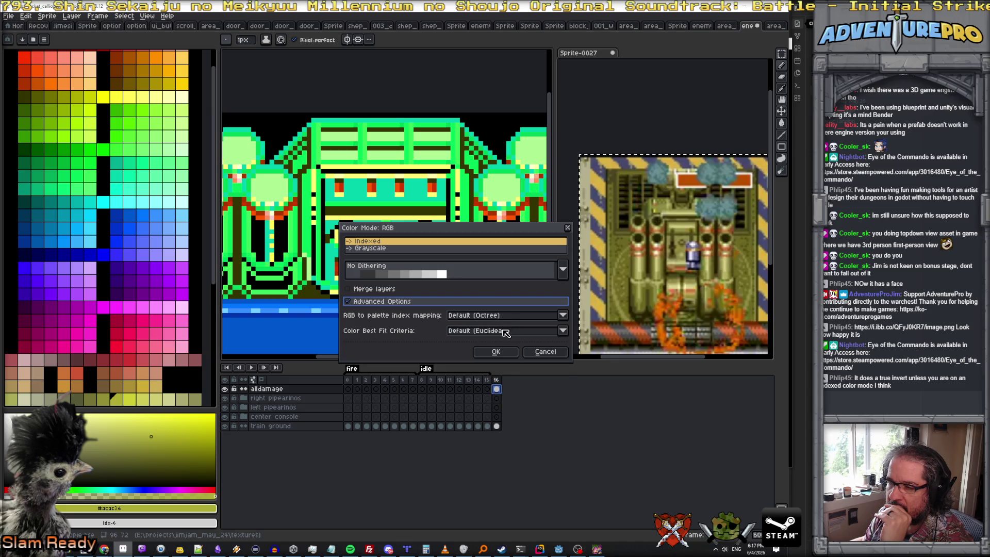
- Try 5-bit RGB table and Octree palette mapping, then return mapping to Default (Octree)
{"action": "left_click", "coordinate": [504, 332]}
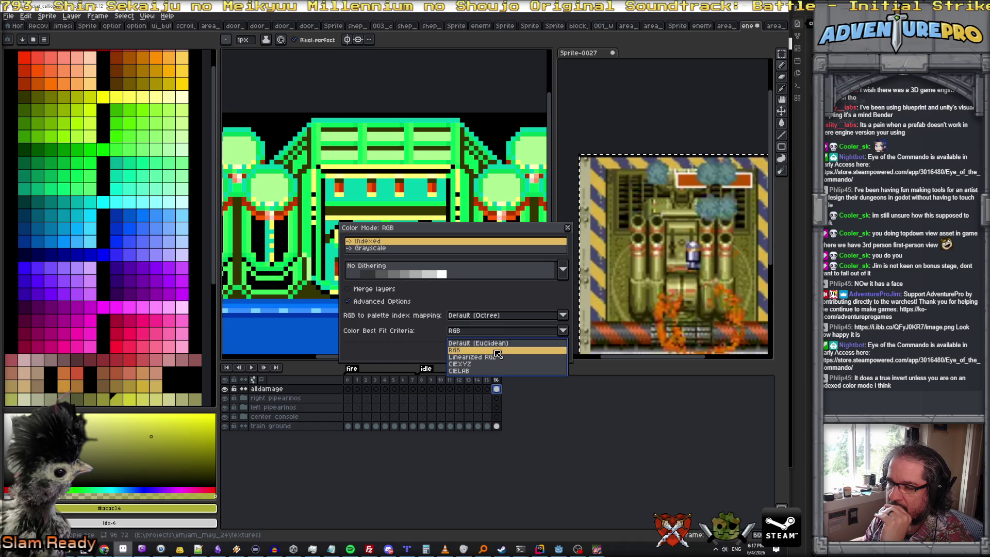
{"action": "left_click", "coordinate": [497, 344]}
{"action": "left_click", "coordinate": [495, 317]}
{"action": "left_click", "coordinate": [484, 334]}
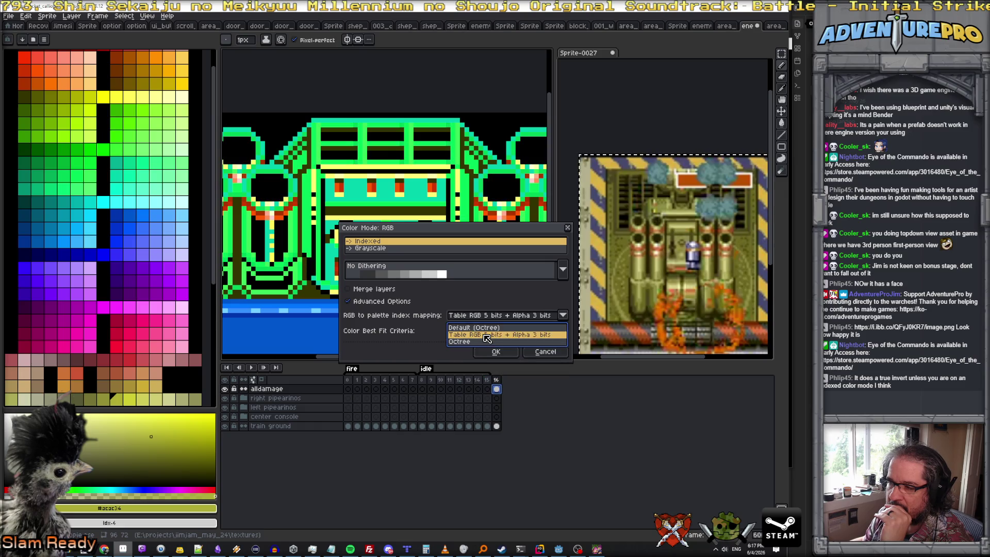
{"action": "left_click", "coordinate": [491, 318]}
{"action": "left_click", "coordinate": [474, 342]}
{"action": "left_click", "coordinate": [476, 318]}
{"action": "left_click", "coordinate": [480, 331]}
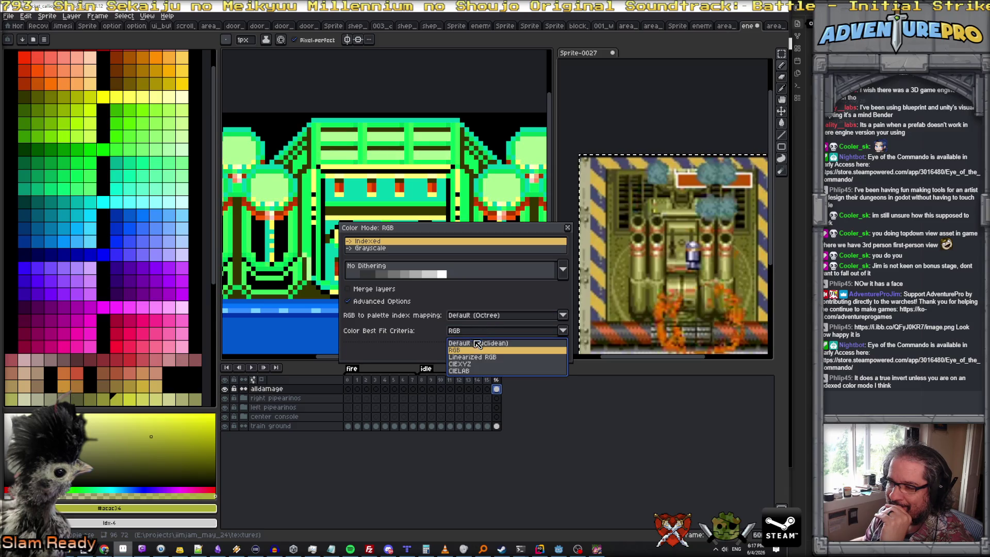
- Try CIEXYZ best-fit, restore Default (Euclidean), and cancel the colour mode conversion
{"action": "left_click", "coordinate": [474, 350]}
{"action": "left_click", "coordinate": [466, 357]}
{"action": "left_click", "coordinate": [469, 333]}
{"action": "left_click", "coordinate": [467, 366]}
{"action": "left_click", "coordinate": [468, 334]}
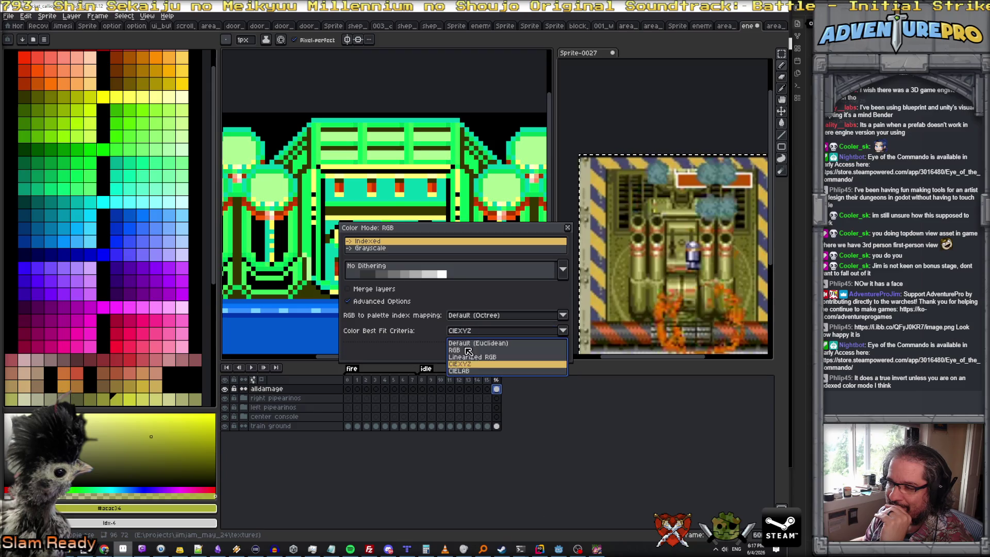
{"action": "left_click", "coordinate": [466, 372]}
{"action": "left_click", "coordinate": [470, 331]}
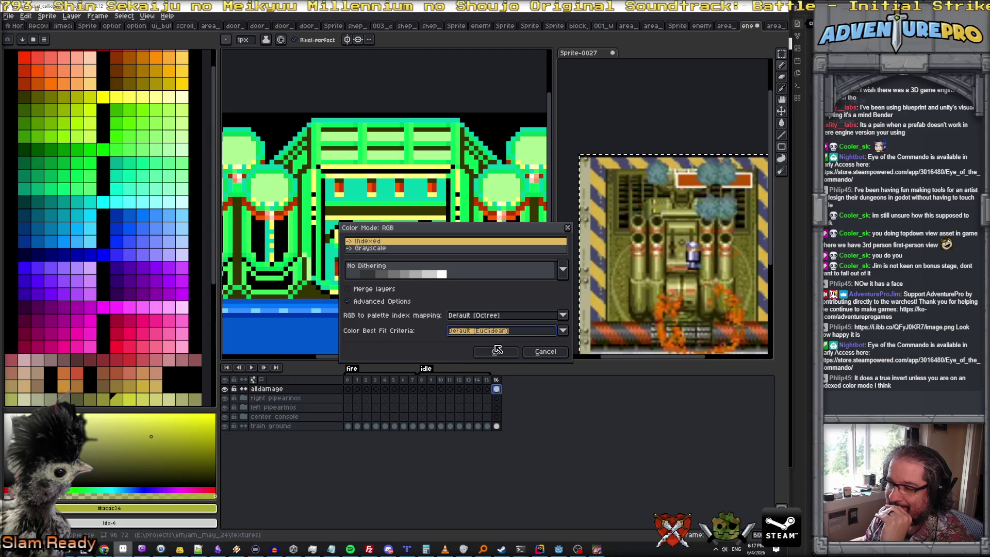
{"action": "left_click", "coordinate": [545, 353]}
{"action": "scroll", "coordinate": [225, 215], "scroll_direction": "down", "scroll_amount": 2}
{"action": "scroll", "coordinate": [224, 214], "scroll_direction": "down", "scroll_amount": 2}
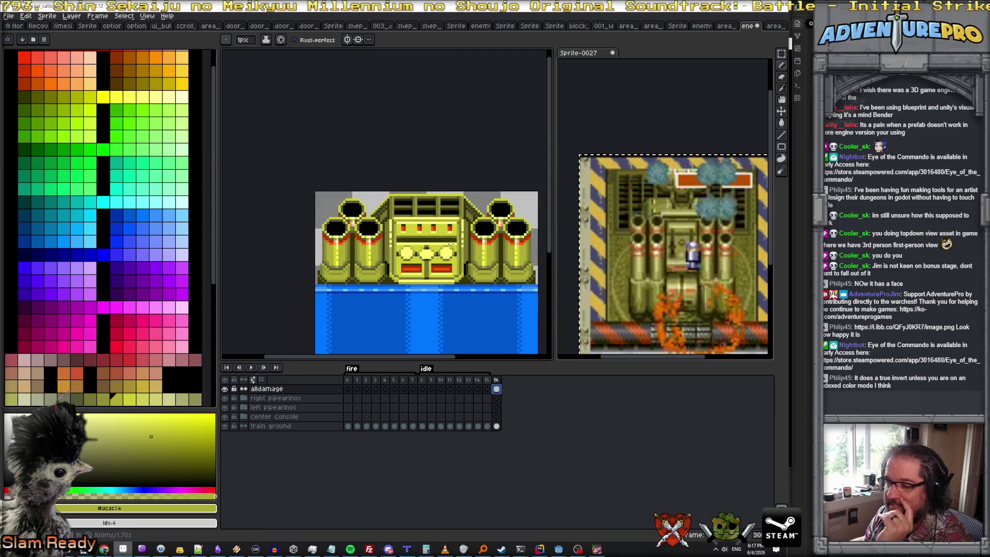
{"action": "scroll", "coordinate": [92, 162], "scroll_direction": "up", "scroll_amount": 2}
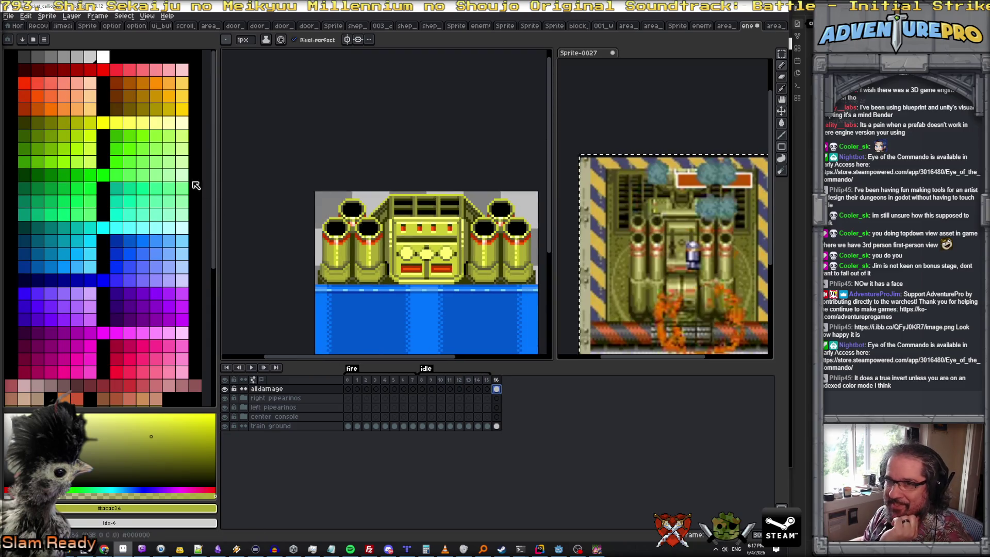
{"action": "scroll", "coordinate": [483, 271], "scroll_direction": "up", "scroll_amount": 1}
{"action": "scroll", "coordinate": [483, 272], "scroll_direction": "up", "scroll_amount": 1}
{"action": "scroll", "coordinate": [483, 271], "scroll_direction": "down", "scroll_amount": 2}
{"action": "scroll", "coordinate": [482, 272], "scroll_direction": "up", "scroll_amount": 1}
{"action": "scroll", "coordinate": [482, 272], "scroll_direction": "down", "scroll_amount": 1}
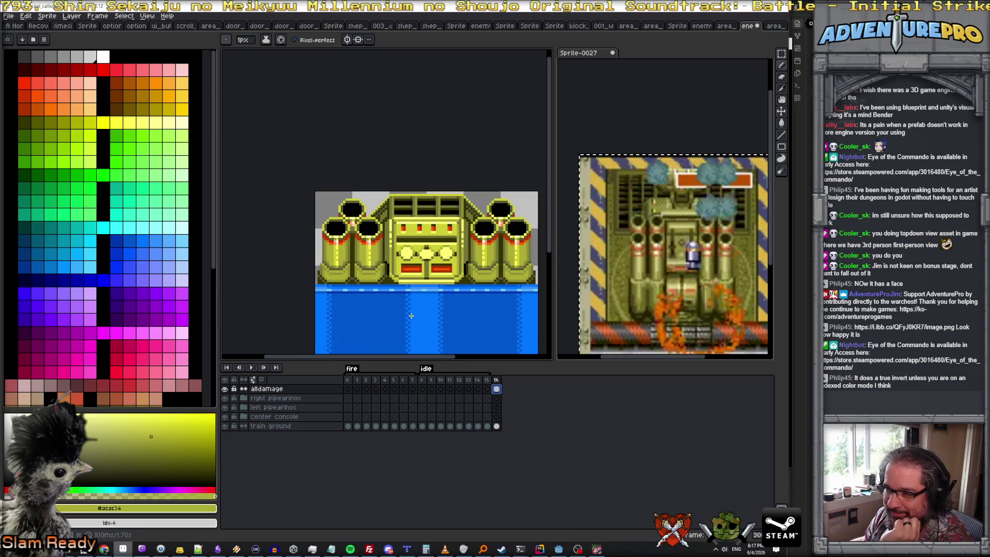
- Sample blue, light blue and olive, select the train ground cel on frame 16, and make bright cyan the drawing colour
{"action": "left_click", "coordinate": [362, 290], "text": "alt"}
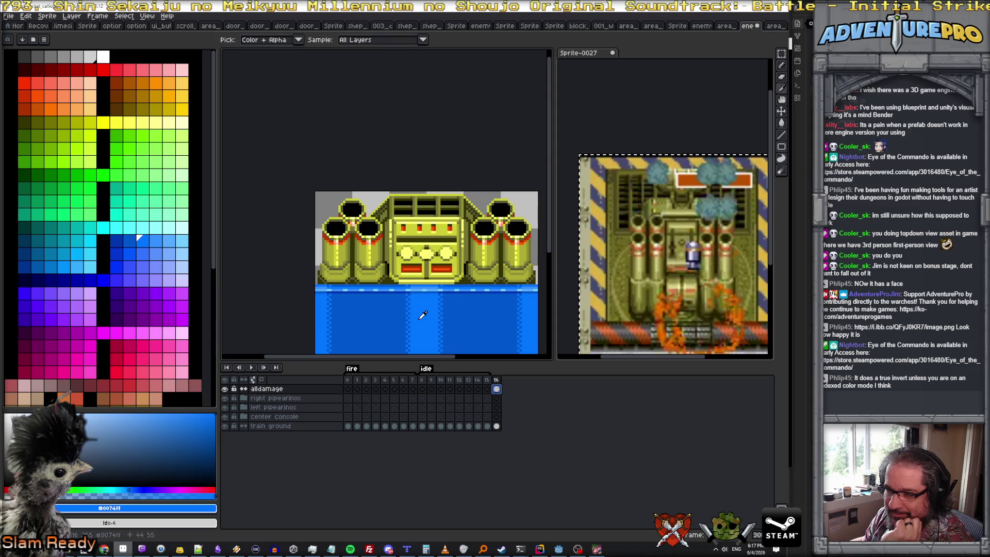
{"action": "left_click", "coordinate": [362, 288], "text": "alt"}
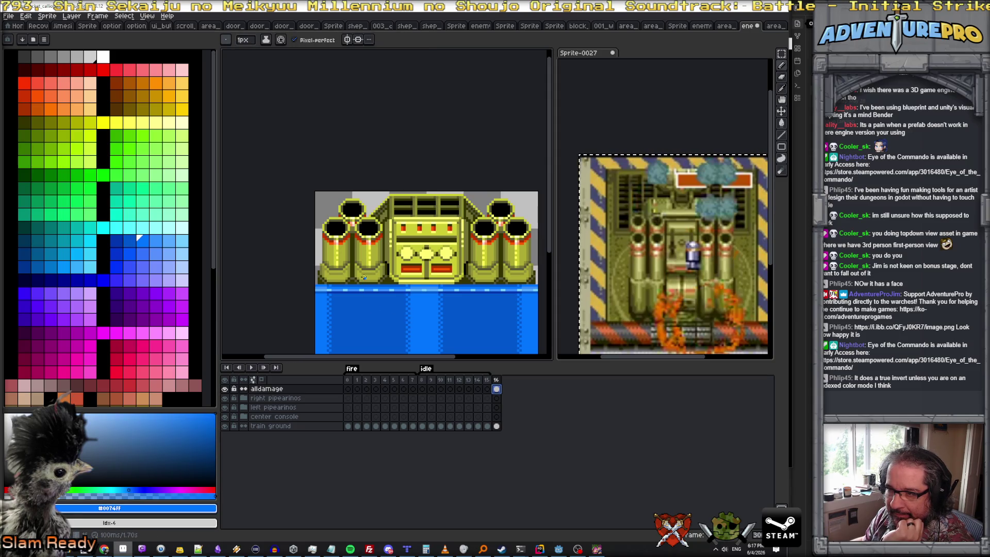
{"action": "scroll", "coordinate": [111, 396], "scroll_direction": "down", "scroll_amount": 2}
{"action": "left_click", "coordinate": [112, 396]}
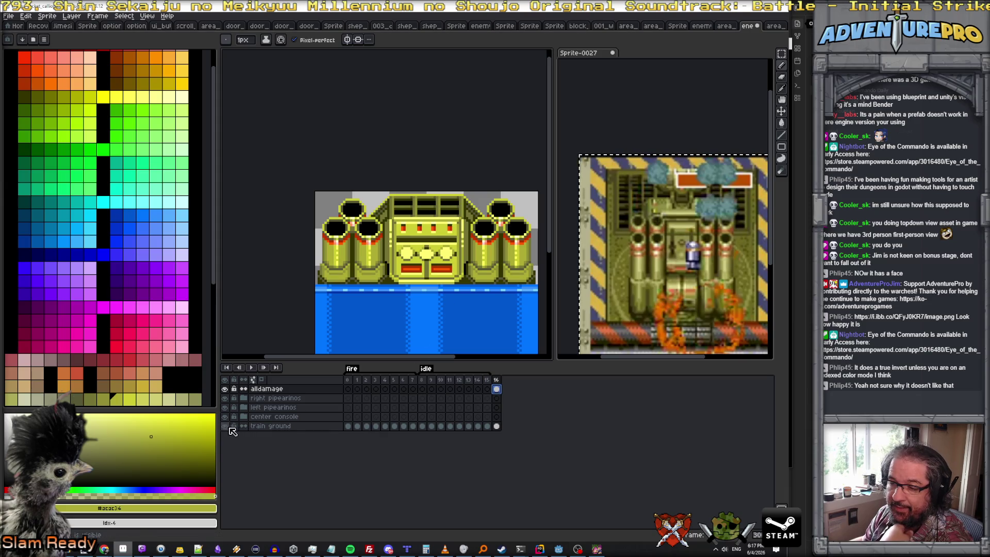
{"action": "left_click", "coordinate": [293, 425]}
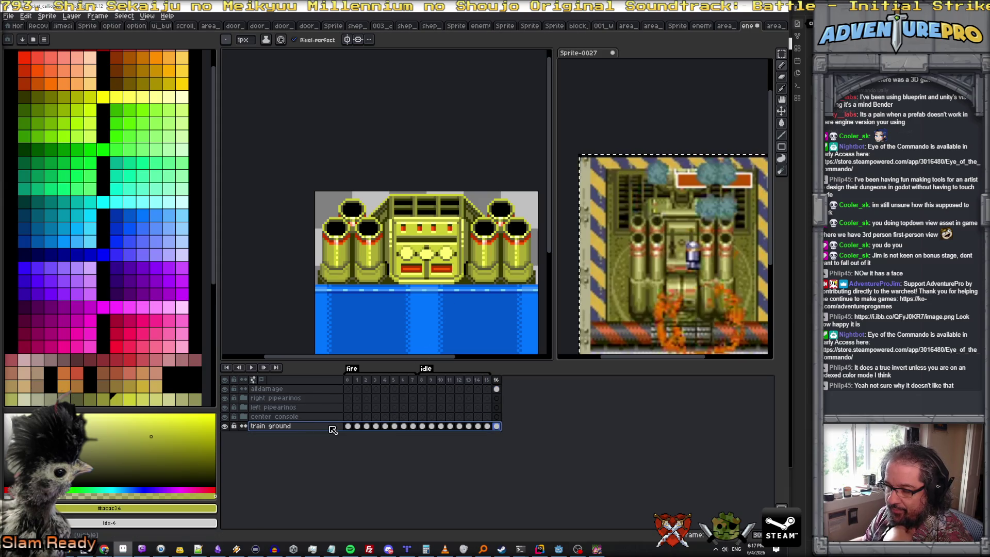
{"action": "left_click", "coordinate": [497, 426]}
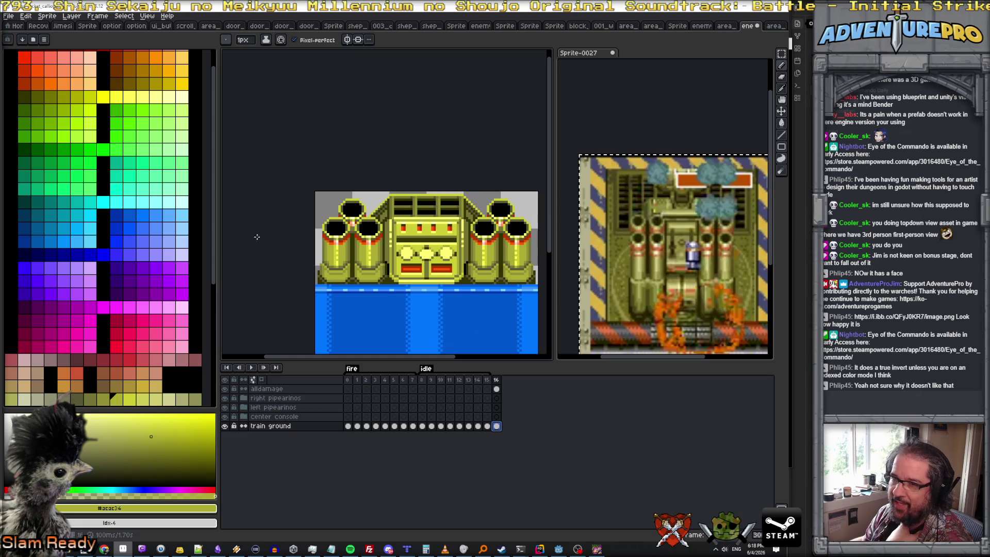
{"action": "left_click", "coordinate": [181, 203]}
{"action": "scroll", "coordinate": [438, 247], "scroll_direction": "up", "scroll_amount": 1}
{"action": "scroll", "coordinate": [438, 247], "scroll_direction": "down", "scroll_amount": 1}
{"action": "scroll", "coordinate": [438, 248], "scroll_direction": "up", "scroll_amount": 1}
{"action": "scroll", "coordinate": [461, 255], "scroll_direction": "down", "scroll_amount": 1}
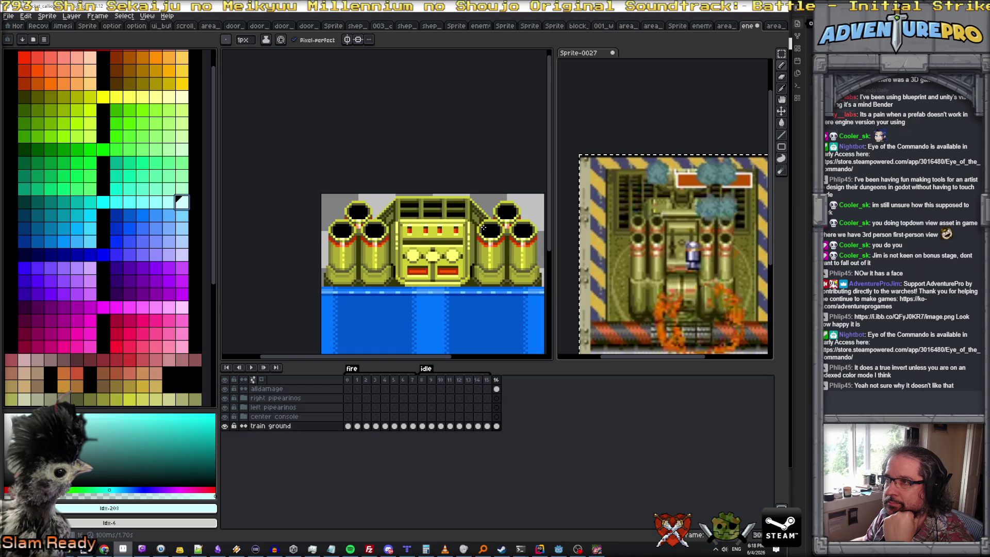
- Choose cyan, move up to the alldamage layer, and switch to the Paint Bucket with non-contiguous fills
{"action": "left_click", "coordinate": [181, 96]}
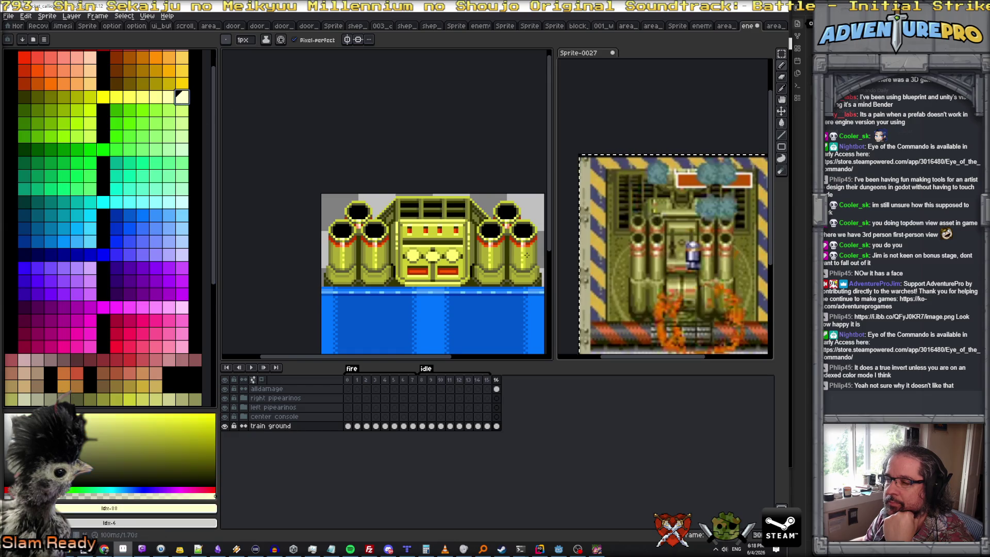
{"action": "scroll", "coordinate": [499, 257], "scroll_direction": "up", "scroll_amount": 1}
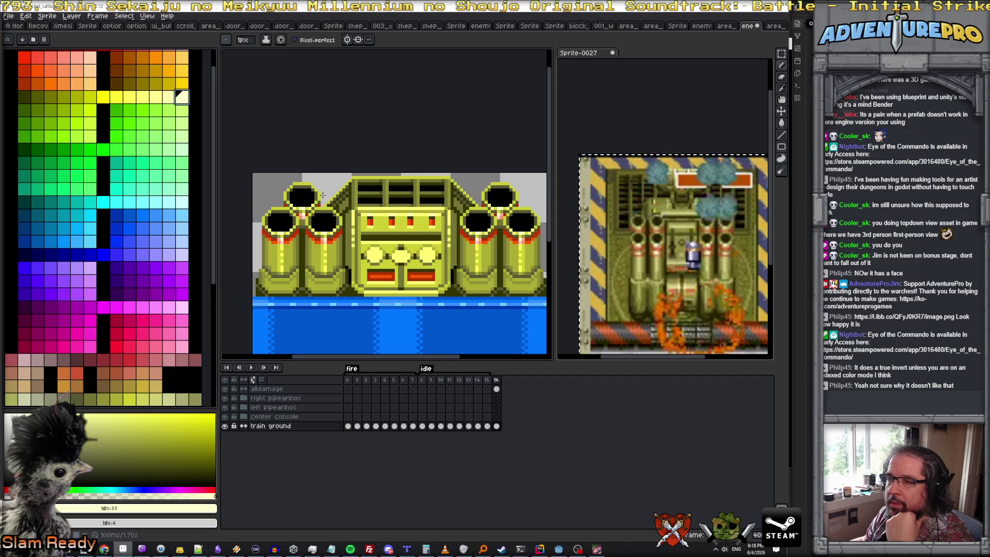
{"action": "left_click", "coordinate": [186, 209]}
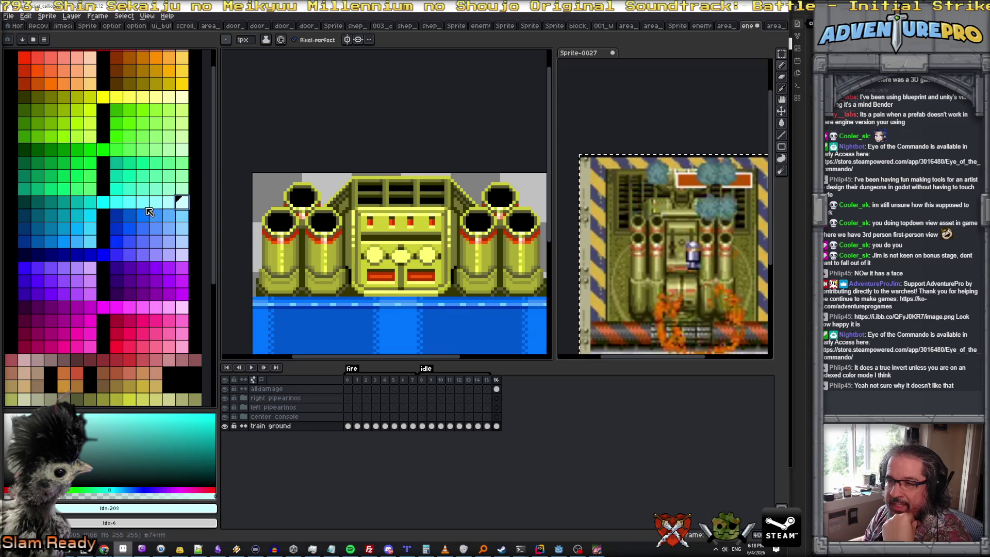
{"action": "left_click", "coordinate": [103, 201]}
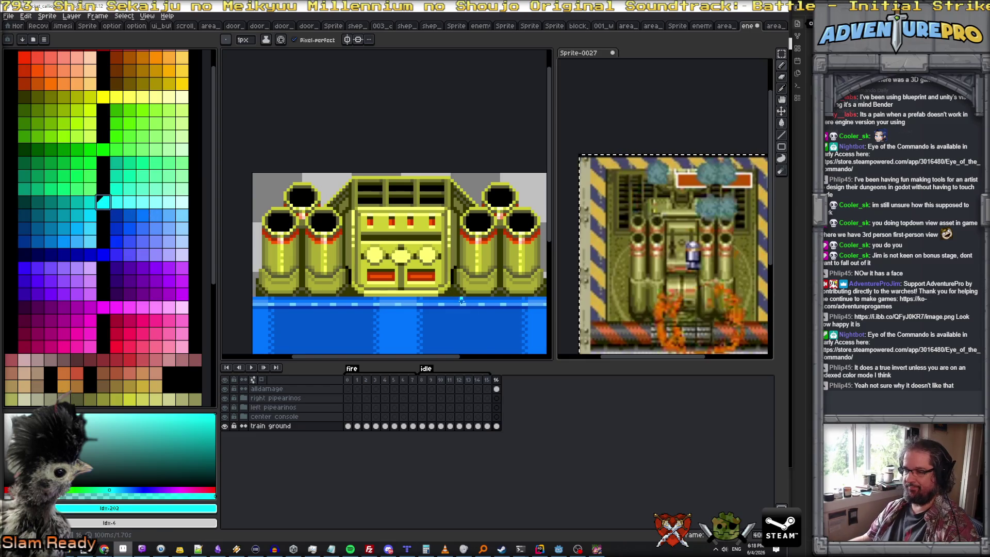
{"action": "key", "text": "Up"}
{"action": "key", "text": "Up"}
{"action": "key", "text": "Up"}
{"action": "scroll", "coordinate": [437, 260], "scroll_direction": "up", "scroll_amount": 1}
{"action": "scroll", "coordinate": [429, 247], "scroll_direction": "up", "scroll_amount": 1}
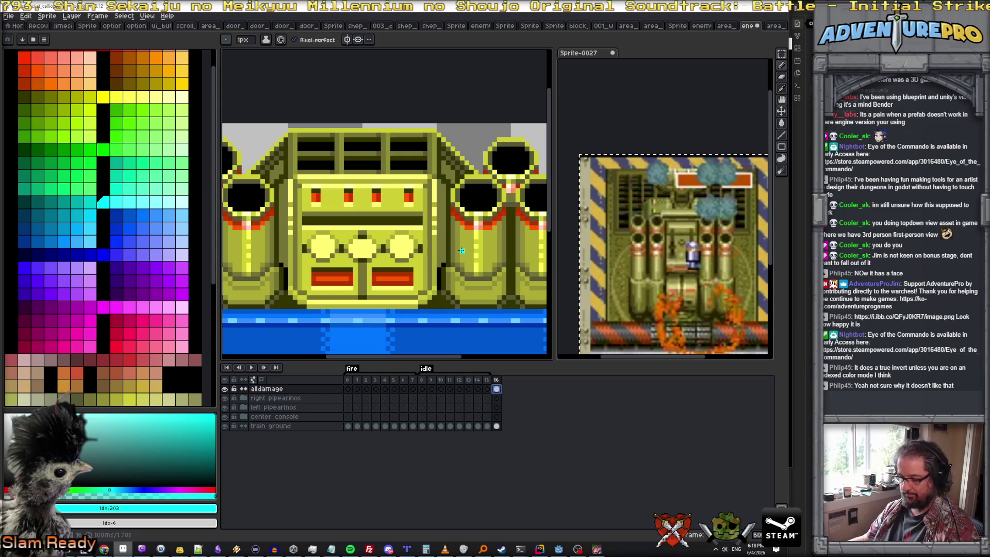
{"action": "key", "text": "g"}
{"action": "left_click", "coordinate": [317, 39]}
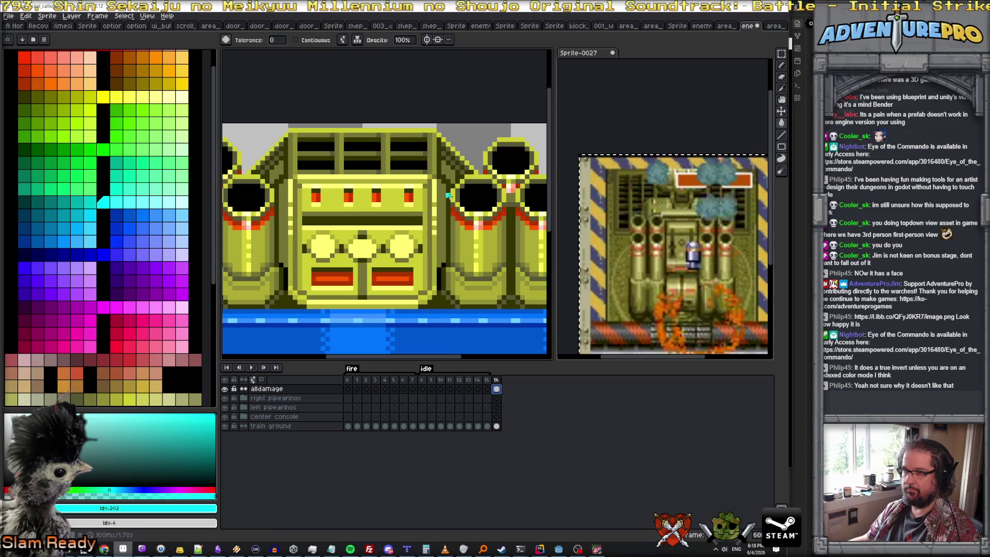
- Bucket-fill the outlines cyan and the yellow areas white, undoing a stray white fill on the cylinders and console
{"action": "left_click", "coordinate": [449, 197]}
{"action": "scroll", "coordinate": [441, 218], "scroll_direction": "down", "scroll_amount": 2}
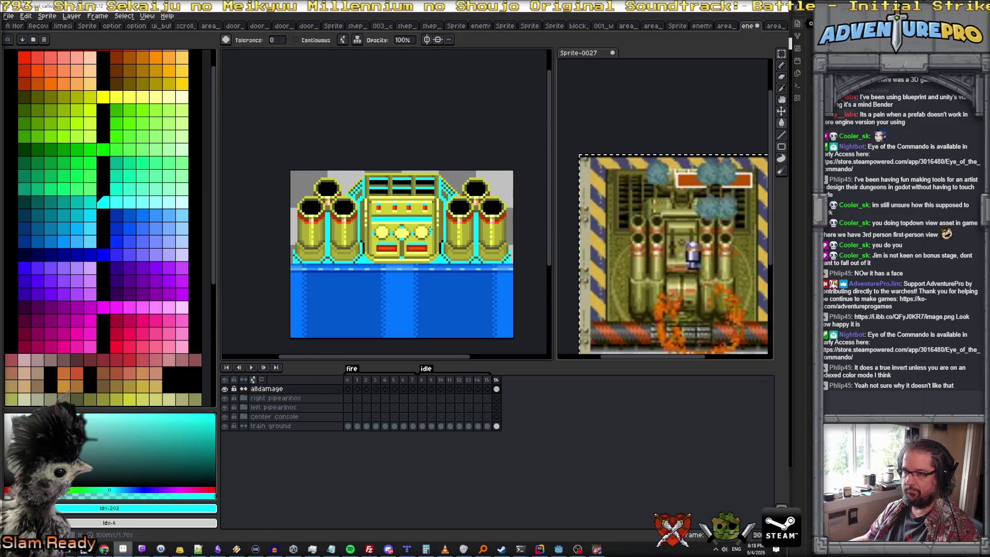
{"action": "scroll", "coordinate": [424, 229], "scroll_direction": "up", "scroll_amount": 1}
{"action": "scroll", "coordinate": [383, 234], "scroll_direction": "down", "scroll_amount": 1}
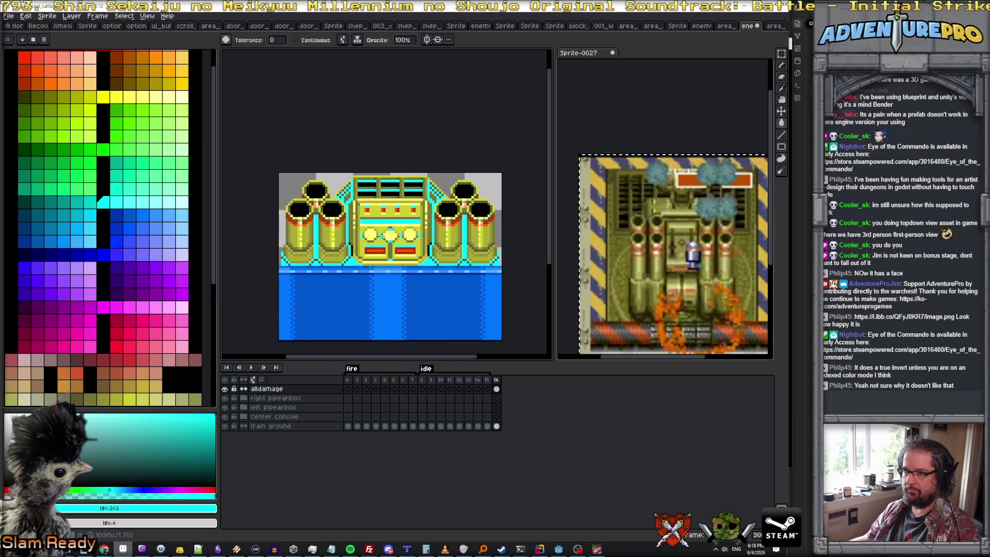
{"action": "left_click", "coordinate": [180, 96]}
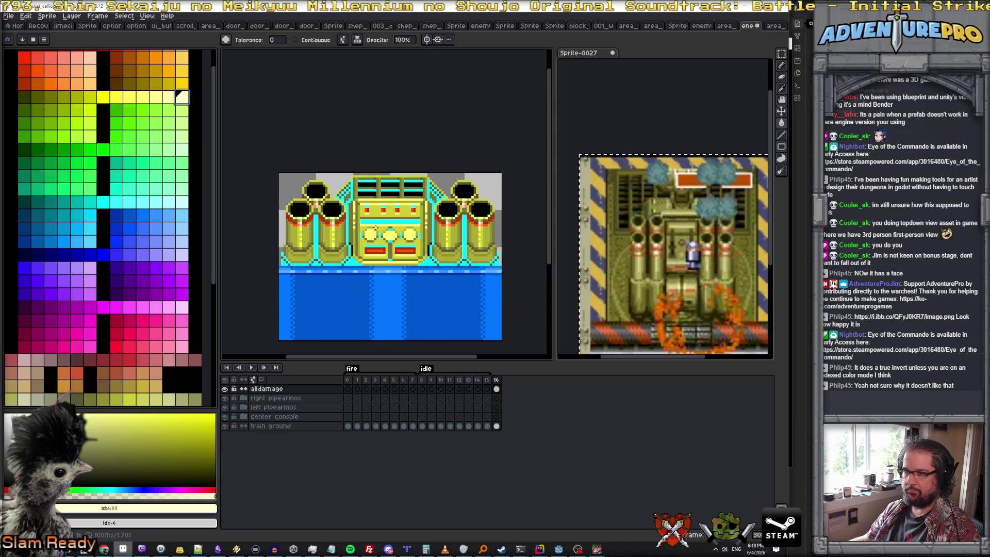
{"action": "scroll", "coordinate": [185, 116], "scroll_direction": "up", "scroll_amount": 1}
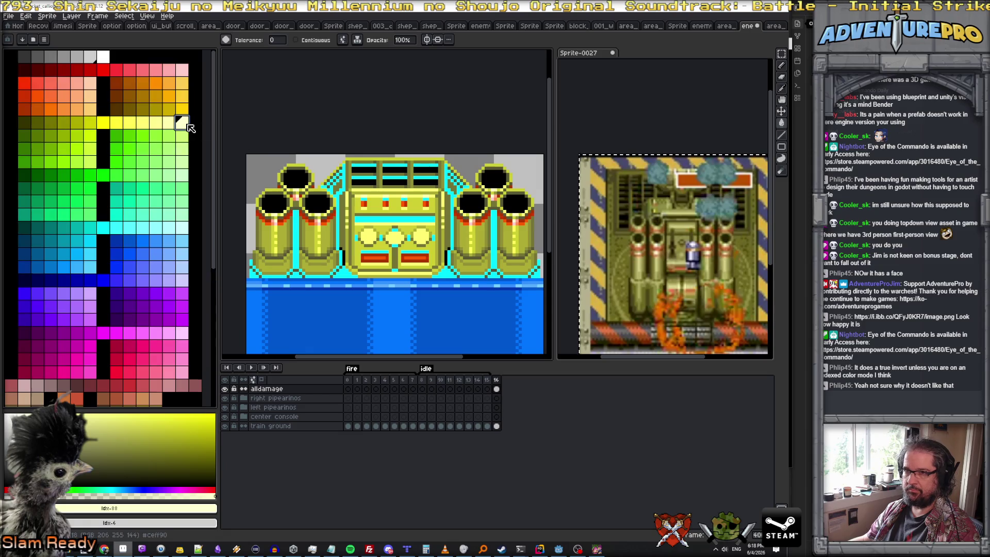
{"action": "left_click", "coordinate": [98, 53]}
{"action": "left_click", "coordinate": [382, 233]}
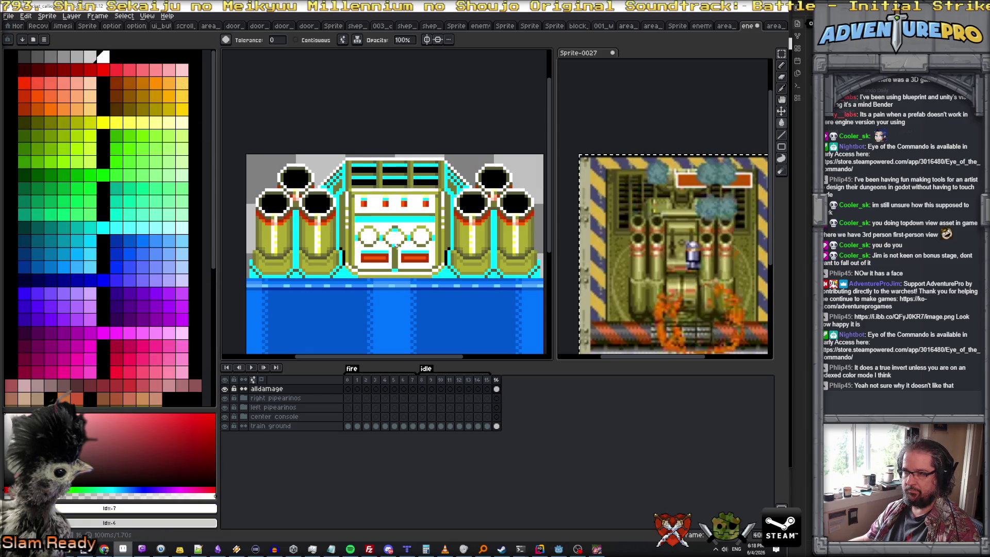
{"action": "left_click", "coordinate": [384, 255]}
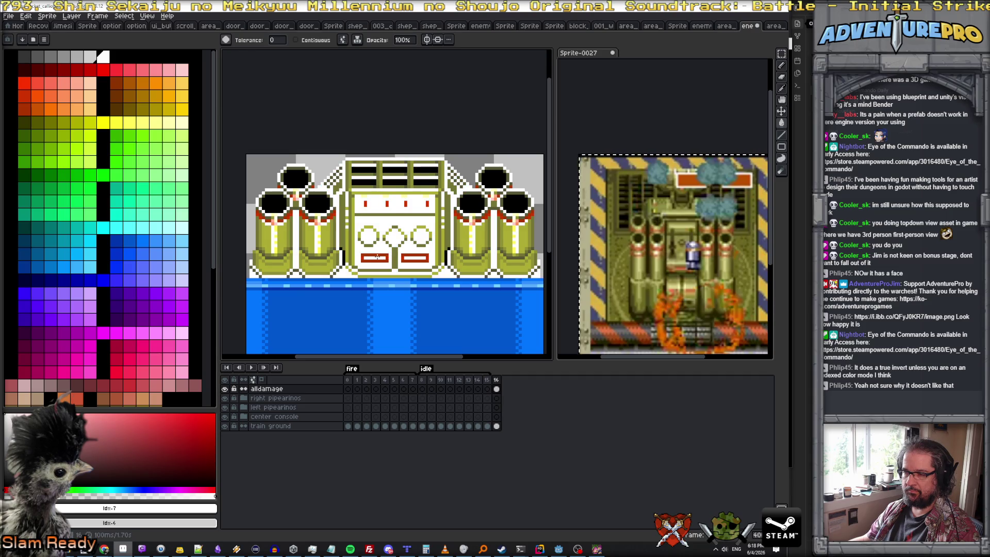
{"action": "left_click", "coordinate": [322, 237]}
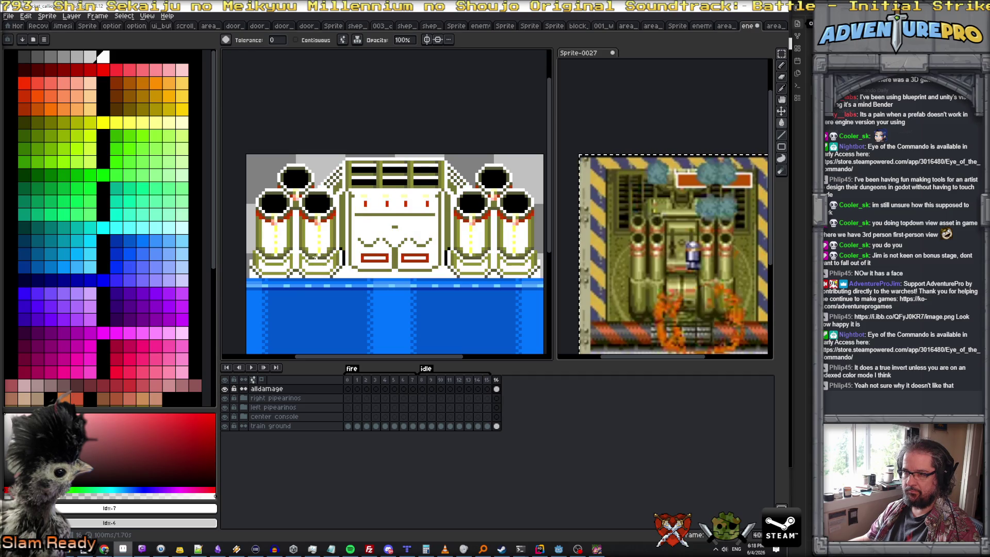
{"action": "left_click", "coordinate": [127, 230]}
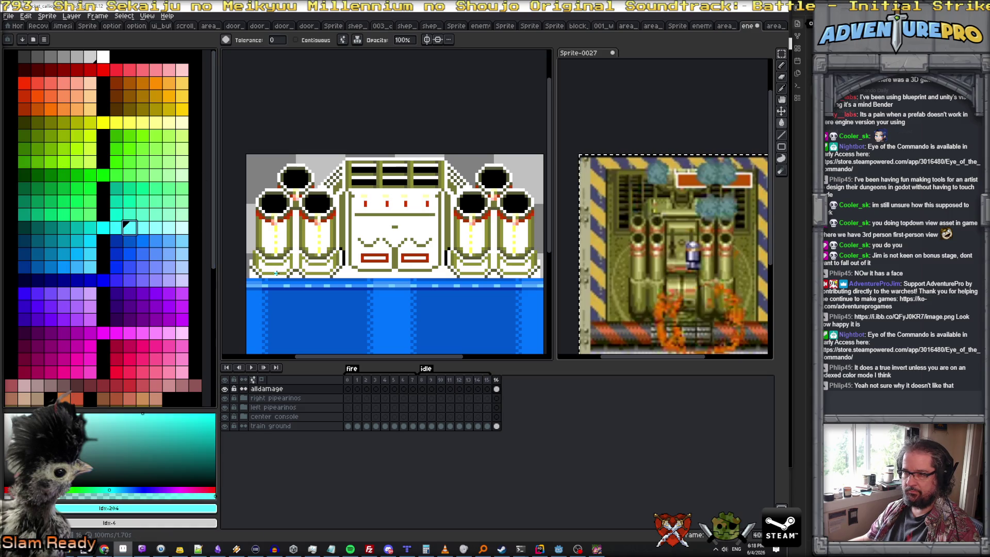
{"action": "key", "text": "ctrl+z"}
- Whiten the outer cylinder bottoms and recolour the olive outlines and console's red details blue
{"action": "left_click", "coordinate": [300, 263]}
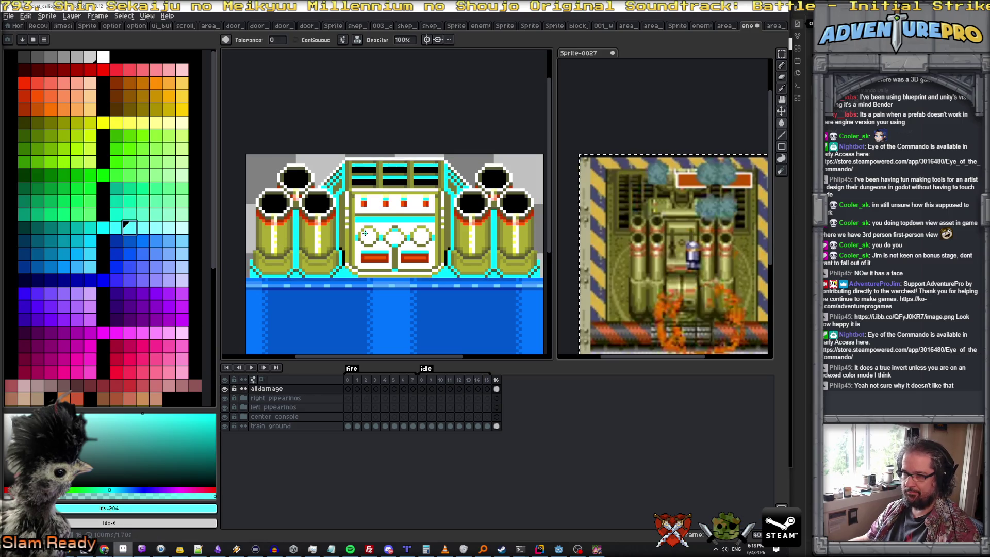
{"action": "left_click", "coordinate": [325, 237], "text": "alt"}
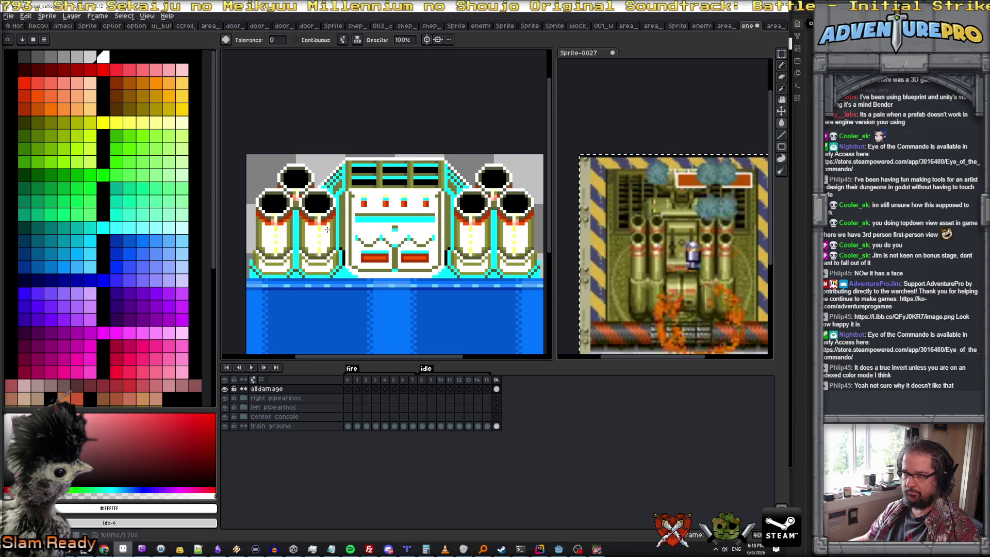
{"action": "left_click", "coordinate": [331, 224]}
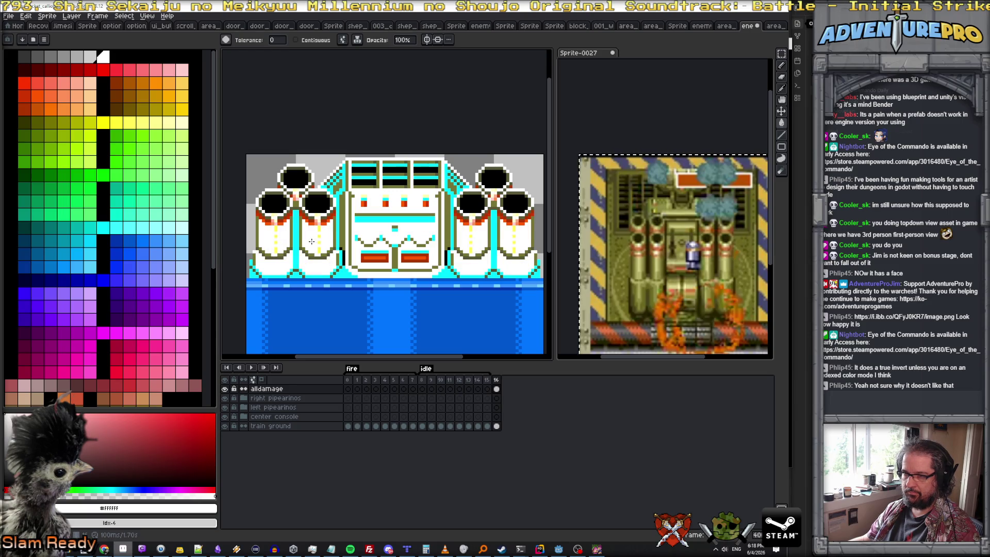
{"action": "left_click", "coordinate": [116, 238]}
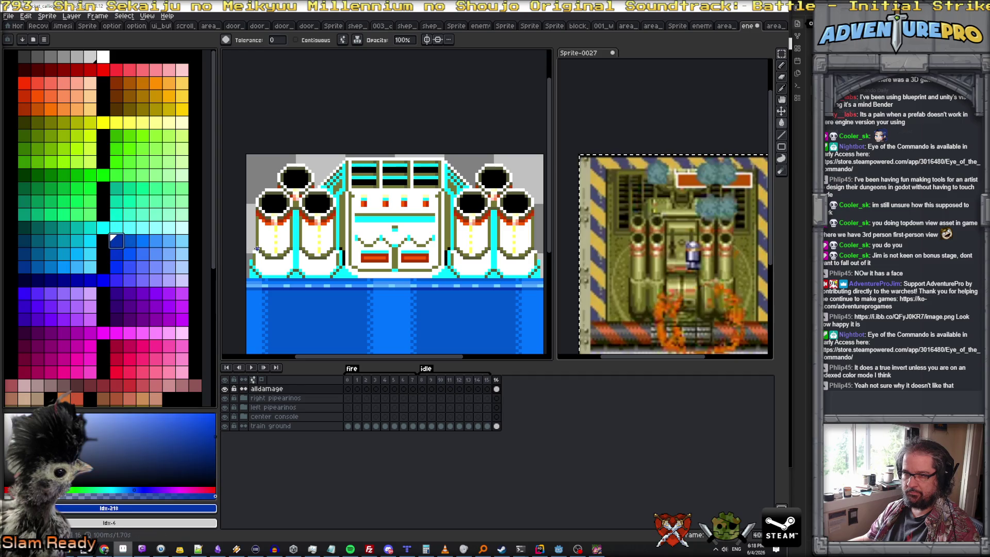
{"action": "left_click", "coordinate": [257, 242]}
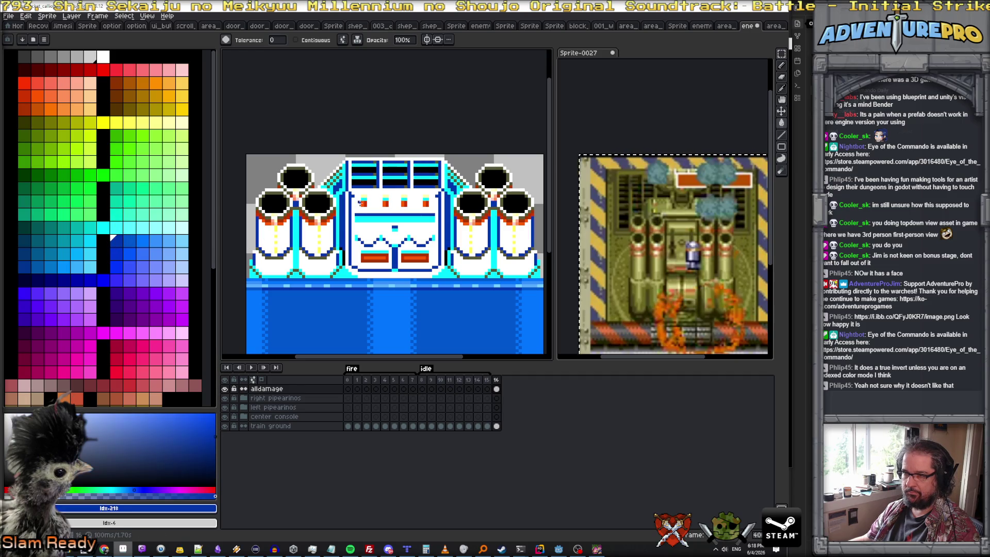
{"action": "left_click", "coordinate": [375, 257]}
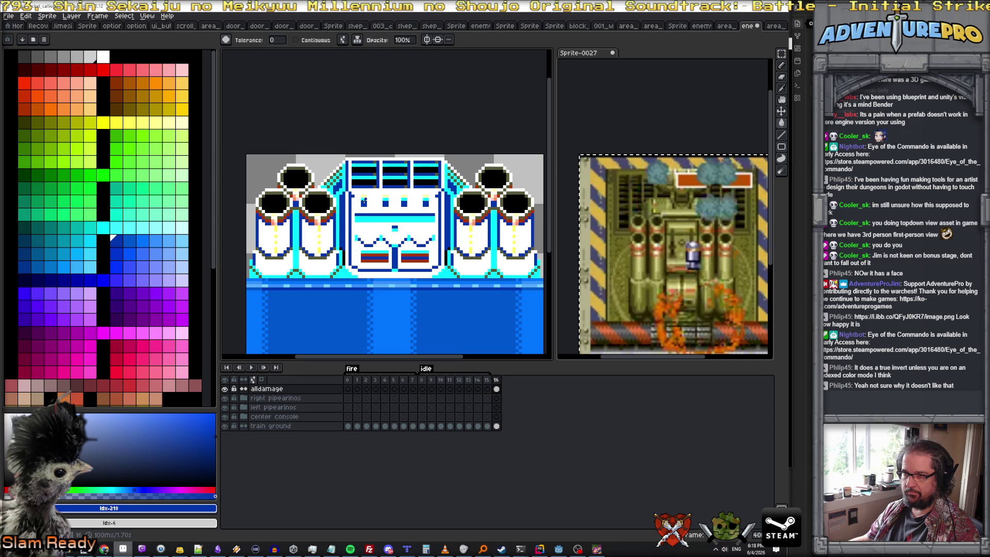
{"action": "scroll", "coordinate": [362, 198], "scroll_direction": "up", "scroll_amount": 3}
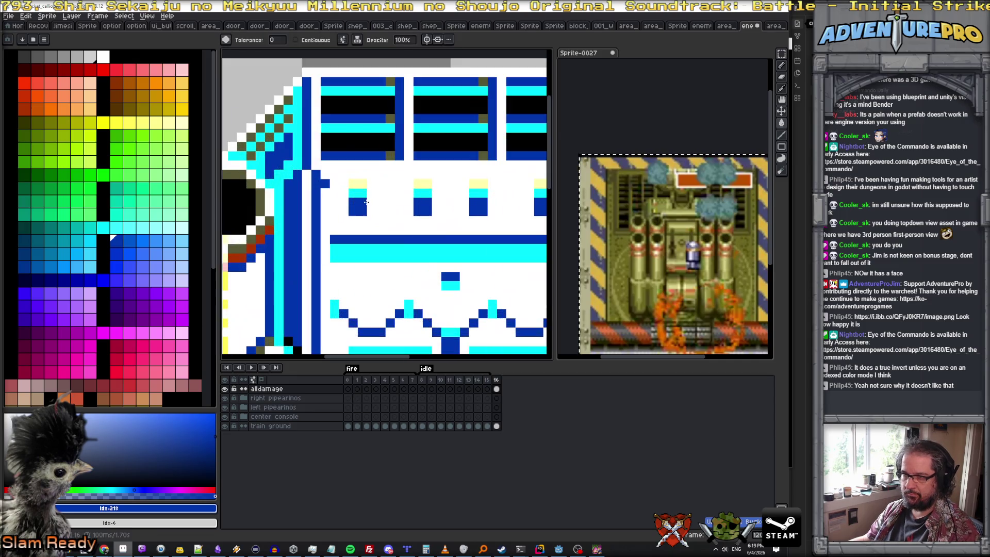
- Fill the console squares' tops cyan, its lower strips blue and the canisters' orange pixels yellow
{"action": "left_click", "coordinate": [360, 183]}
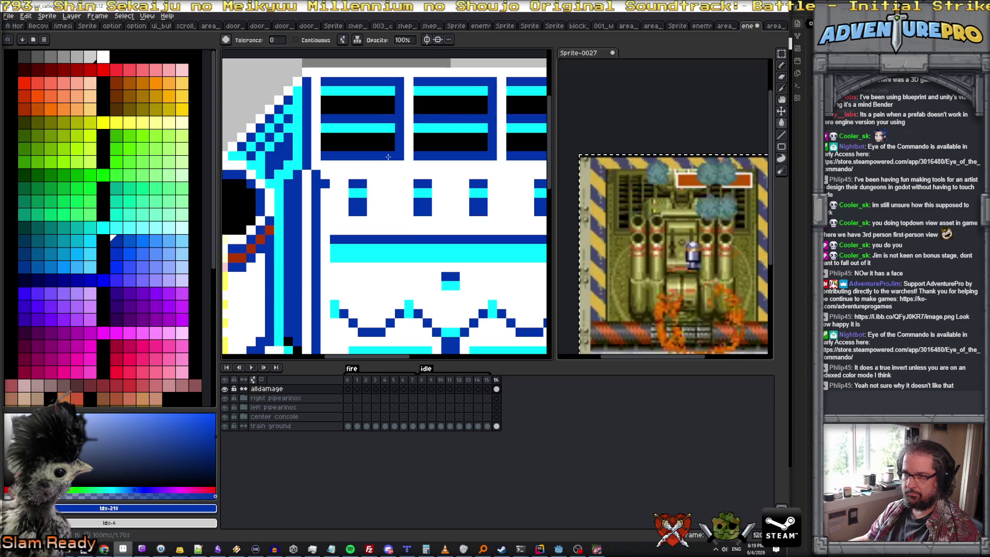
{"action": "scroll", "coordinate": [383, 179], "scroll_direction": "down", "scroll_amount": 3}
{"action": "scroll", "coordinate": [377, 200], "scroll_direction": "up", "scroll_amount": 1}
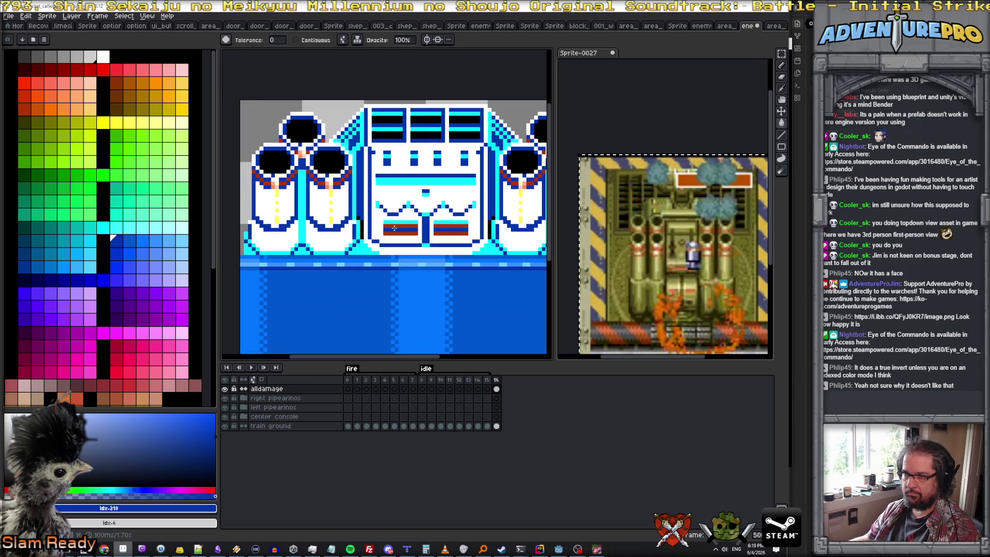
{"action": "left_click", "coordinate": [393, 226]}
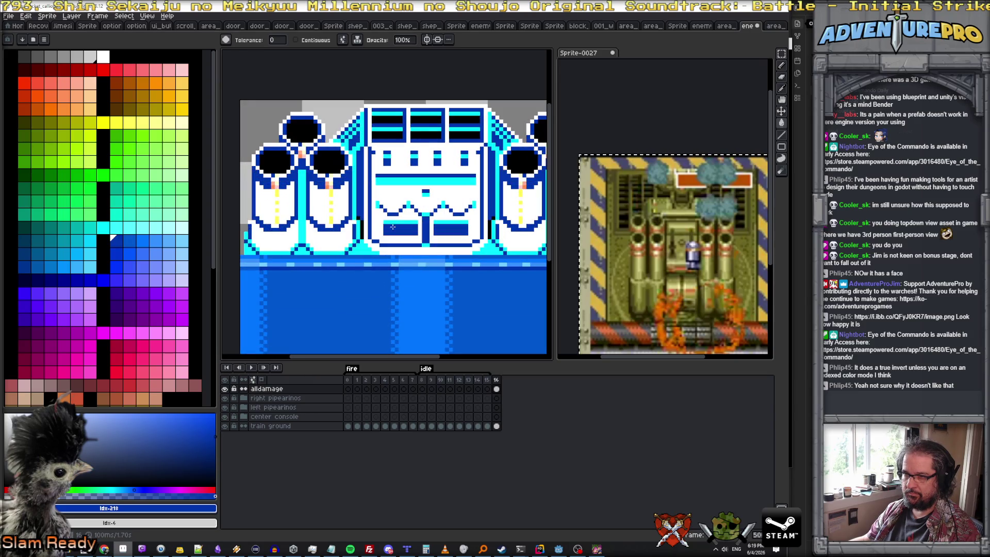
{"action": "left_click", "coordinate": [323, 185]}
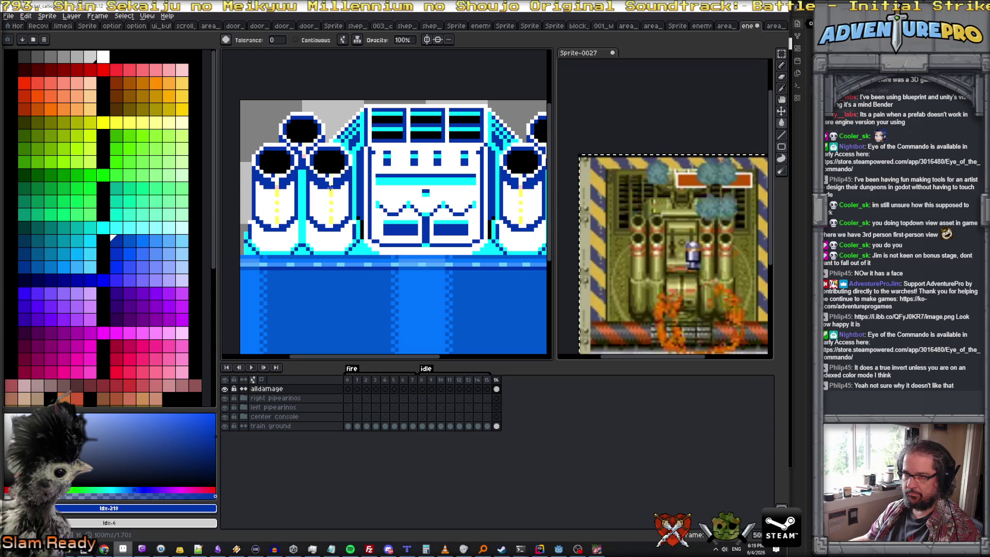
{"action": "left_click", "coordinate": [332, 195], "text": "alt"}
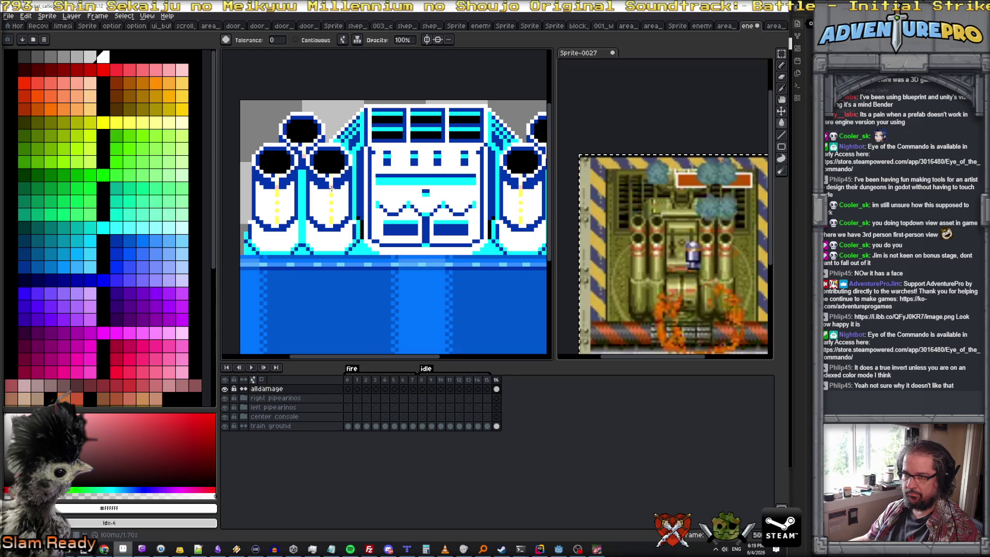
{"action": "scroll", "coordinate": [330, 199], "scroll_direction": "down", "scroll_amount": 2}
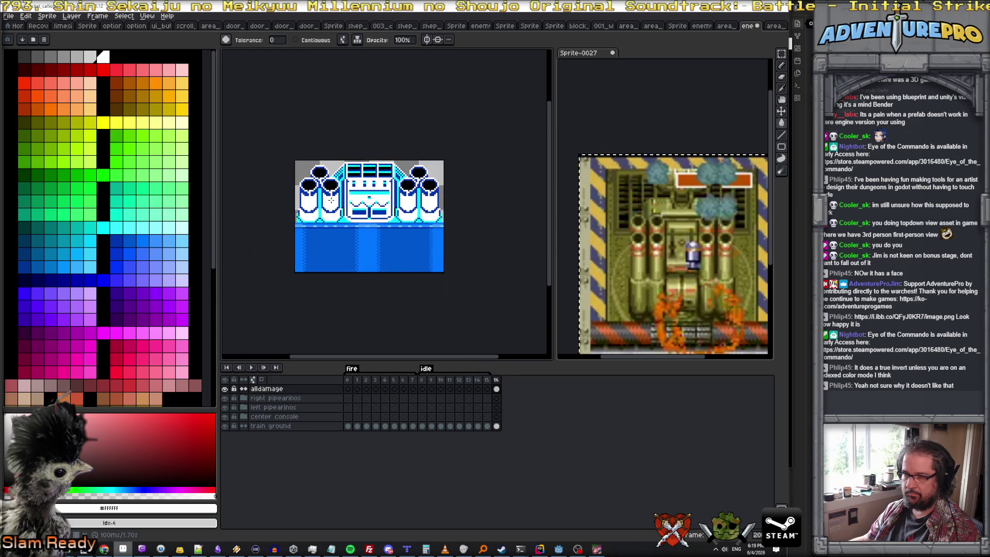
- Flip between the olive idle frame and the recoloured damage frame to compare, then choose bright red as the fill colour
{"action": "key", "text": "Left"}
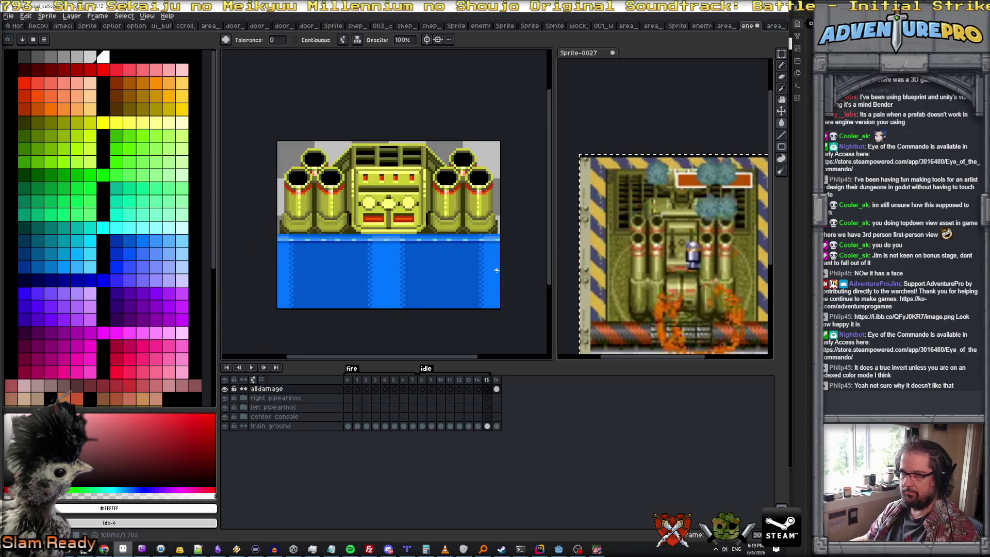
{"action": "key", "text": "Right"}
{"action": "key", "text": "Left"}
{"action": "key", "text": "Right"}
{"action": "key", "text": "Left"}
{"action": "key", "text": "Right"}
{"action": "key", "text": "Left"}
{"action": "key", "text": "Right"}
{"action": "key", "text": "Left"}
{"action": "key", "text": "Right"}
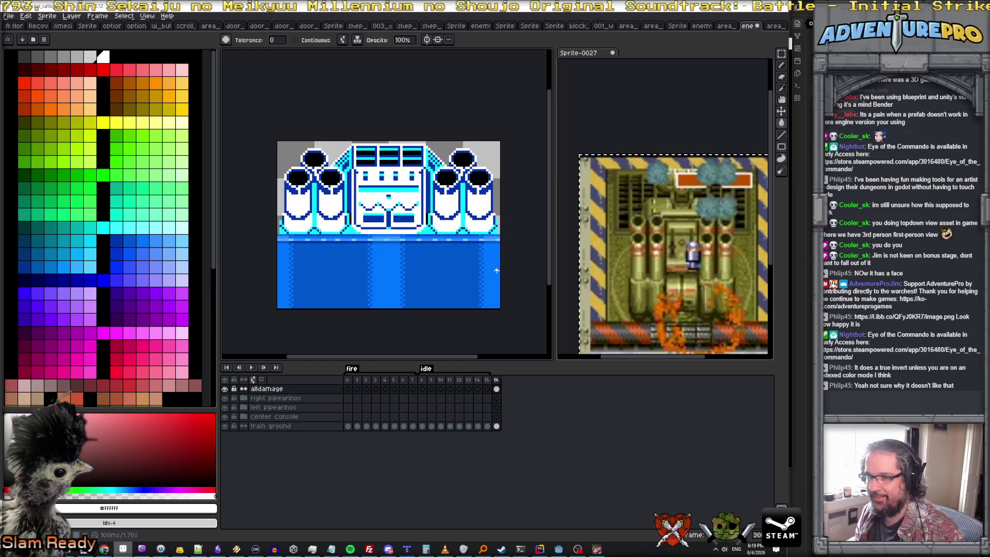
{"action": "left_click", "coordinate": [102, 69]}
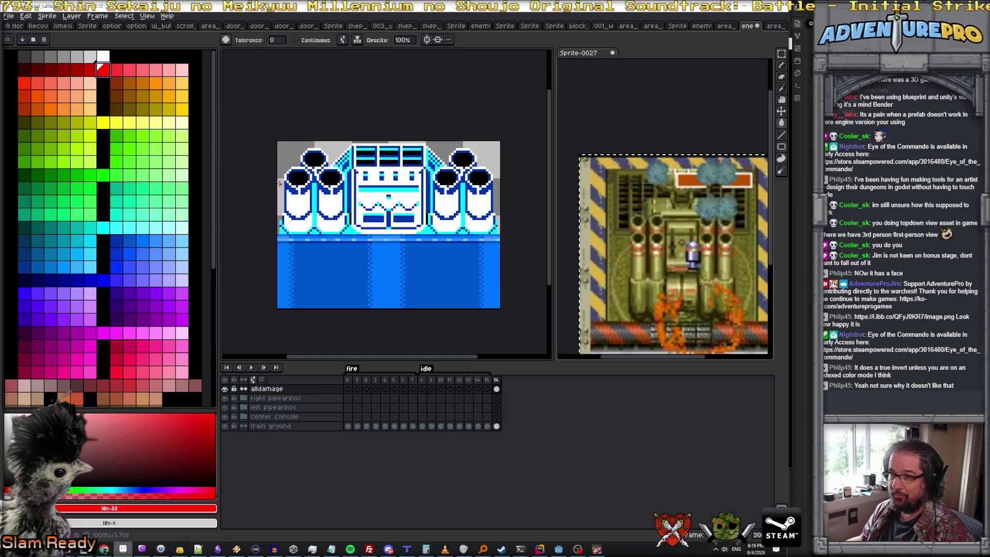
- Replace the cyan areas with bright red and flip frames to compare against the olive version
{"action": "left_click", "coordinate": [422, 231]}
{"action": "key", "text": "Left"}
{"action": "key", "text": "Right"}
{"action": "key", "text": "Left"}
{"action": "key", "text": "Right"}
{"action": "key", "text": "Left"}
{"action": "key", "text": "Right"}
{"action": "key", "text": "Left"}
{"action": "key", "text": "Right"}
{"action": "key", "text": "Left"}
{"action": "key", "text": "Right"}
{"action": "key", "text": "Left"}
{"action": "key", "text": "Right"}
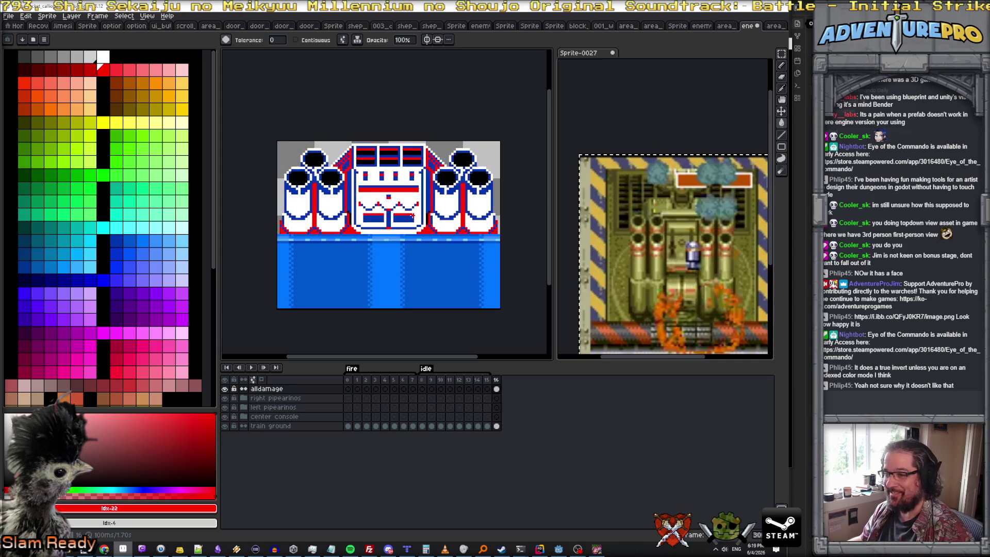
{"action": "scroll", "coordinate": [418, 224], "scroll_direction": "up", "scroll_amount": 2}
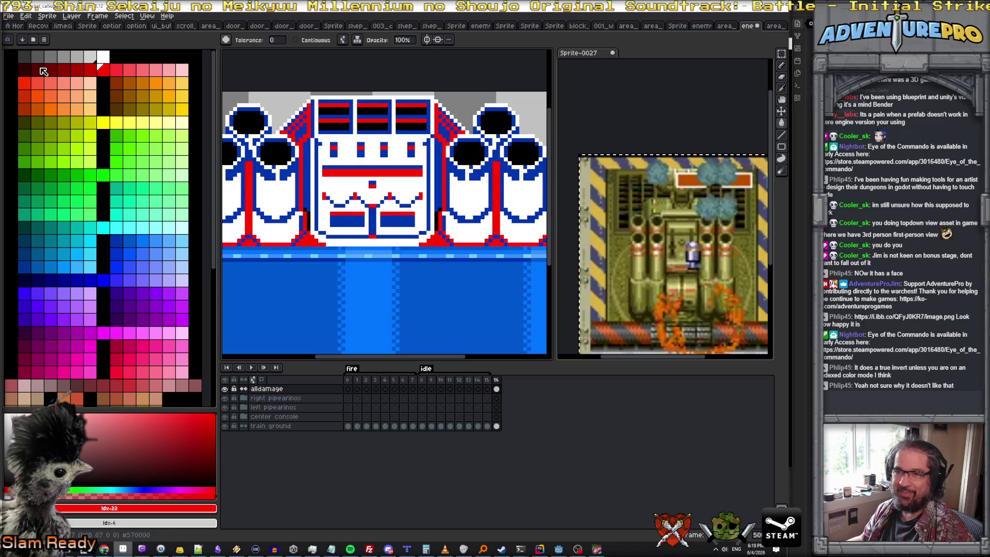
- Choose dark red for the outlines and compare the red damage frame with the olive one
{"action": "left_click", "coordinate": [34, 68]}
{"action": "scroll", "coordinate": [336, 222], "scroll_direction": "down", "scroll_amount": 2}
{"action": "key", "text": "Left"}
{"action": "key", "text": "Right"}
{"action": "key", "text": "Left"}
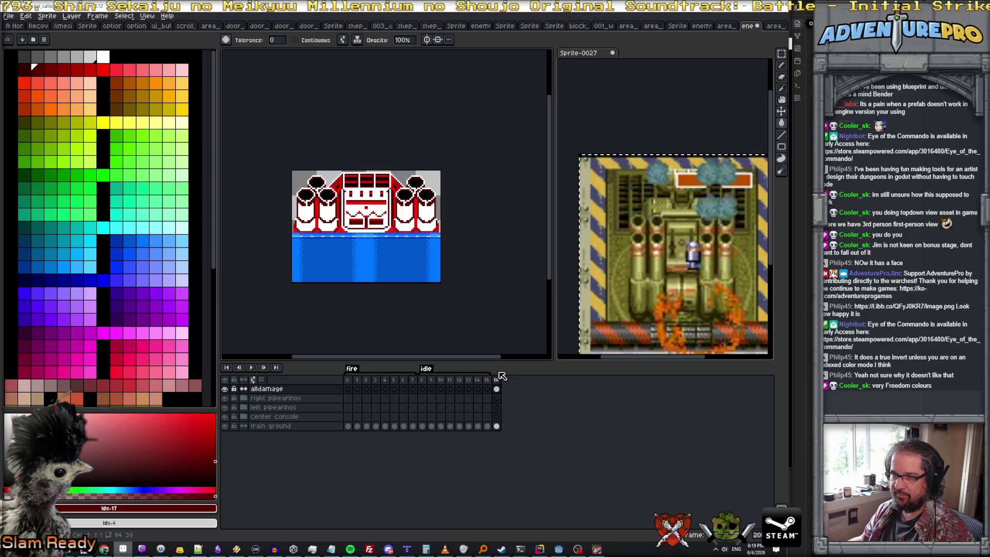
{"action": "scroll", "coordinate": [339, 208], "scroll_direction": "up", "scroll_amount": 1}
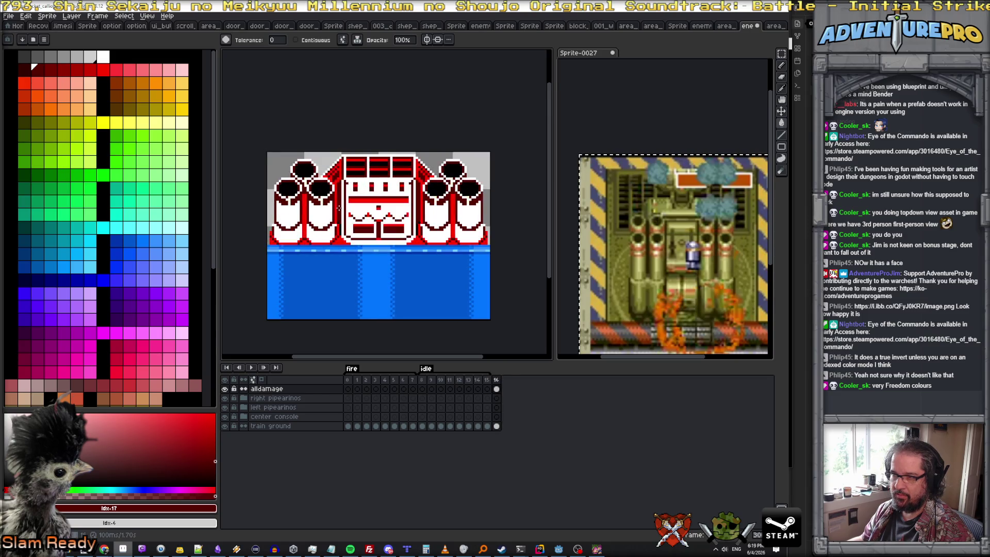
{"action": "scroll", "coordinate": [282, 194], "scroll_direction": "up", "scroll_amount": 1}
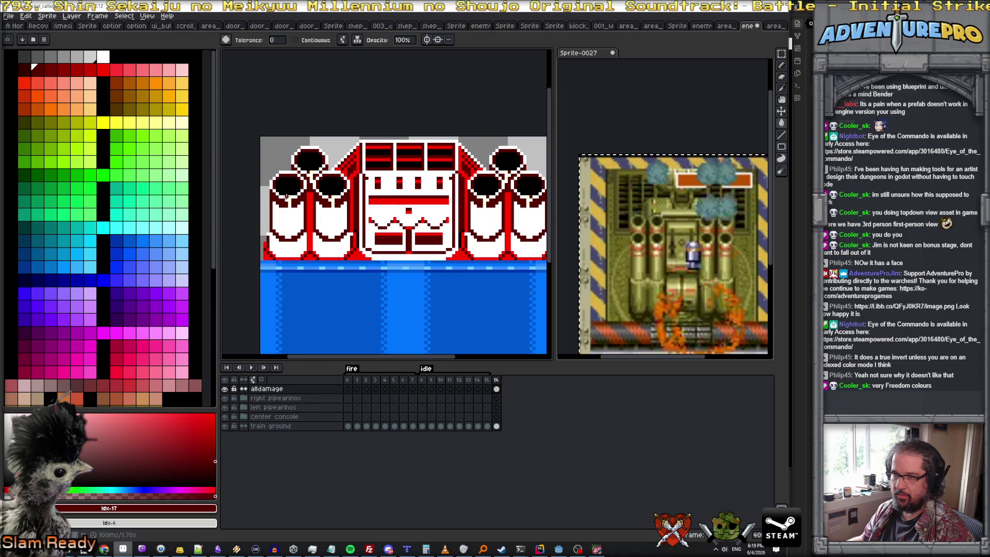
- Undo an accidental white fill, switch to the pencil, flip the sprite horizontally and play the animation with dark red selected
{"action": "left_click", "coordinate": [293, 212], "text": "alt"}
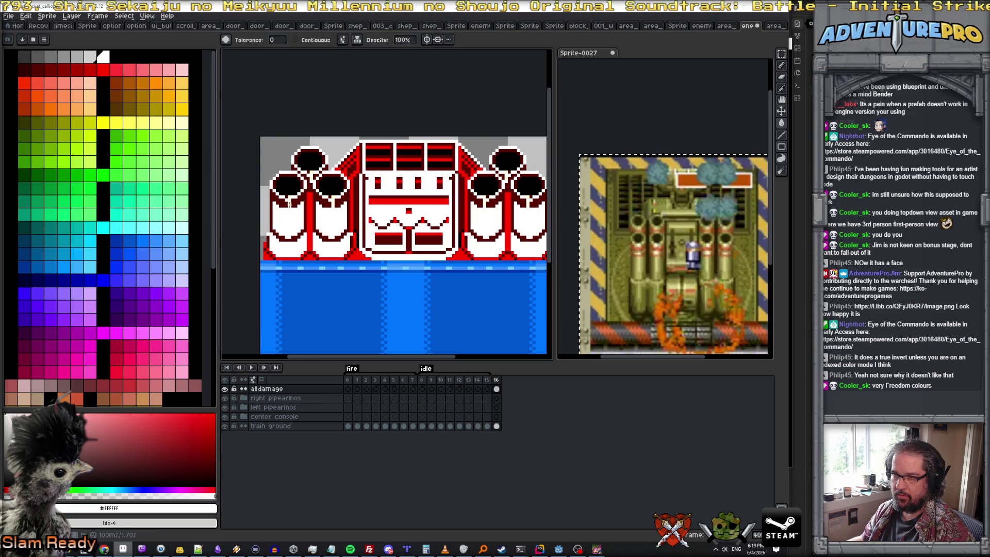
{"action": "key", "text": "ctrl+z"}
{"action": "key", "text": "b"}
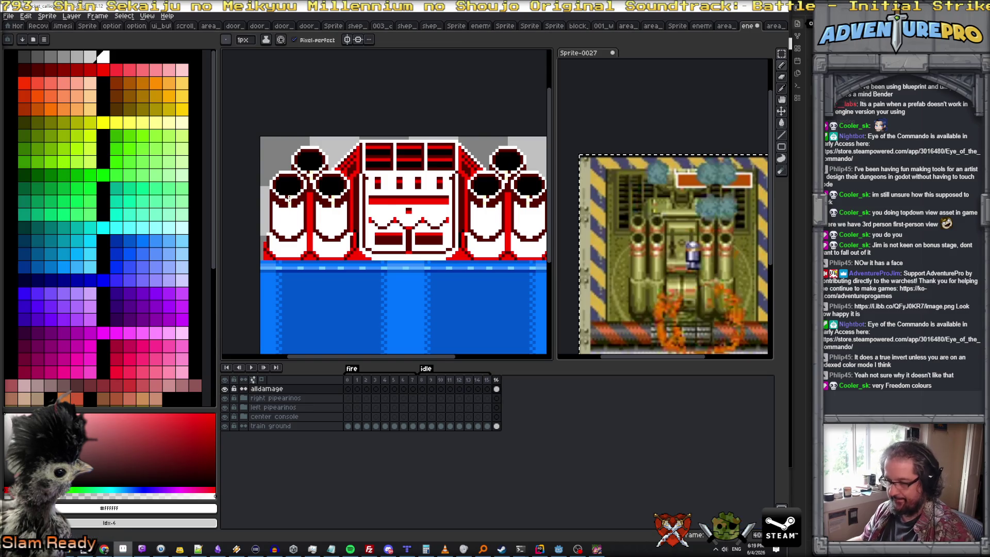
{"action": "scroll", "coordinate": [287, 198], "scroll_direction": "up", "scroll_amount": 2}
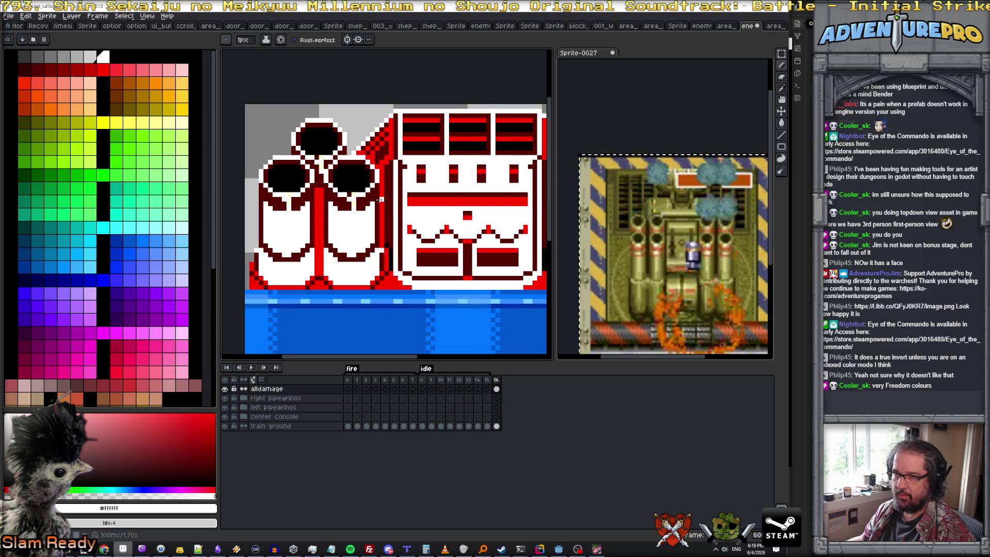
{"action": "key", "text": "shift+h"}
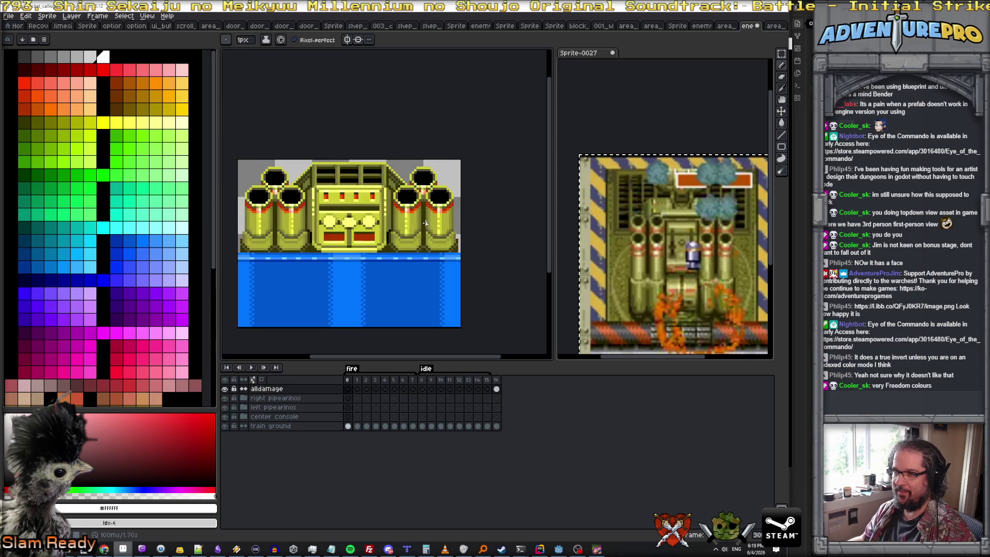
{"action": "key", "text": "Return"}
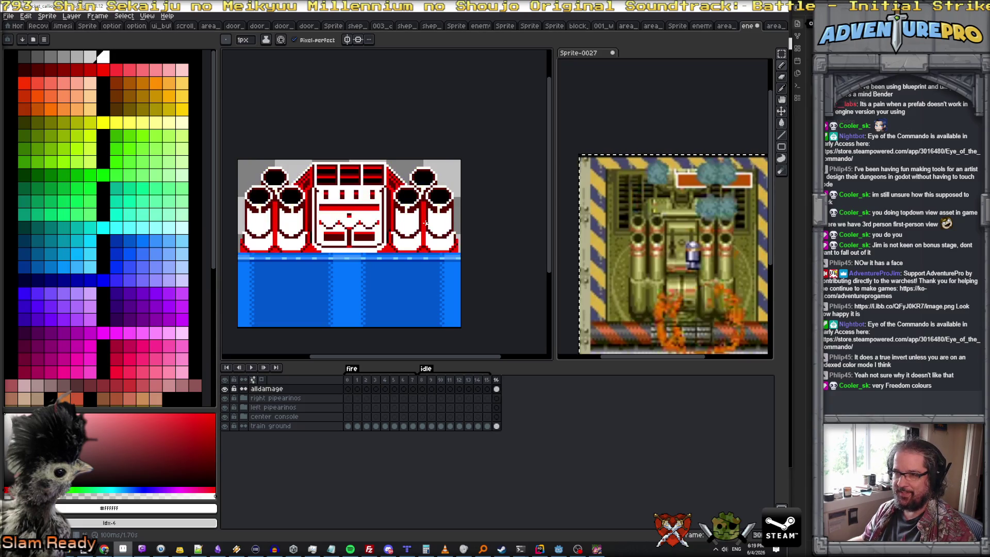
{"action": "scroll", "coordinate": [425, 223], "scroll_direction": "up", "scroll_amount": 2}
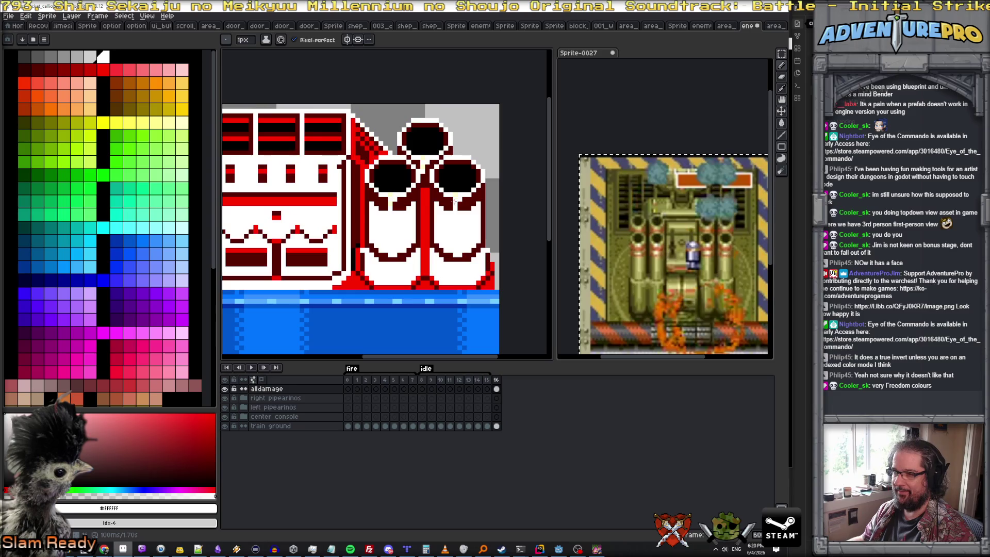
{"action": "left_click", "coordinate": [453, 205], "text": "alt"}
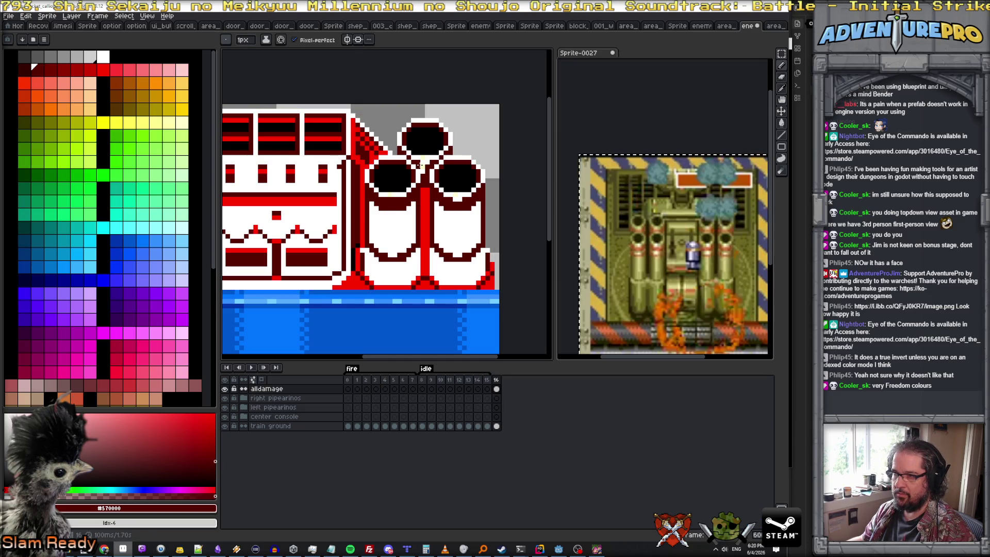
{"action": "scroll", "coordinate": [421, 164], "scroll_direction": "down", "scroll_amount": 1}
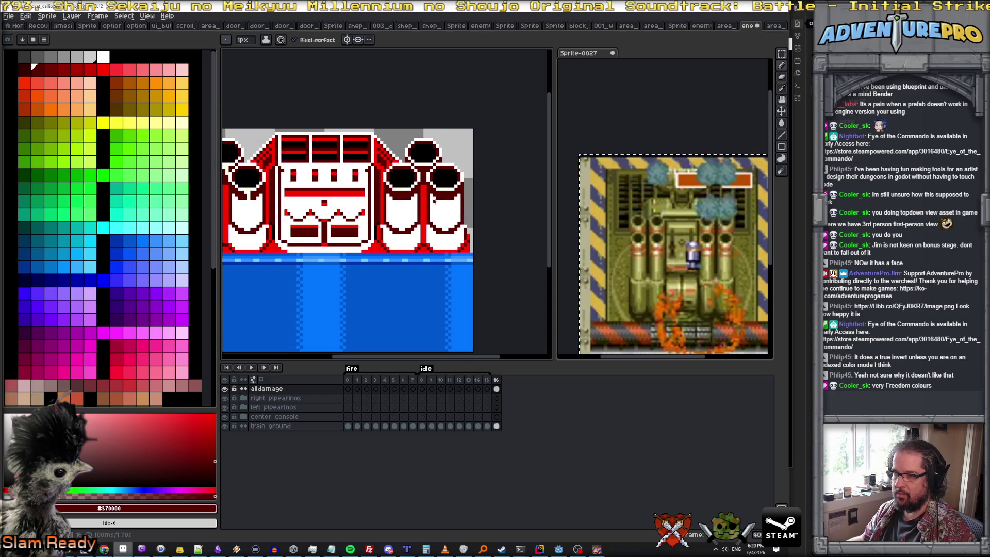
{"action": "scroll", "coordinate": [434, 201], "scroll_direction": "left", "scroll_amount": 3}
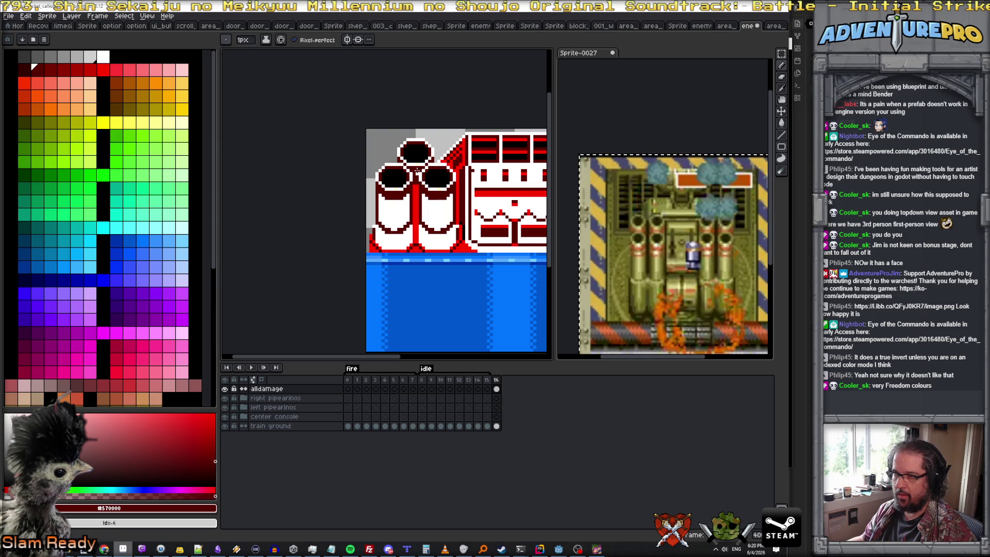
{"action": "scroll", "coordinate": [423, 184], "scroll_direction": "down", "scroll_amount": 3}
- Preview the whole animating sprite up close and save it with Ctrl+S
{"action": "key", "text": "Return"}
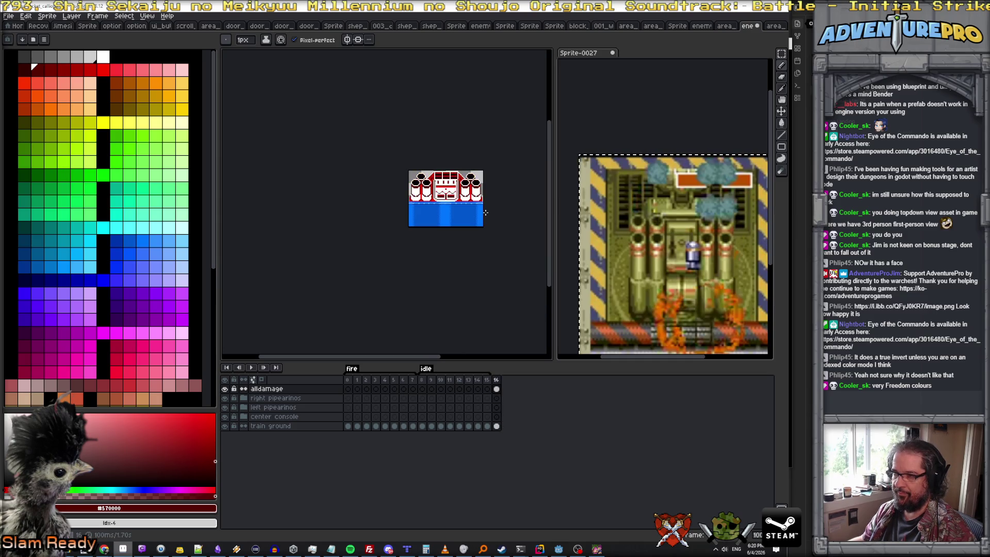
{"action": "scroll", "coordinate": [485, 213], "scroll_direction": "up", "scroll_amount": 2}
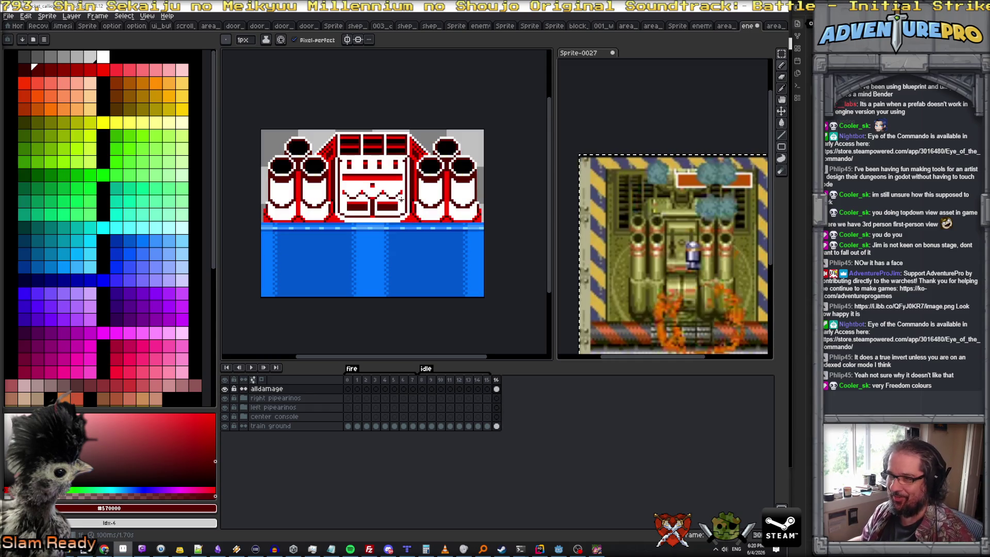
{"action": "scroll", "coordinate": [423, 211], "scroll_direction": "up", "scroll_amount": 1}
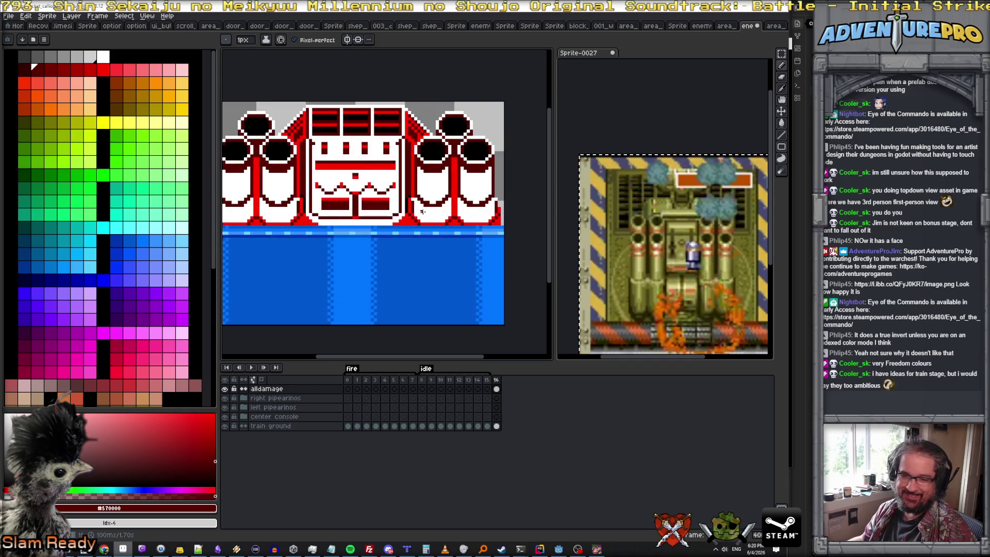
{"action": "scroll", "coordinate": [410, 207], "scroll_direction": "up", "scroll_amount": 1}
{"action": "key", "text": "alt"}
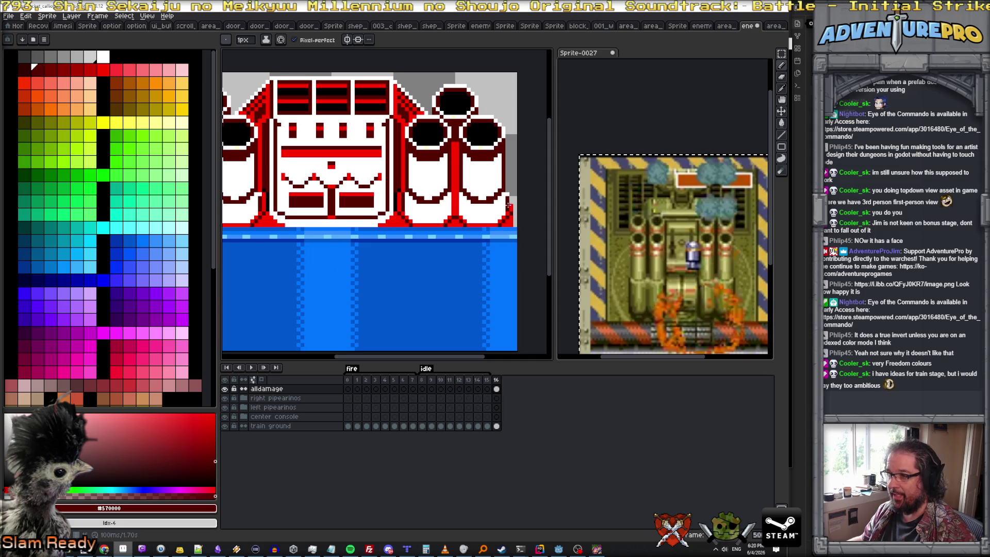
{"action": "scroll", "coordinate": [442, 208], "scroll_direction": "left", "scroll_amount": 3}
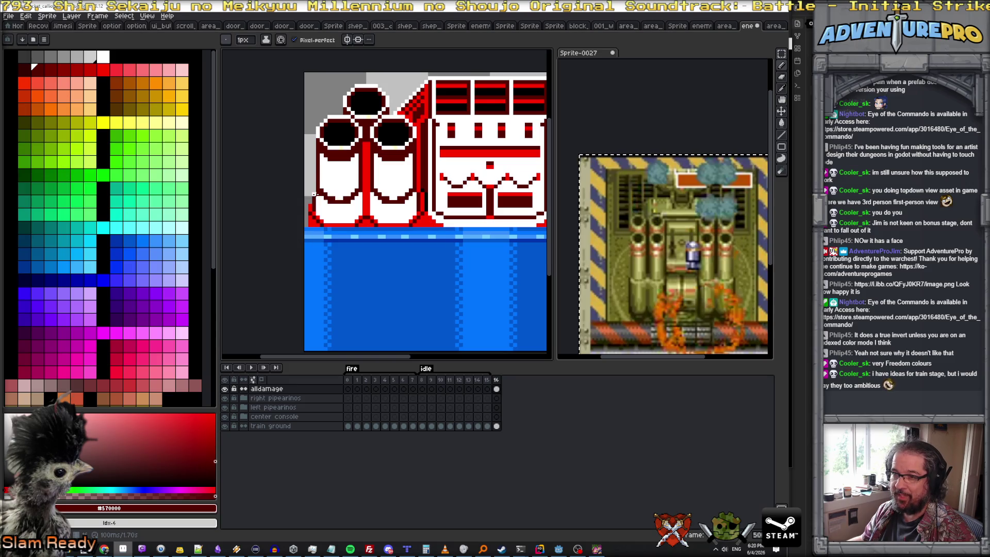
{"action": "scroll", "coordinate": [332, 209], "scroll_direction": "down", "scroll_amount": 2}
{"action": "scroll", "coordinate": [364, 205], "scroll_direction": "up", "scroll_amount": 1}
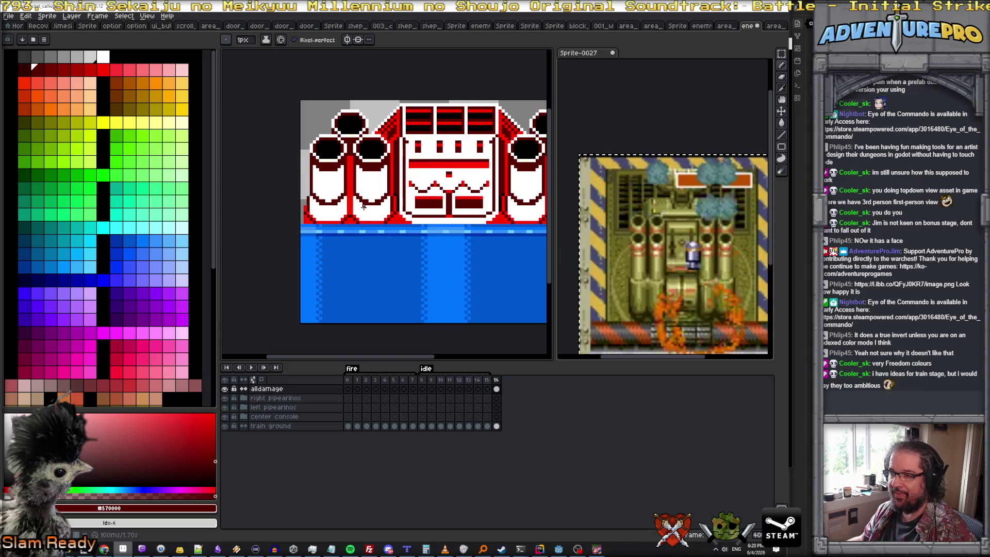
{"action": "scroll", "coordinate": [363, 205], "scroll_direction": "down", "scroll_amount": 3}
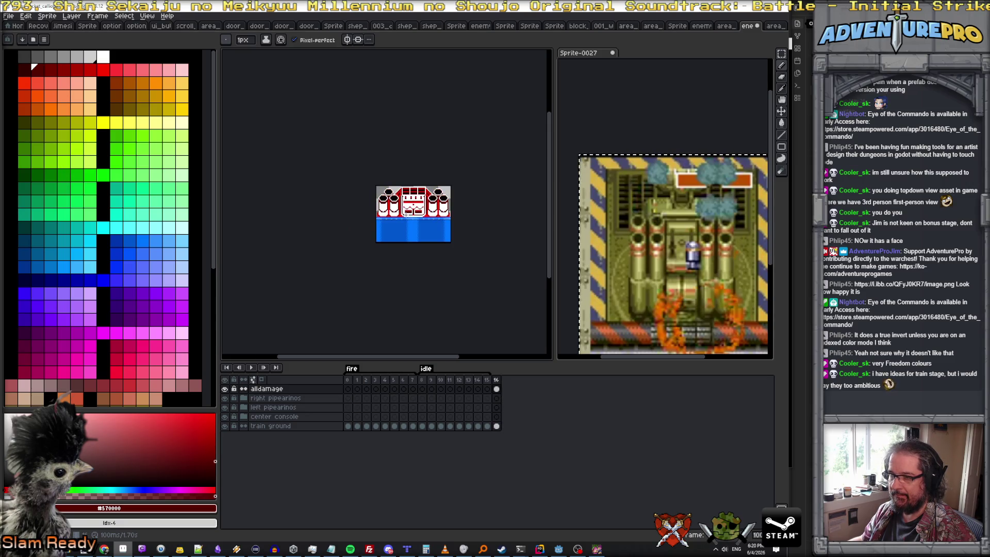
{"action": "key", "text": "ctrl+s"}
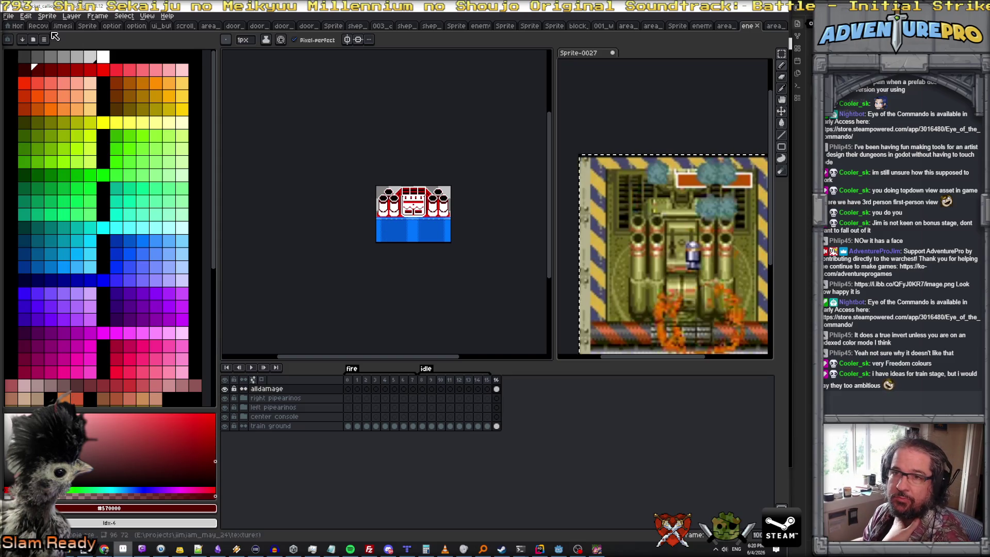
{"action": "left_click", "coordinate": [11, 16]}
{"action": "mouse_move", "coordinate": [23, 92]}
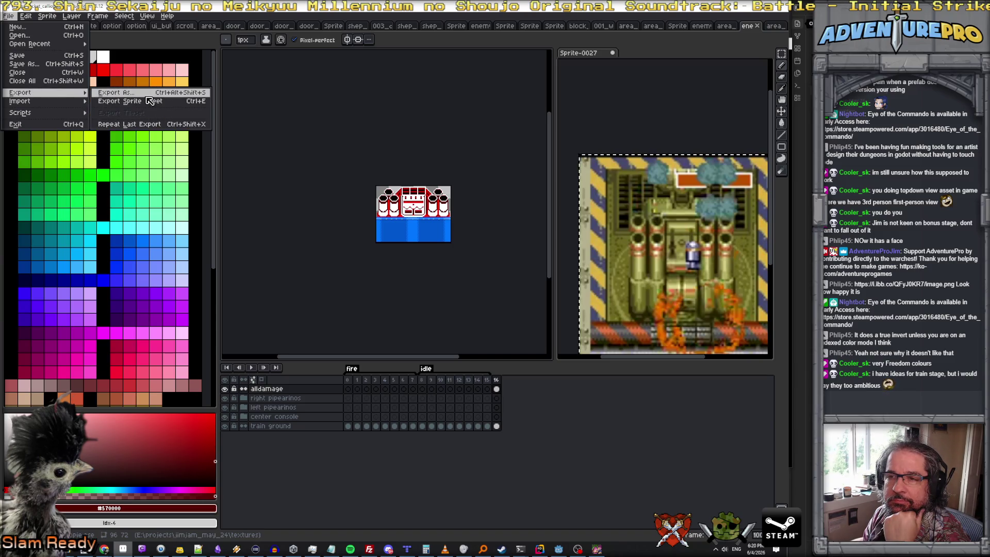
{"action": "left_click", "coordinate": [149, 104]}
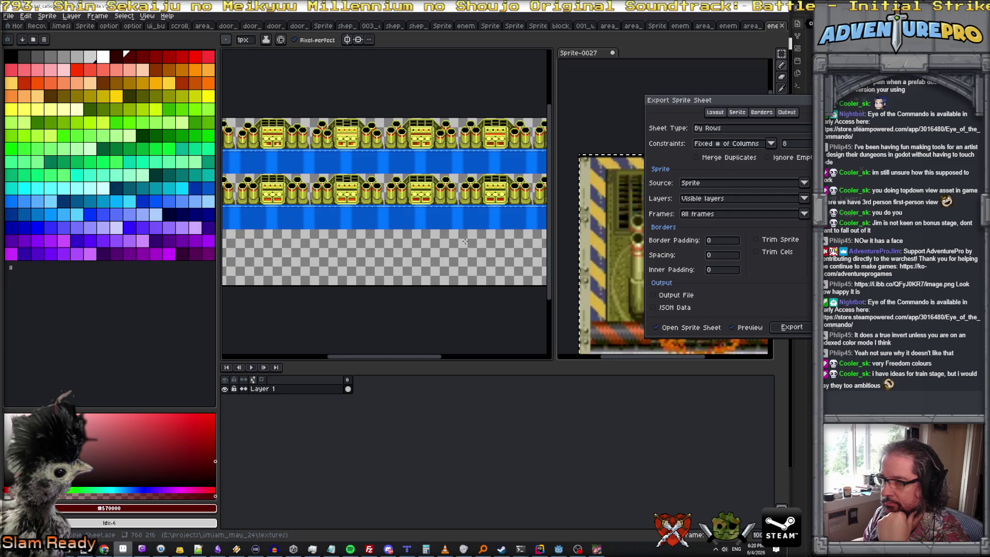
{"action": "key", "text": "Escape"}
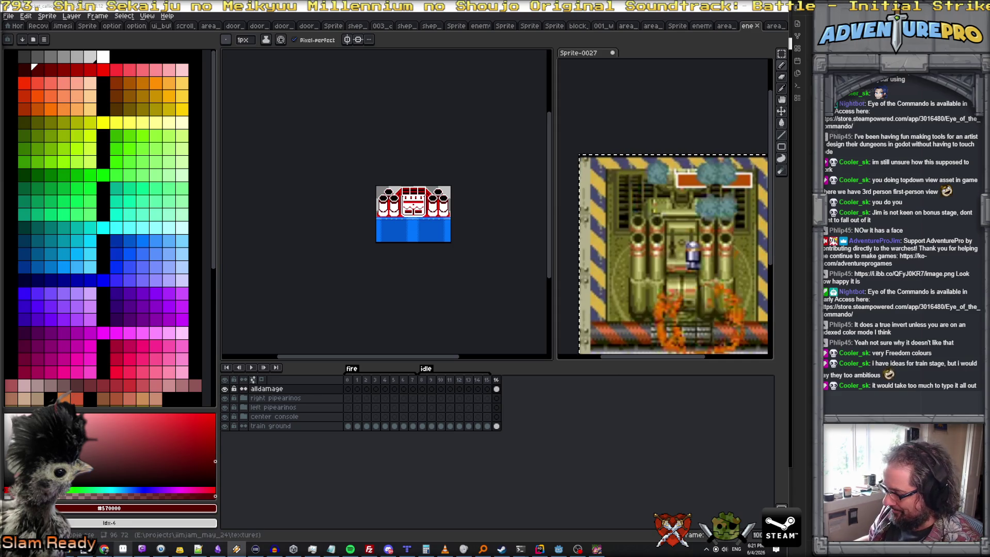
- Raise the Discord and obs-browser-page sliders and nudge the music track slider down slightly
{"action": "left_click", "coordinate": [727, 549]}
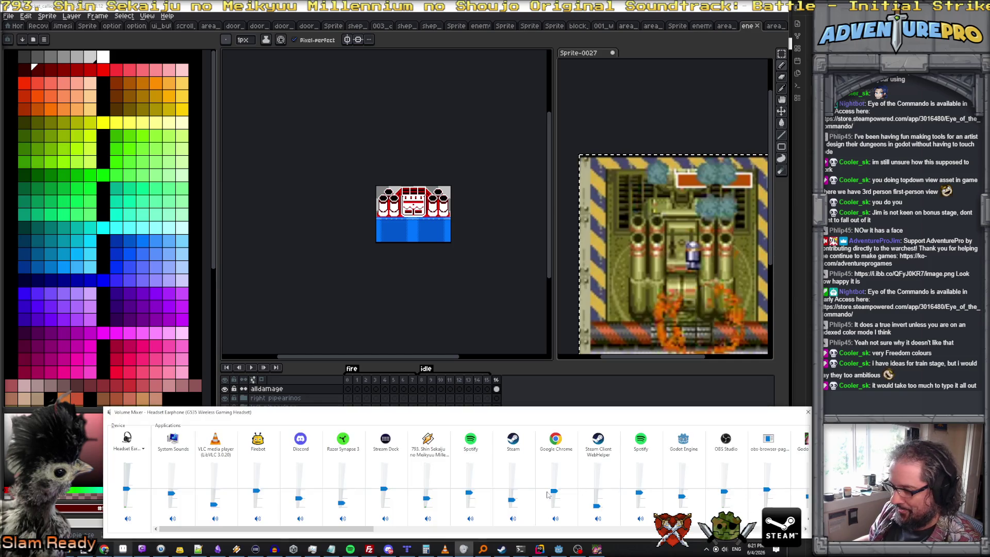
{"action": "left_click_drag", "start_coordinate": [298, 498], "coordinate": [298, 487]}
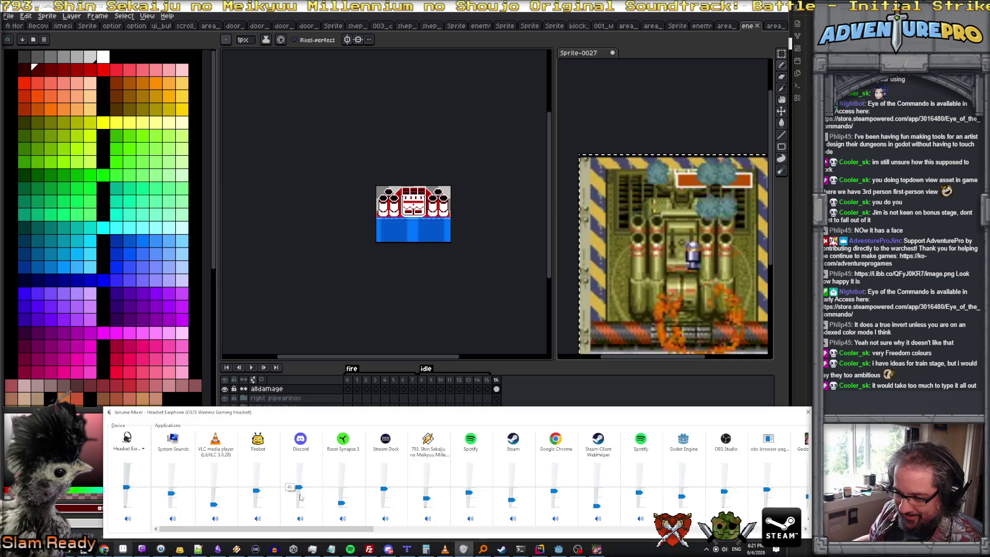
{"action": "left_click_drag", "start_coordinate": [314, 531], "coordinate": [525, 531]}
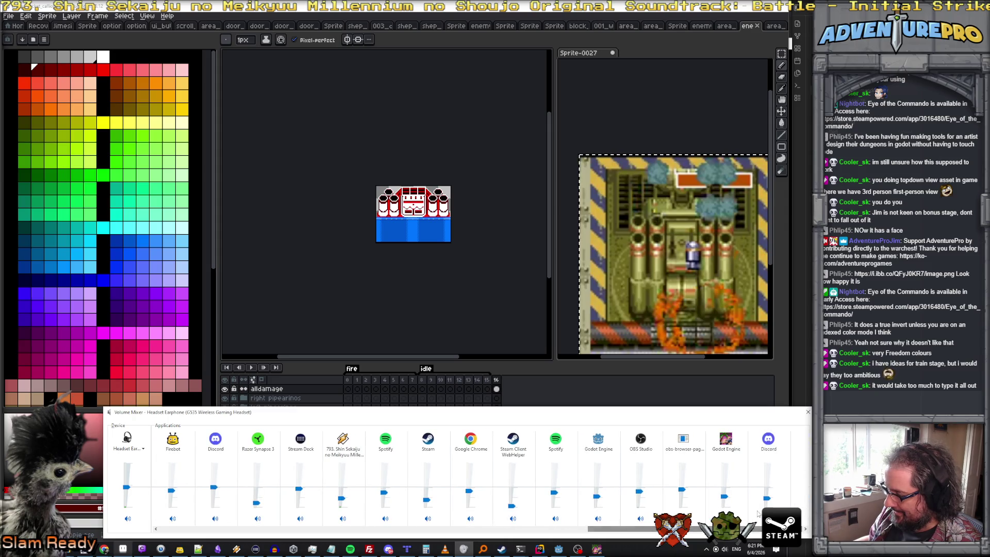
{"action": "left_click_drag", "start_coordinate": [765, 499], "coordinate": [766, 483]}
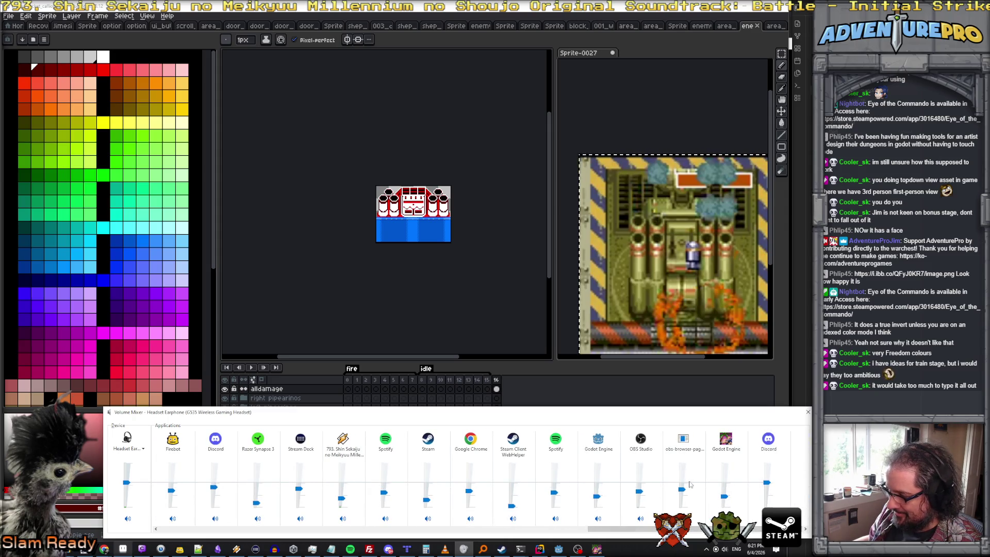
{"action": "left_click_drag", "start_coordinate": [683, 490], "coordinate": [681, 484]}
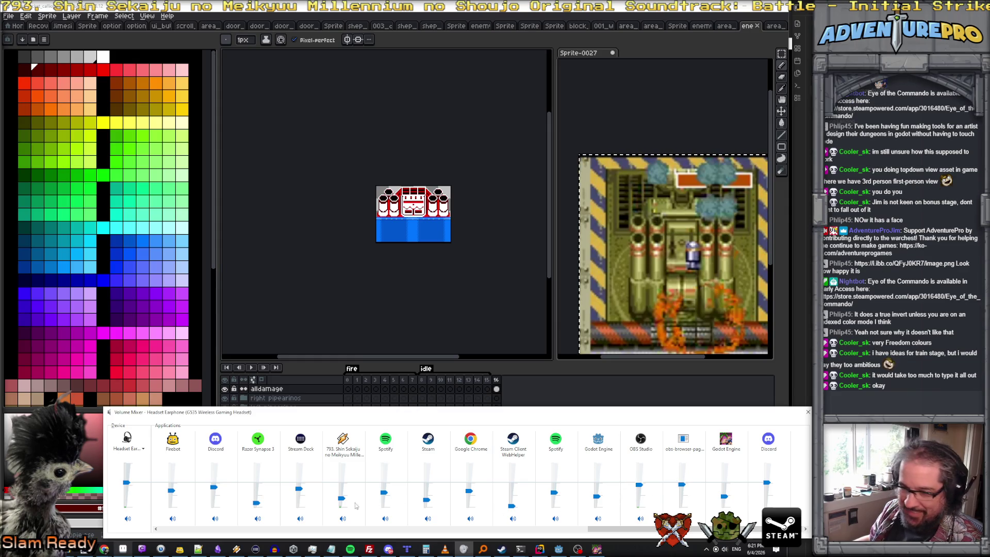
{"action": "mouse_move", "coordinate": [341, 499]}
{"action": "left_click_drag", "start_coordinate": [340, 503], "coordinate": [342, 503]}
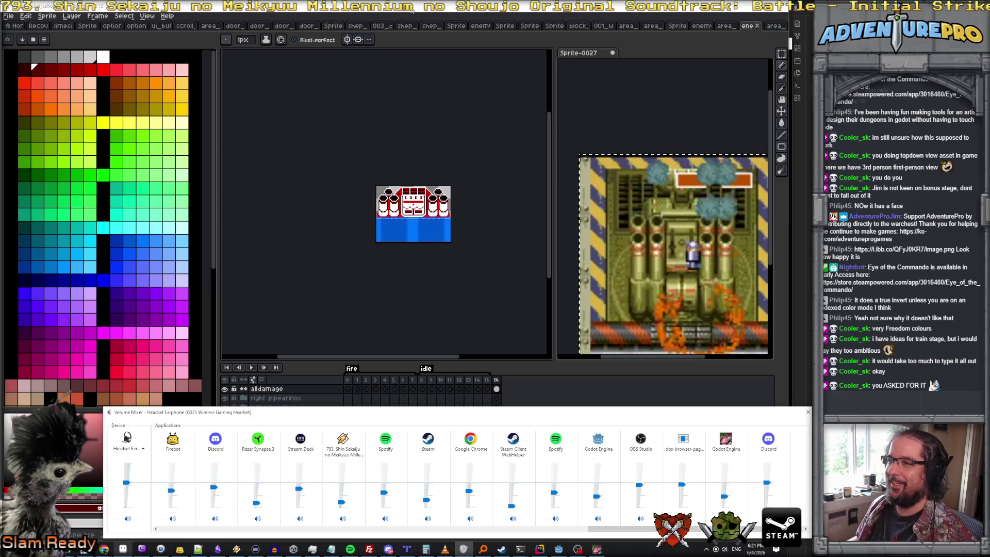
{"action": "scroll", "coordinate": [349, 201], "scroll_direction": "up", "scroll_amount": 1}
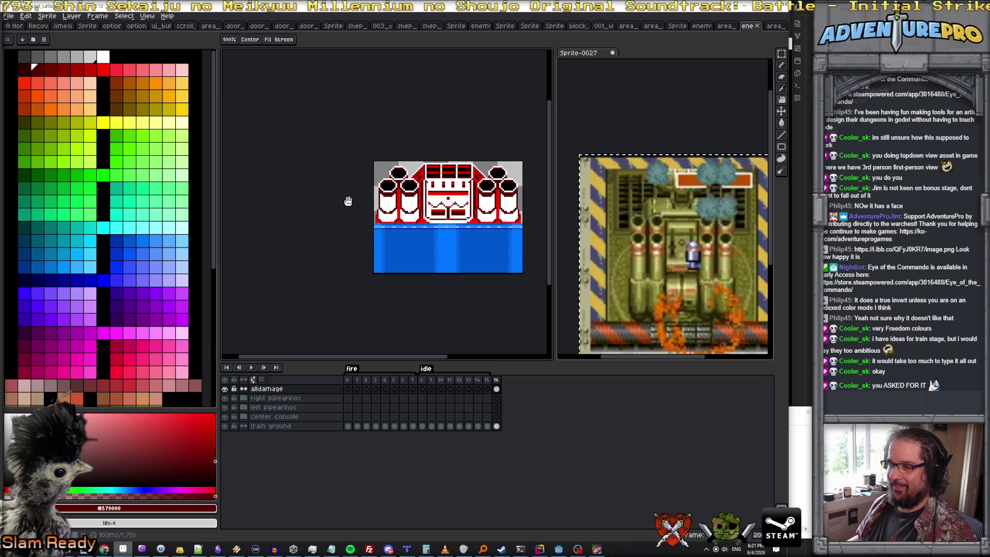
- Change the canvas height from 72px to 40px in Canvas Size and apply it
{"action": "left_click_drag", "start_coordinate": [348, 201], "coordinate": [275, 220]}
{"action": "left_click", "coordinate": [47, 17]}
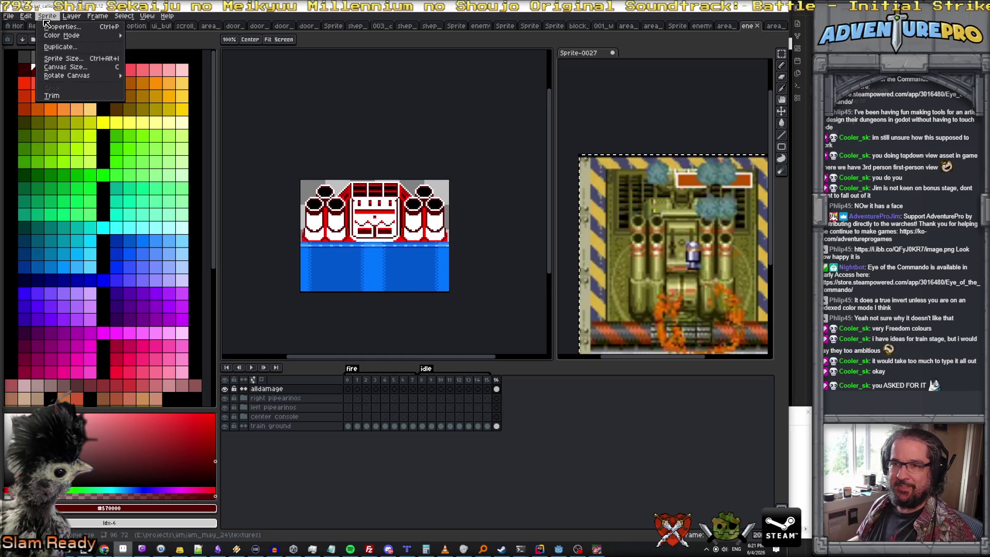
{"action": "left_click", "coordinate": [65, 67]}
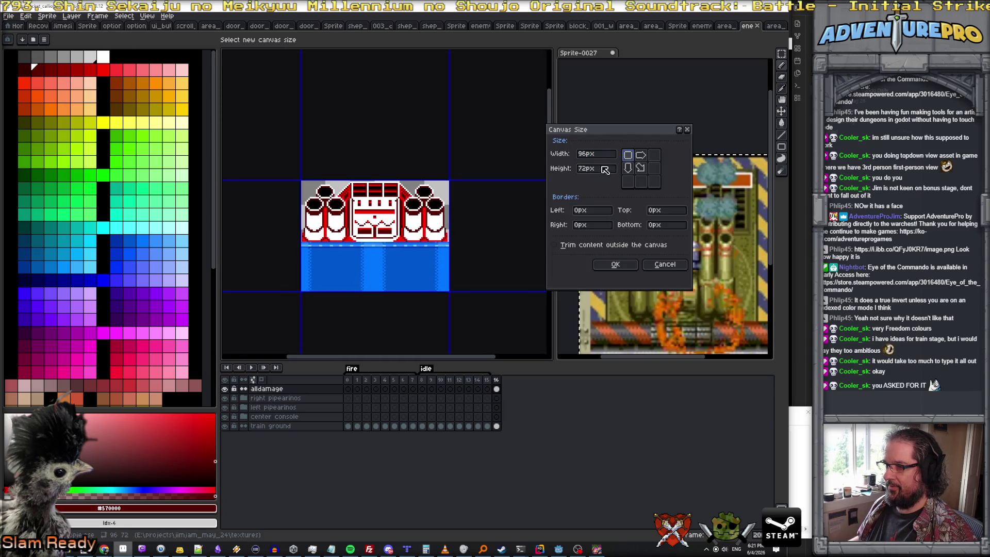
{"action": "type", "text": "48"}
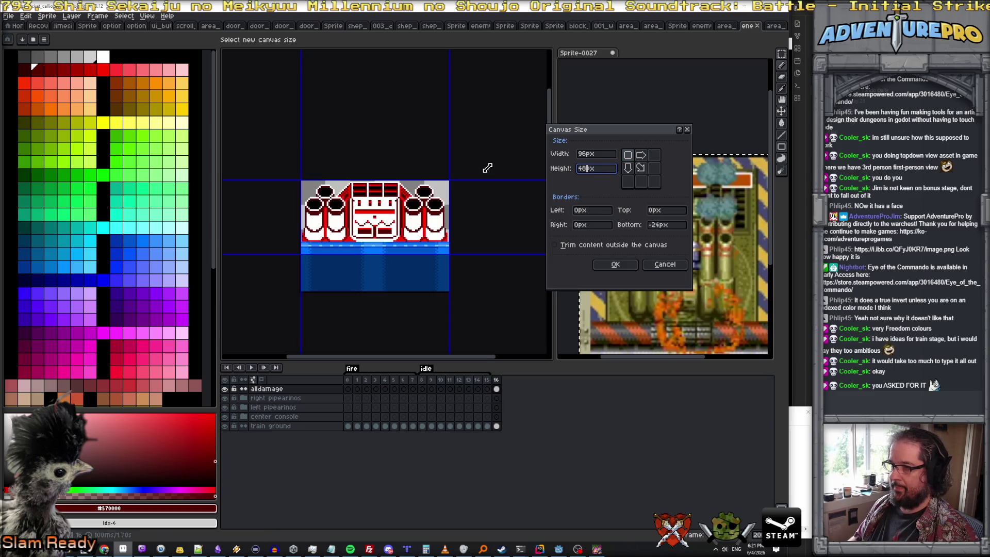
{"action": "key", "text": "BackSpace"}
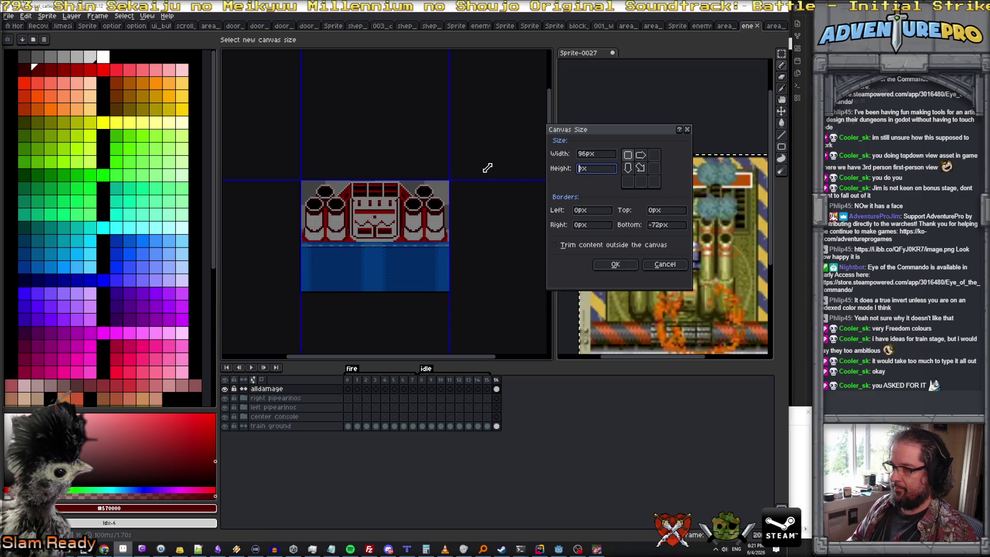
{"action": "type", "text": "36"}
{"action": "key", "text": "BackSpace"}
{"action": "key", "text": "BackSpace"}
{"action": "type", "text": "40"}
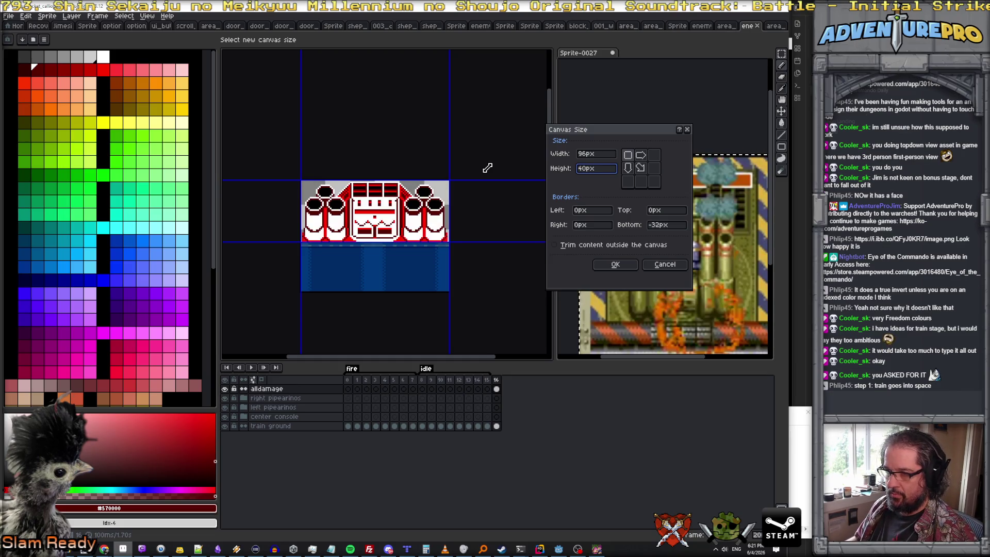
{"action": "scroll", "coordinate": [281, 275], "scroll_direction": "up", "scroll_amount": 1}
{"action": "scroll", "coordinate": [342, 215], "scroll_direction": "up", "scroll_amount": 1}
{"action": "scroll", "coordinate": [390, 209], "scroll_direction": "down", "scroll_amount": 1}
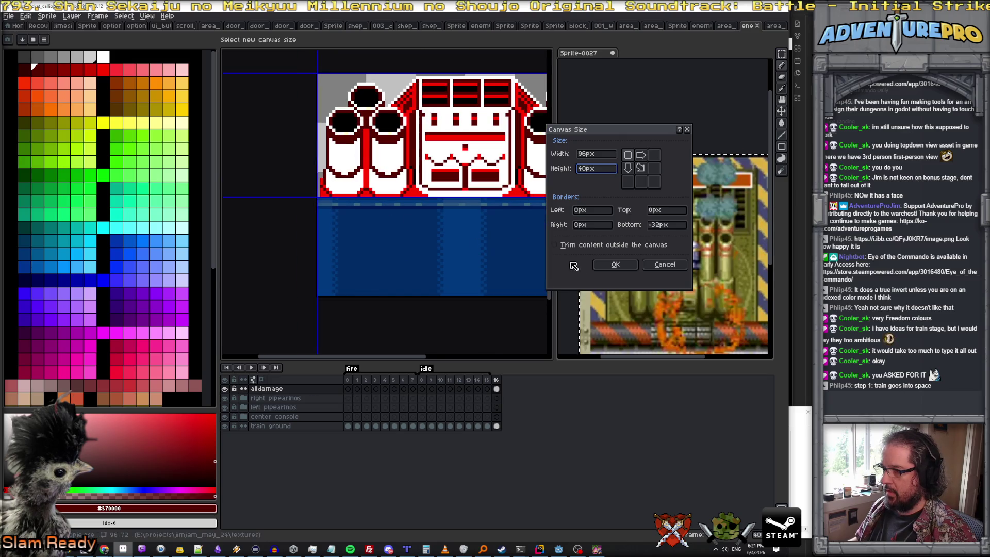
{"action": "left_click", "coordinate": [615, 263]}
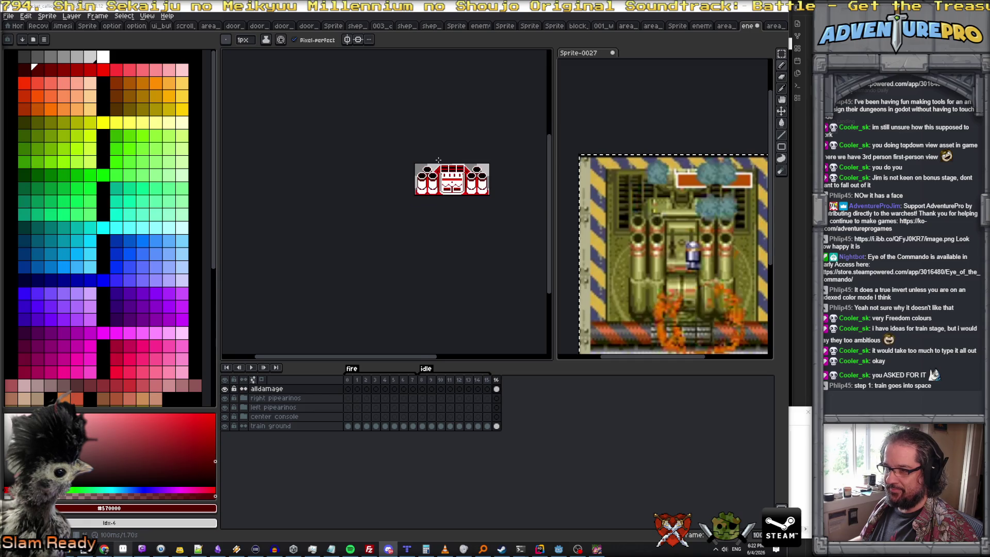
- Preview the animation, then export it as a sprite sheet with a fixed count of 4 columns
{"action": "left_click", "coordinate": [349, 383]}
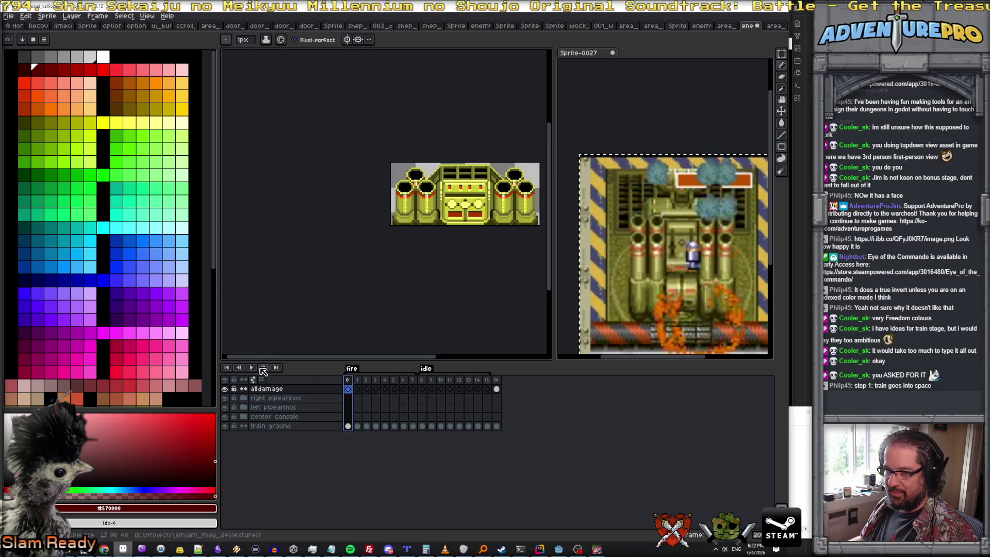
{"action": "left_click", "coordinate": [253, 369]}
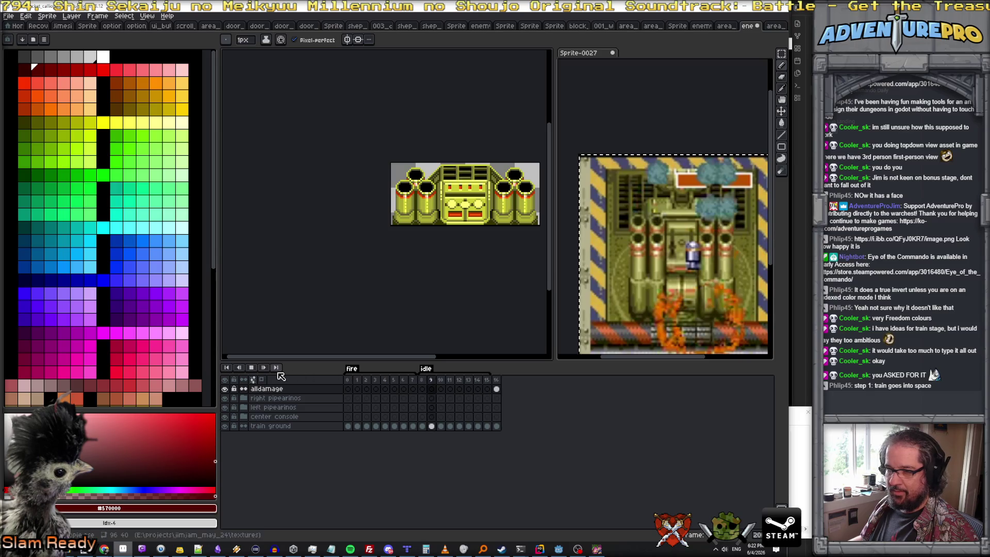
{"action": "left_click", "coordinate": [10, 16]}
{"action": "mouse_move", "coordinate": [20, 92]}
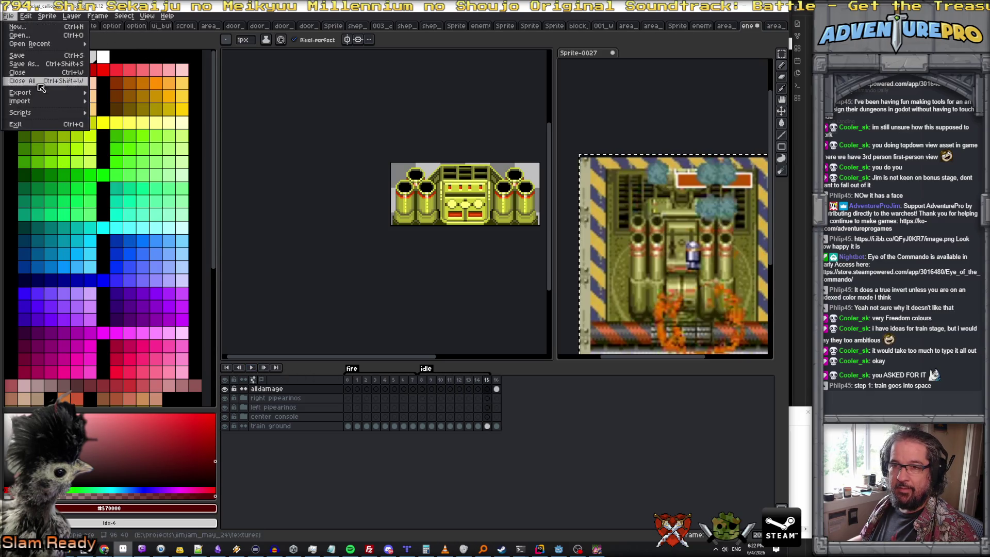
{"action": "left_click", "coordinate": [116, 102]}
{"action": "scroll", "coordinate": [419, 242], "scroll_direction": "down", "scroll_amount": 1}
{"action": "scroll", "coordinate": [418, 242], "scroll_direction": "up", "scroll_amount": 1}
{"action": "scroll", "coordinate": [419, 242], "scroll_direction": "down", "scroll_amount": 1}
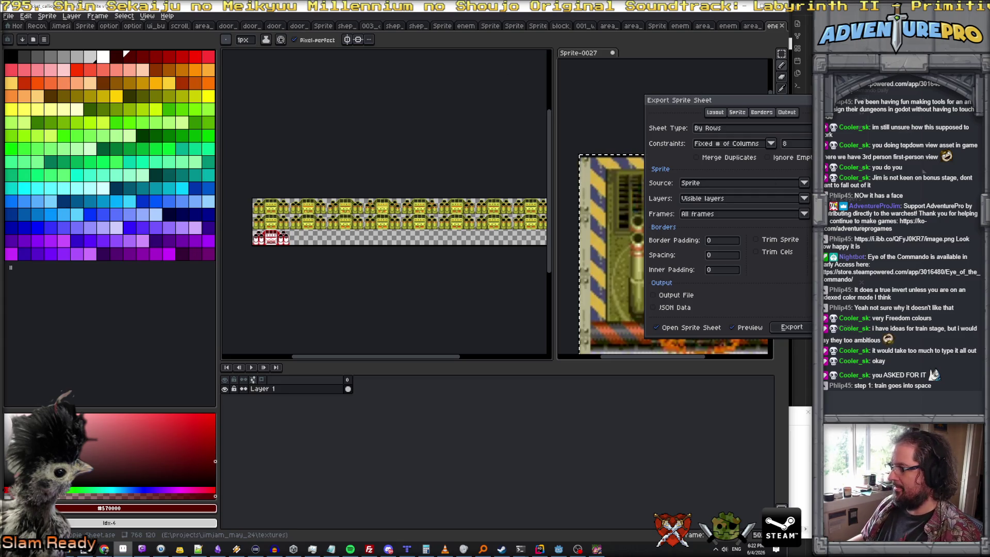
{"action": "left_click", "coordinate": [806, 144]}
{"action": "key", "text": "BackSpace"}
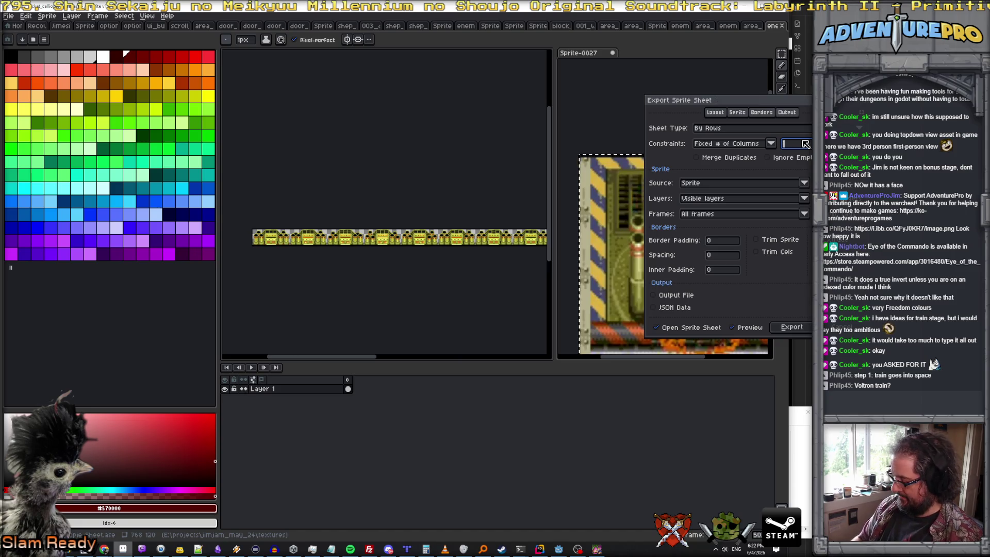
{"action": "type", "text": "4"}
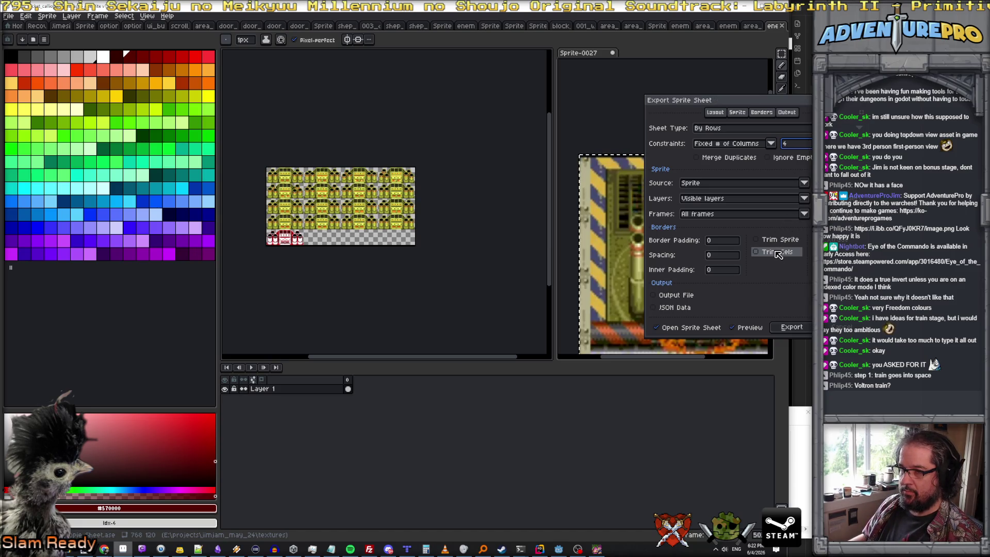
{"action": "left_click", "coordinate": [792, 329]}
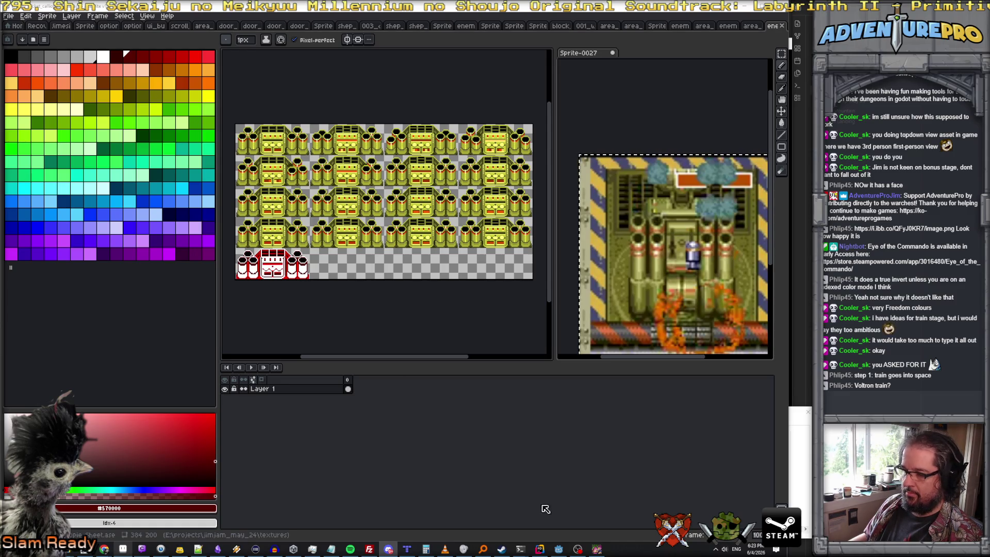
{"action": "left_click", "coordinate": [558, 549]}
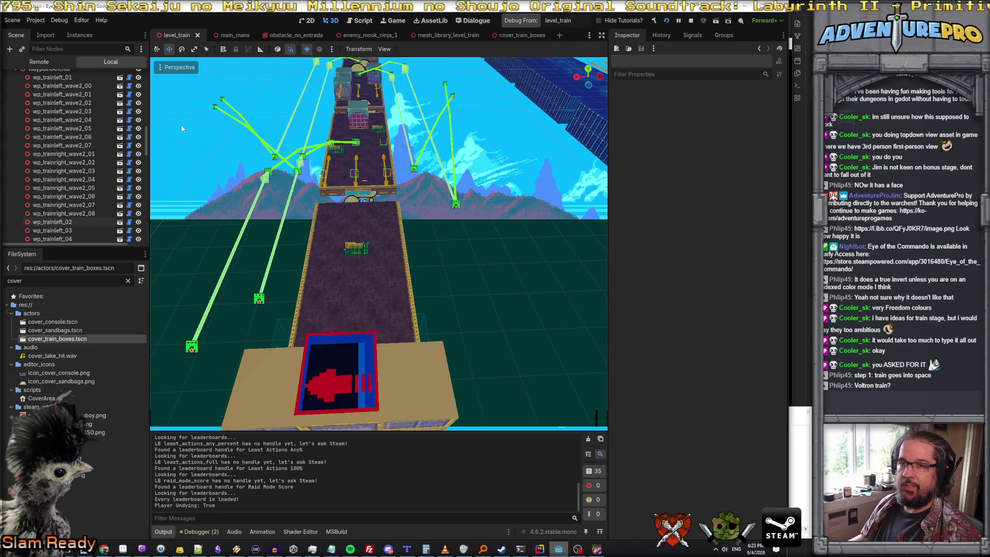
{"action": "scroll", "coordinate": [86, 178], "scroll_direction": "up", "scroll_amount": 5}
- Save the tower enemy scene as a copy named enemy_calliope_rockets.tscn
{"action": "double_click", "coordinate": [14, 280]}
{"action": "left_click", "coordinate": [12, 20]}
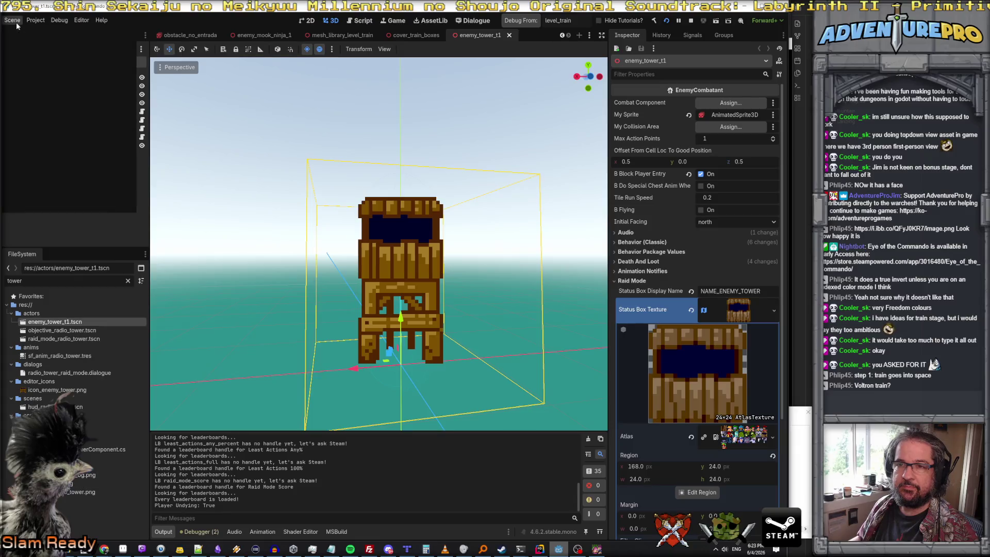
{"action": "left_click", "coordinate": [47, 90]}
{"action": "left_click_drag", "start_coordinate": [564, 385], "coordinate": [627, 382]}
{"action": "type", "text": "calliope_rockets.tscn"}
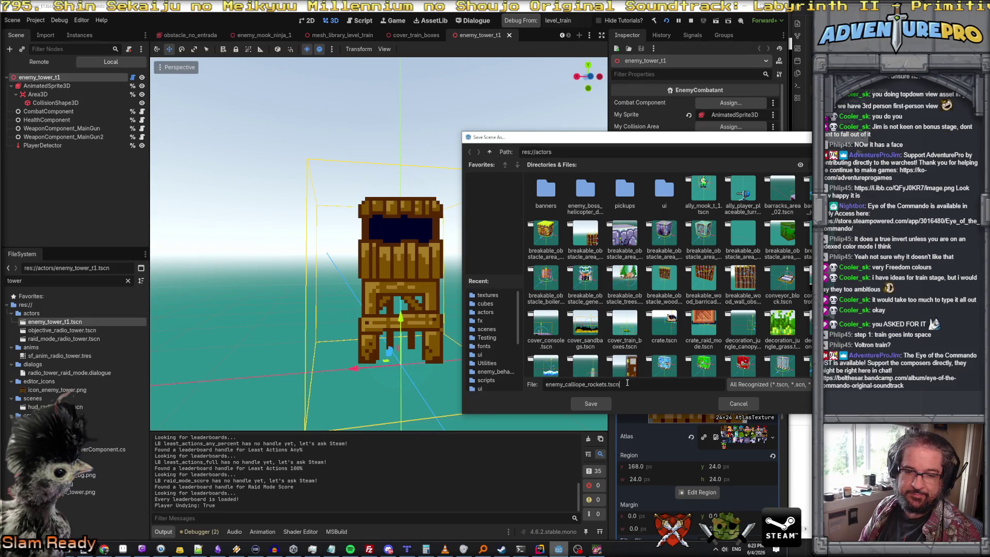
{"action": "key", "text": "Return"}
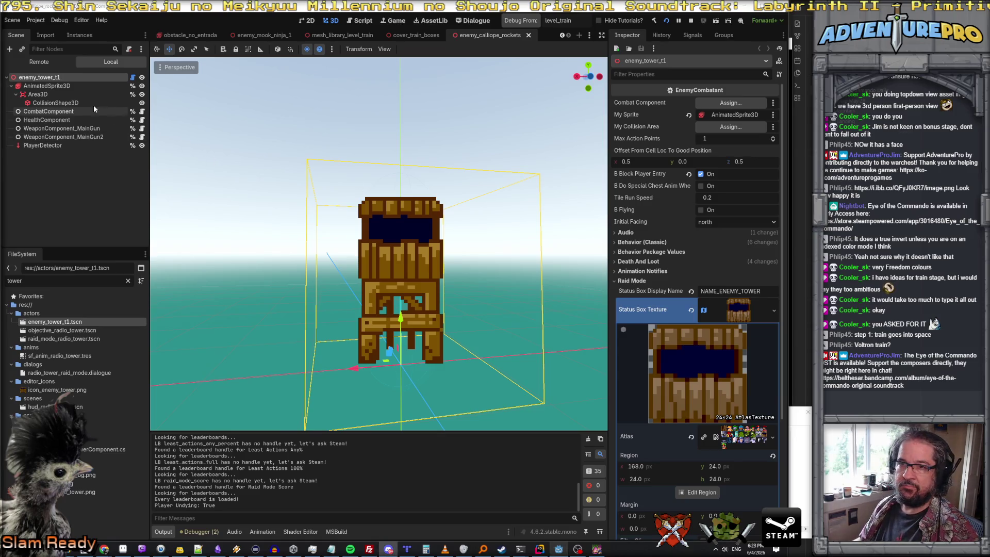
- Rename the root node to enemy_calliope_rockets
{"action": "left_click", "coordinate": [41, 78]}
{"action": "type", "text": "cket"}
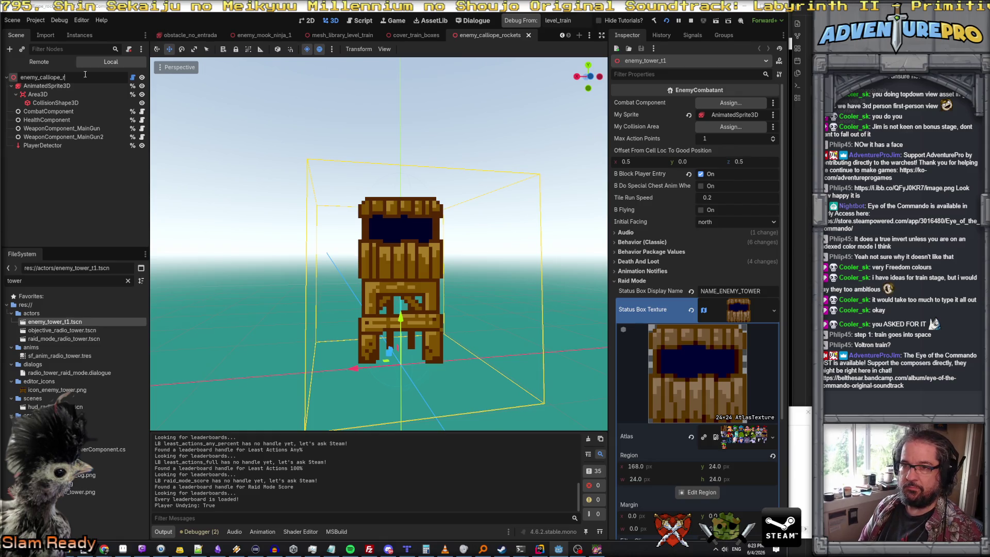
{"action": "type", "text": "s"}
{"action": "key", "text": "Return"}
{"action": "left_click", "coordinate": [78, 129]}
{"action": "left_click", "coordinate": [79, 136], "text": "shift"}
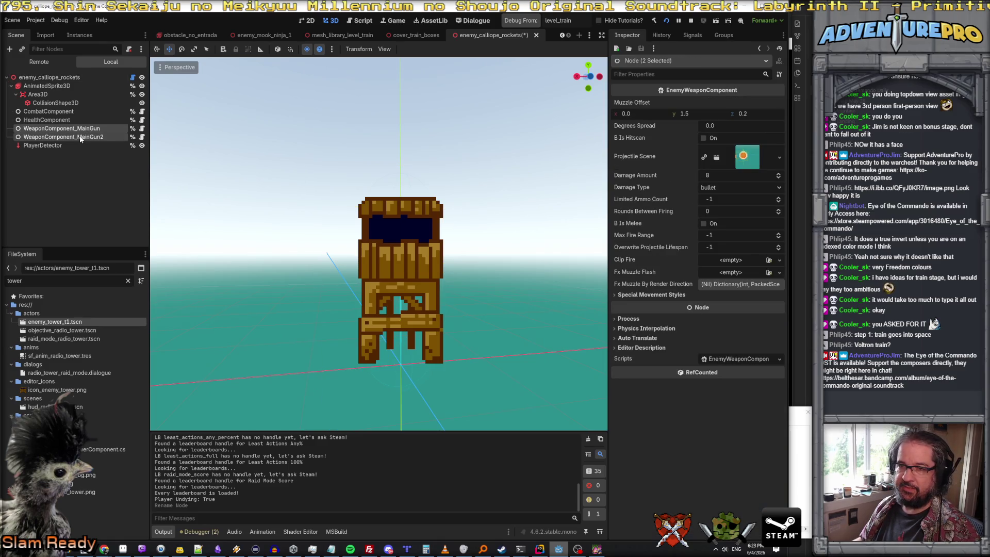
- Select the AnimatedSprite3D and delete every frame from its attack animation
{"action": "left_click", "coordinate": [60, 103]}
{"action": "left_click", "coordinate": [51, 86]}
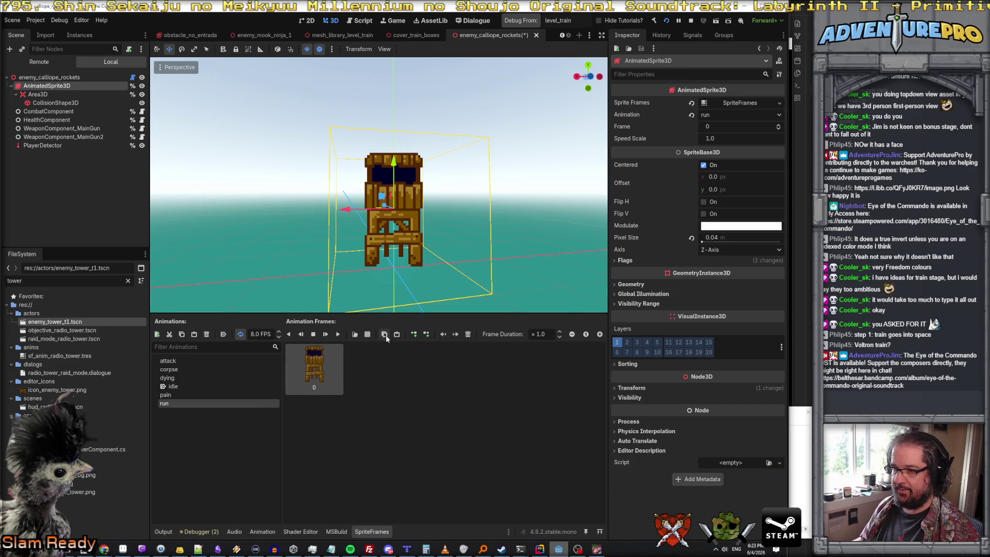
{"action": "left_click", "coordinate": [175, 360]}
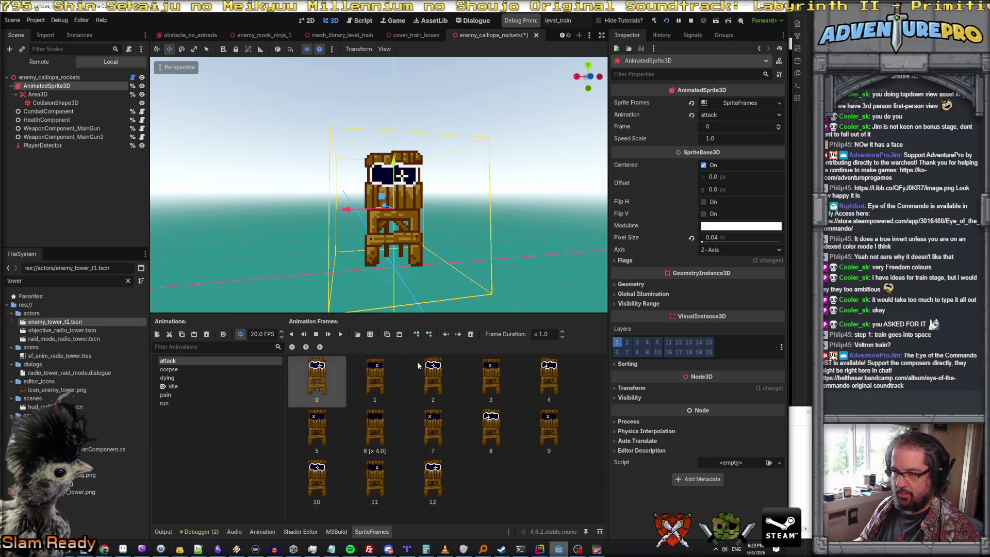
{"action": "left_click", "coordinate": [470, 334]}
{"action": "left_click", "coordinate": [470, 334]}
{"action": "left_click", "coordinate": [471, 334]}
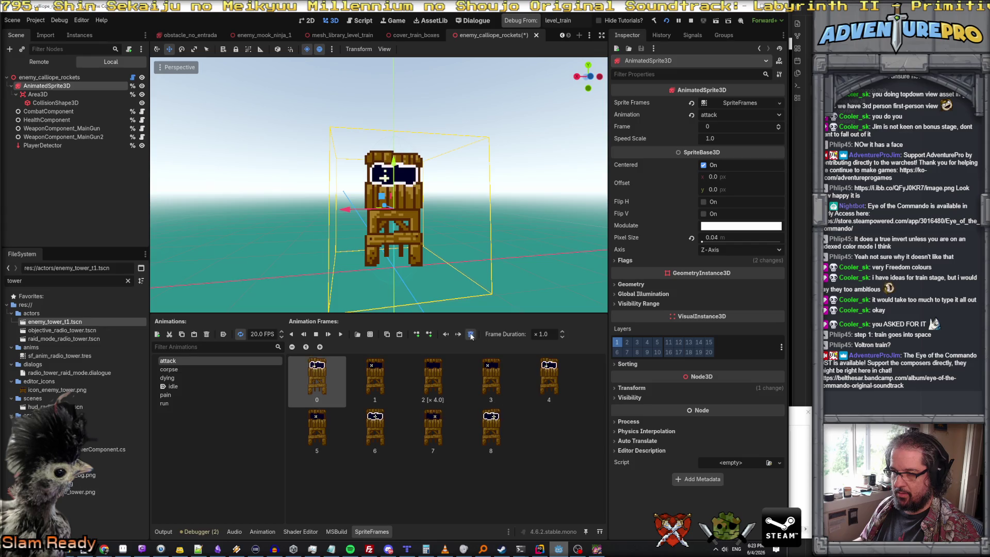
{"action": "left_click", "coordinate": [471, 334]}
{"action": "left_click", "coordinate": [470, 335]}
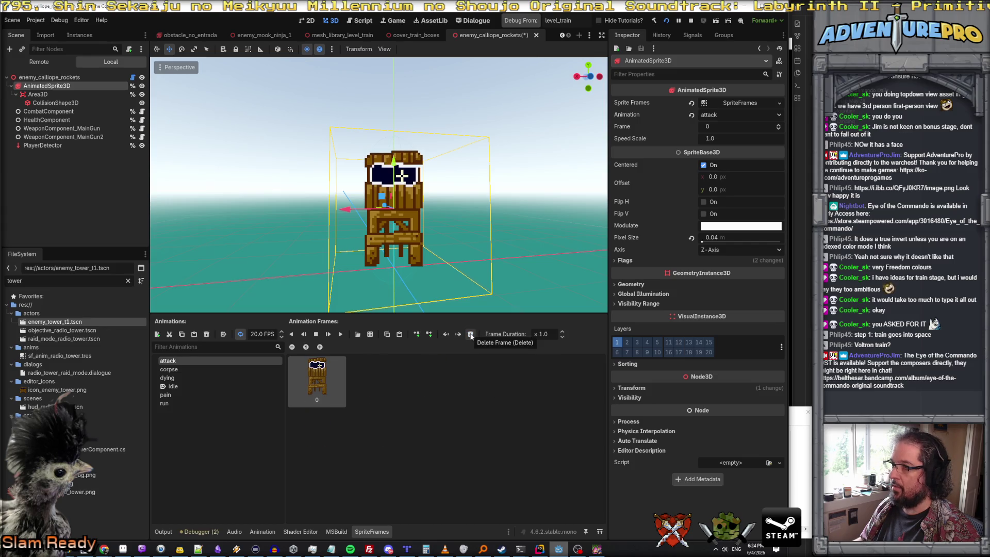
{"action": "left_click", "coordinate": [470, 334]}
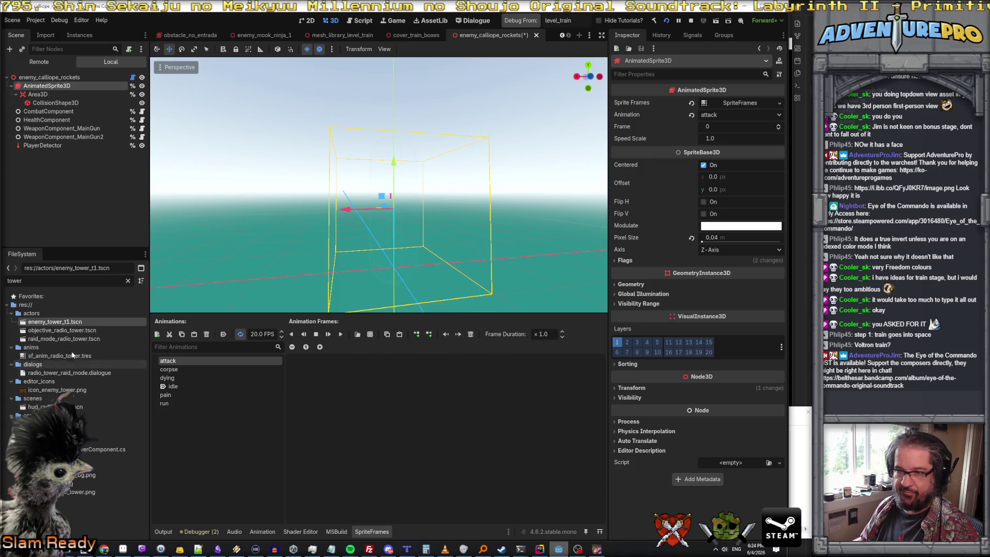
- Open the original tower enemy scene to compare its sprite animations, then close it
{"action": "double_click", "coordinate": [66, 322]}
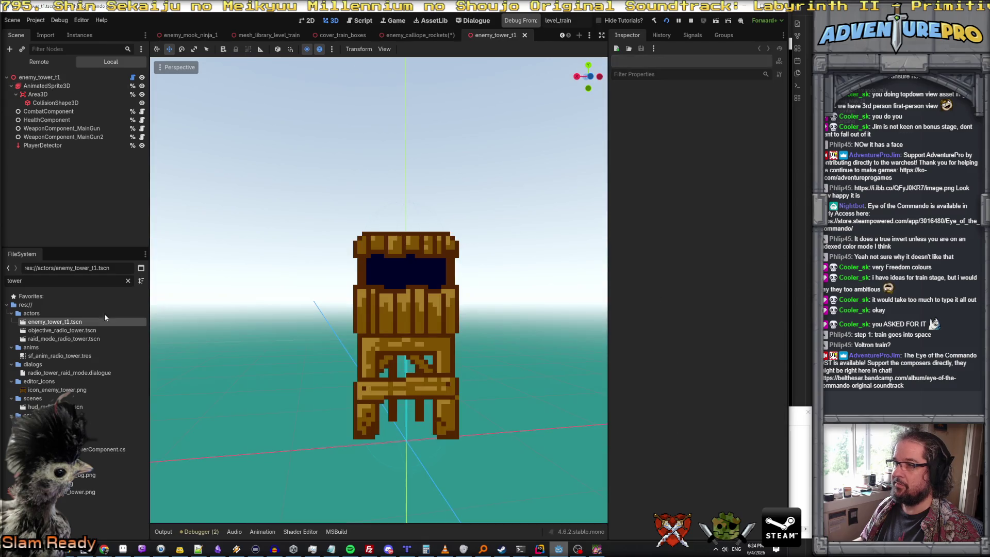
{"action": "left_click", "coordinate": [37, 87]}
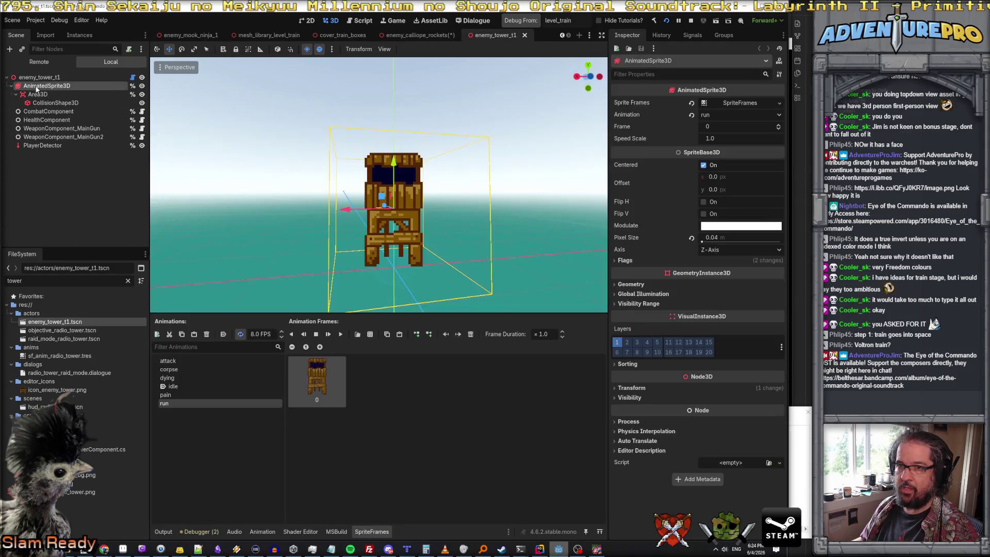
{"action": "left_click", "coordinate": [194, 361]}
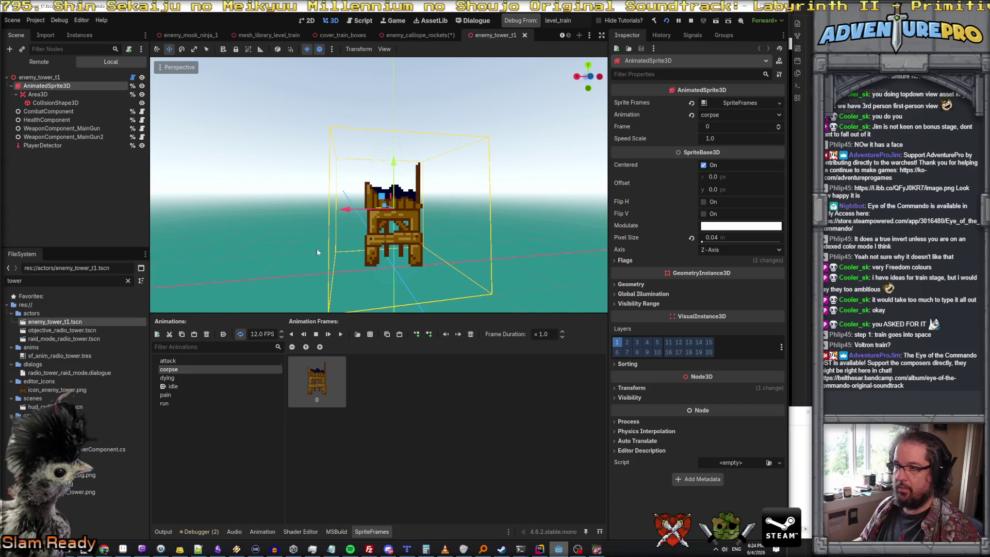
{"action": "left_click", "coordinate": [526, 35]}
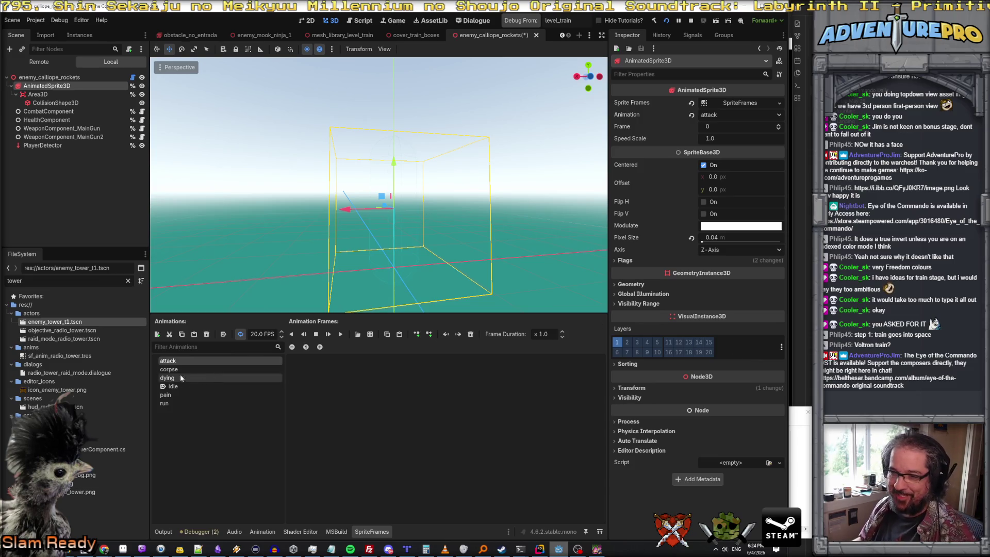
- Start adding frames from a sprite sheet, browsing res://textures, then switch to Aseprite
{"action": "left_click", "coordinate": [370, 334]}
{"action": "scroll", "coordinate": [729, 302], "scroll_direction": "down", "scroll_amount": 3}
{"action": "scroll", "coordinate": [728, 302], "scroll_direction": "down", "scroll_amount": 3}
{"action": "scroll", "coordinate": [729, 301], "scroll_direction": "down", "scroll_amount": 3}
{"action": "scroll", "coordinate": [729, 301], "scroll_direction": "down", "scroll_amount": 3}
{"action": "scroll", "coordinate": [728, 302], "scroll_direction": "down", "scroll_amount": 3}
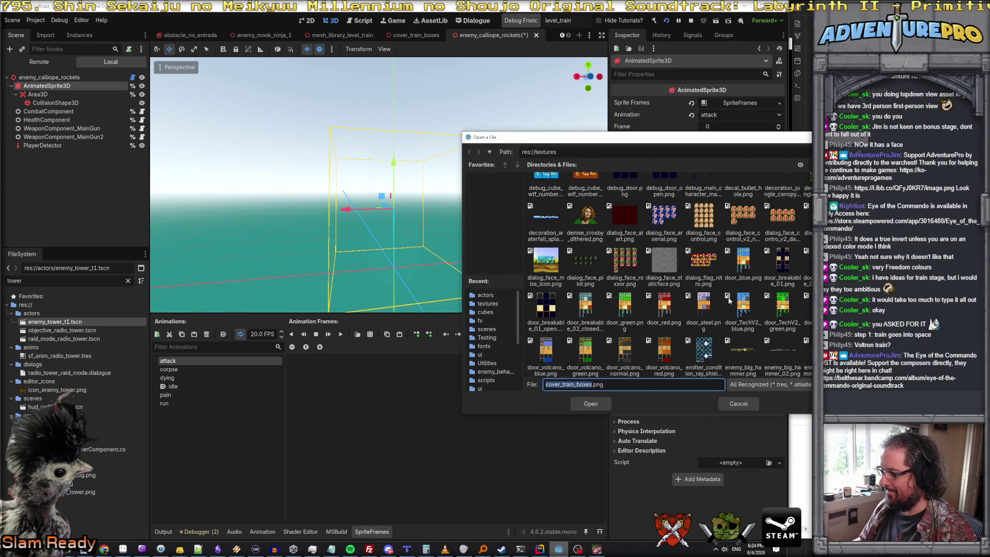
{"action": "scroll", "coordinate": [728, 302], "scroll_direction": "down", "scroll_amount": 2}
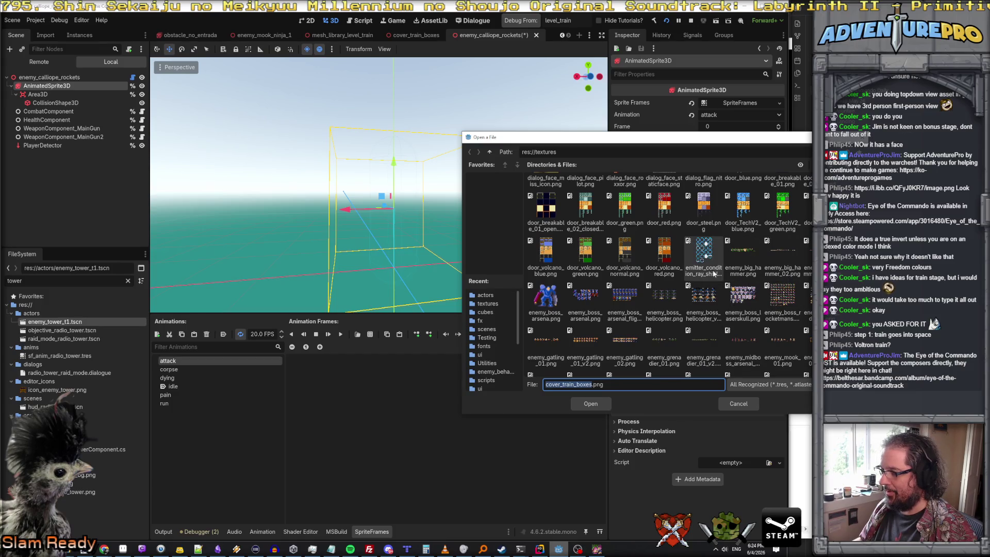
{"action": "scroll", "coordinate": [711, 276], "scroll_direction": "down", "scroll_amount": 1}
{"action": "scroll", "coordinate": [680, 287], "scroll_direction": "down", "scroll_amount": 1}
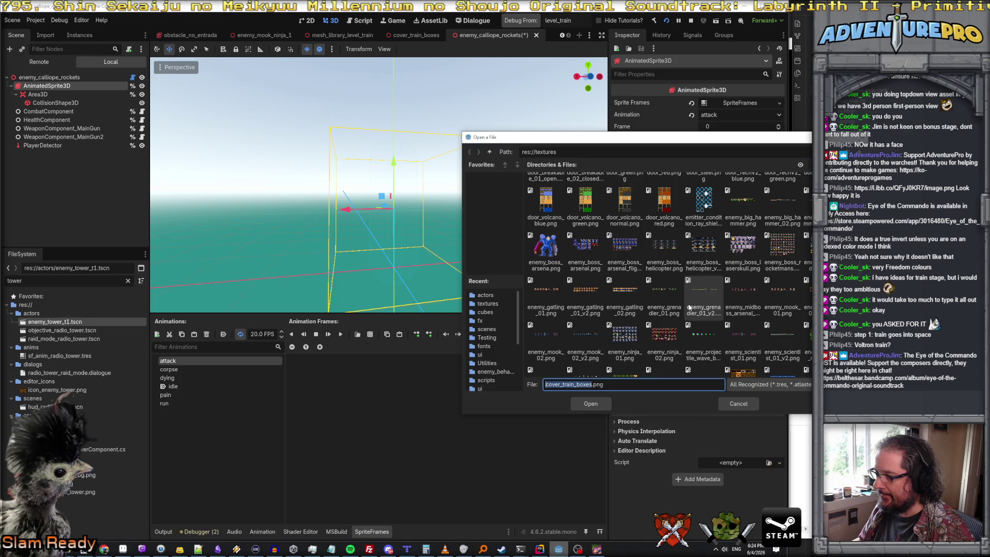
{"action": "scroll", "coordinate": [680, 303], "scroll_direction": "down", "scroll_amount": 1}
{"action": "scroll", "coordinate": [679, 302], "scroll_direction": "down", "scroll_amount": 1}
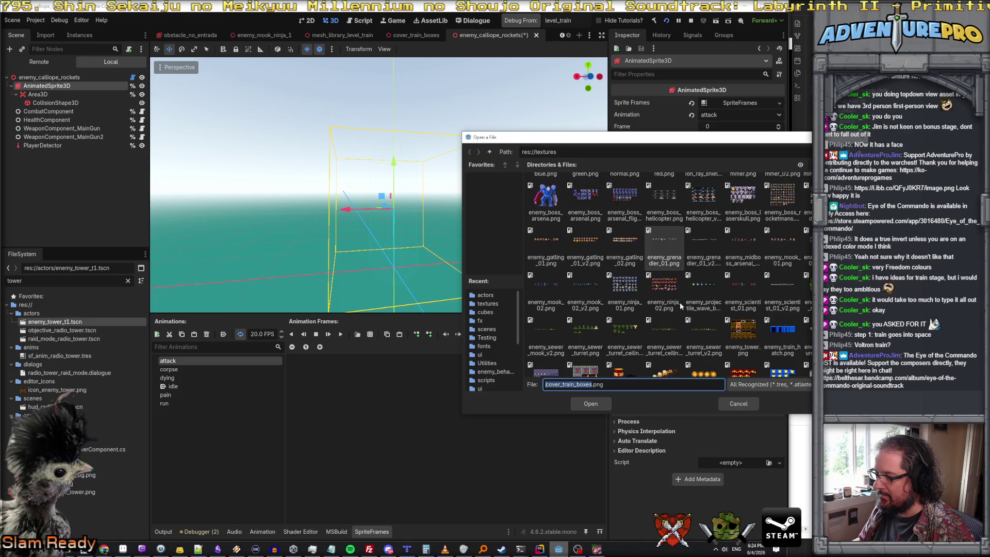
{"action": "scroll", "coordinate": [680, 303], "scroll_direction": "up", "scroll_amount": 1}
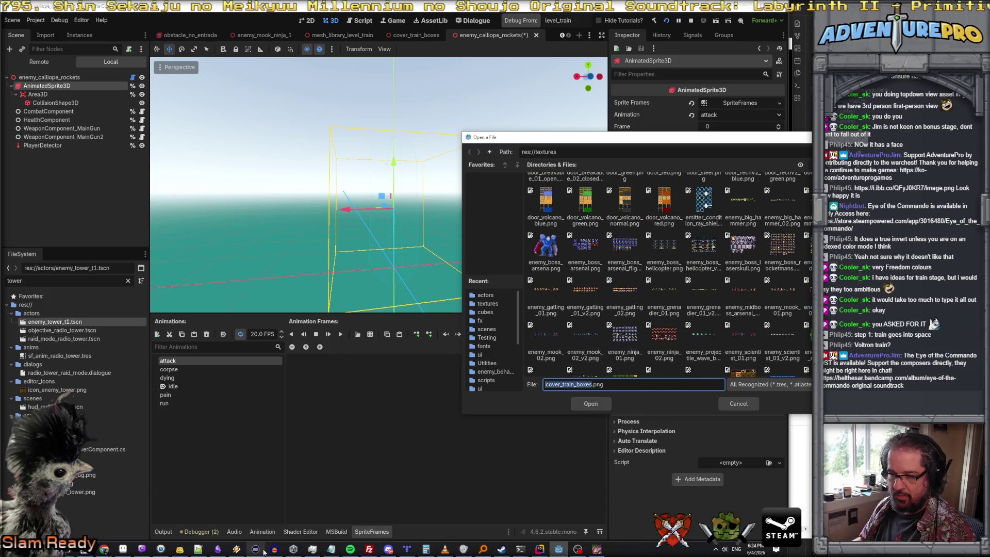
{"action": "left_click", "coordinate": [122, 549]}
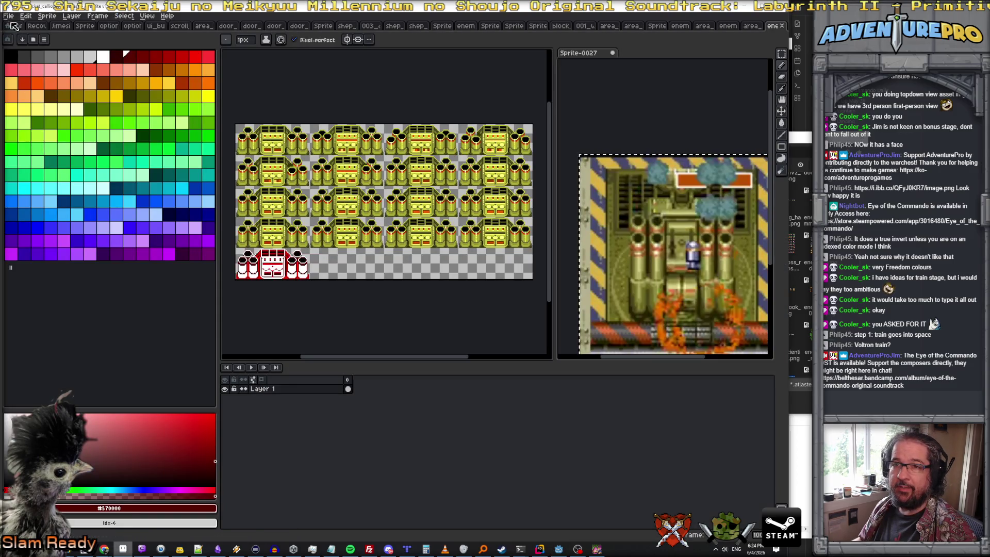
- Save the sprite sheet as enemy_rocket_calliope.png in the textures folder
{"action": "left_click", "coordinate": [12, 18]}
{"action": "left_click", "coordinate": [28, 68]}
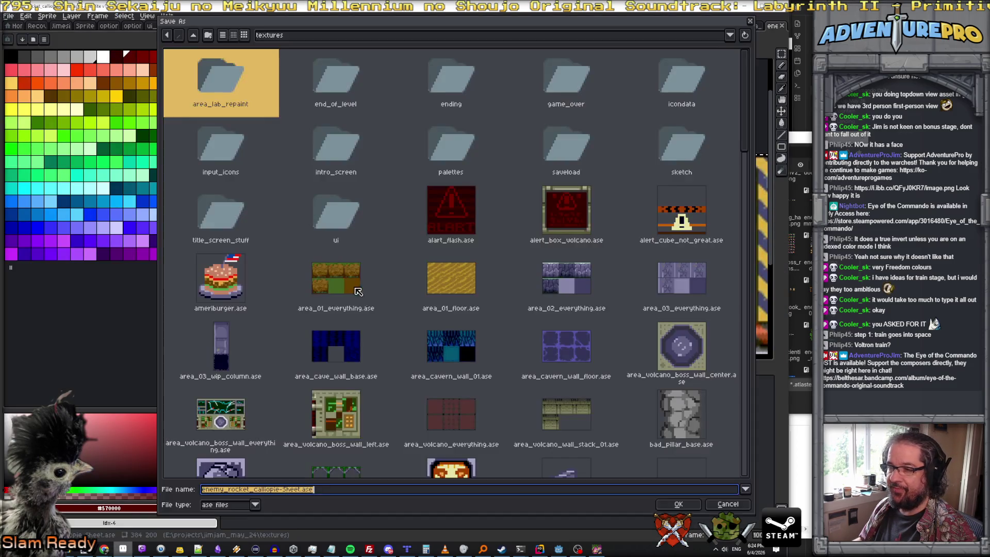
{"action": "left_click", "coordinate": [280, 489]}
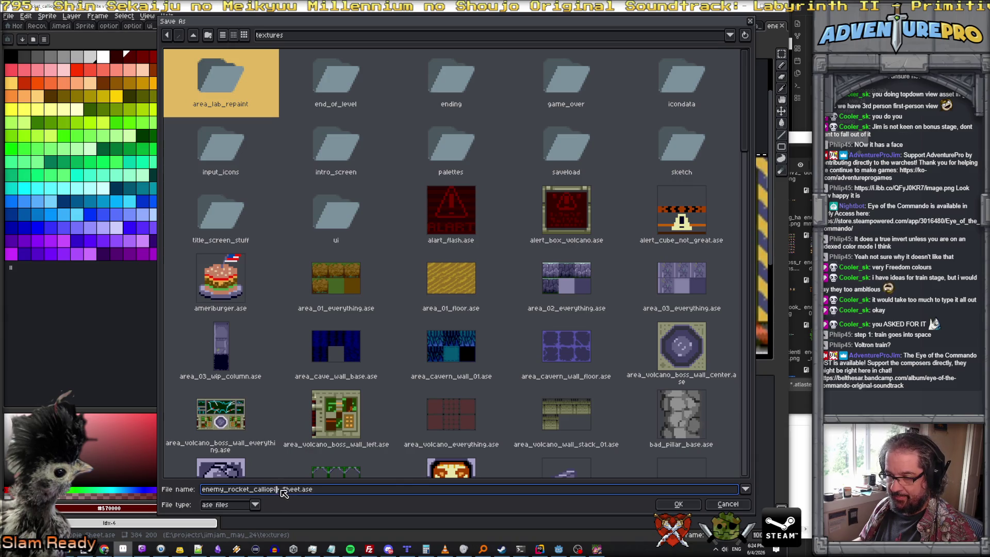
{"action": "left_click_drag", "start_coordinate": [276, 493], "coordinate": [360, 492]}
{"action": "key", "text": "BackSpace"}
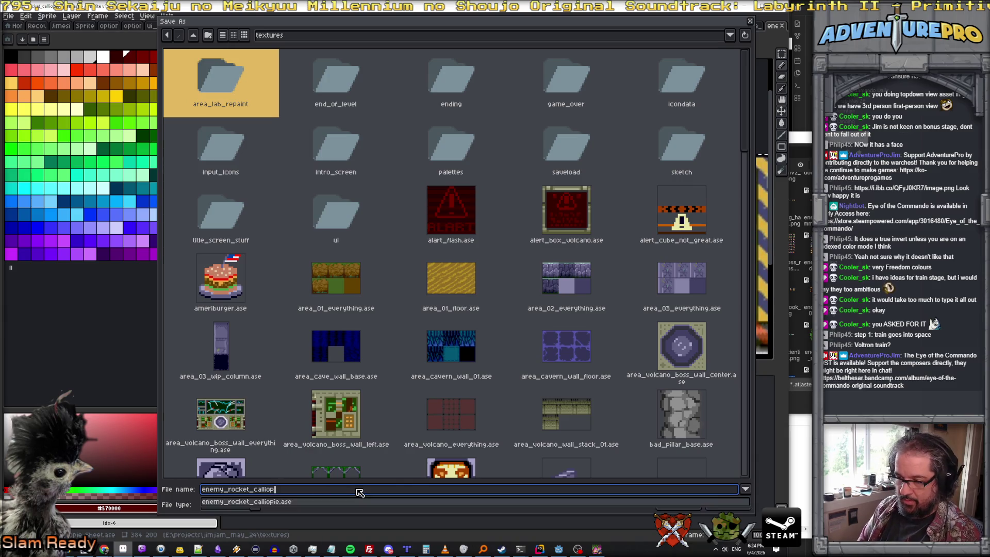
{"action": "type", "text": "pe.png"}
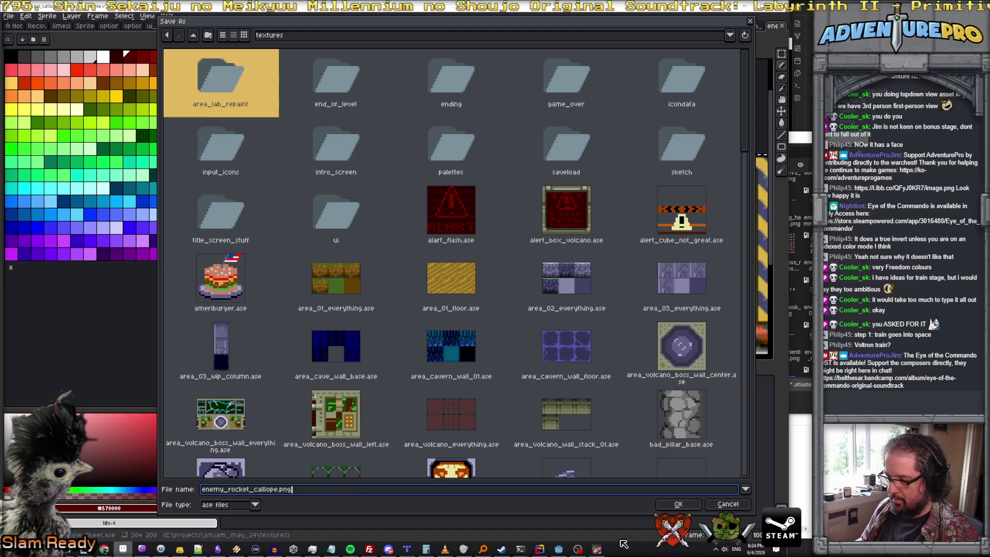
{"action": "left_click", "coordinate": [688, 507]}
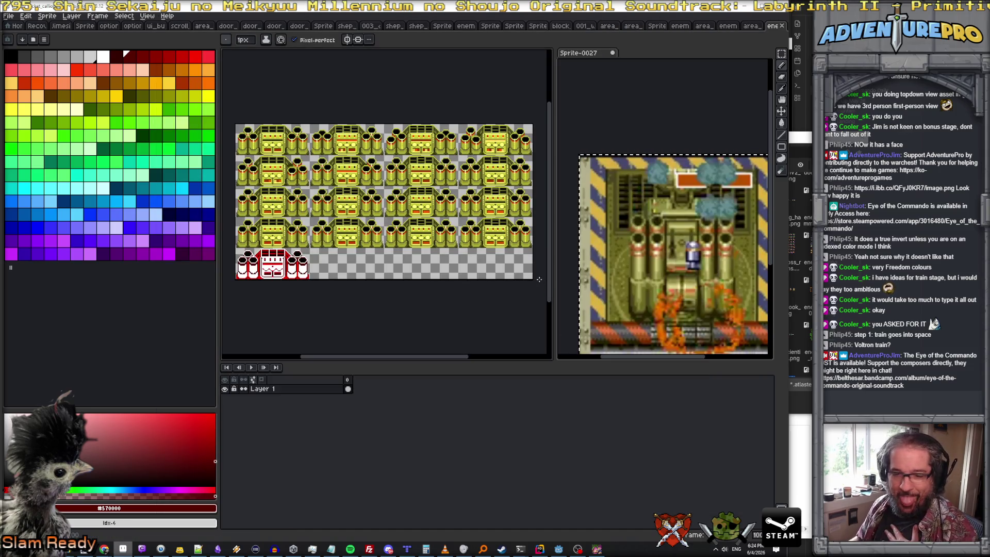
- Reopen the sprite sheet picker, enlarge it, and choose enemy_rocket_calliope.png as the frame source
{"action": "left_click", "coordinate": [740, 12]}
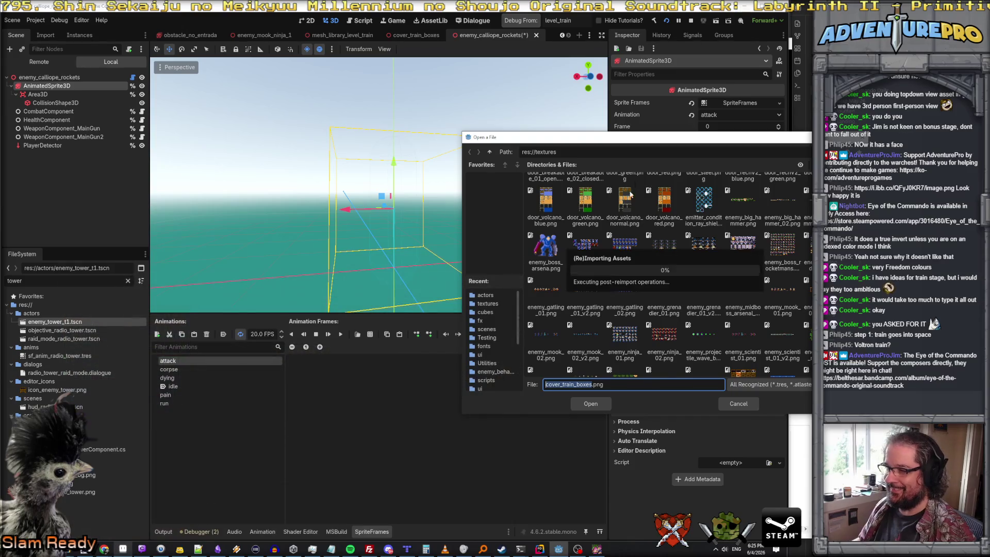
{"action": "scroll", "coordinate": [646, 294], "scroll_direction": "down", "scroll_amount": 3}
{"action": "scroll", "coordinate": [646, 294], "scroll_direction": "down", "scroll_amount": 3}
{"action": "scroll", "coordinate": [646, 294], "scroll_direction": "down", "scroll_amount": 3}
{"action": "scroll", "coordinate": [646, 294], "scroll_direction": "down", "scroll_amount": 3}
{"action": "scroll", "coordinate": [646, 295], "scroll_direction": "down", "scroll_amount": 2}
{"action": "scroll", "coordinate": [646, 294], "scroll_direction": "down", "scroll_amount": 2}
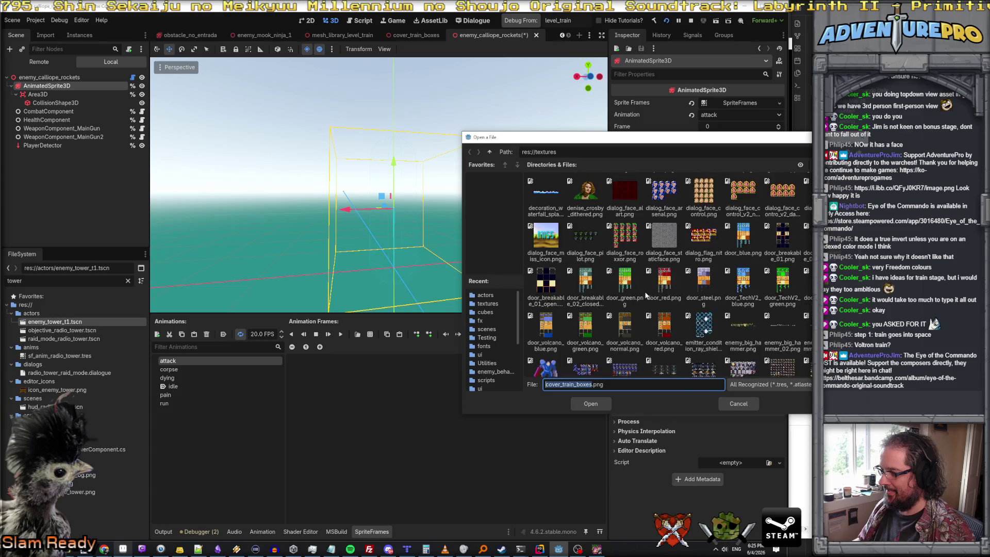
{"action": "scroll", "coordinate": [646, 294], "scroll_direction": "down", "scroll_amount": 2}
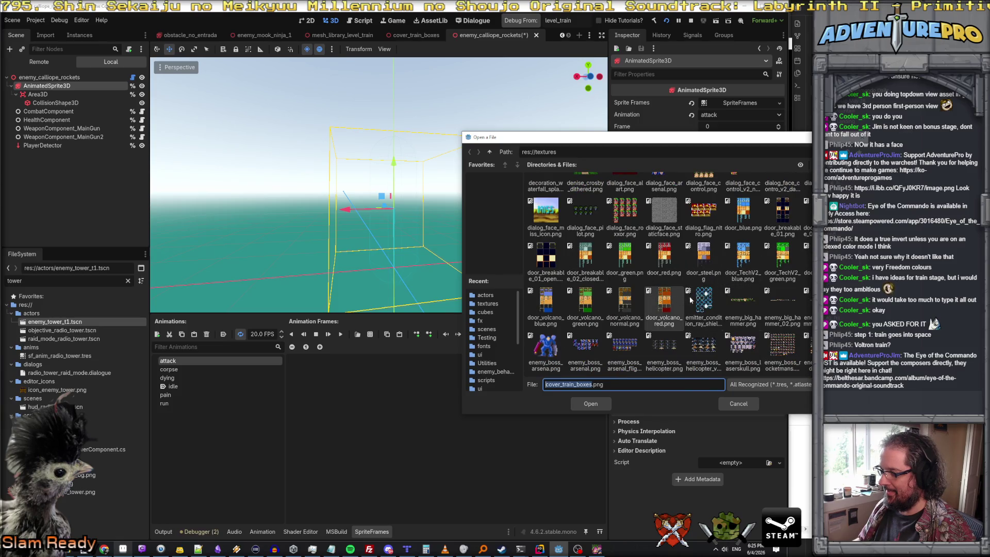
{"action": "scroll", "coordinate": [696, 299], "scroll_direction": "down", "scroll_amount": 1}
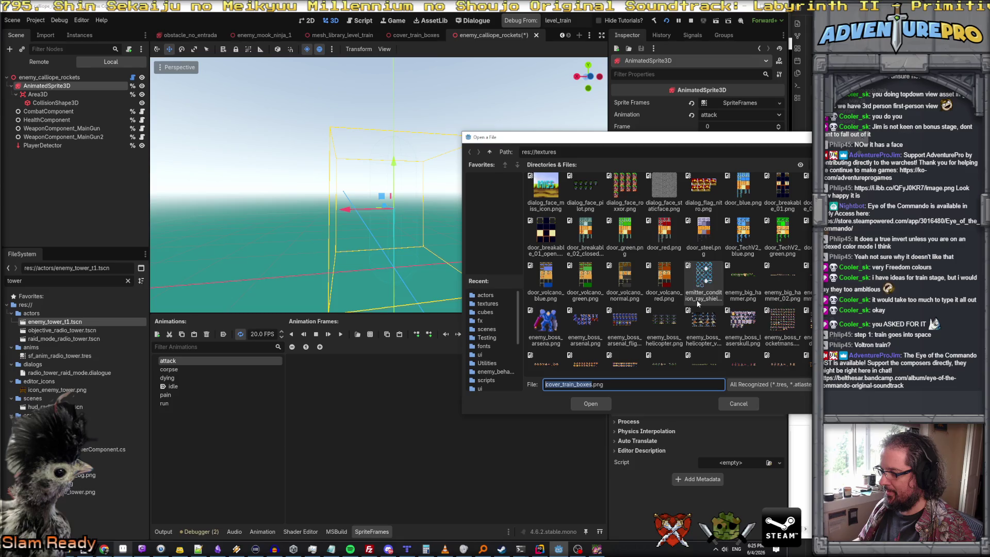
{"action": "scroll", "coordinate": [731, 339], "scroll_direction": "down", "scroll_amount": 1}
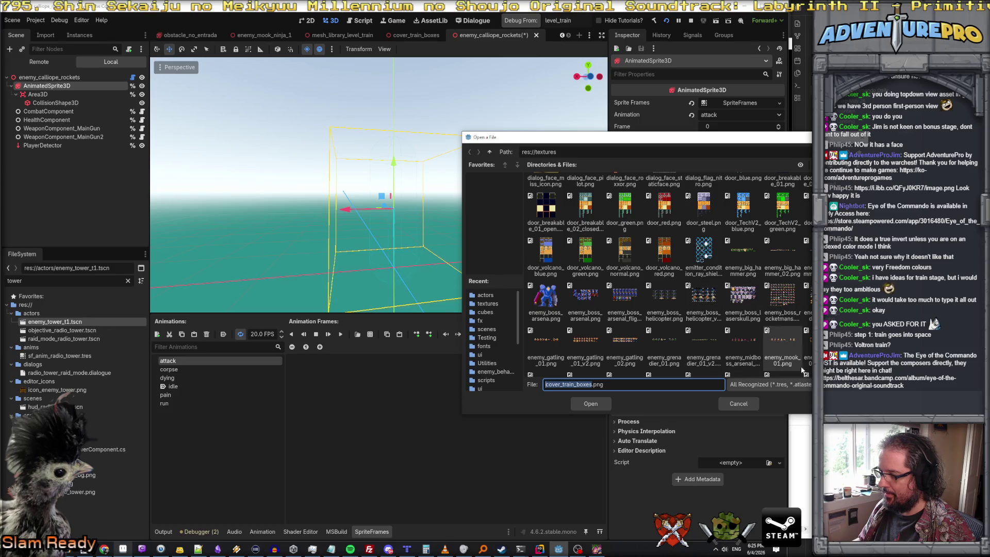
{"action": "left_click", "coordinate": [739, 403]}
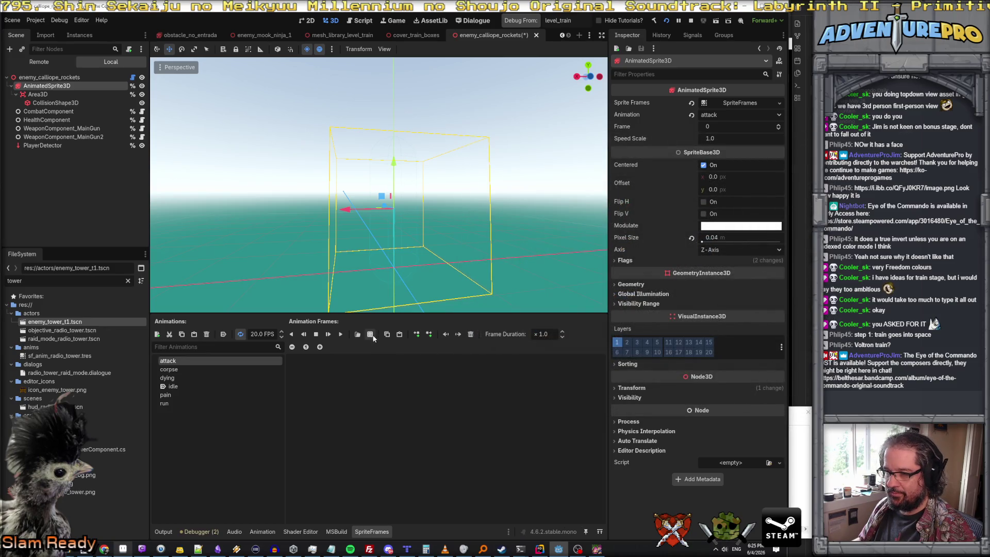
{"action": "left_click", "coordinate": [370, 334]}
{"action": "scroll", "coordinate": [730, 296], "scroll_direction": "down", "scroll_amount": 5}
{"action": "scroll", "coordinate": [730, 299], "scroll_direction": "down", "scroll_amount": 3}
{"action": "scroll", "coordinate": [730, 299], "scroll_direction": "down", "scroll_amount": 3}
{"action": "scroll", "coordinate": [731, 299], "scroll_direction": "down", "scroll_amount": 3}
{"action": "scroll", "coordinate": [730, 298], "scroll_direction": "down", "scroll_amount": 3}
{"action": "scroll", "coordinate": [730, 296], "scroll_direction": "down", "scroll_amount": 2}
{"action": "scroll", "coordinate": [730, 296], "scroll_direction": "down", "scroll_amount": 2}
{"action": "scroll", "coordinate": [730, 296], "scroll_direction": "down", "scroll_amount": 2}
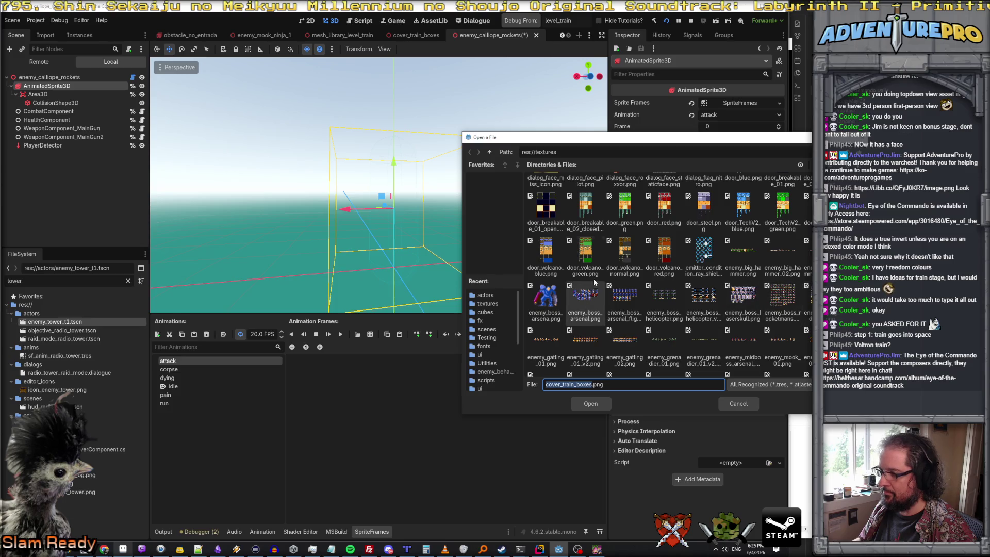
{"action": "left_click_drag", "start_coordinate": [606, 145], "coordinate": [404, 114]}
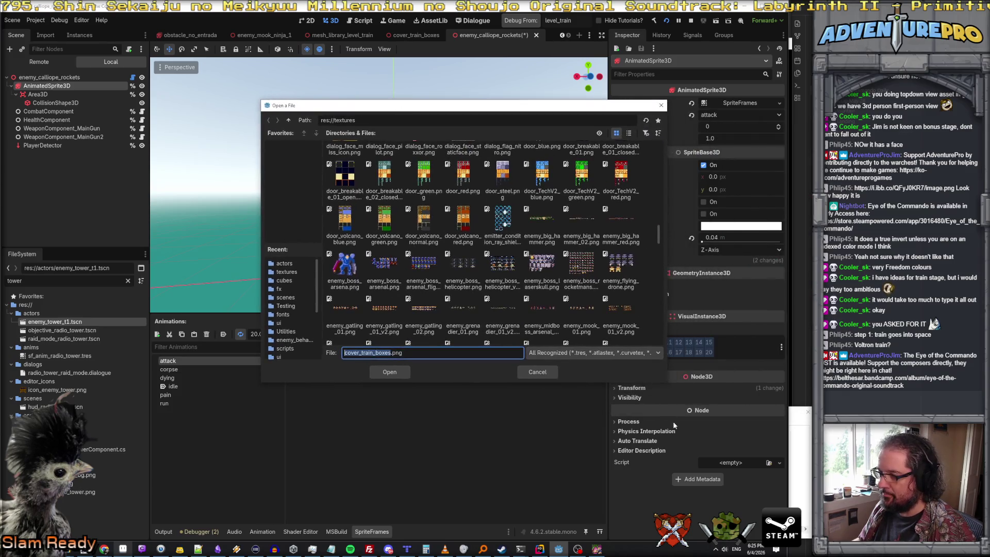
{"action": "left_click_drag", "start_coordinate": [667, 381], "coordinate": [812, 465]}
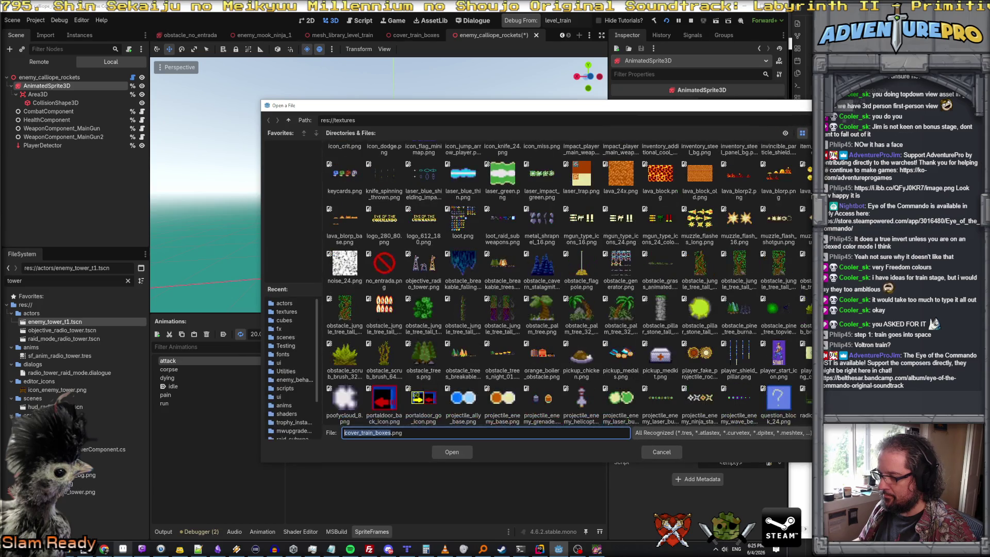
{"action": "scroll", "coordinate": [536, 406], "scroll_direction": "up", "scroll_amount": 3}
{"action": "scroll", "coordinate": [536, 406], "scroll_direction": "up", "scroll_amount": 3}
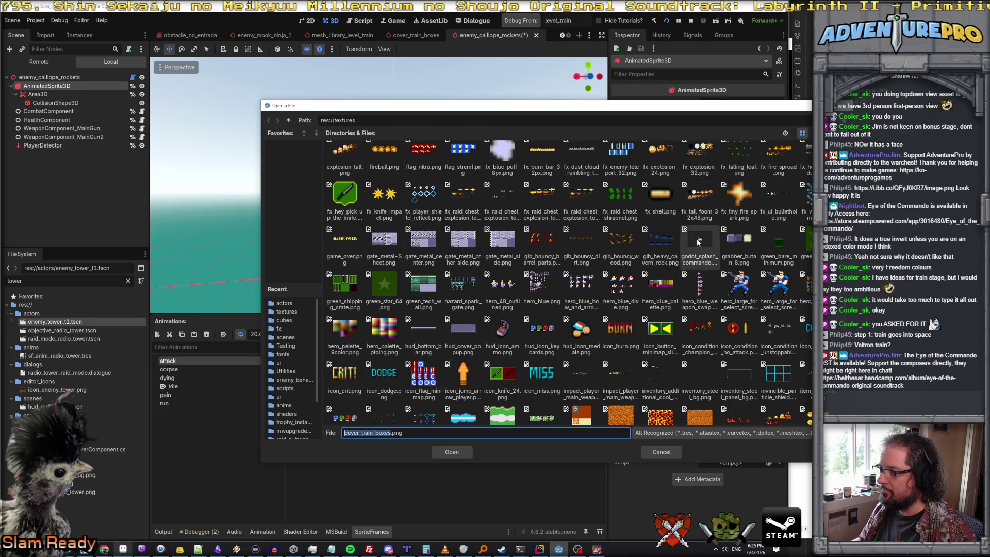
{"action": "scroll", "coordinate": [698, 243], "scroll_direction": "down", "scroll_amount": 1}
{"action": "scroll", "coordinate": [695, 239], "scroll_direction": "up", "scroll_amount": 3}
{"action": "scroll", "coordinate": [777, 212], "scroll_direction": "up", "scroll_amount": 2}
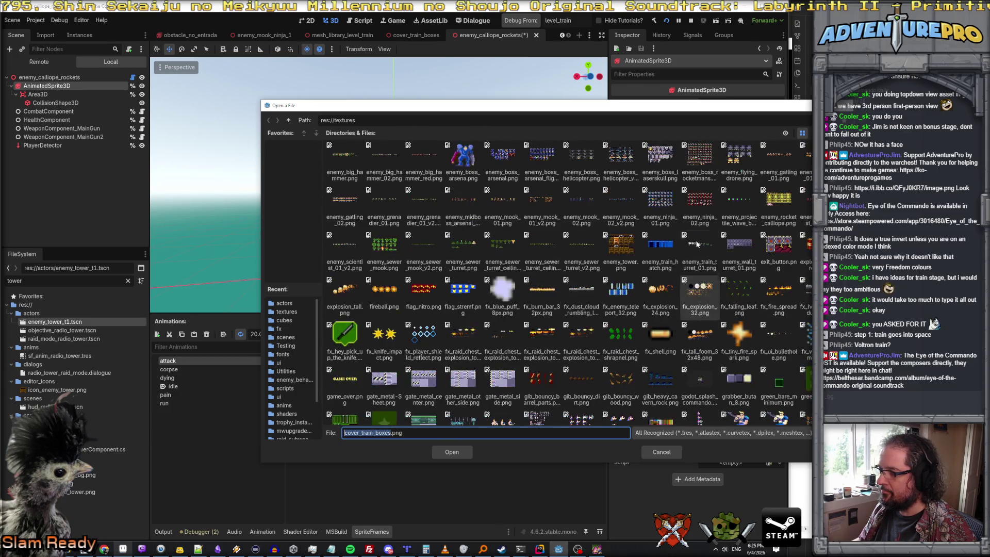
{"action": "left_click", "coordinate": [778, 213]}
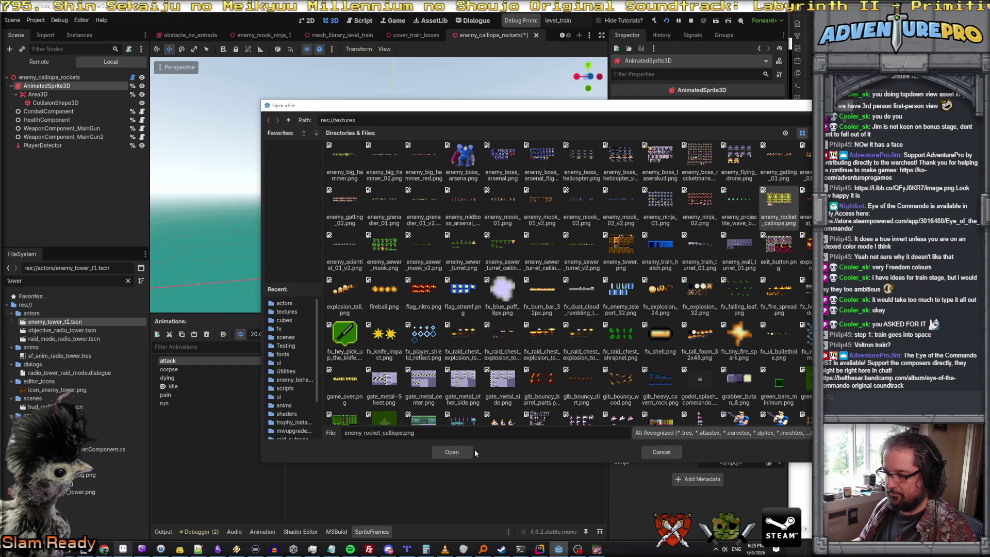
{"action": "left_click", "coordinate": [451, 452]}
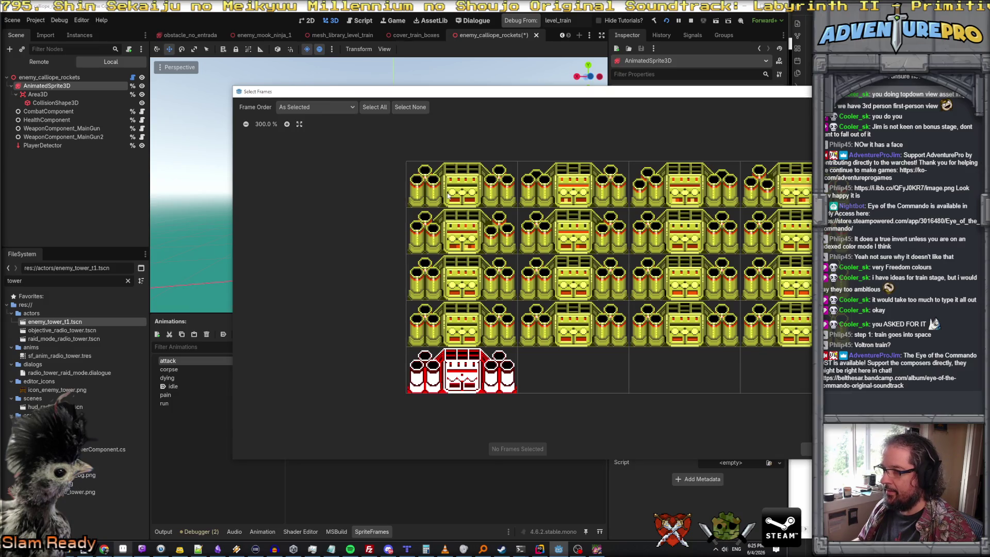
- Add the top two rows (8 frames) to the attack animation and preview it at 12 FPS
{"action": "left_click_drag", "start_coordinate": [448, 197], "coordinate": [770, 202]}
{"action": "left_click_drag", "start_coordinate": [438, 242], "coordinate": [773, 232]}
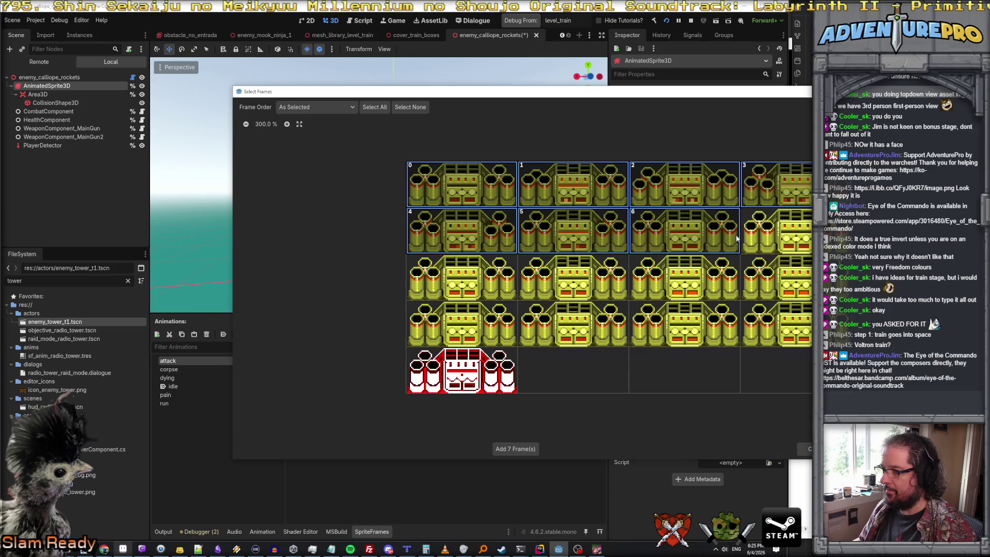
{"action": "left_click", "coordinate": [518, 449]}
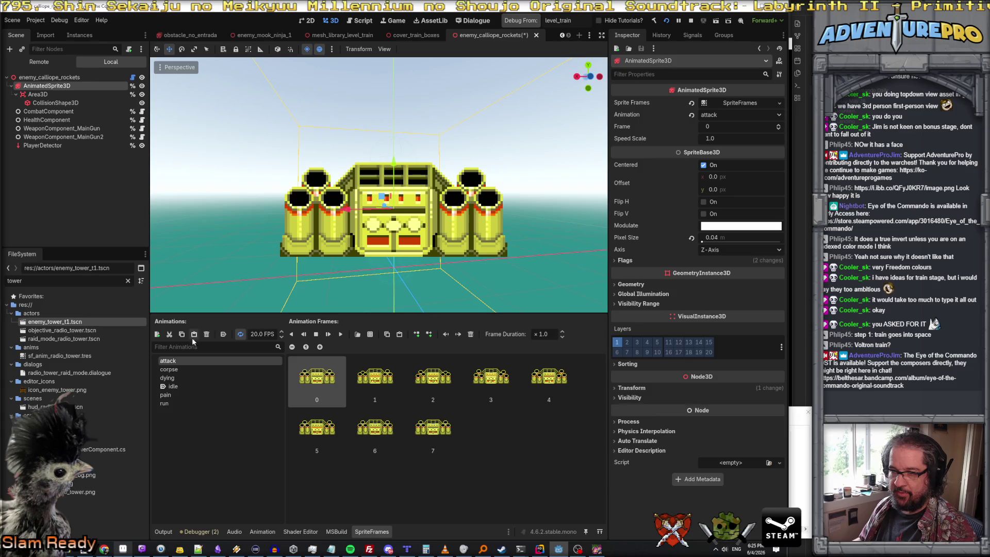
{"action": "left_click", "coordinate": [341, 334]}
{"action": "type", "text": "12"}
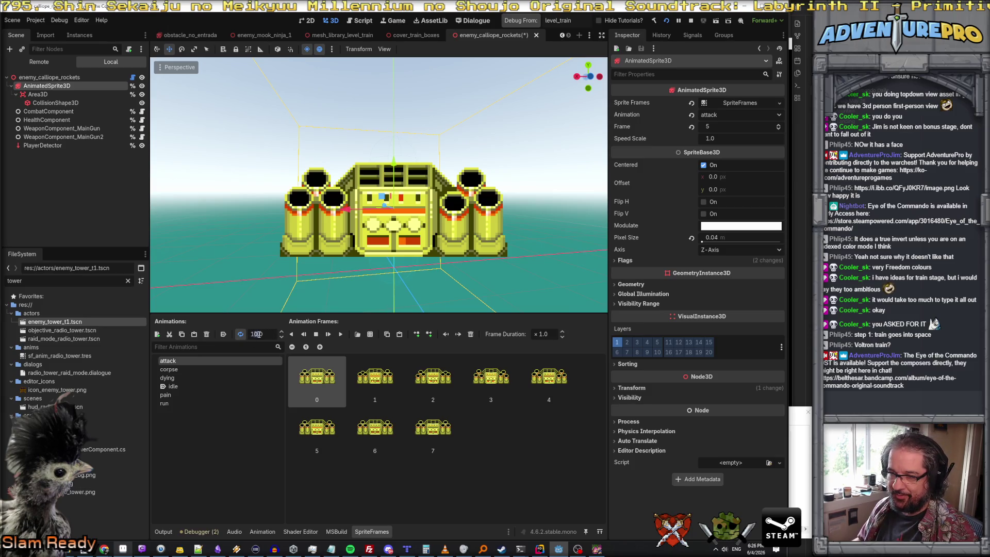
{"action": "left_click", "coordinate": [341, 333]}
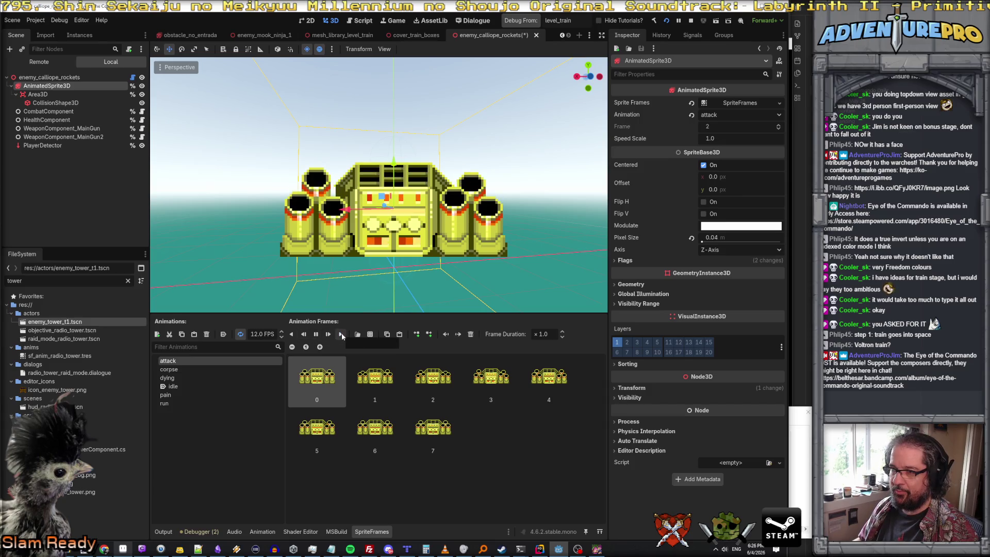
{"action": "left_click", "coordinate": [316, 333]}
{"action": "left_click", "coordinate": [169, 368]}
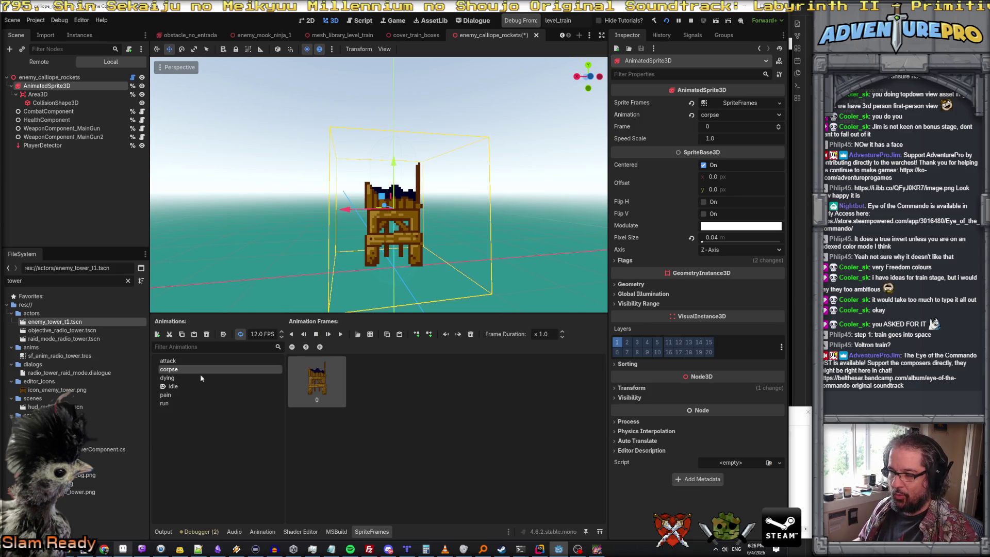
- Fill idle with rows three and four (8 calliope frames), delete the old tower frame and preview it
{"action": "left_click", "coordinate": [182, 379]}
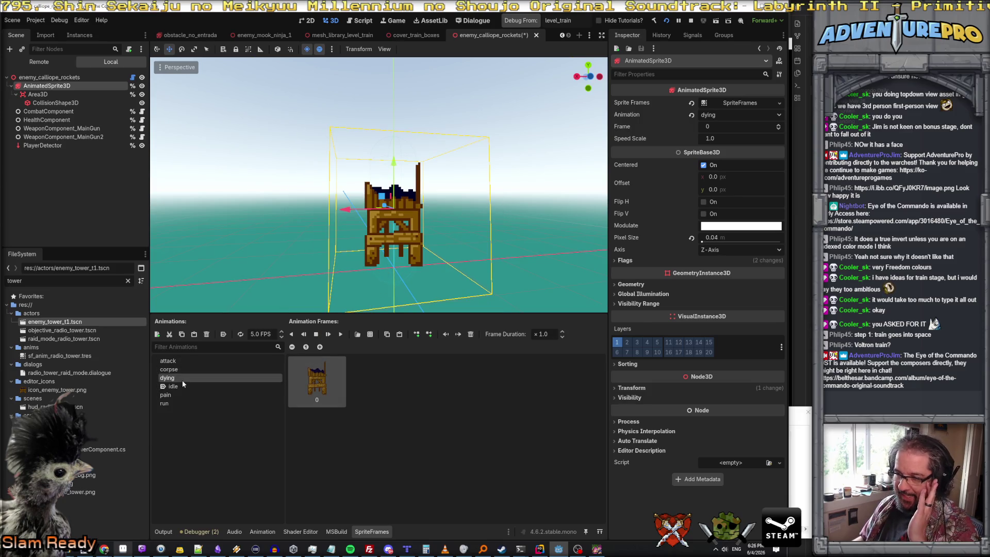
{"action": "left_click", "coordinate": [184, 385]}
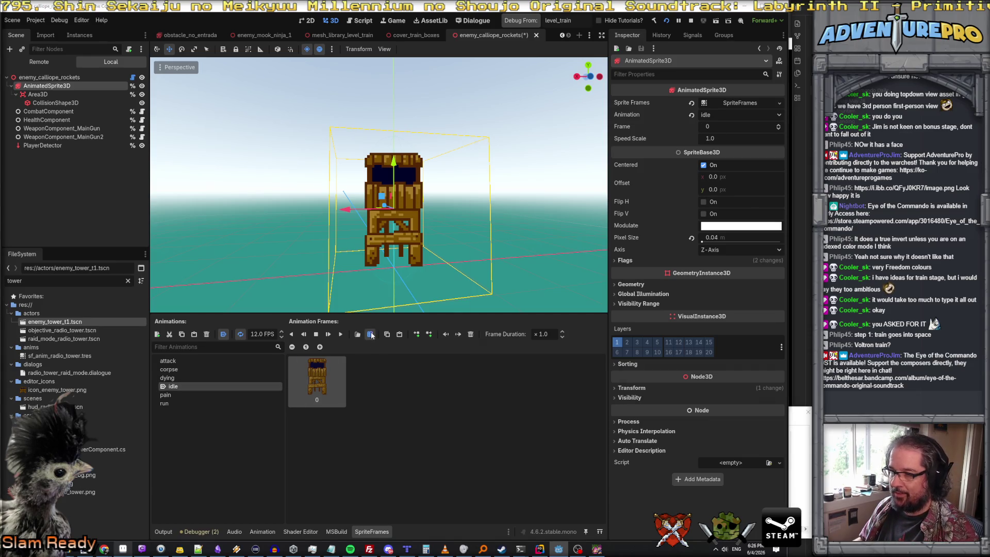
{"action": "left_click", "coordinate": [370, 335]}
{"action": "left_click", "coordinate": [603, 405]}
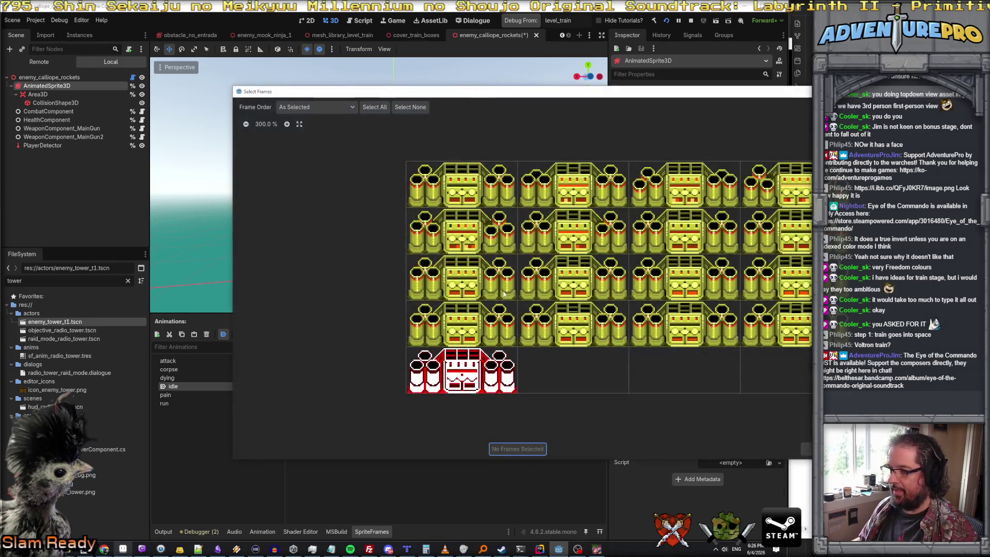
{"action": "left_click_drag", "start_coordinate": [461, 277], "coordinate": [773, 277]}
{"action": "left_click", "coordinate": [484, 328]}
{"action": "left_click_drag", "start_coordinate": [485, 329], "coordinate": [780, 337]}
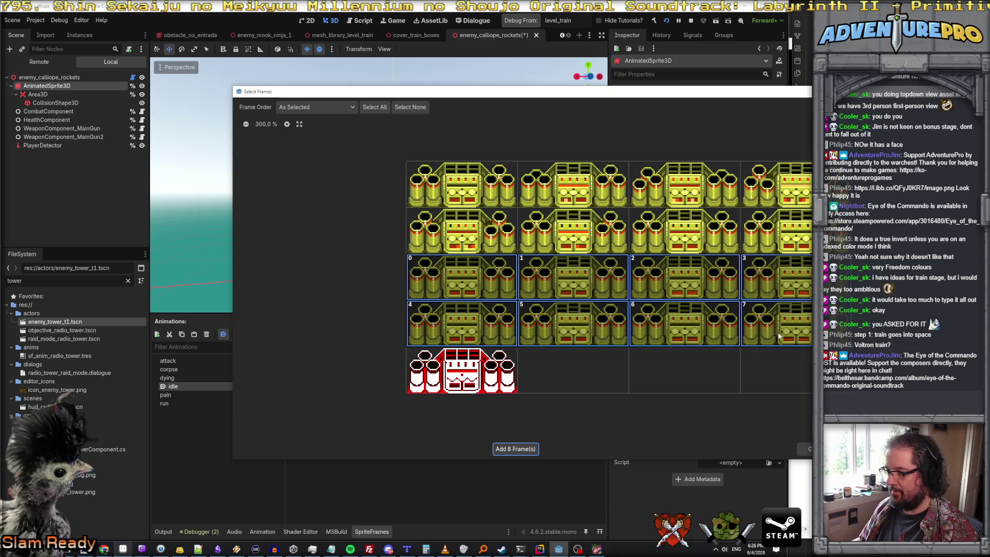
{"action": "left_click", "coordinate": [515, 450]}
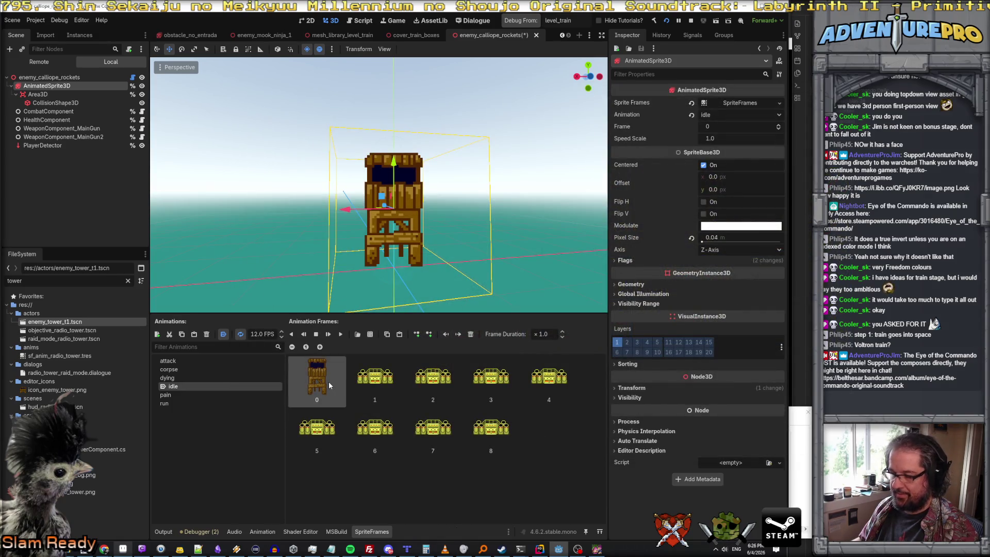
{"action": "key", "text": "Delete"}
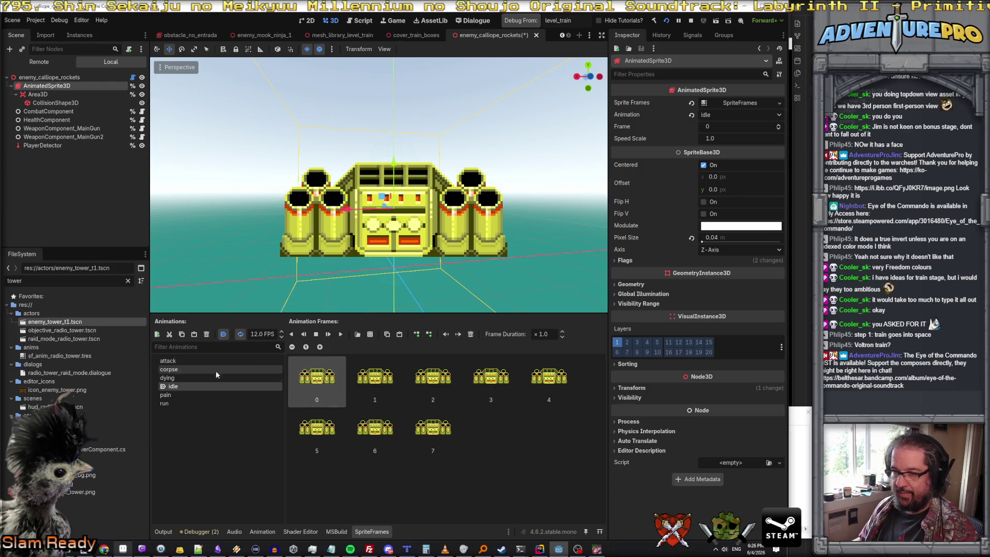
{"action": "left_click", "coordinate": [340, 333]}
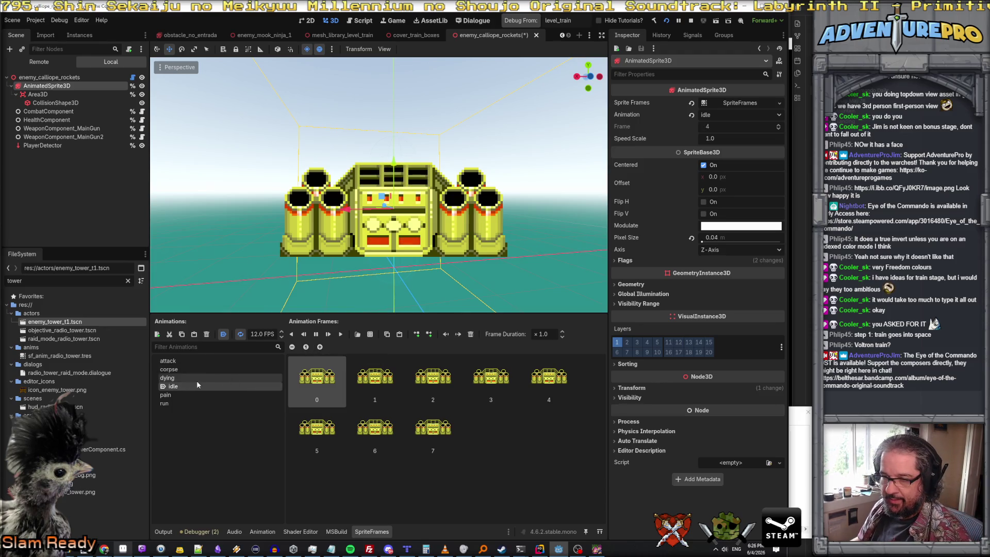
- Give pain the yellow and red calliope frames, removing the old tower frames from pain and run
{"action": "left_click", "coordinate": [166, 394]}
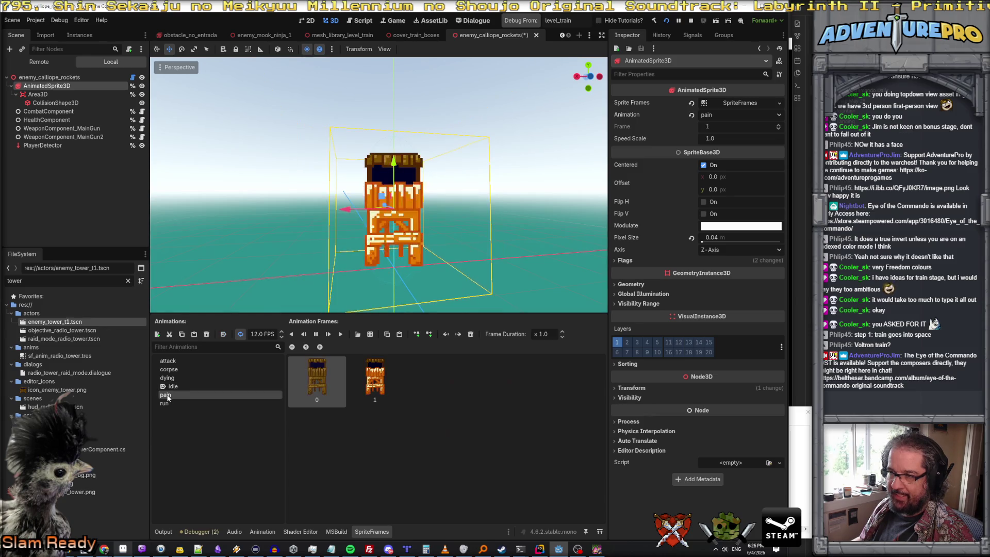
{"action": "left_click", "coordinate": [357, 334]}
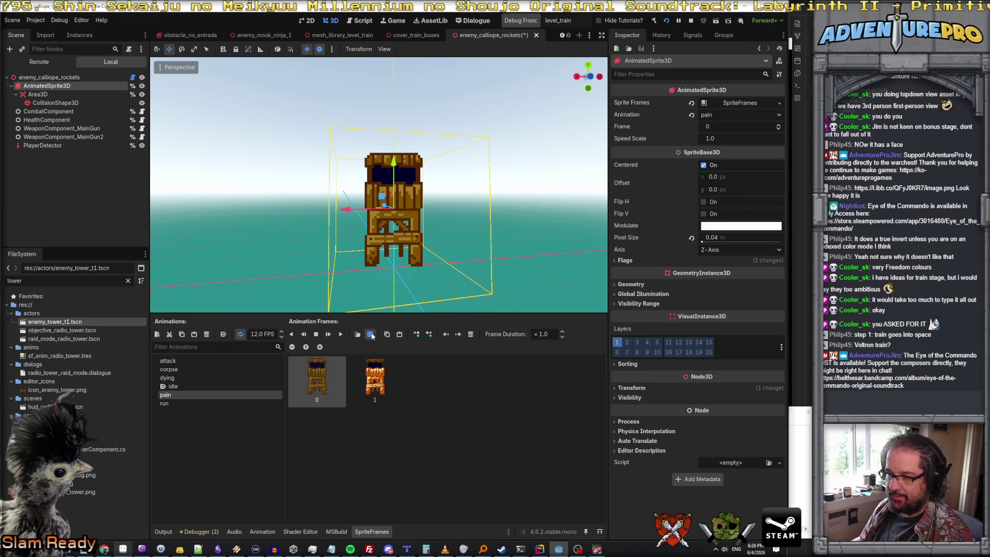
{"action": "left_click", "coordinate": [576, 366]}
{"action": "left_click", "coordinate": [593, 404]}
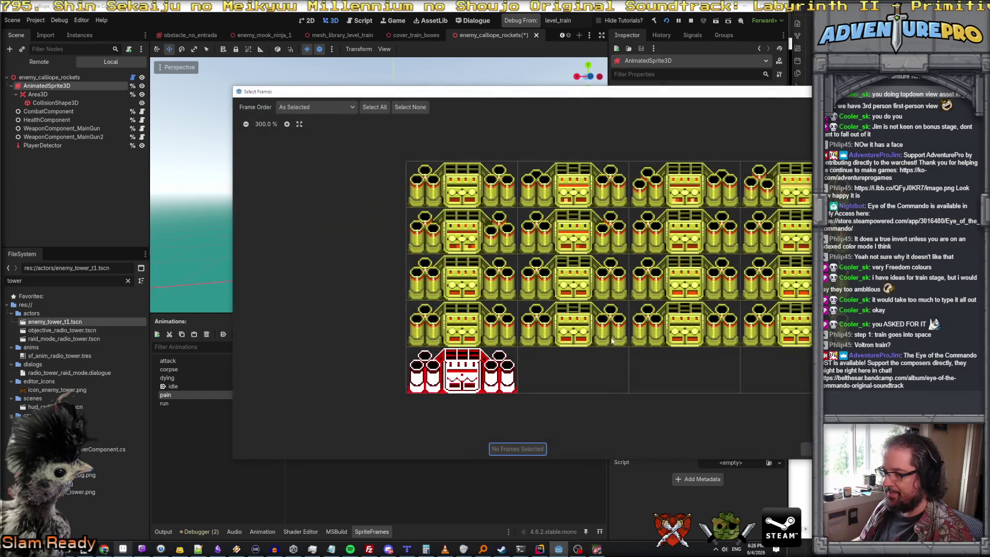
{"action": "left_click", "coordinate": [445, 188]}
{"action": "left_click", "coordinate": [468, 366]}
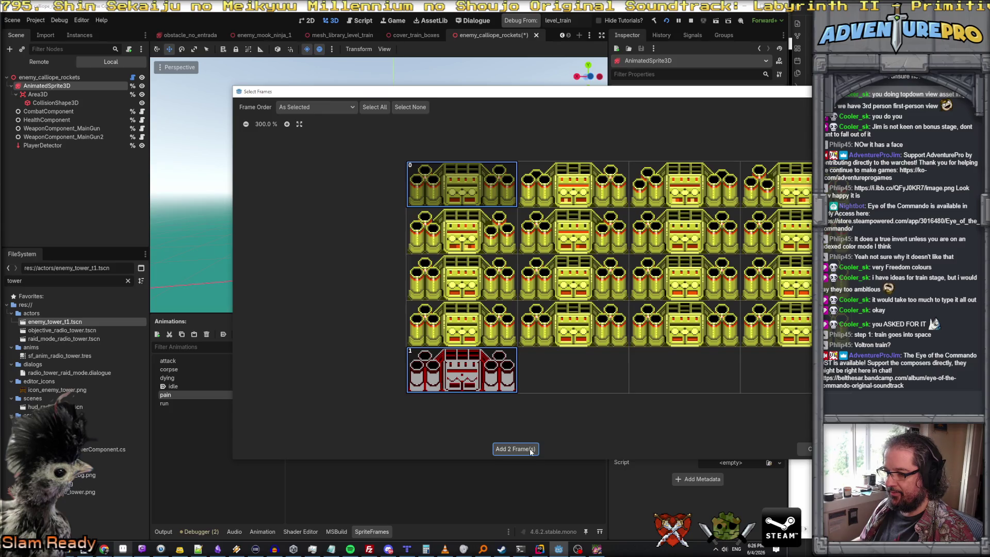
{"action": "left_click", "coordinate": [528, 450]}
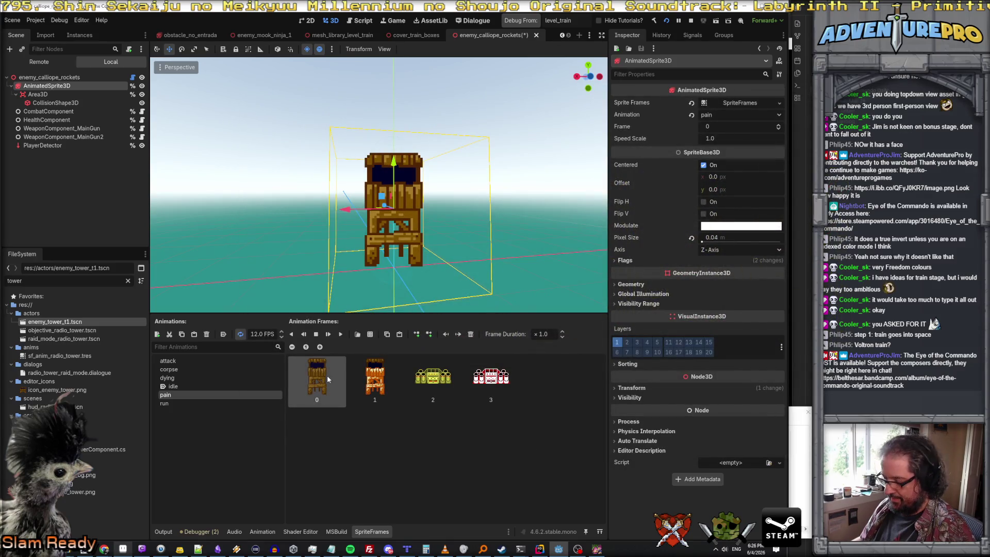
{"action": "key", "text": "Delete"}
{"action": "key", "text": "Delete"}
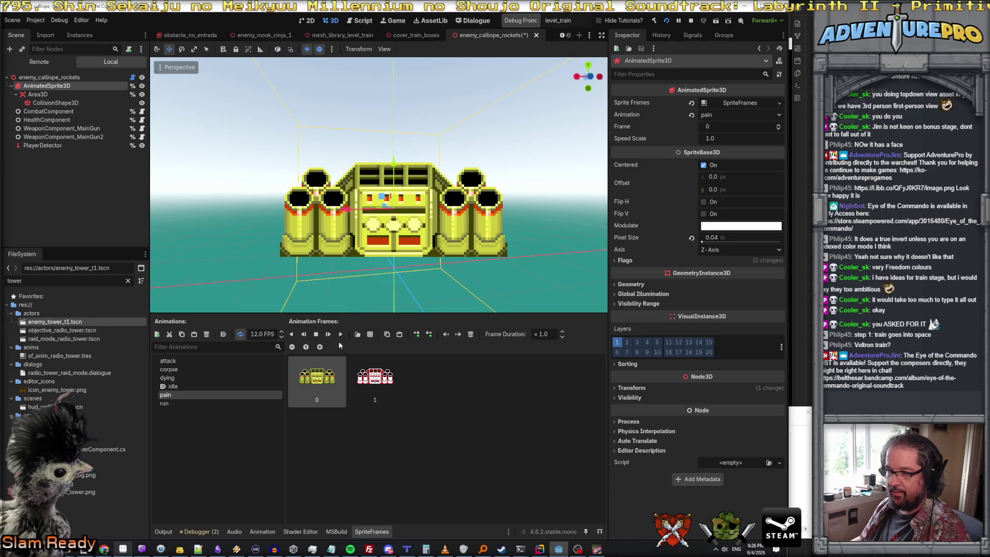
{"action": "left_click", "coordinate": [340, 336]}
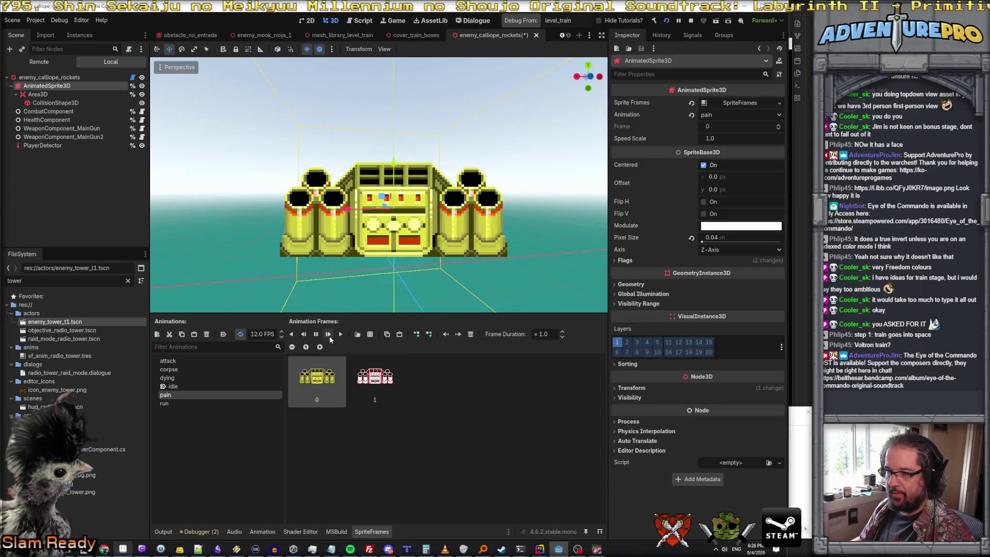
{"action": "left_click", "coordinate": [188, 403]}
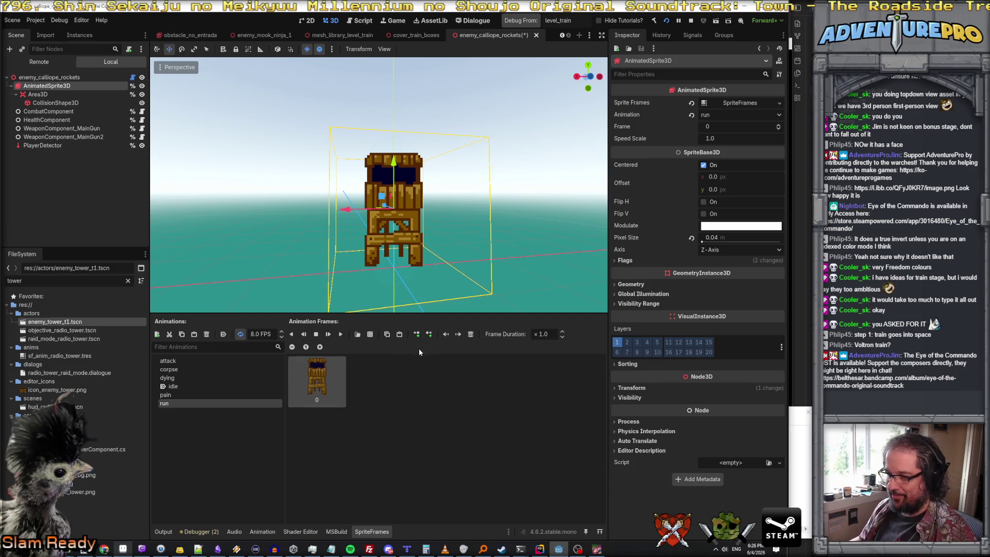
{"action": "left_click", "coordinate": [470, 333]}
- Preview the dying, corpse and attack animations, then select the AnimatedSprite3D node
{"action": "left_click", "coordinate": [219, 385]}
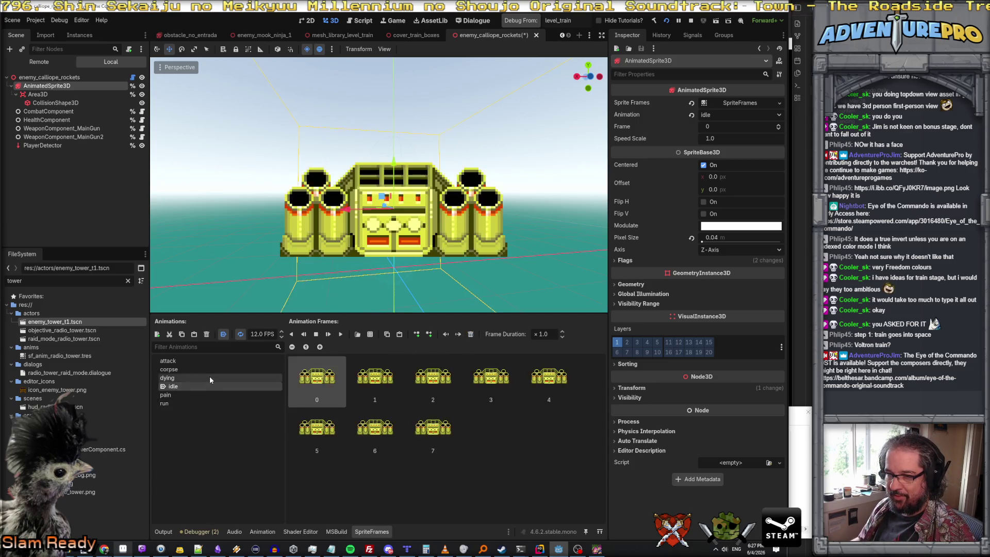
{"action": "left_click", "coordinate": [211, 369]}
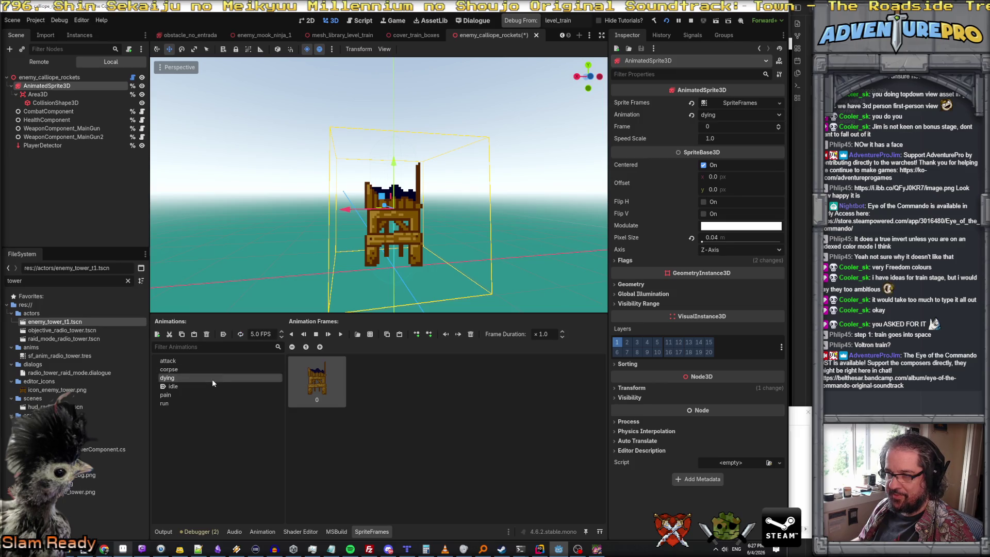
{"action": "left_click", "coordinate": [203, 362]}
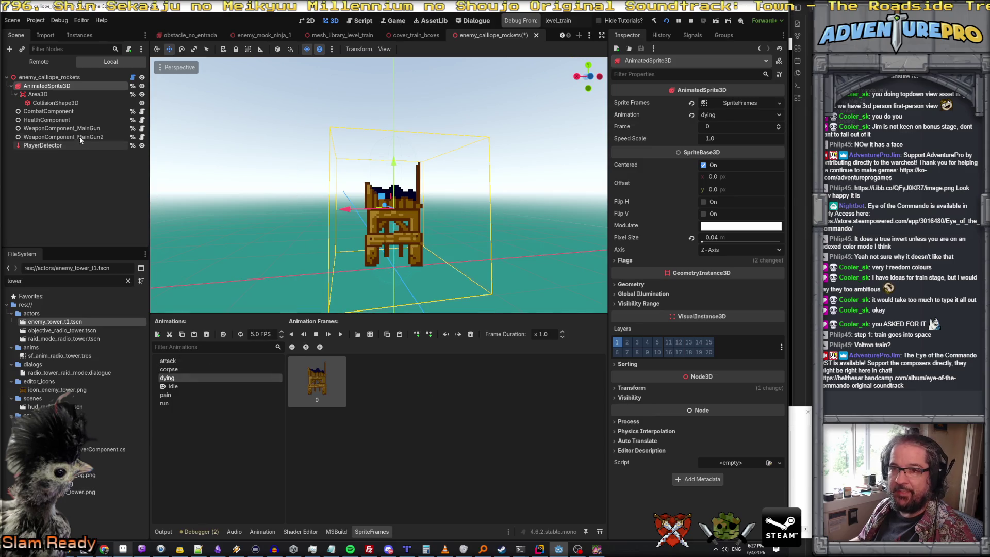
{"action": "left_click", "coordinate": [52, 93]}
{"action": "left_click", "coordinate": [62, 77]}
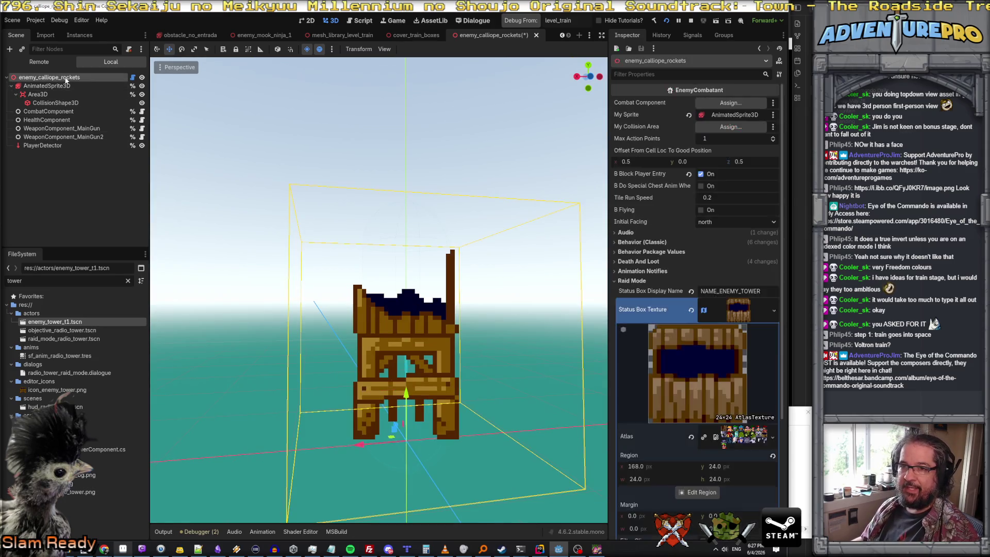
{"action": "left_click", "coordinate": [53, 86]}
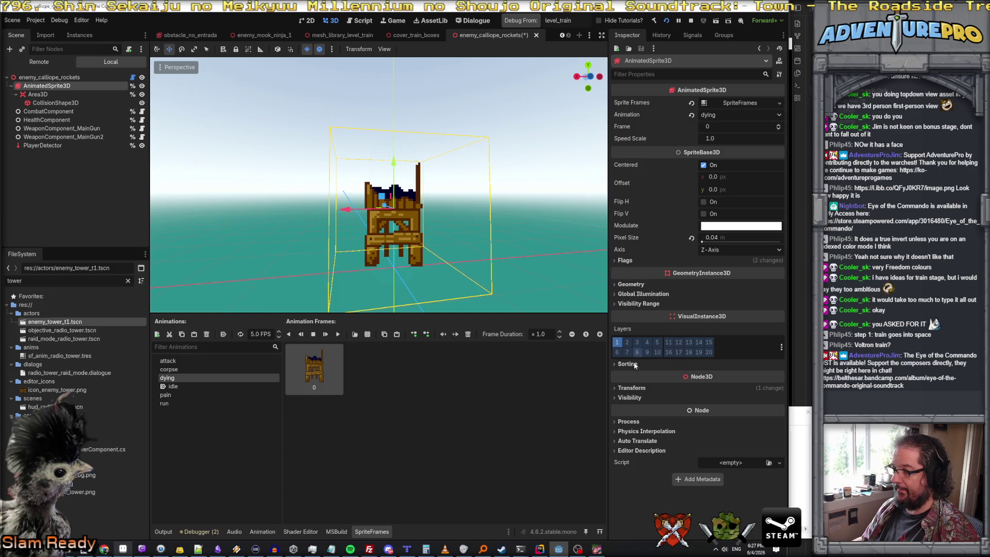
- Set the AnimatedSprite3D's Transform Position Y to 0
{"action": "left_click", "coordinate": [632, 387]}
{"action": "left_click", "coordinate": [687, 410]}
{"action": "type", "text": "0"}
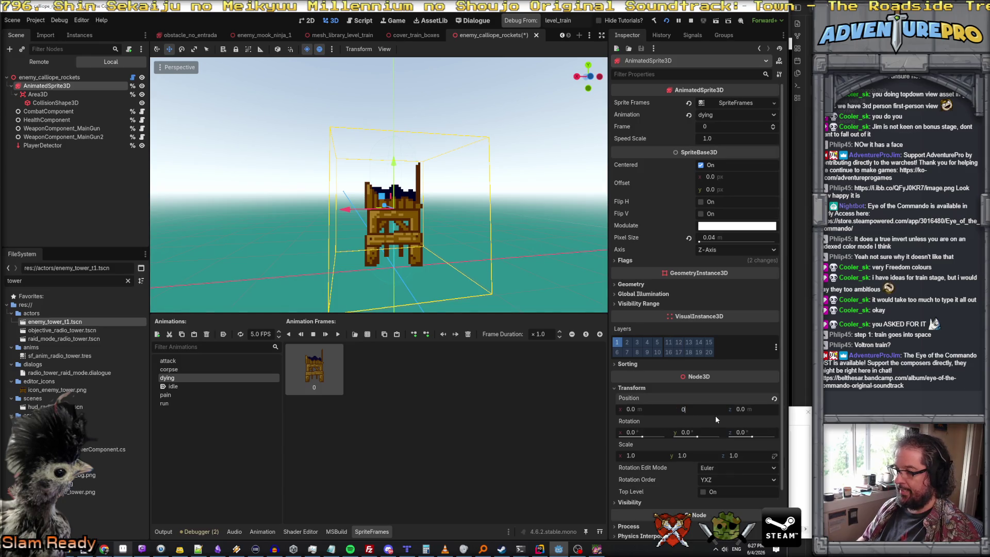
{"action": "key", "text": "Return"}
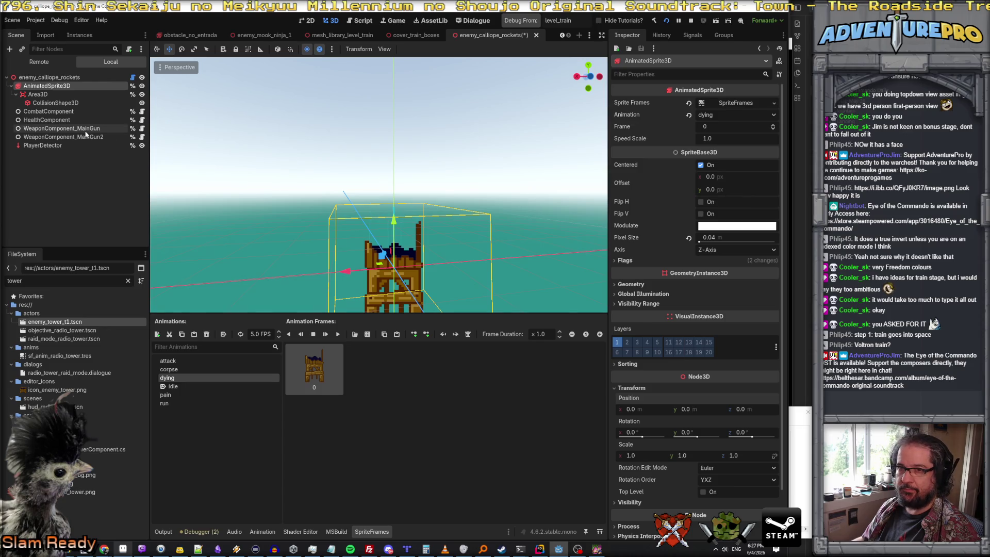
{"action": "left_click", "coordinate": [51, 78]}
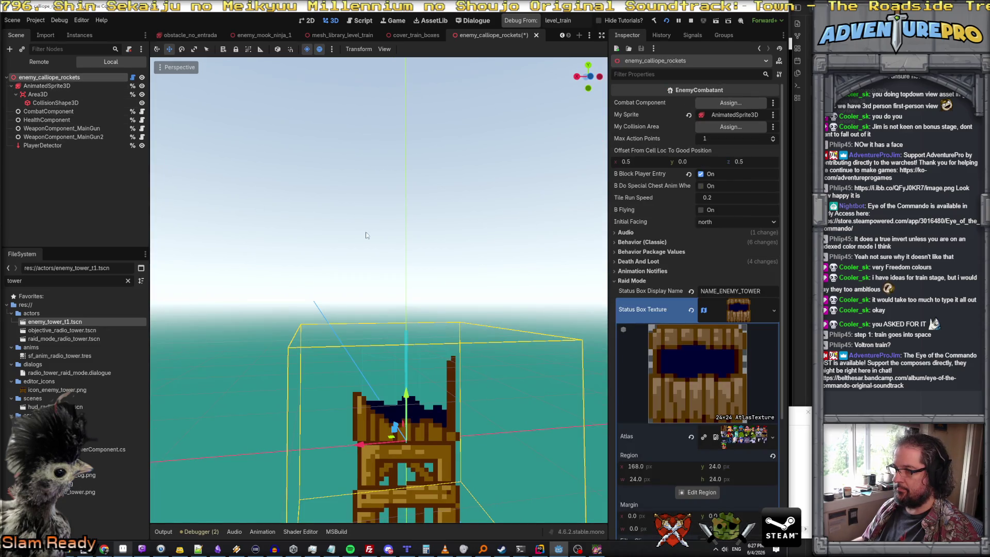
{"action": "scroll", "coordinate": [367, 235], "scroll_direction": "down", "scroll_amount": 5}
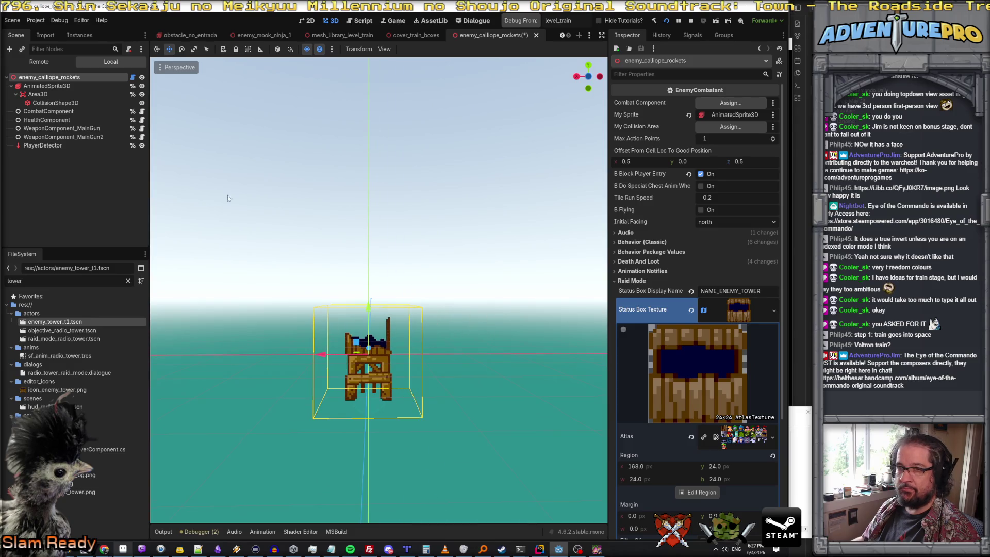
{"action": "left_click", "coordinate": [47, 86]}
- Set the sprite's Offset Y to 24, check it on the idle animation, then settle on 20
{"action": "left_click", "coordinate": [735, 192]}
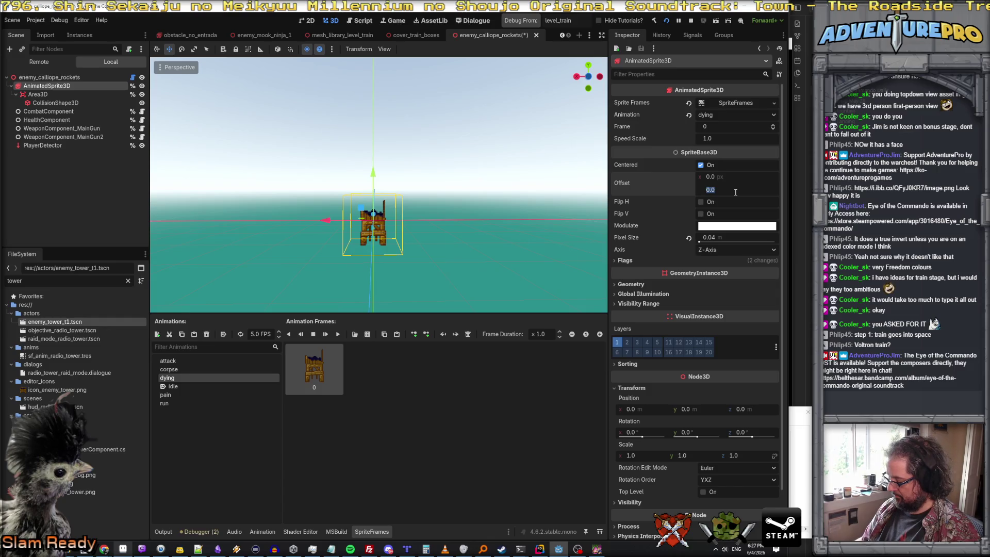
{"action": "type", "text": "24"}
{"action": "key", "text": "Return"}
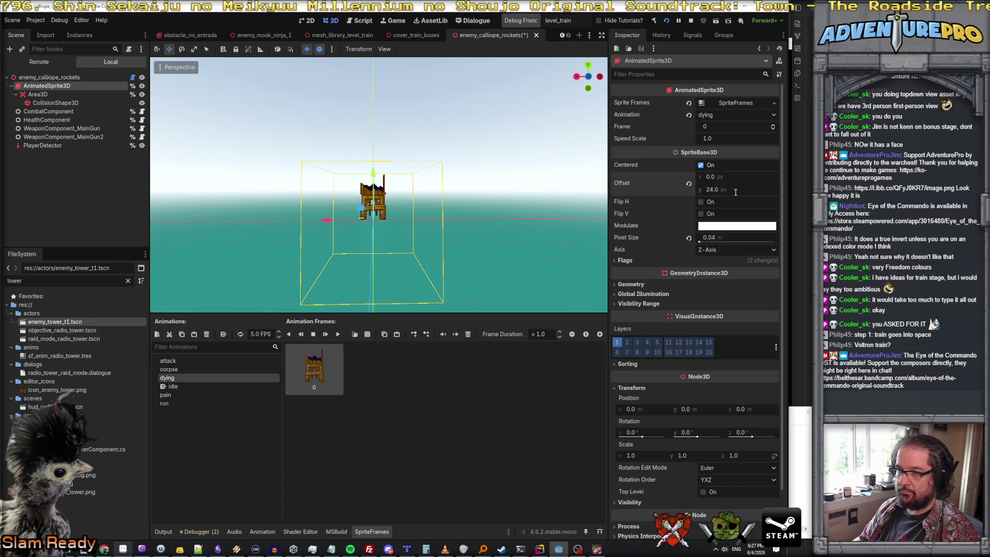
{"action": "left_click", "coordinate": [200, 384]}
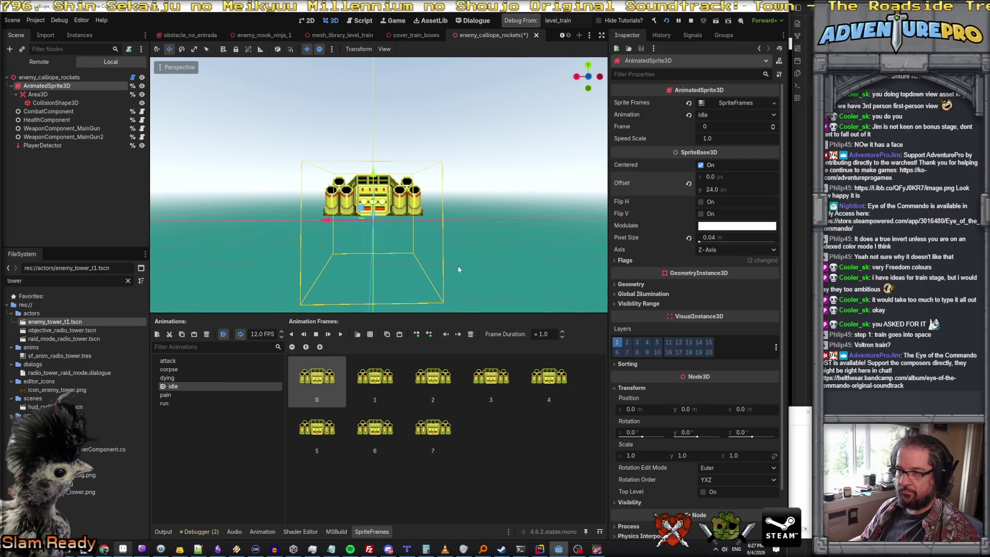
{"action": "left_click", "coordinate": [730, 190]}
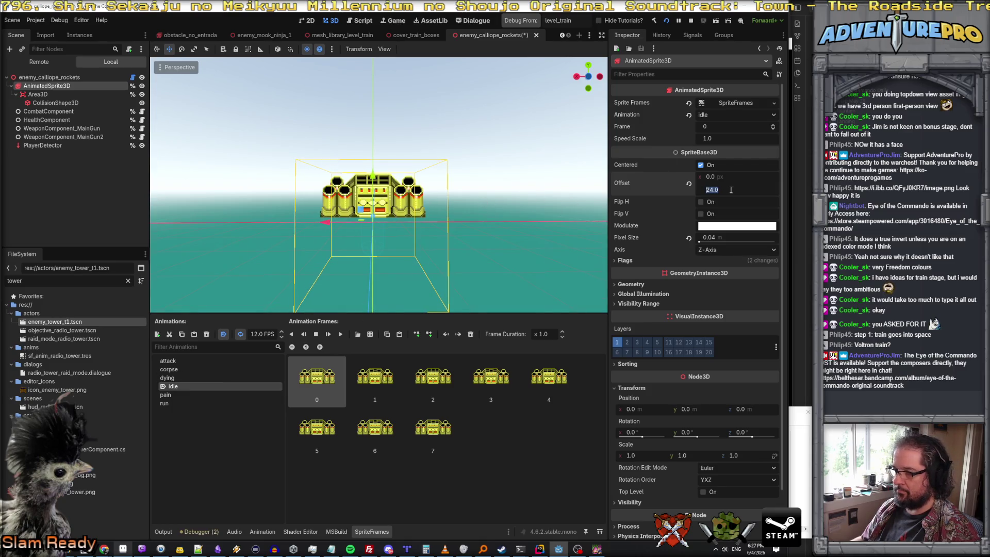
{"action": "type", "text": "20"}
{"action": "key", "text": "Return"}
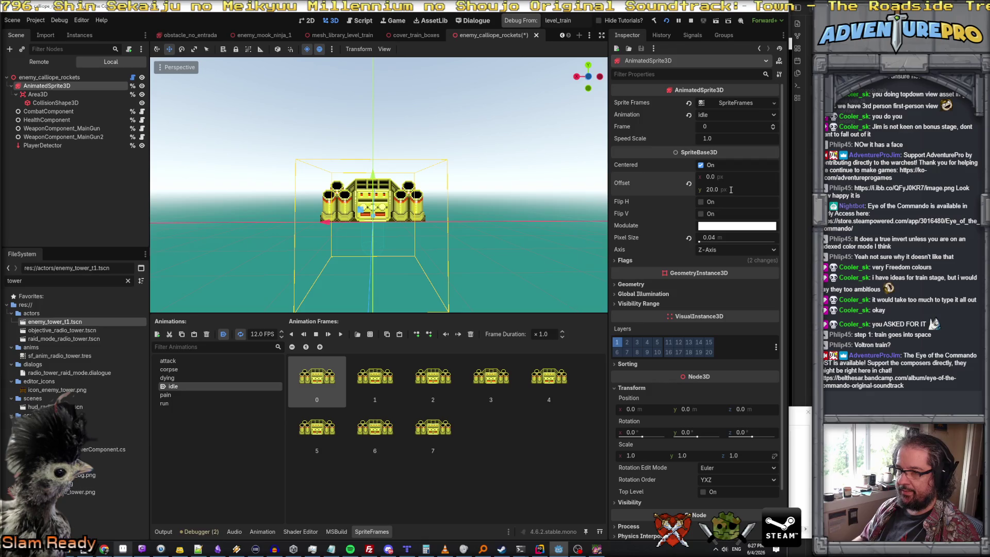
{"action": "left_click", "coordinate": [52, 94]}
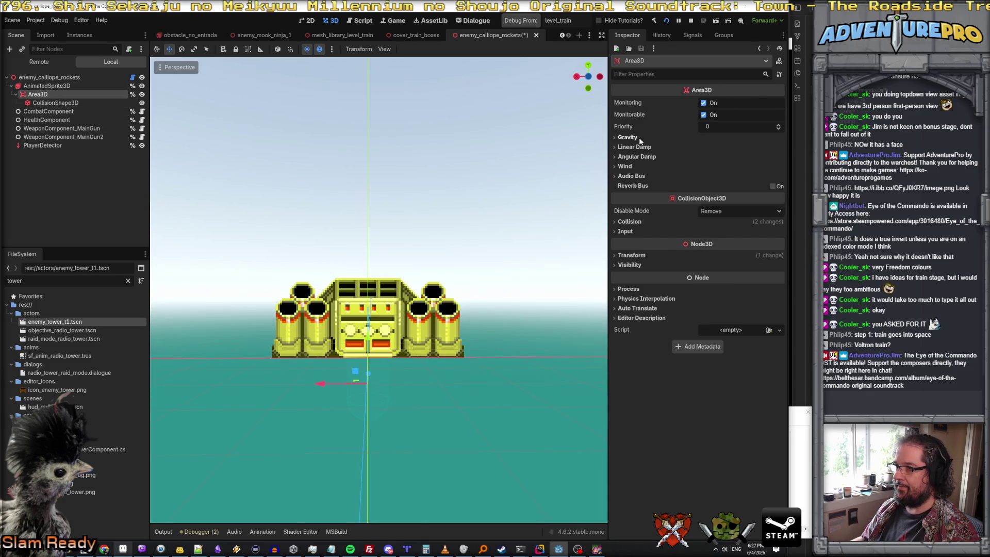
- Replace the CollisionShape3D's capsule with a new BoxShape3D
{"action": "left_click", "coordinate": [71, 104]}
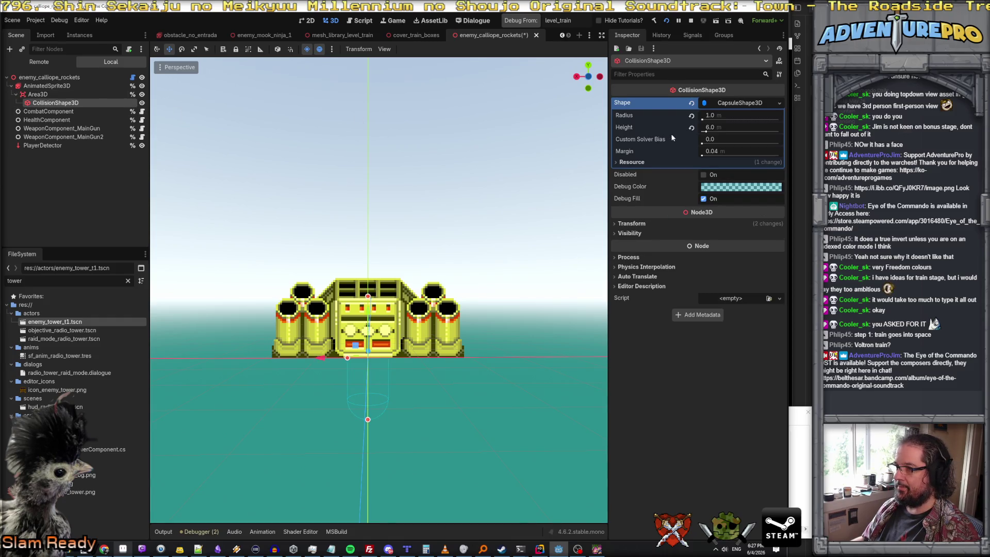
{"action": "left_click", "coordinate": [743, 106]}
{"action": "left_click", "coordinate": [737, 106]}
{"action": "left_click", "coordinate": [779, 103]}
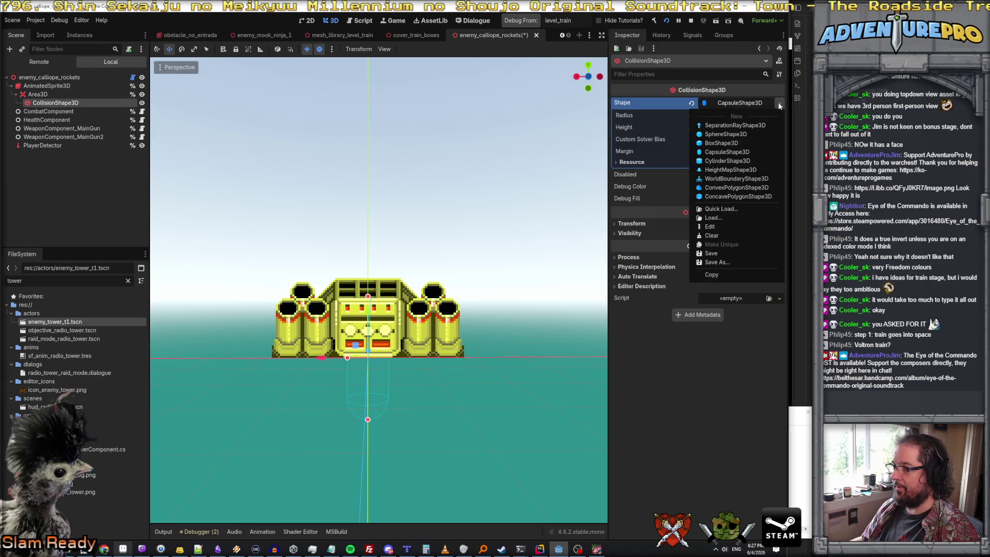
{"action": "left_click", "coordinate": [739, 144]}
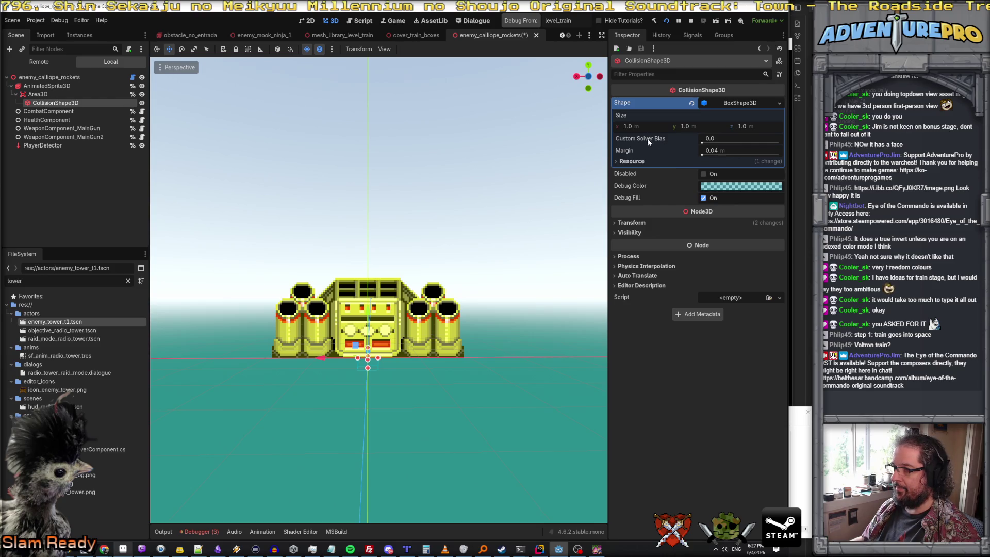
- In front orthographic view, drag the box handles to cover the whole calliope
{"action": "left_click_drag", "start_coordinate": [368, 356], "coordinate": [375, 280]}
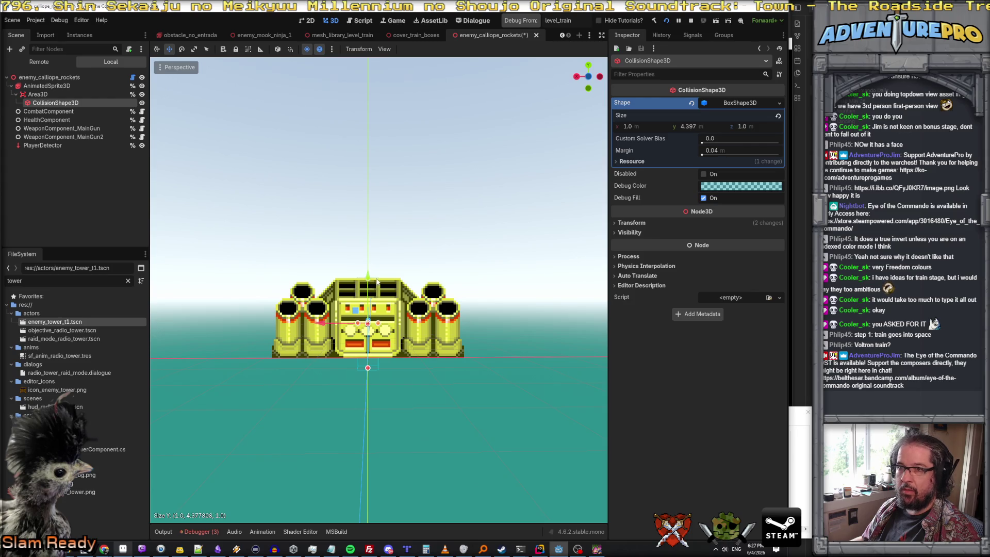
{"action": "left_click", "coordinate": [179, 68]}
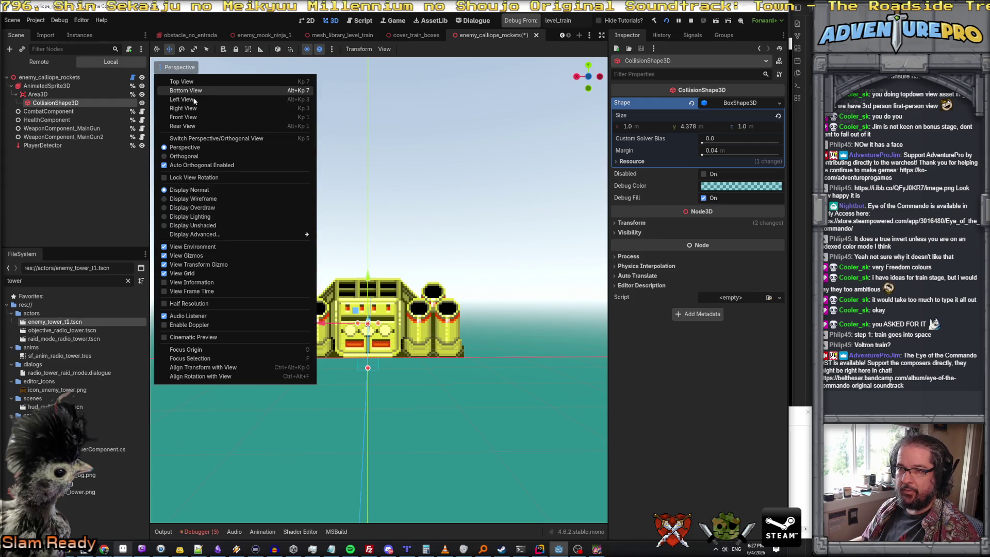
{"action": "left_click", "coordinate": [183, 117]}
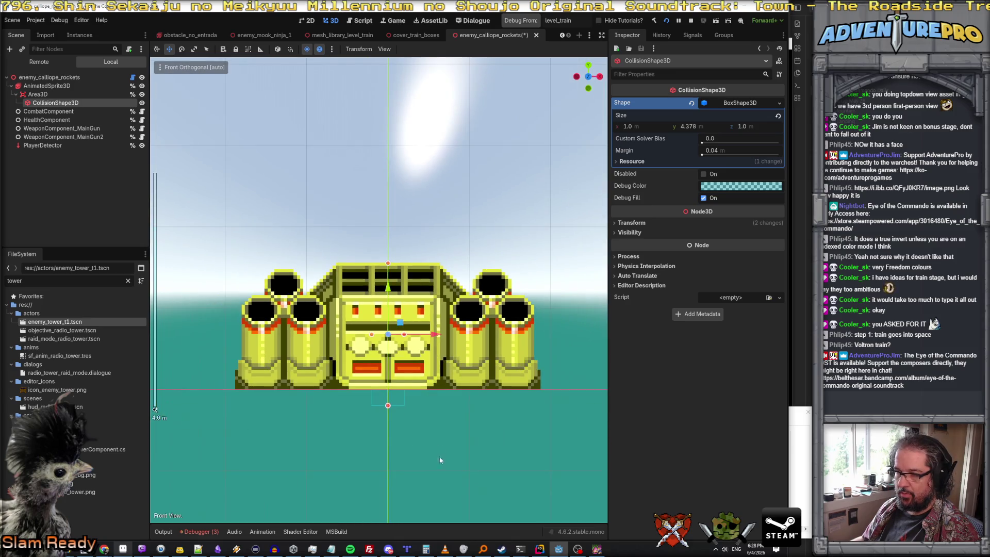
{"action": "left_click_drag", "start_coordinate": [382, 405], "coordinate": [398, 361]}
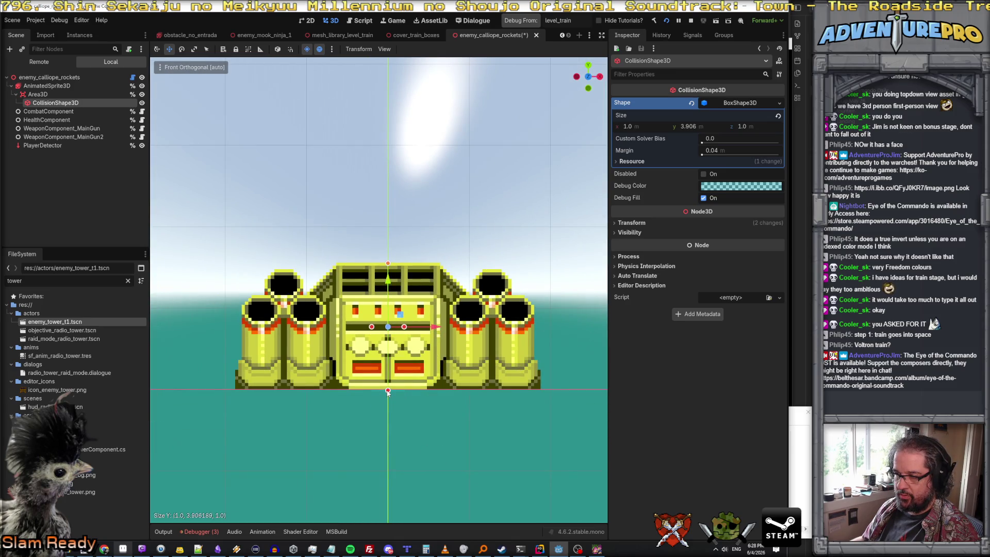
{"action": "left_click_drag", "start_coordinate": [405, 327], "coordinate": [535, 336]}
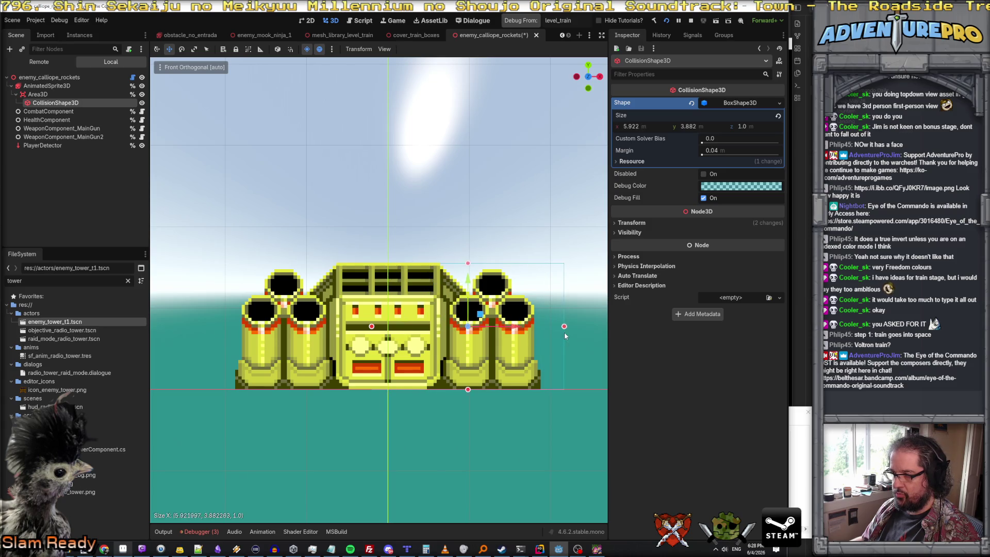
{"action": "left_click_drag", "start_coordinate": [372, 327], "coordinate": [243, 333]}
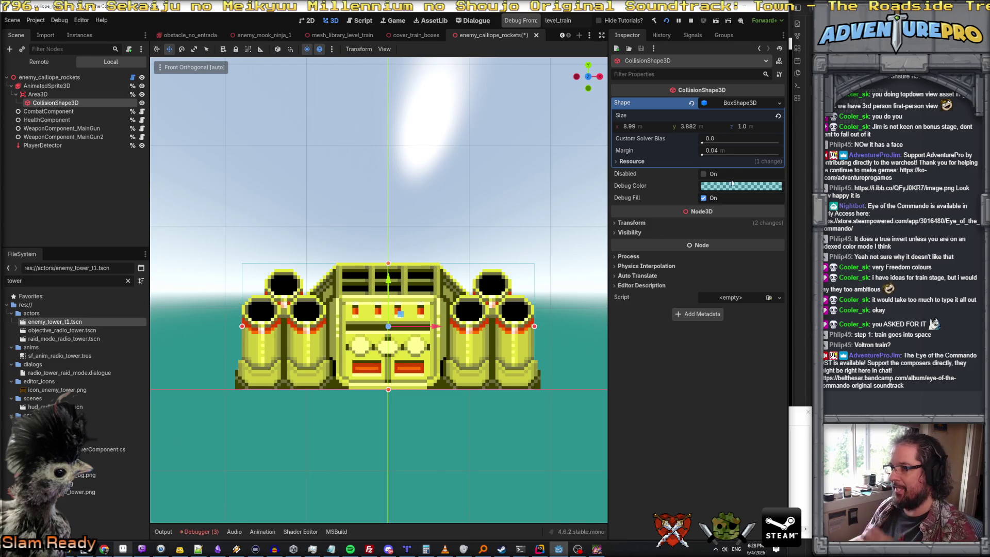
- Round the box size to 9 wide by 3.9 high
{"action": "left_click", "coordinate": [653, 128]}
{"action": "key", "text": "Tab"}
{"action": "type", "text": "3.9"}
{"action": "key", "text": "Return"}
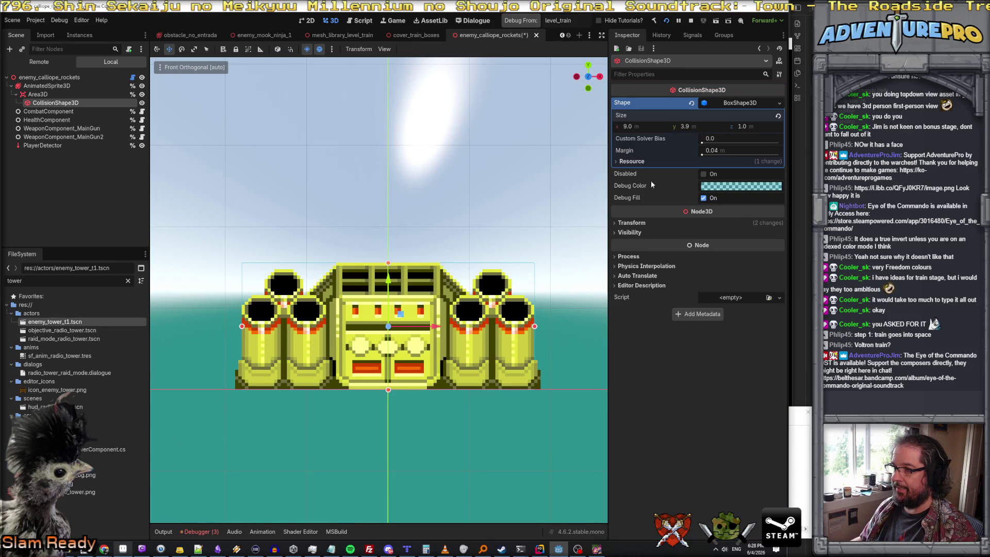
- Set the Area3D's Position Y to 0 and nudge the collision box down about half a unit
{"action": "left_click", "coordinate": [37, 94]}
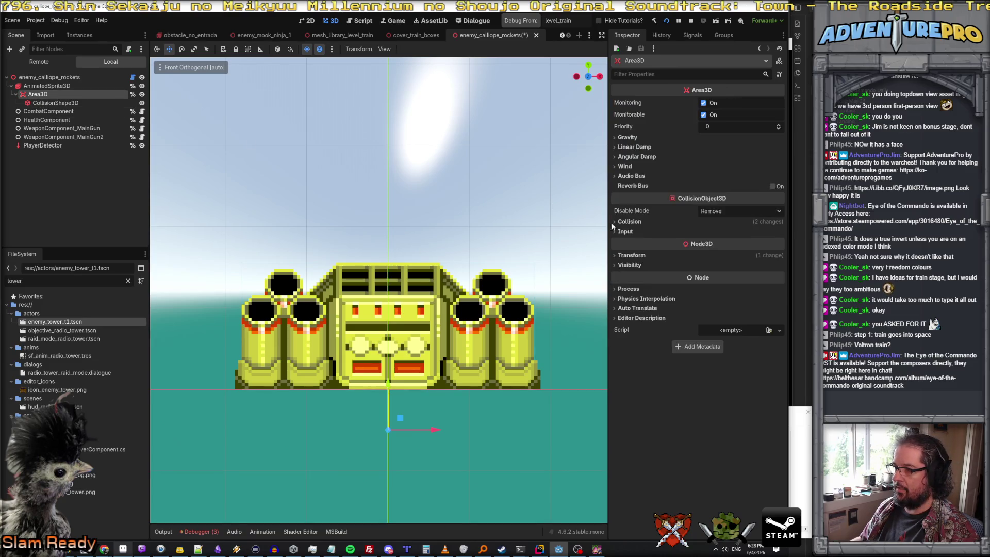
{"action": "left_click", "coordinate": [632, 255]}
{"action": "left_click", "coordinate": [707, 277]}
{"action": "key", "text": "Return"}
{"action": "left_click", "coordinate": [55, 103]}
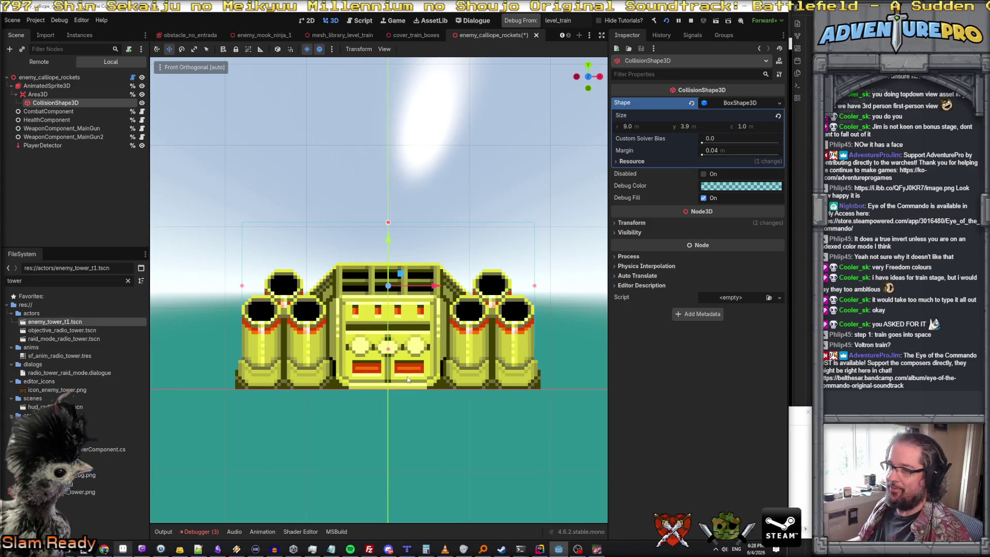
{"action": "left_click", "coordinate": [39, 94]}
{"action": "left_click_drag", "start_coordinate": [389, 242], "coordinate": [389, 281]}
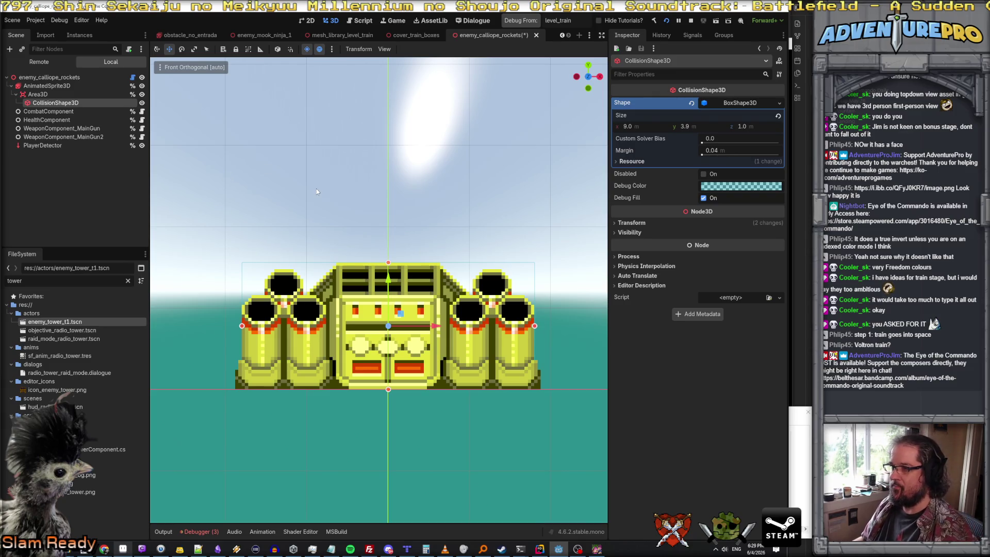
- Review the sprite, collision shape, HealthComponent and root nodes, then save the scene with Ctrl+S
{"action": "left_click", "coordinate": [57, 93]}
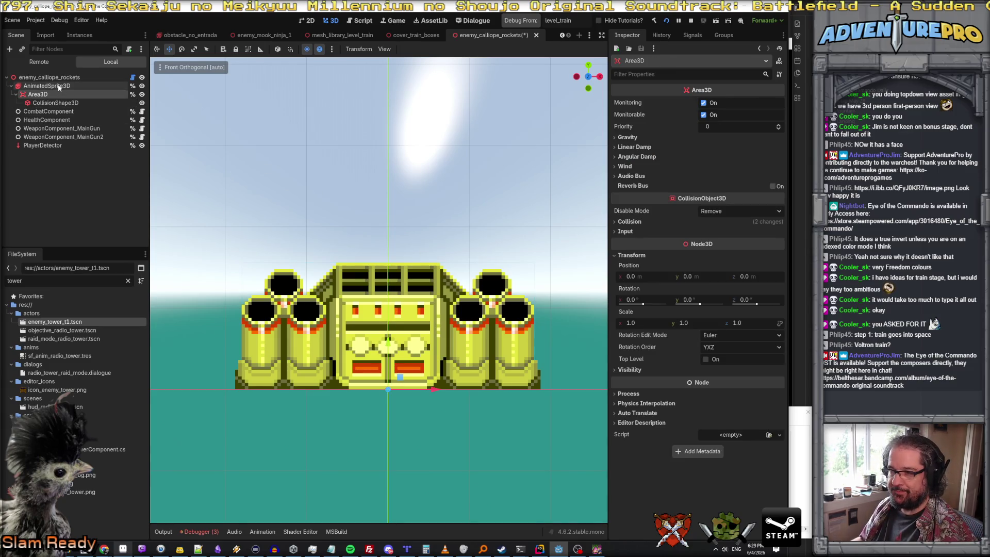
{"action": "left_click", "coordinate": [58, 86]}
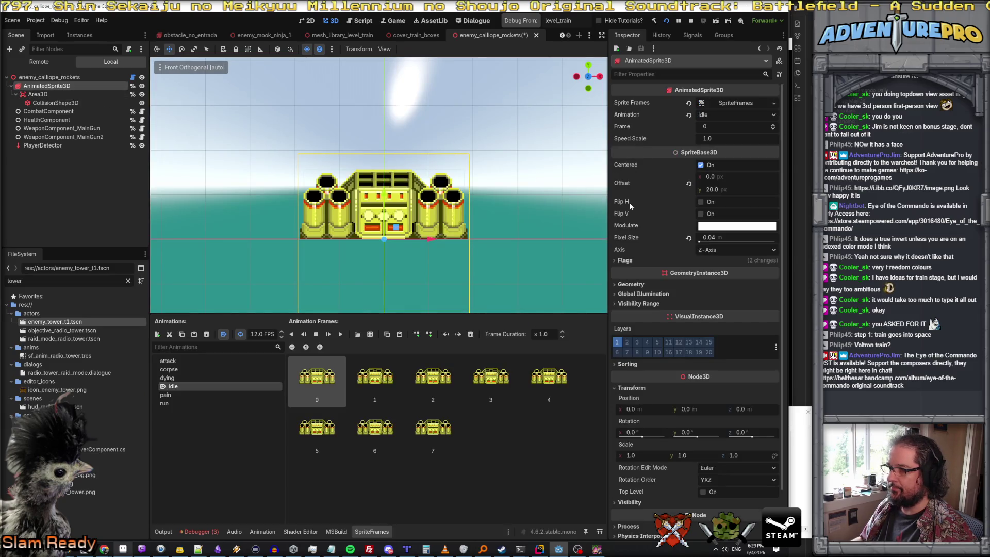
{"action": "scroll", "coordinate": [600, 214], "scroll_direction": "down", "scroll_amount": 2}
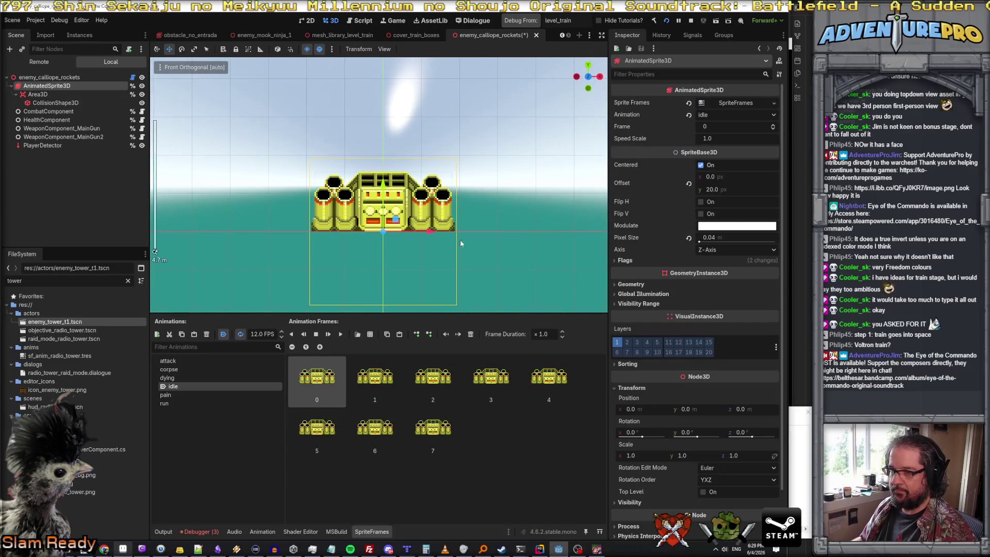
{"action": "left_click", "coordinate": [51, 102]}
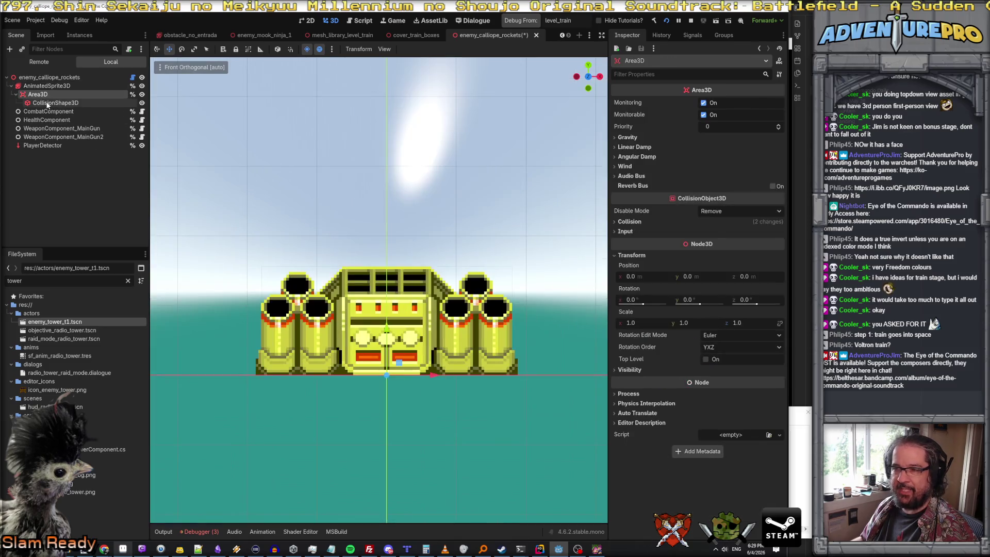
{"action": "left_click", "coordinate": [48, 111]}
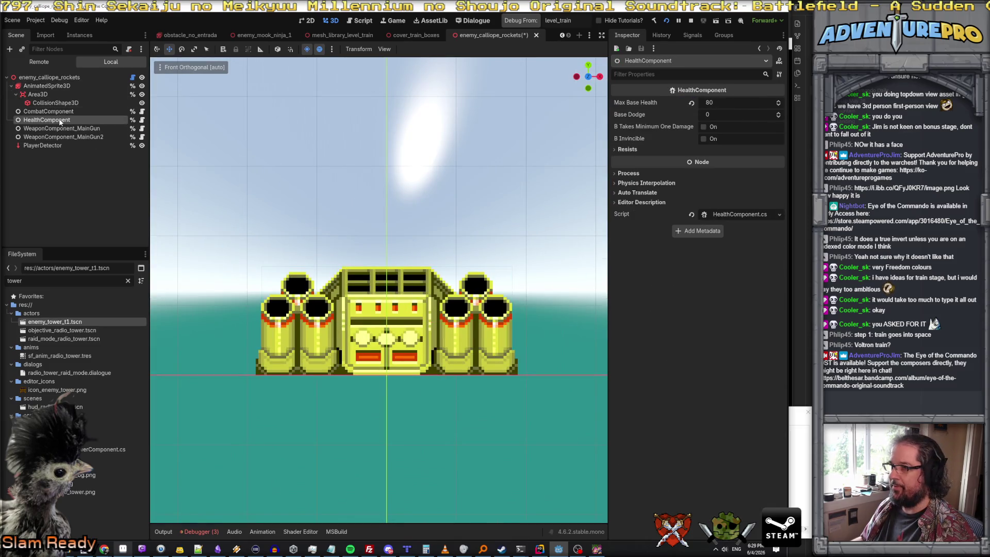
{"action": "left_click", "coordinate": [49, 78]}
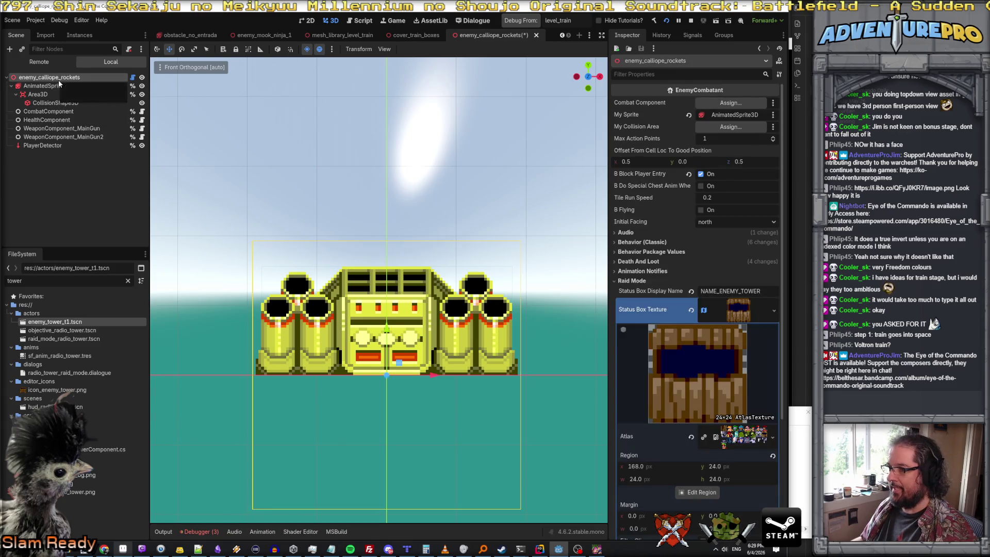
{"action": "scroll", "coordinate": [736, 253], "scroll_direction": "down", "scroll_amount": 2}
{"action": "scroll", "coordinate": [748, 203], "scroll_direction": "down", "scroll_amount": 2}
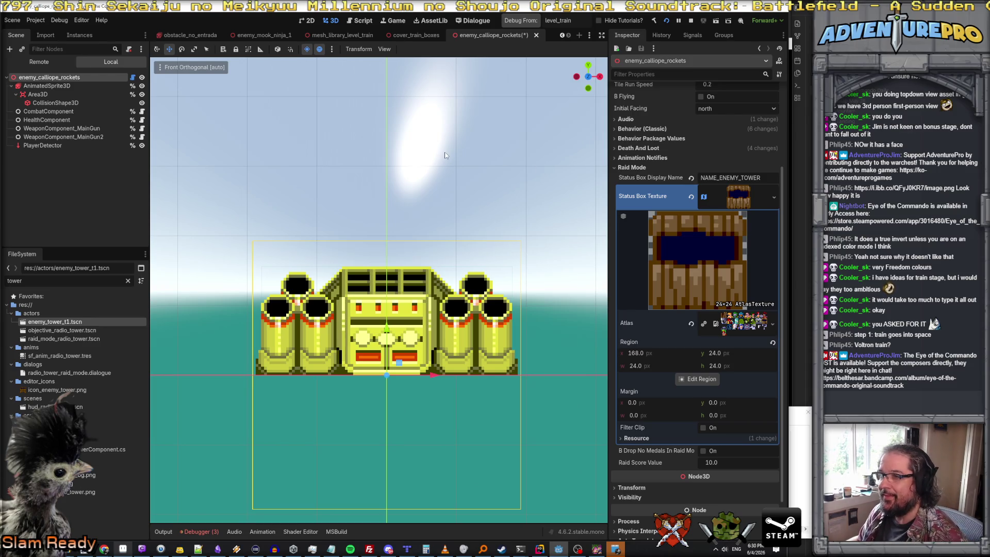
{"action": "key", "text": "ctrl+s"}
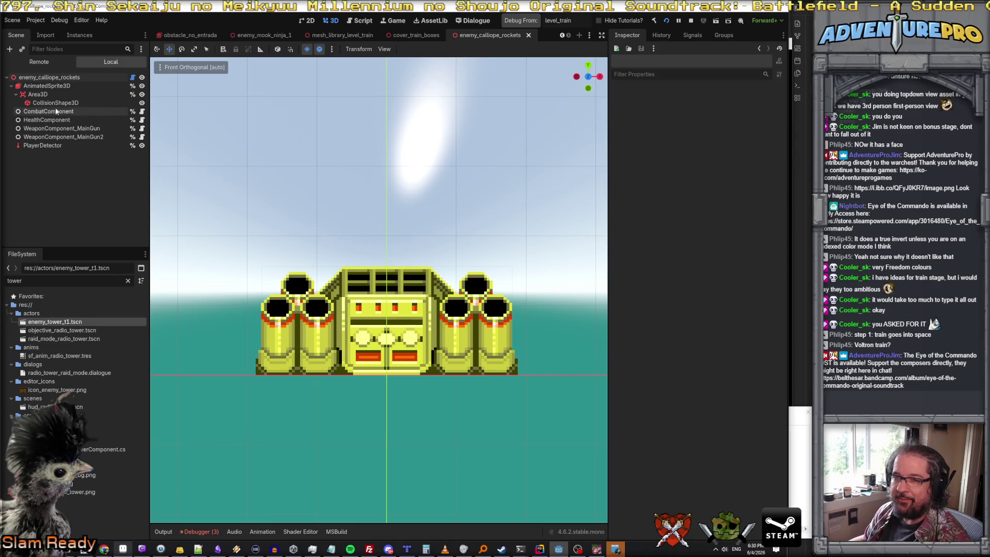
{"action": "left_click", "coordinate": [741, 20]}
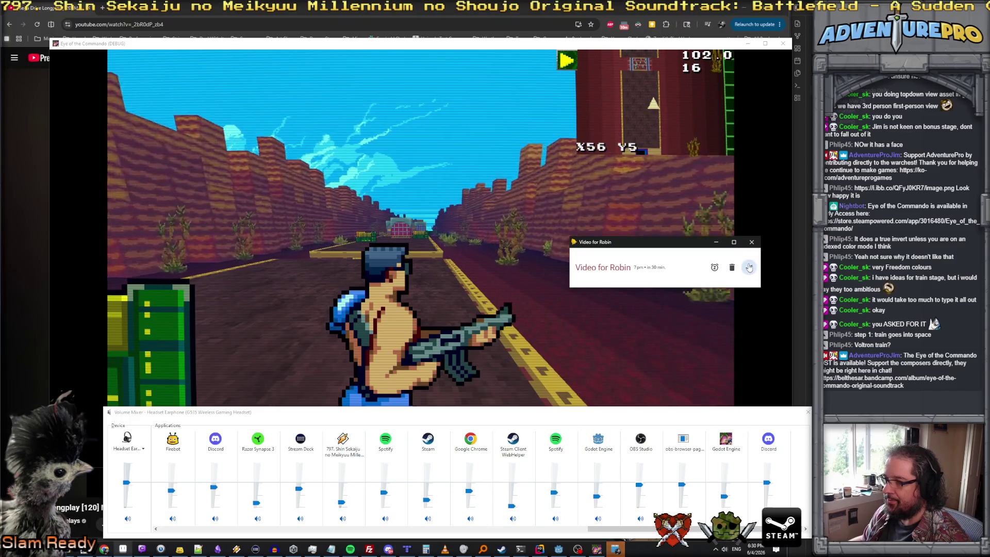
- Close the game with Alt+F4, switch to Rider and move the volume mixer aside
{"action": "left_click", "coordinate": [749, 268]}
{"action": "left_click", "coordinate": [776, 361]}
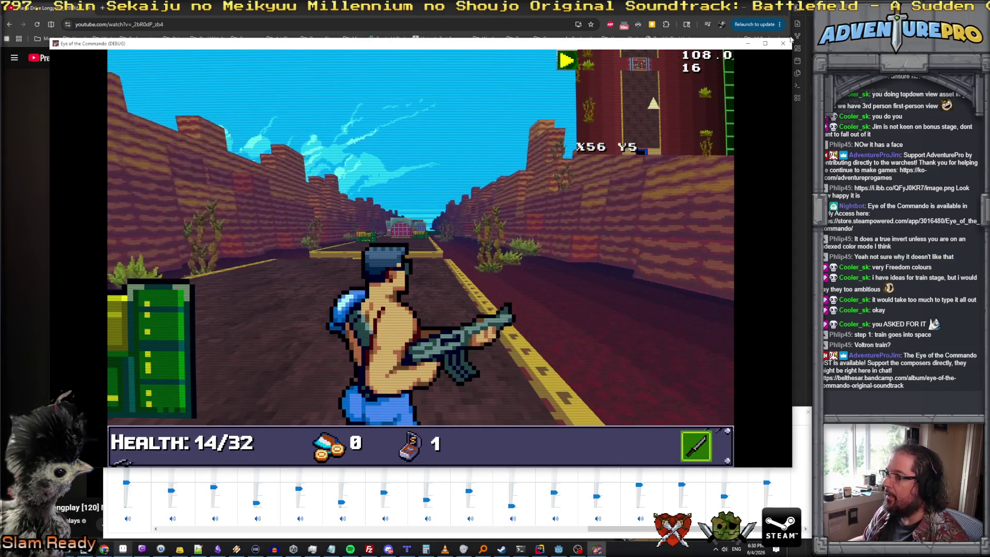
{"action": "key", "text": "alt+F4"}
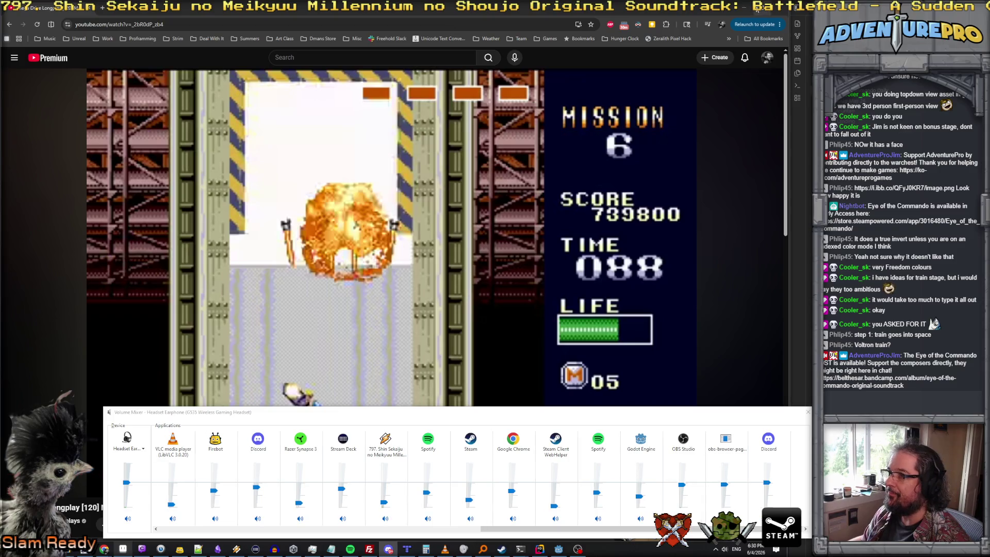
{"action": "key", "text": "alt+Tab"}
{"action": "left_click_drag", "start_coordinate": [742, 412], "coordinate": [847, 373]}
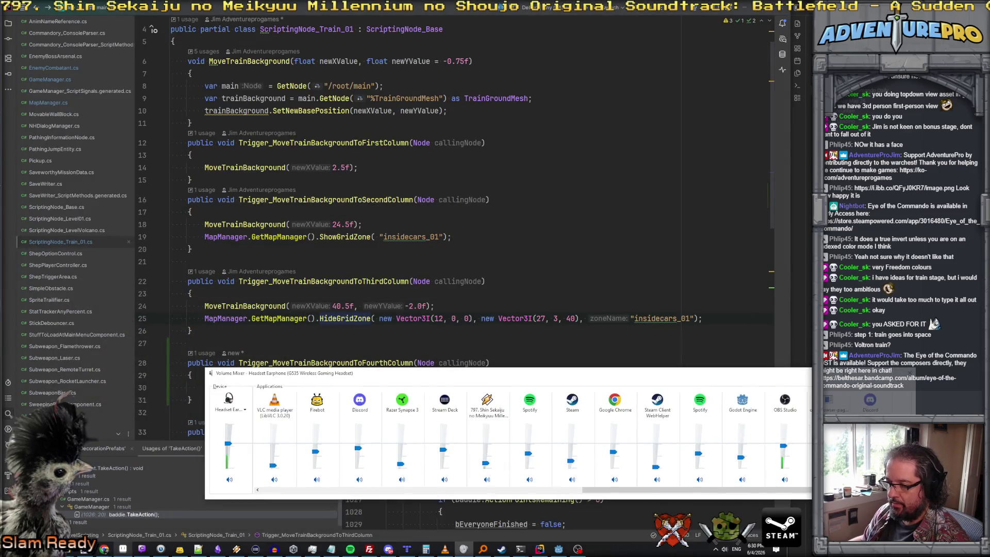
- Bring the Godot editor window back to the front from the taskbar
{"action": "left_click", "coordinate": [558, 548]}
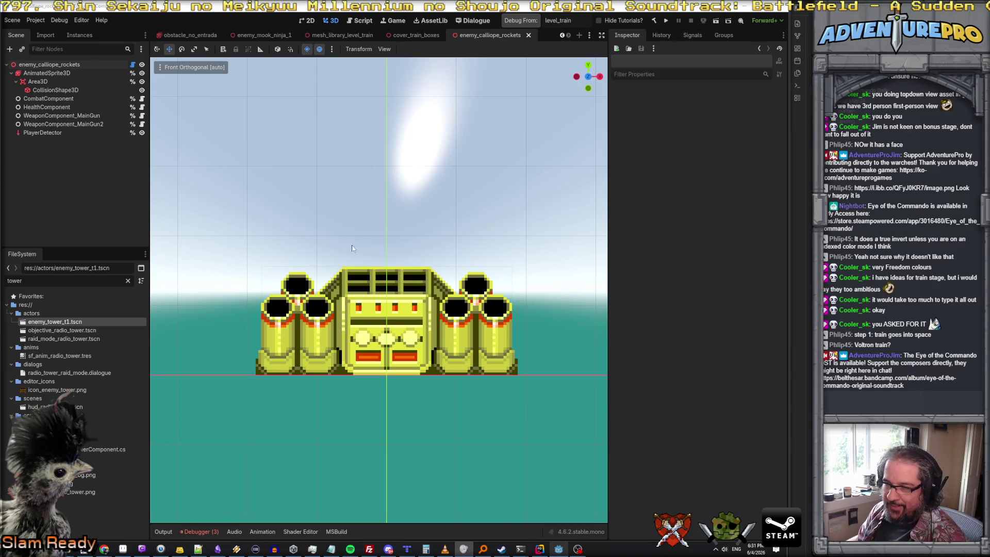
{"action": "scroll", "coordinate": [358, 246], "scroll_direction": "down", "scroll_amount": 2}
{"action": "scroll", "coordinate": [360, 245], "scroll_direction": "up", "scroll_amount": 2}
{"action": "scroll", "coordinate": [368, 233], "scroll_direction": "up", "scroll_amount": 2}
{"action": "scroll", "coordinate": [376, 218], "scroll_direction": "down", "scroll_amount": 1}
{"action": "scroll", "coordinate": [366, 194], "scroll_direction": "up", "scroll_amount": 1}
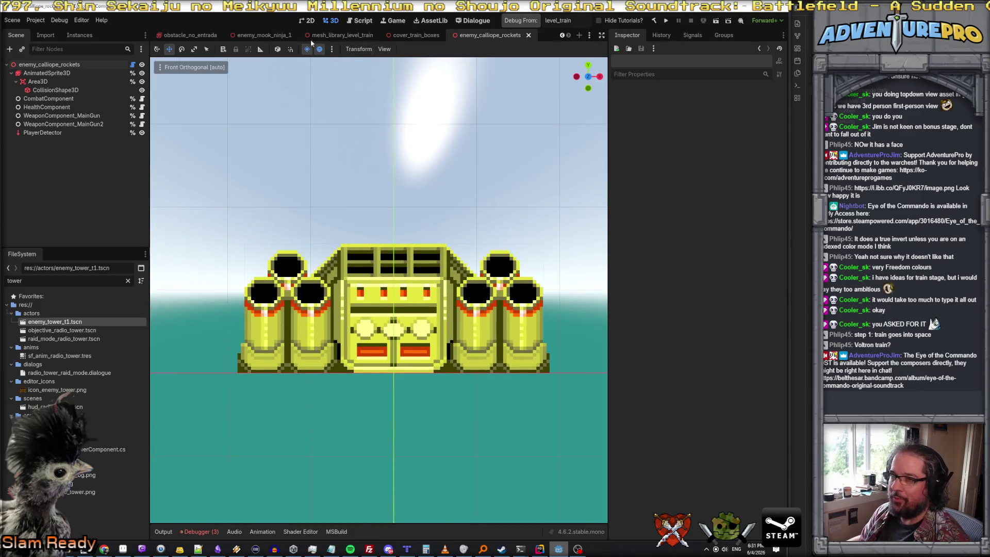
{"action": "scroll", "coordinate": [232, 35], "scroll_direction": "up", "scroll_amount": 2}
- Switch to level_train, fly over the containers and filter the FileSystem to 'enemy_cal'
{"action": "left_click", "coordinate": [201, 33]}
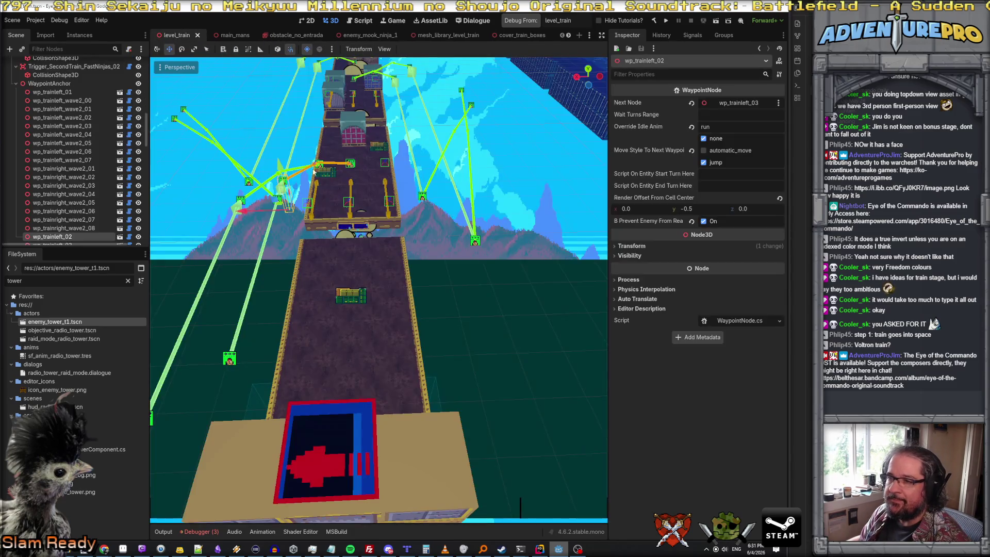
{"action": "scroll", "coordinate": [312, 171], "scroll_direction": "down", "scroll_amount": 3}
{"action": "left_click_drag", "start_coordinate": [379, 309], "coordinate": [403, 309]}
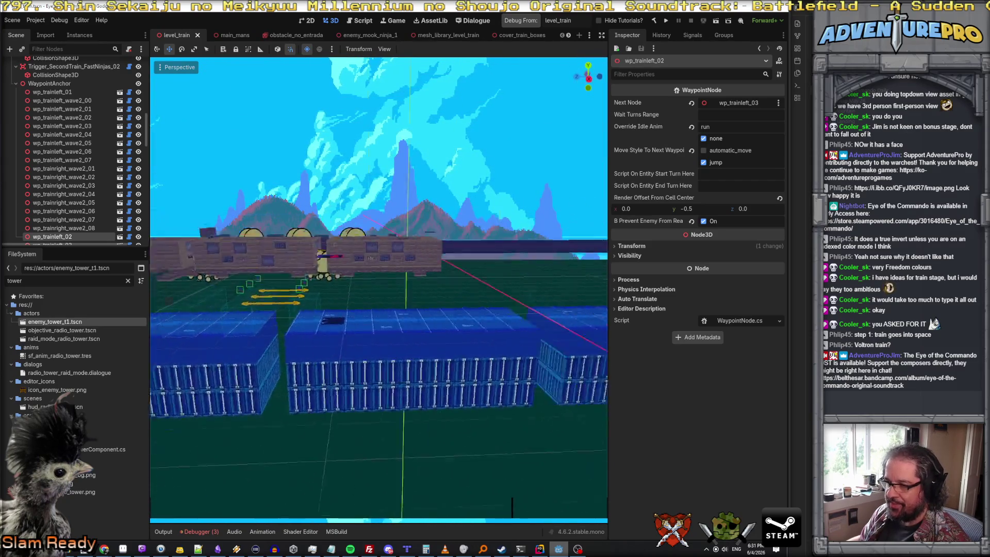
{"action": "mouse_move", "coordinate": [380, 309]}
{"action": "left_mouse_down"}
{"action": "mouse_move", "coordinate": [433, 310]}
{"action": "mouse_move", "coordinate": [403, 310]}
{"action": "left_mouse_up"}
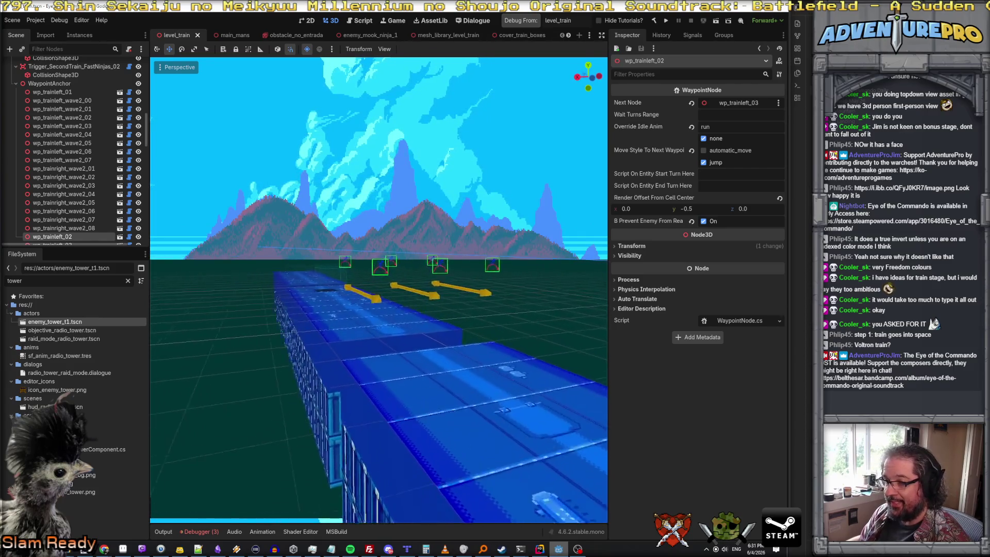
{"action": "mouse_move", "coordinate": [379, 310]}
{"action": "left_mouse_down"}
{"action": "mouse_move", "coordinate": [380, 333]}
{"action": "mouse_move", "coordinate": [379, 278]}
{"action": "mouse_move", "coordinate": [335, 261]}
{"action": "left_mouse_up"}
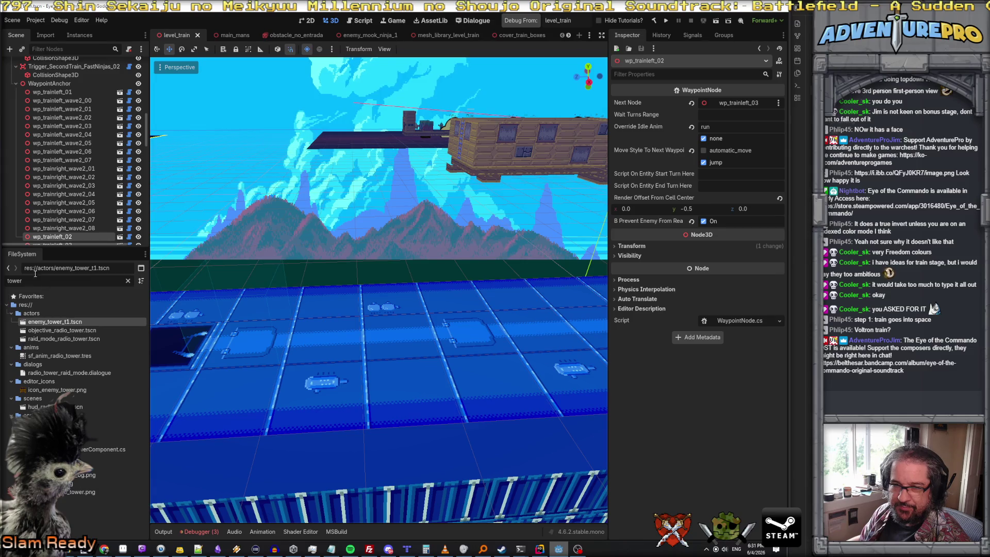
{"action": "key", "text": "BackSpace"}
{"action": "key", "text": "BackSpace"}
{"action": "key", "text": "BackSpace"}
{"action": "type", "text": "enemy"}
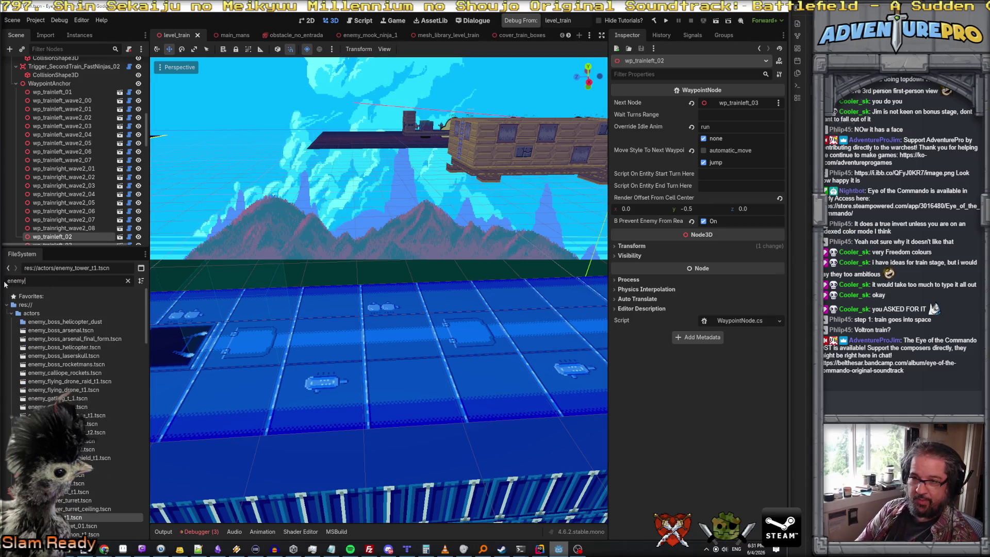
{"action": "type", "text": "_cal"}
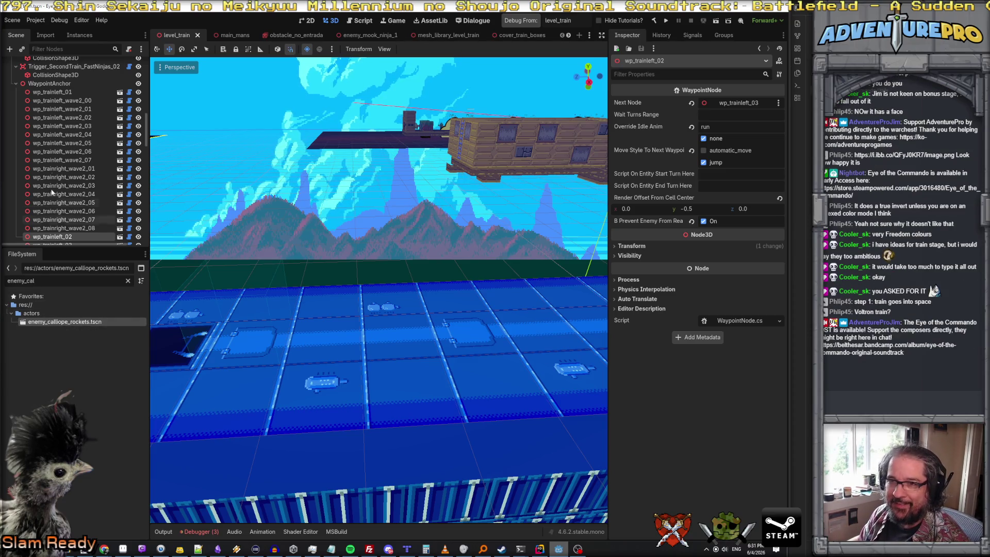
{"action": "left_click", "coordinate": [16, 84]}
{"action": "scroll", "coordinate": [31, 97], "scroll_direction": "down", "scroll_amount": 3}
{"action": "scroll", "coordinate": [40, 101], "scroll_direction": "down", "scroll_amount": 3}
{"action": "scroll", "coordinate": [43, 105], "scroll_direction": "down", "scroll_amount": 3}
{"action": "scroll", "coordinate": [43, 105], "scroll_direction": "up", "scroll_amount": 2}
- Drag enemy_calliope_rockets.tscn into enemies_folder and move it along X and Z
{"action": "left_click", "coordinate": [41, 112]}
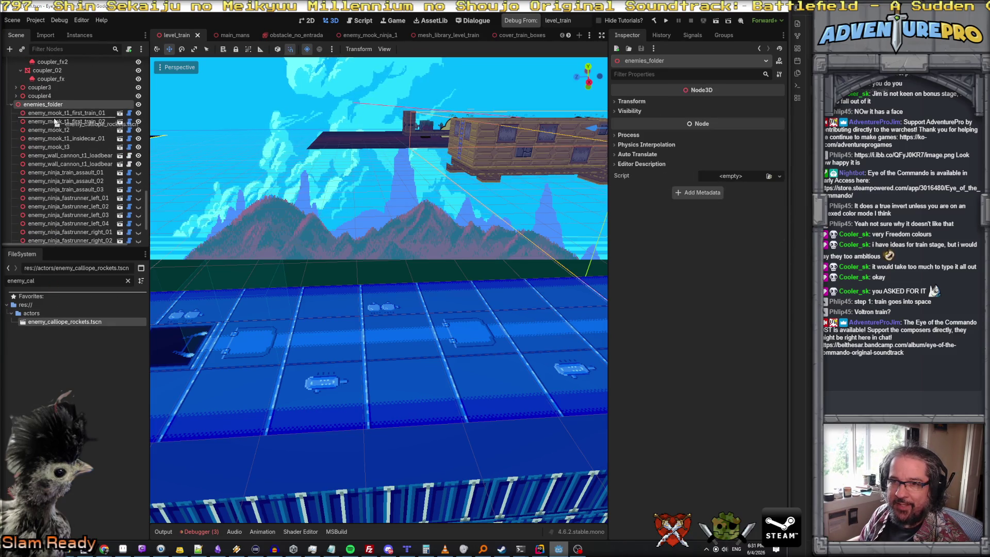
{"action": "left_click_drag", "start_coordinate": [54, 321], "coordinate": [54, 108]}
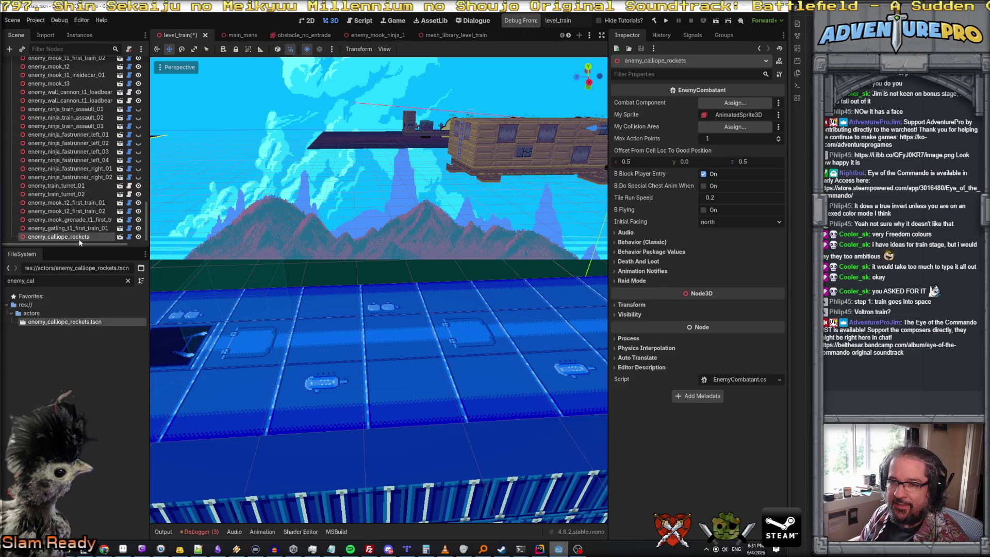
{"action": "key", "text": "f"}
{"action": "left_click_drag", "start_coordinate": [480, 200], "coordinate": [504, 313]}
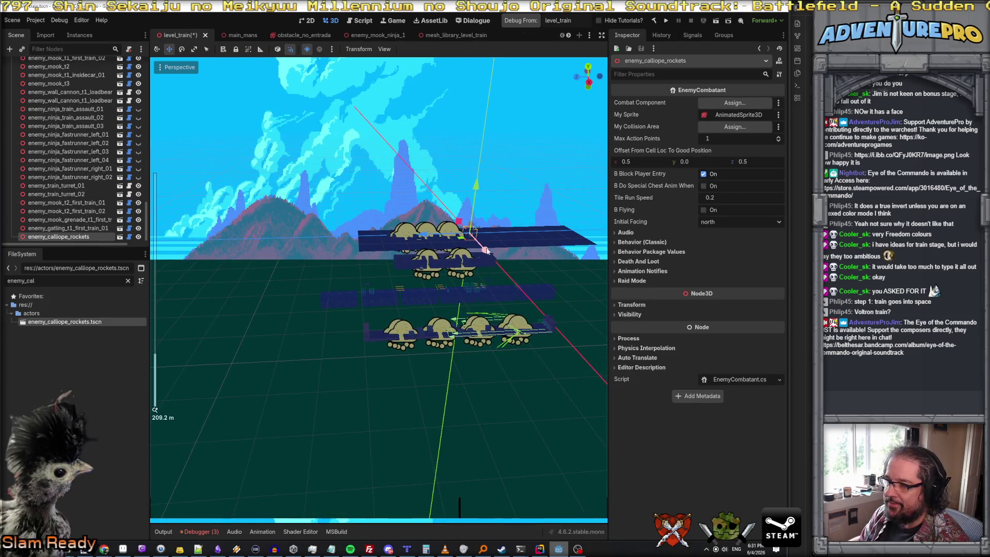
{"action": "key", "text": "z"}
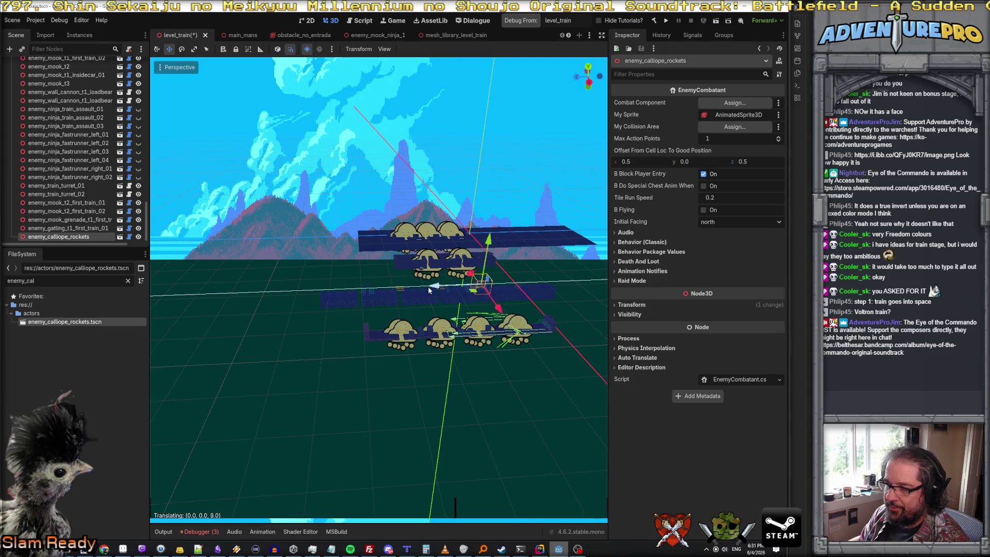
{"action": "left_click", "coordinate": [365, 295]}
{"action": "scroll", "coordinate": [484, 279], "scroll_direction": "down", "scroll_amount": 3}
- Move the enemy along Z onto the train and orbit to frame it on the carriages
{"action": "key", "text": "g"}
{"action": "key", "text": "z"}
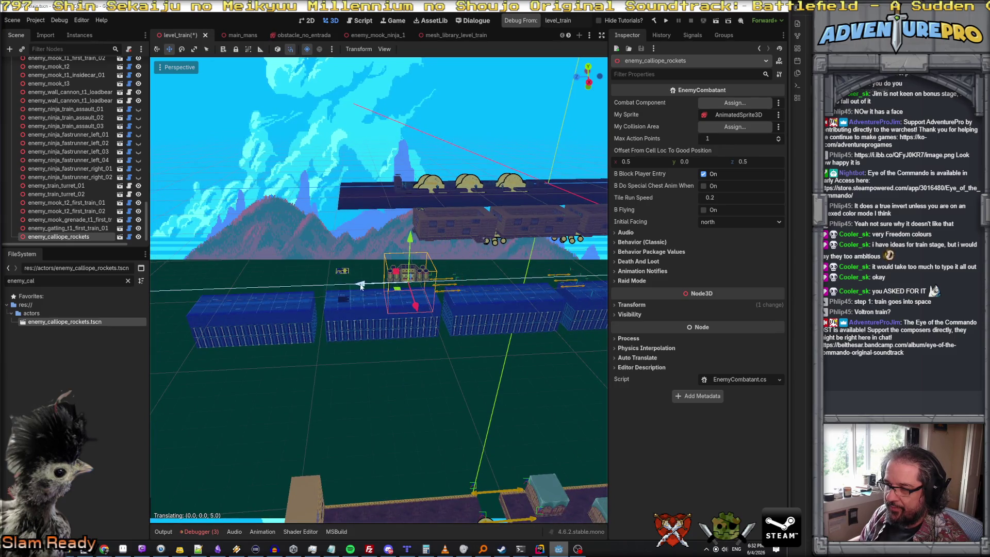
{"action": "left_click", "coordinate": [340, 288]}
{"action": "scroll", "coordinate": [404, 307], "scroll_direction": "up", "scroll_amount": 5}
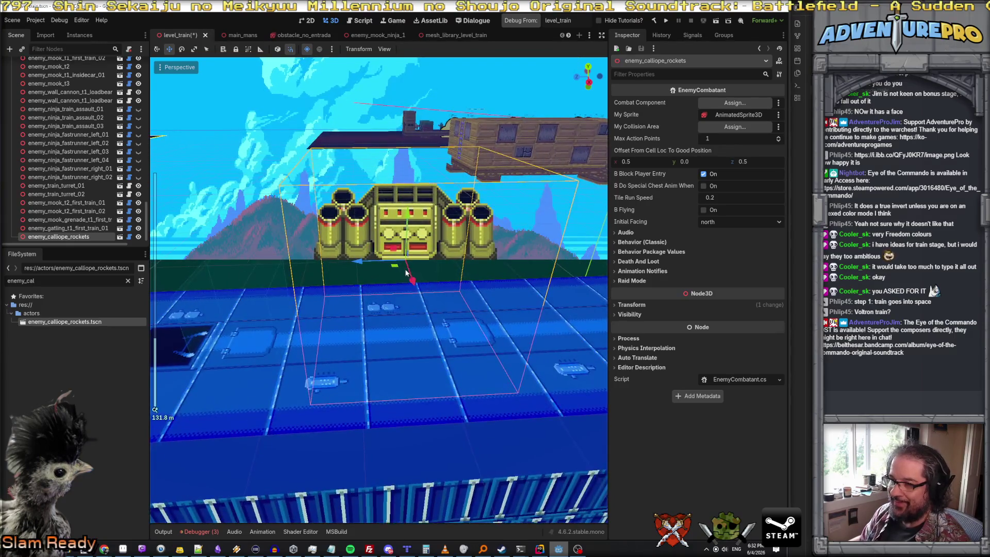
{"action": "left_click_drag", "start_coordinate": [436, 266], "coordinate": [495, 325]}
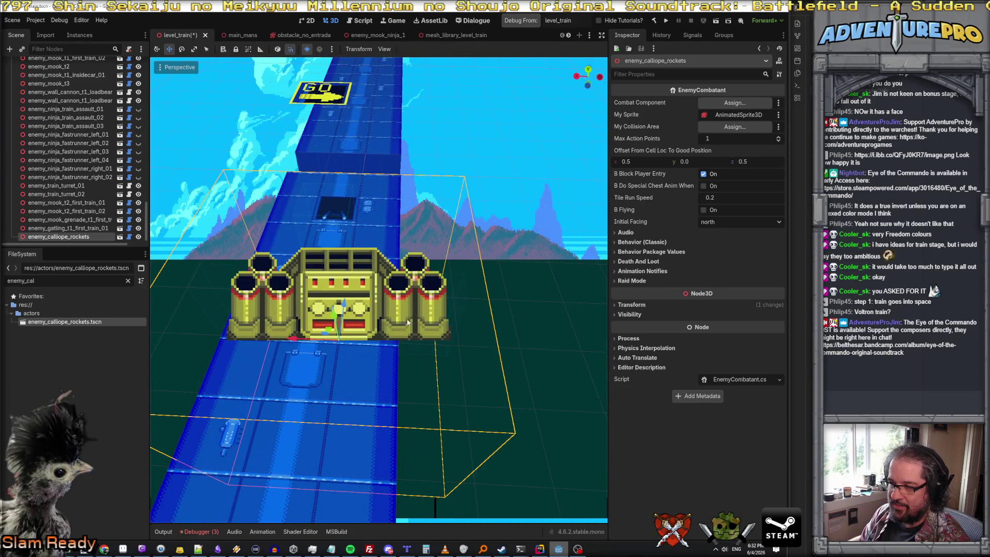
{"action": "left_click_drag", "start_coordinate": [426, 346], "coordinate": [402, 309]}
{"action": "scroll", "coordinate": [379, 290], "scroll_direction": "up", "scroll_amount": 3}
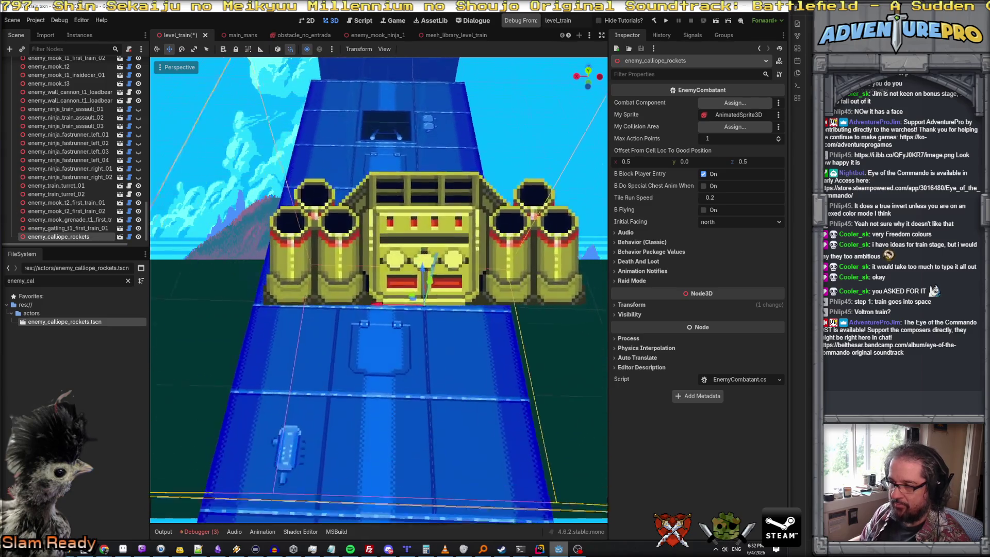
{"action": "scroll", "coordinate": [379, 290], "scroll_direction": "up", "scroll_amount": 5}
{"action": "scroll", "coordinate": [380, 290], "scroll_direction": "down", "scroll_amount": 3}
{"action": "scroll", "coordinate": [379, 290], "scroll_direction": "down", "scroll_amount": 3}
{"action": "scroll", "coordinate": [379, 290], "scroll_direction": "down", "scroll_amount": 1}
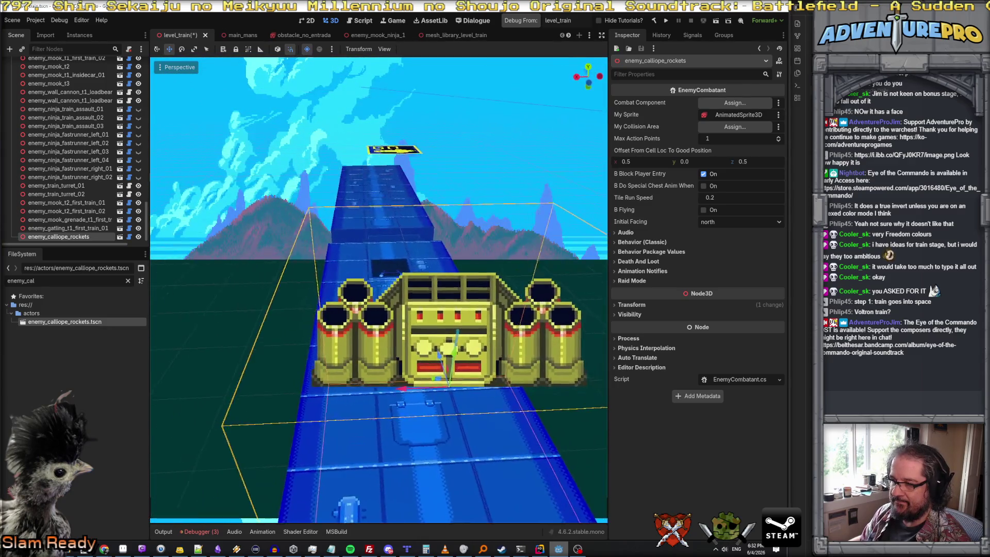
{"action": "left_click_drag", "start_coordinate": [379, 290], "coordinate": [395, 309]}
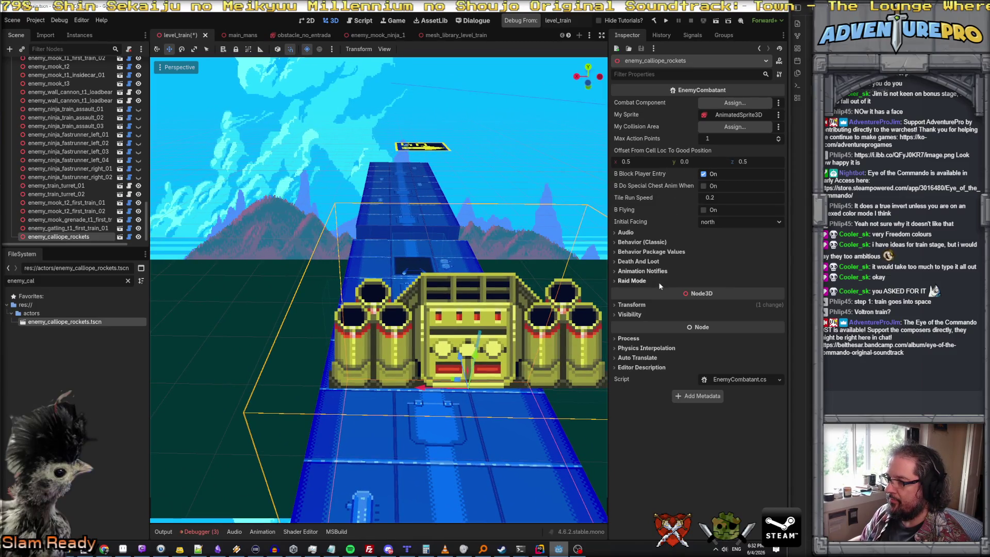
- Adjust the enemy's X and Z position values in the Inspector and zoom in on it
{"action": "left_click", "coordinate": [631, 304]}
{"action": "left_click", "coordinate": [641, 326]}
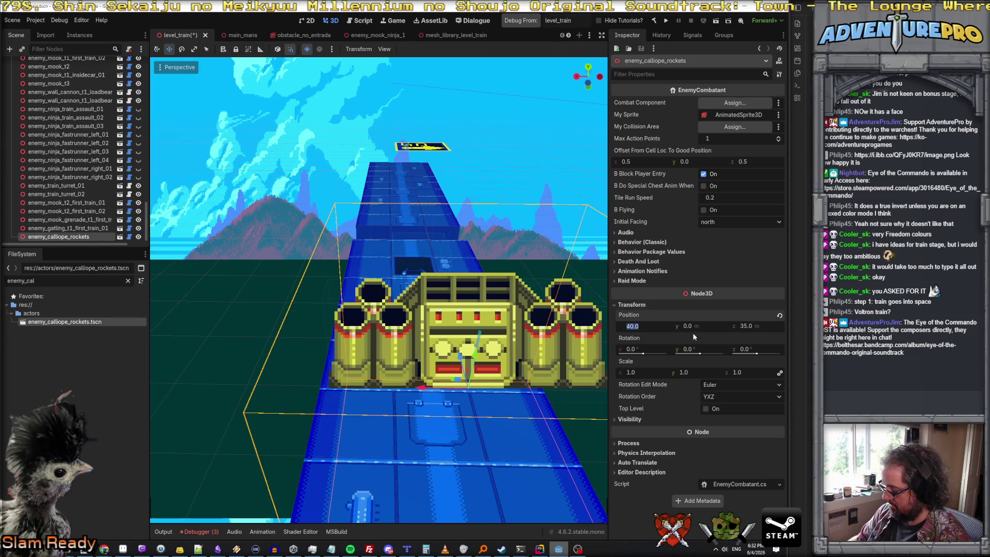
{"action": "type", "text": "40.5"}
{"action": "key", "text": "Return"}
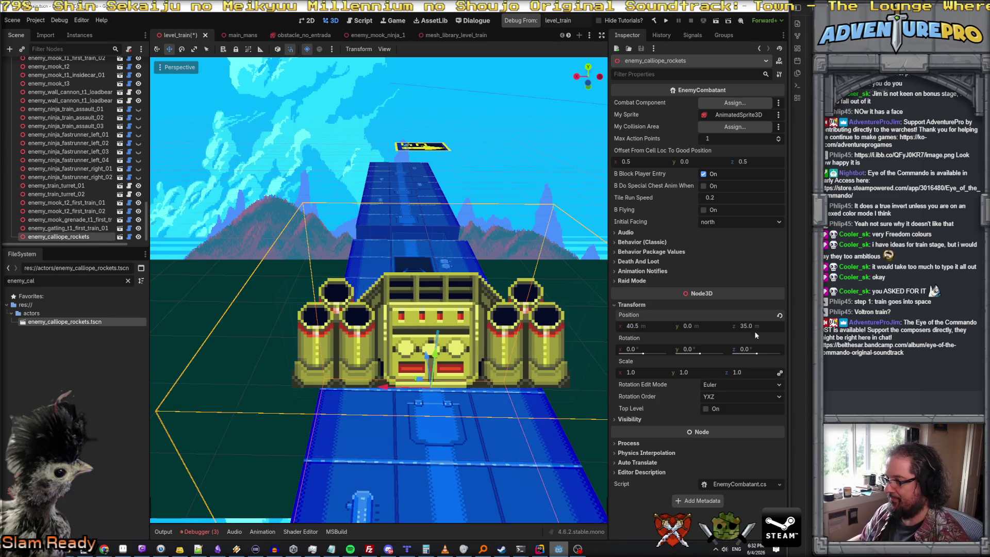
{"action": "left_click", "coordinate": [771, 326]}
{"action": "type", "text": "3"}
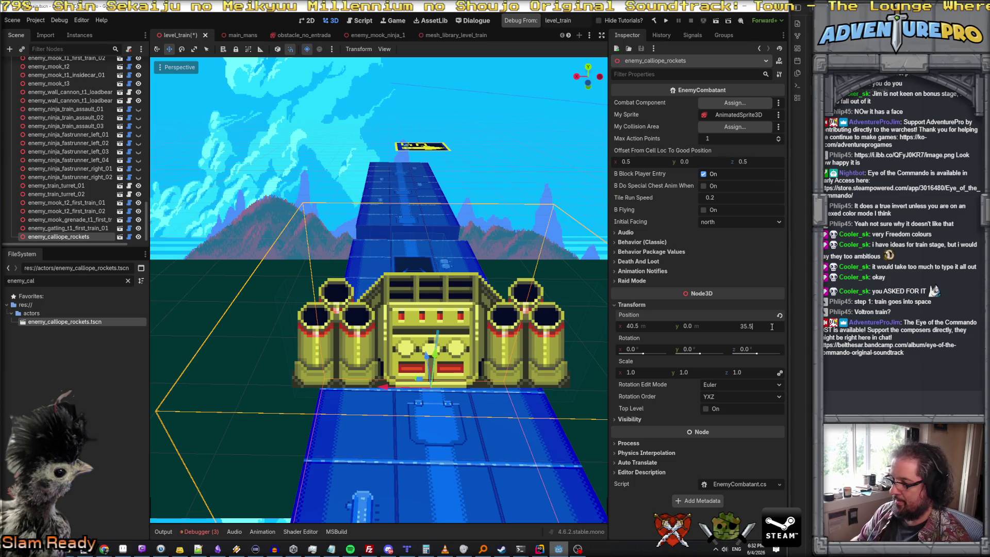
{"action": "type", "text": "5.5"}
{"action": "key", "text": "Return"}
{"action": "key", "text": "w"}
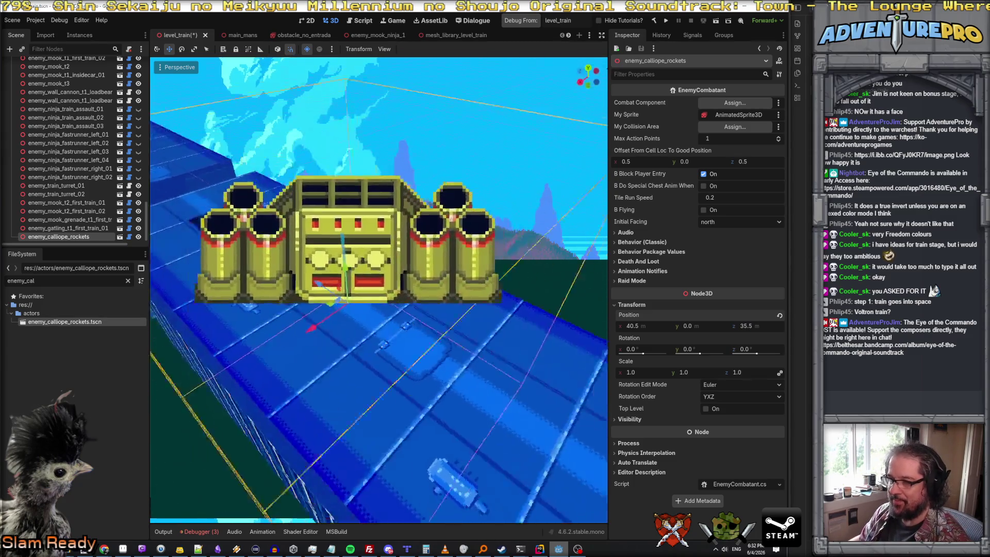
{"action": "scroll", "coordinate": [379, 309], "scroll_direction": "down", "scroll_amount": 5}
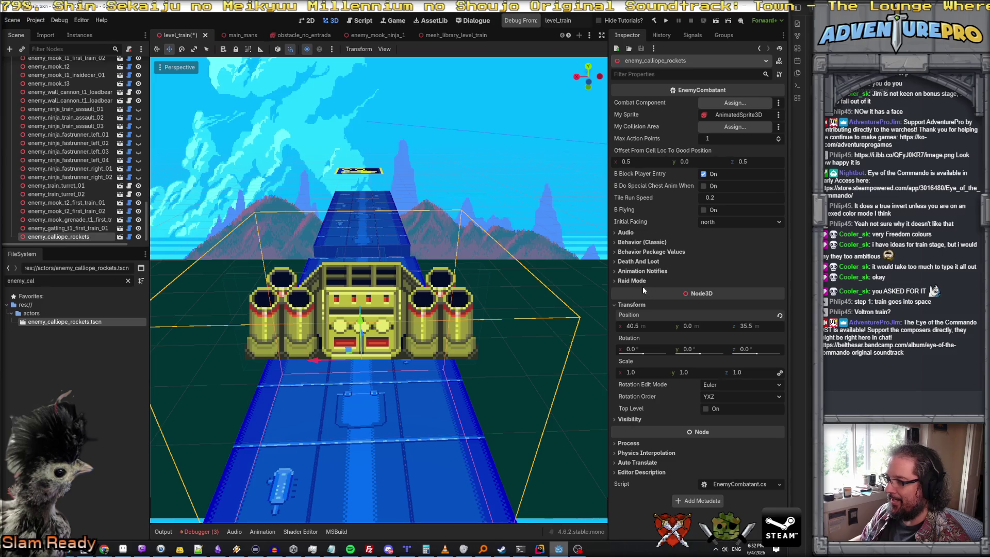
- Save level_train and switch to the enemy_calliope_rockets scene tab
{"action": "key", "text": "ctrl+s"}
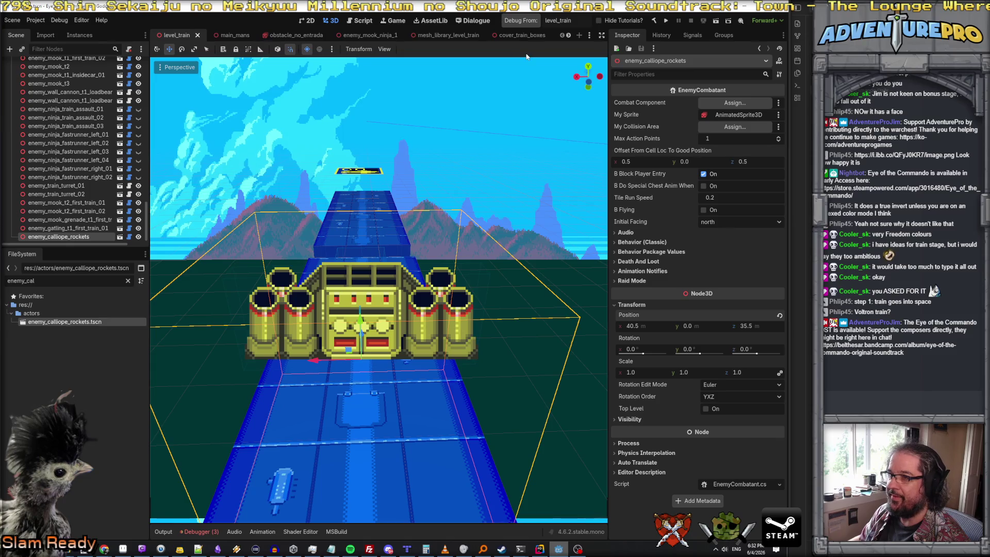
{"action": "left_click", "coordinate": [493, 36]}
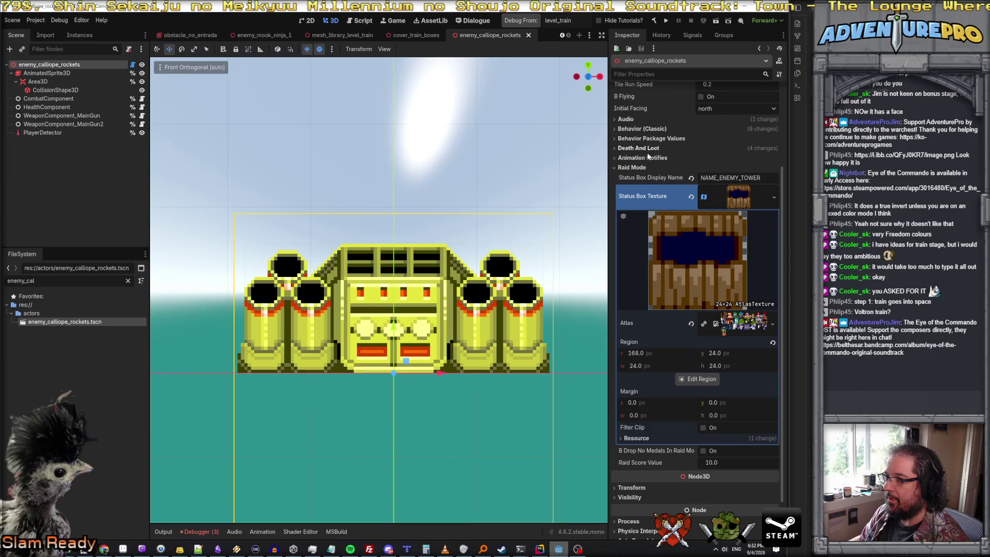
- Try pixel sizes on the AnimatedSprite3D, settling on 1/48, and save the enemy scene
{"action": "left_click", "coordinate": [48, 74]}
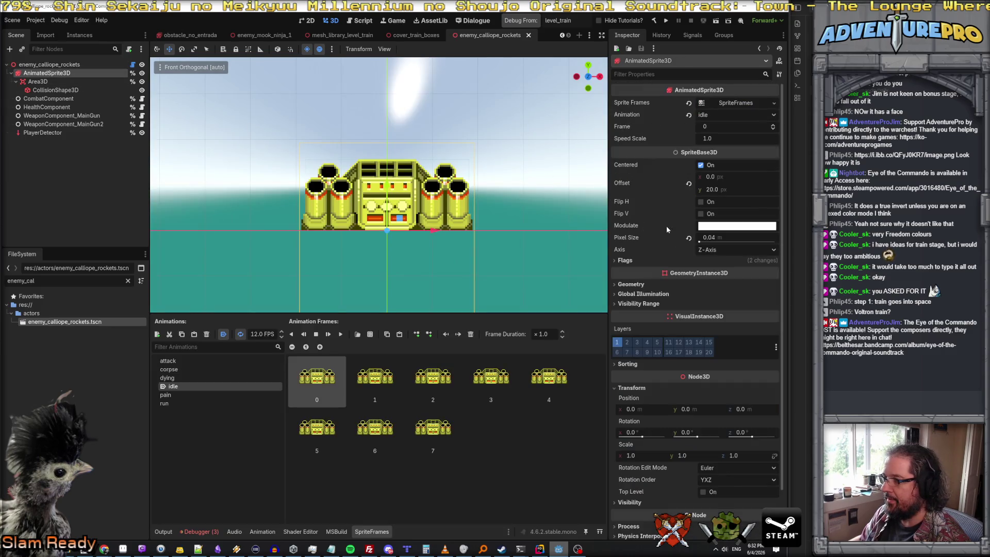
{"action": "left_click", "coordinate": [725, 237]}
{"action": "type", "text": "1/48"}
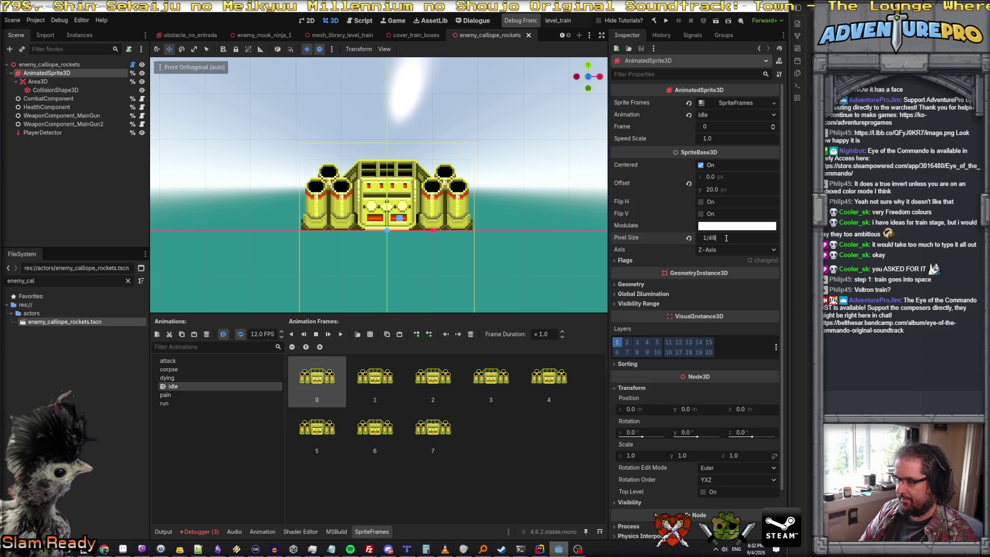
{"action": "key", "text": "Return"}
{"action": "left_click", "coordinate": [725, 239]}
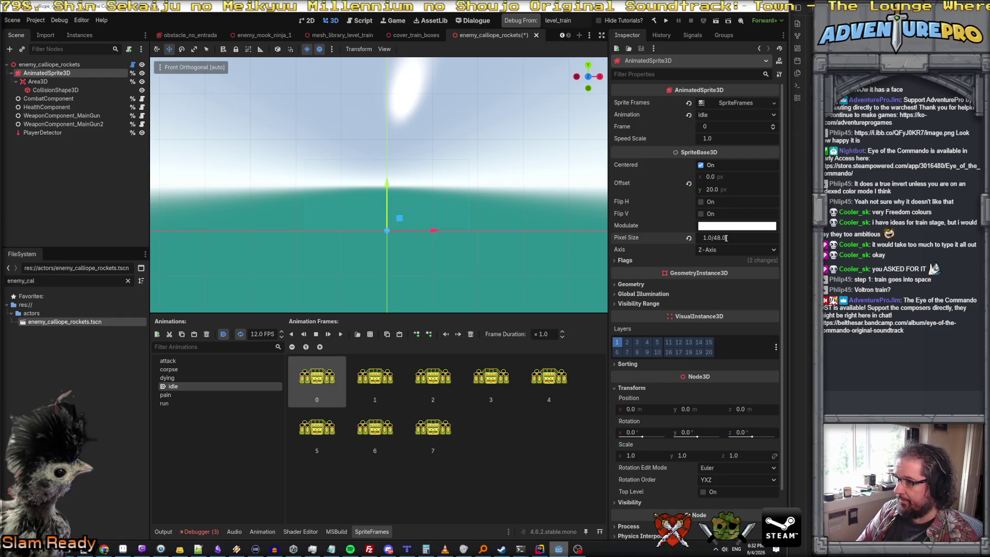
{"action": "key", "text": "Return"}
{"action": "key", "text": "ctrl+s"}
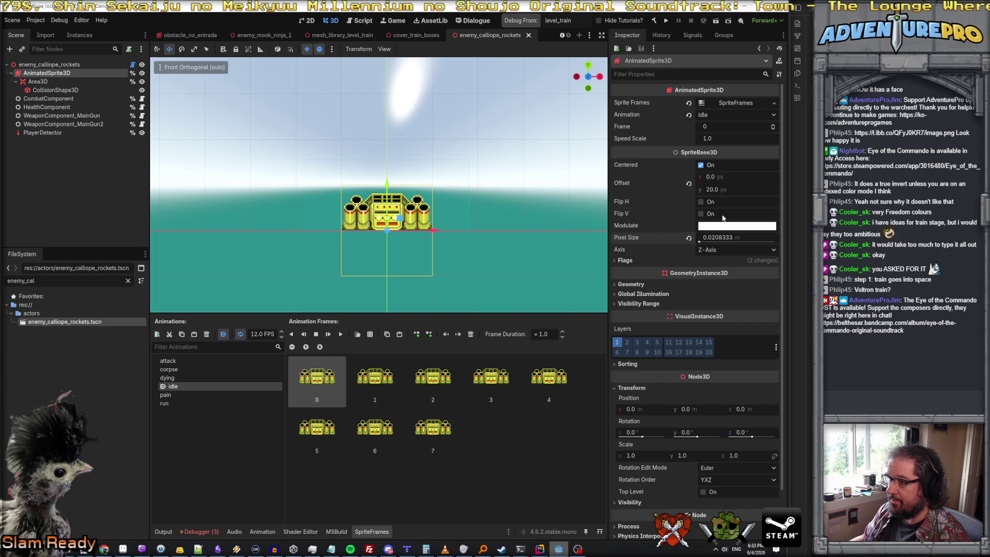
- Change the sprite's pixel size to 1/32 (0.03125) for a larger scale
{"action": "left_click", "coordinate": [731, 243]}
{"action": "type", "text": "1.0/32.0"}
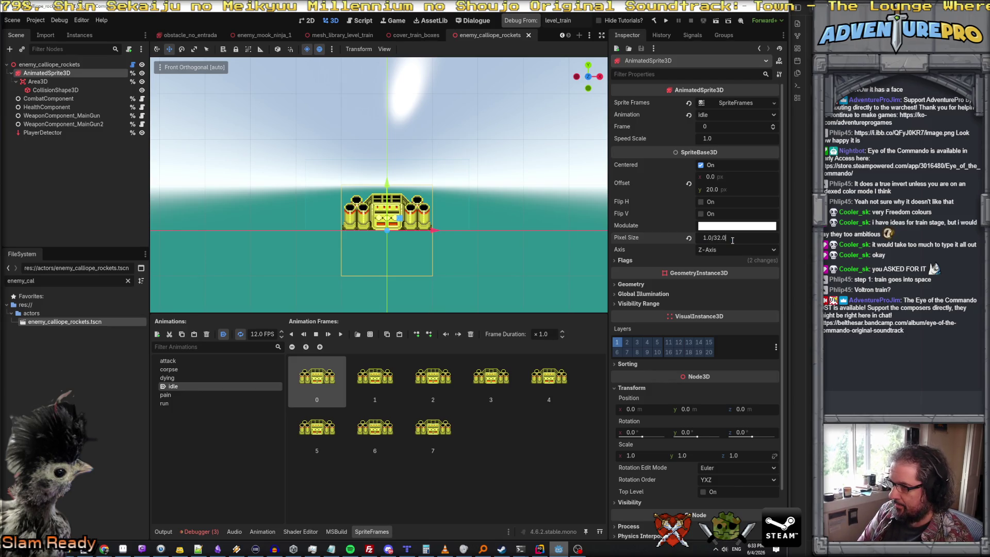
{"action": "key", "text": "Return"}
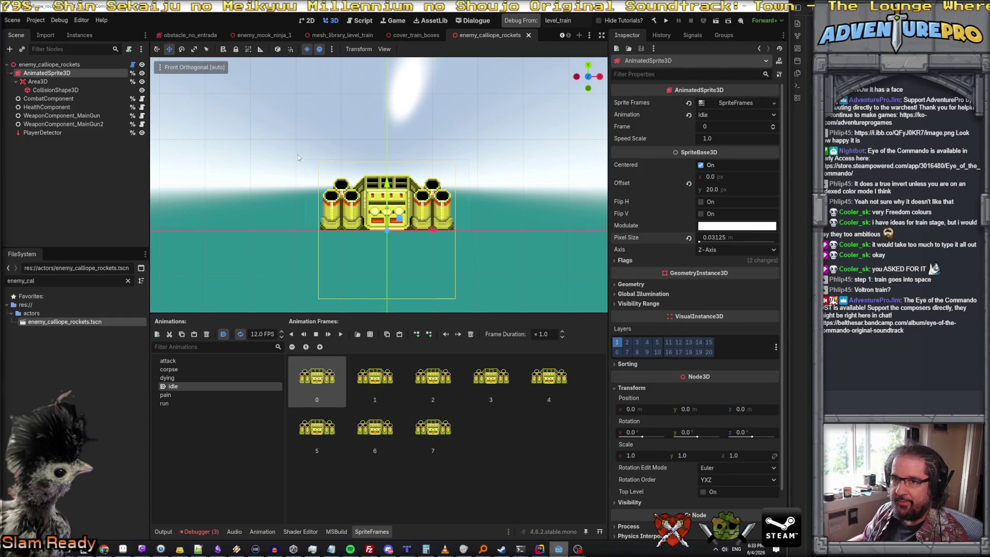
{"action": "left_click", "coordinate": [38, 82]}
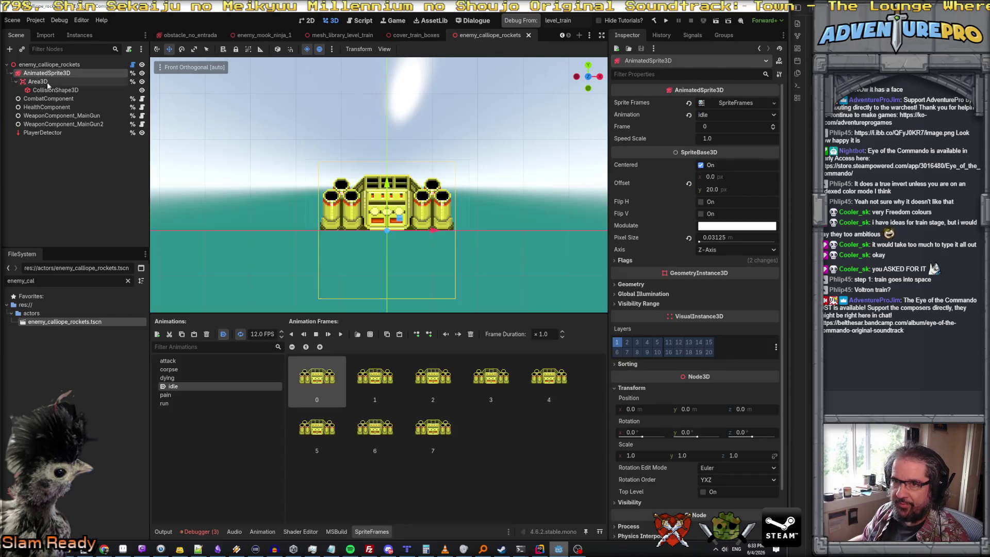
- Drag the CollisionShape3D box inward to about 7.35 by 3.06 and save
{"action": "left_click", "coordinate": [48, 88]}
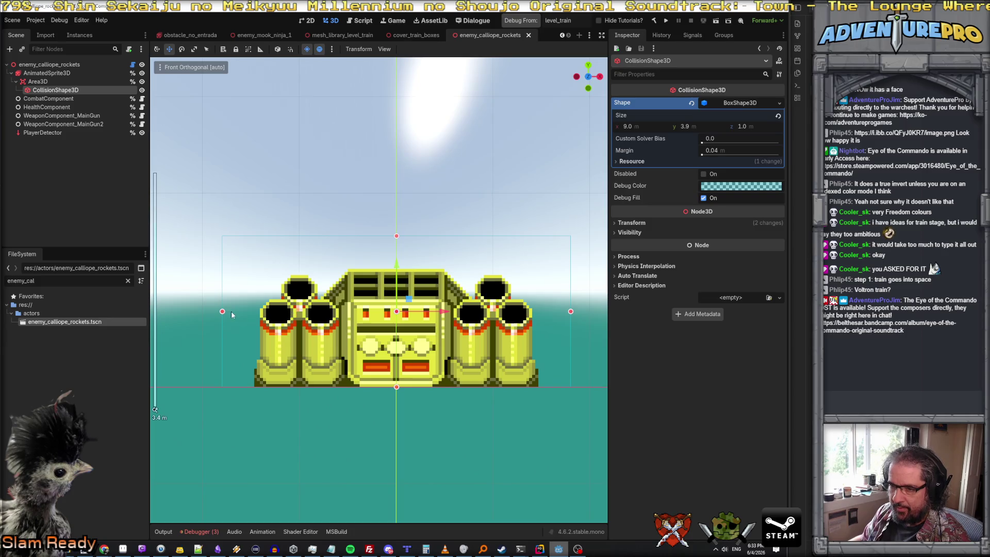
{"action": "left_click_drag", "start_coordinate": [222, 312], "coordinate": [253, 311]}
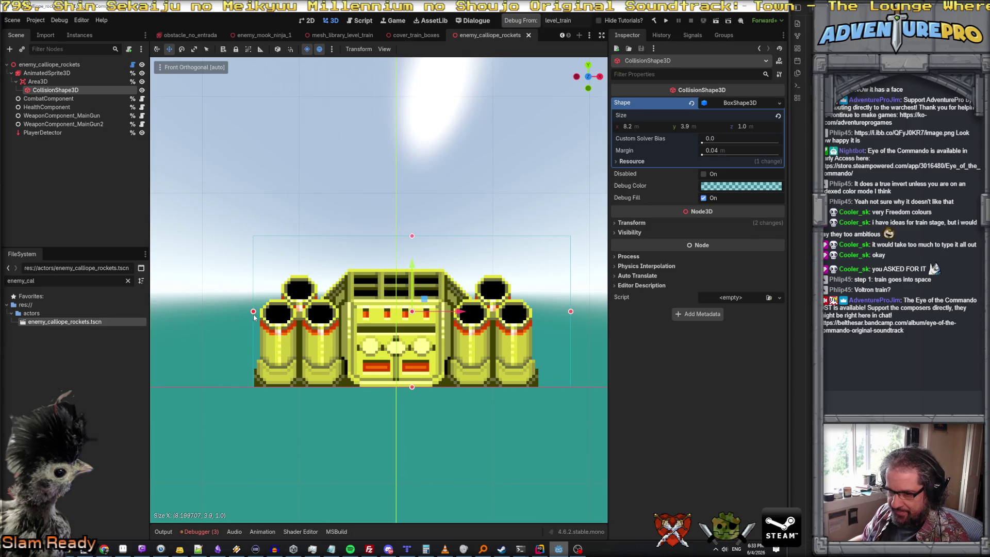
{"action": "left_click_drag", "start_coordinate": [549, 312], "coordinate": [539, 313]}
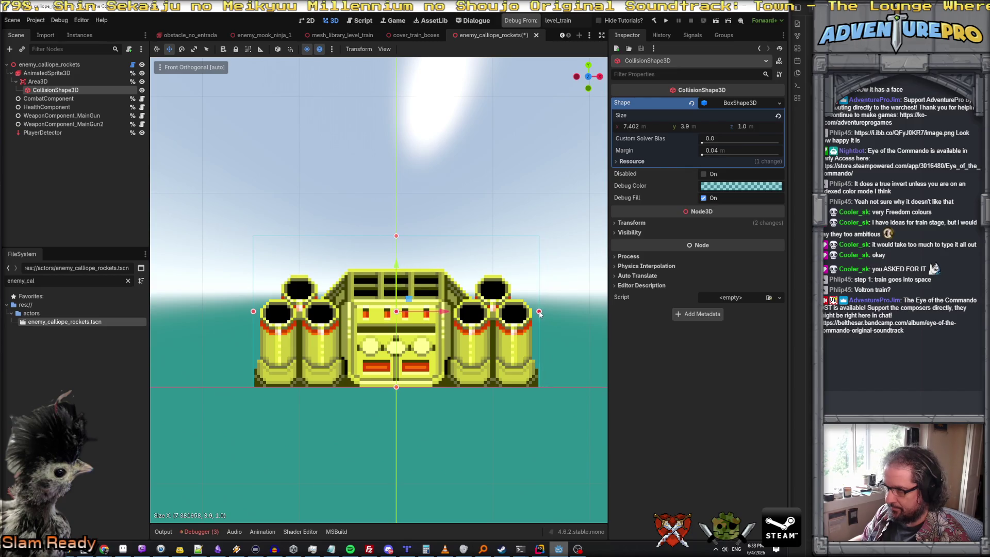
{"action": "left_click_drag", "start_coordinate": [396, 265], "coordinate": [397, 273]}
{"action": "key", "text": "ctrl+s"}
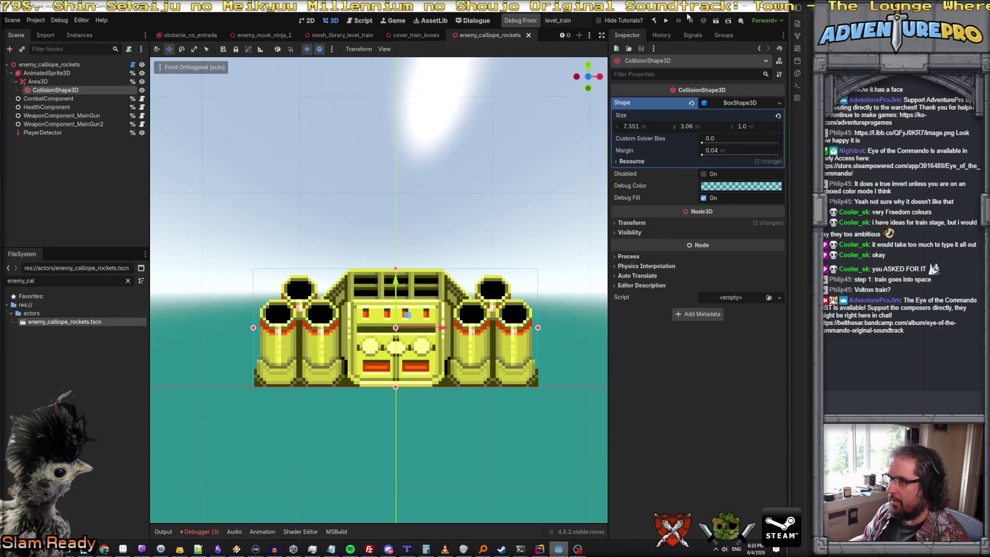
- Glance at the code, return to the editor, save again and select the enemy root node
{"action": "left_click", "coordinate": [755, 11]}
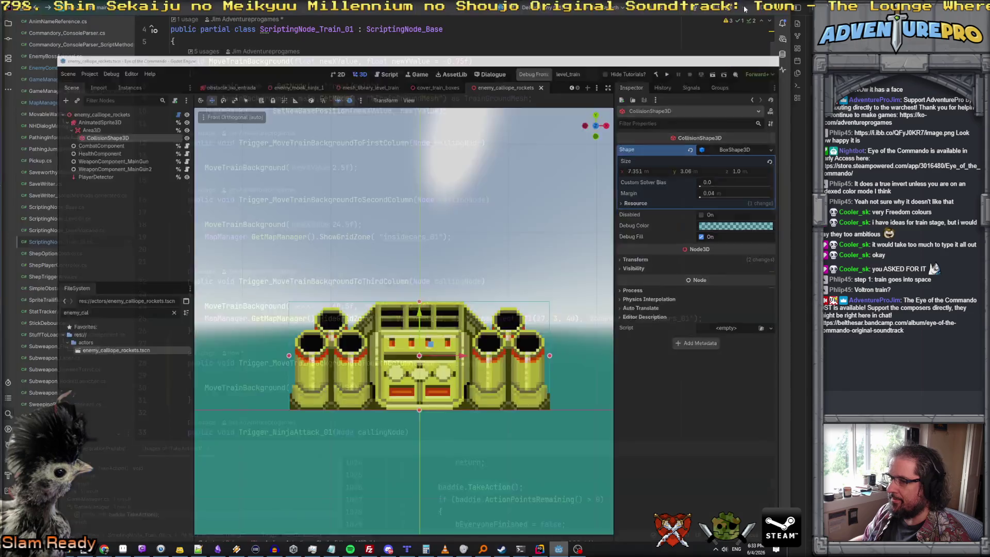
{"action": "left_click", "coordinate": [558, 549]}
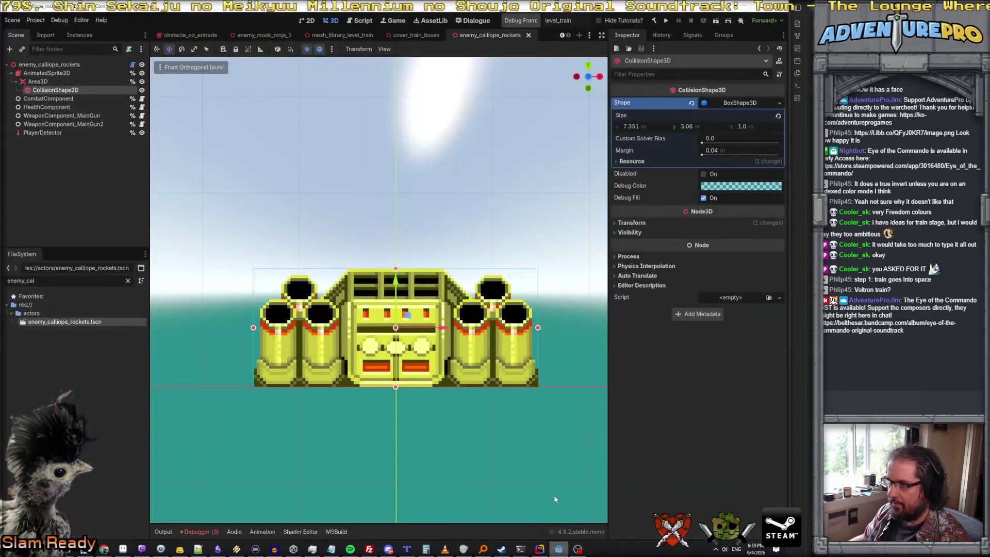
{"action": "key", "text": "ctrl+s"}
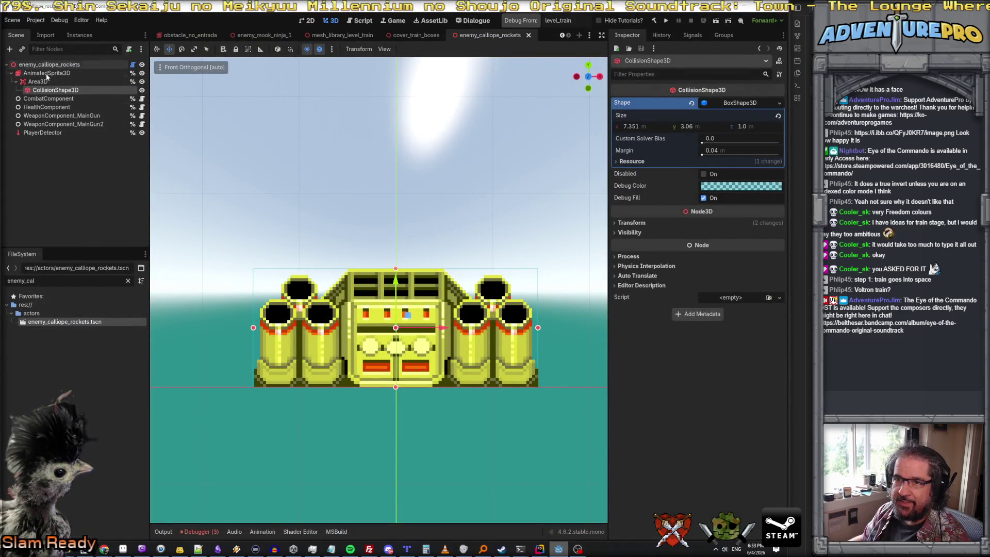
{"action": "left_click", "coordinate": [45, 65]}
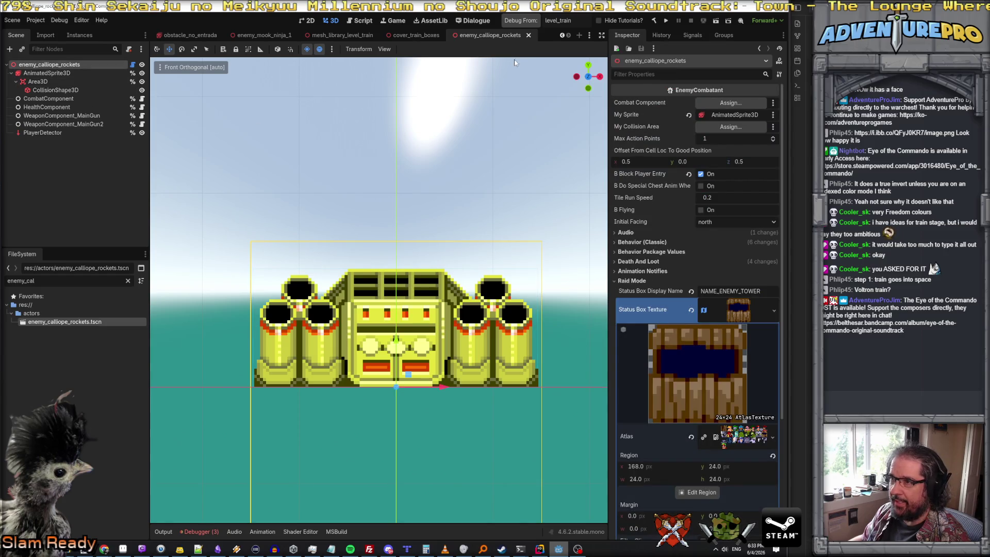
{"action": "scroll", "coordinate": [198, 35], "scroll_direction": "up", "scroll_amount": 2}
{"action": "left_click", "coordinate": [176, 35]}
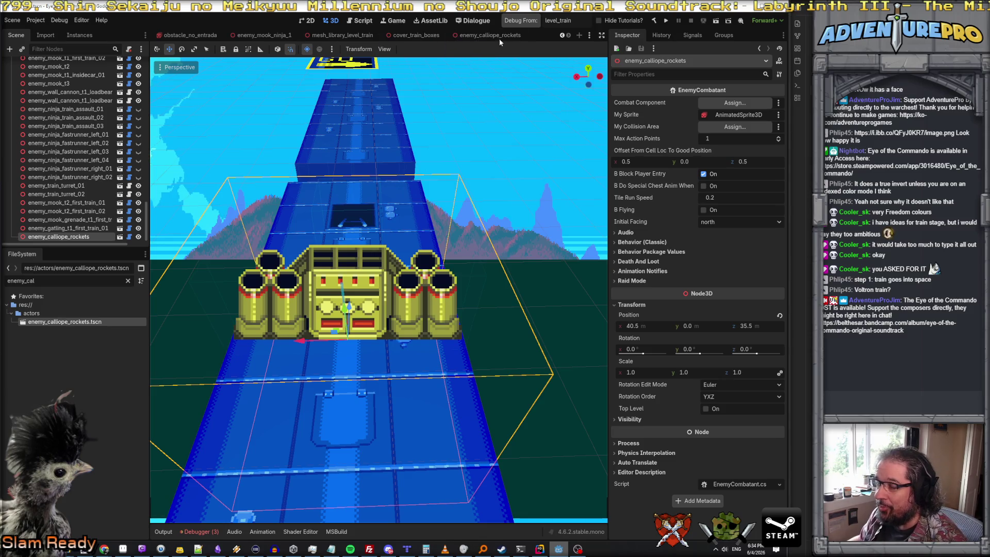
{"action": "left_click", "coordinate": [489, 36]}
{"action": "left_click", "coordinate": [50, 72]}
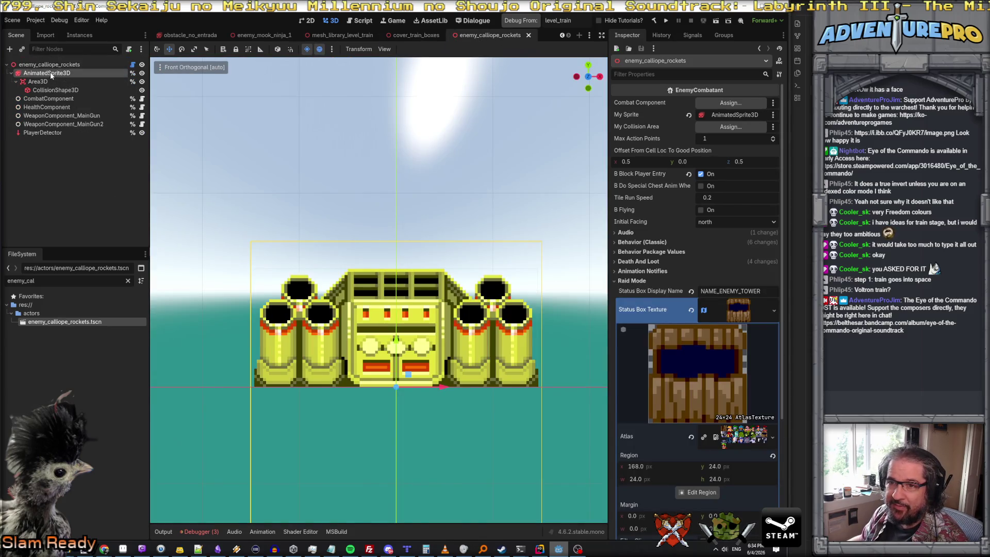
- Expand the sprite's Flags and switch the viewport to perspective, orbiting around the enemy
{"action": "left_click", "coordinate": [624, 261]}
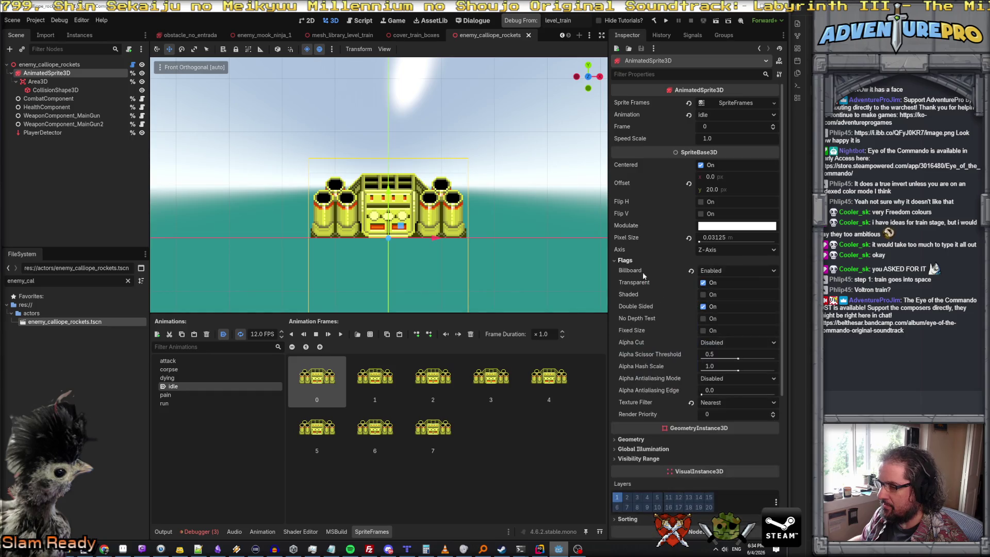
{"action": "left_click", "coordinate": [715, 272]}
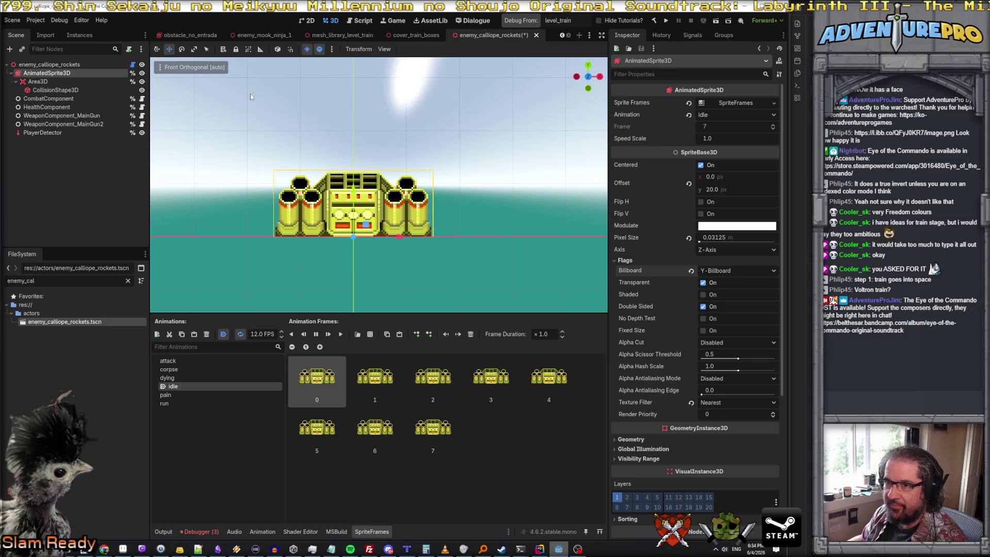
{"action": "left_click", "coordinate": [182, 67]}
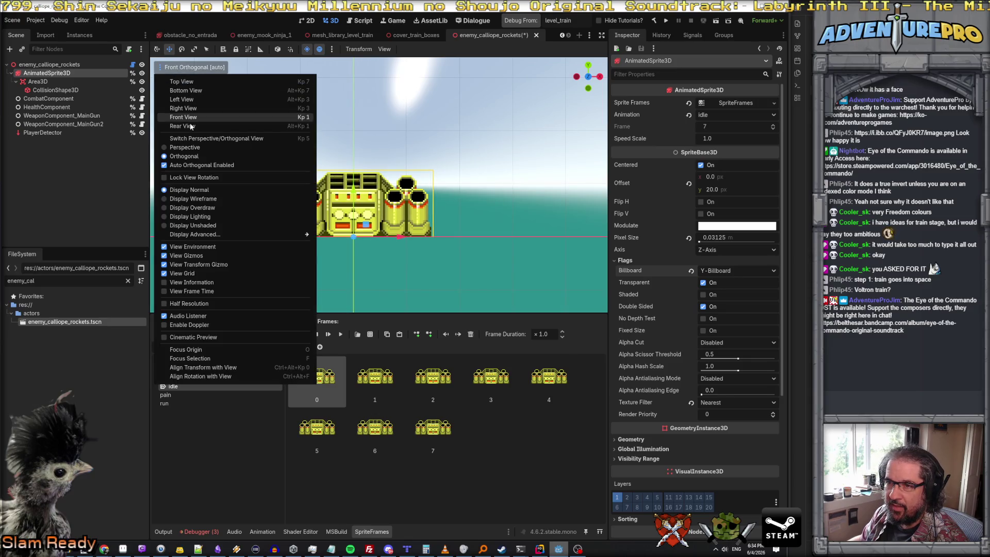
{"action": "left_click", "coordinate": [193, 148]}
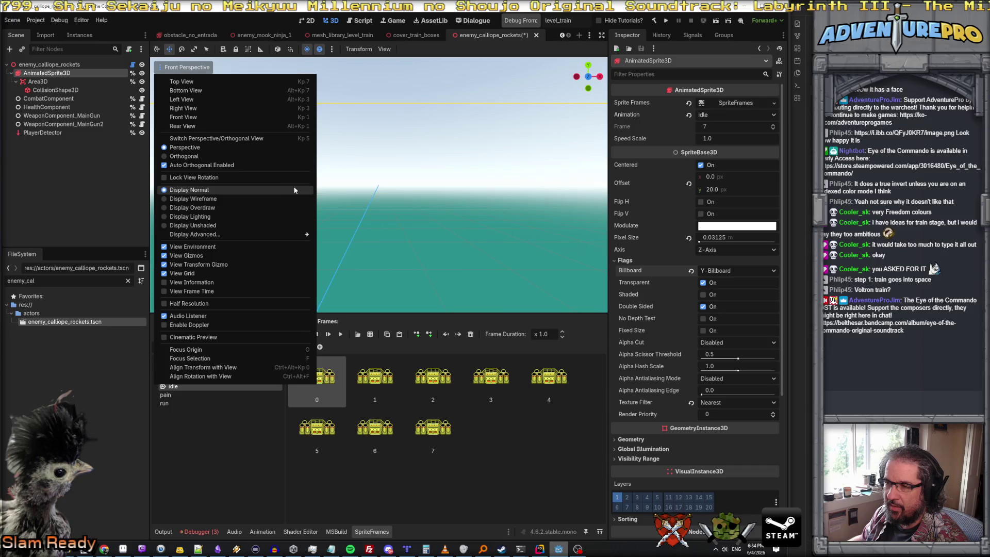
{"action": "left_click", "coordinate": [384, 184]}
{"action": "scroll", "coordinate": [385, 185], "scroll_direction": "up", "scroll_amount": 5}
{"action": "scroll", "coordinate": [379, 186], "scroll_direction": "down", "scroll_amount": 5}
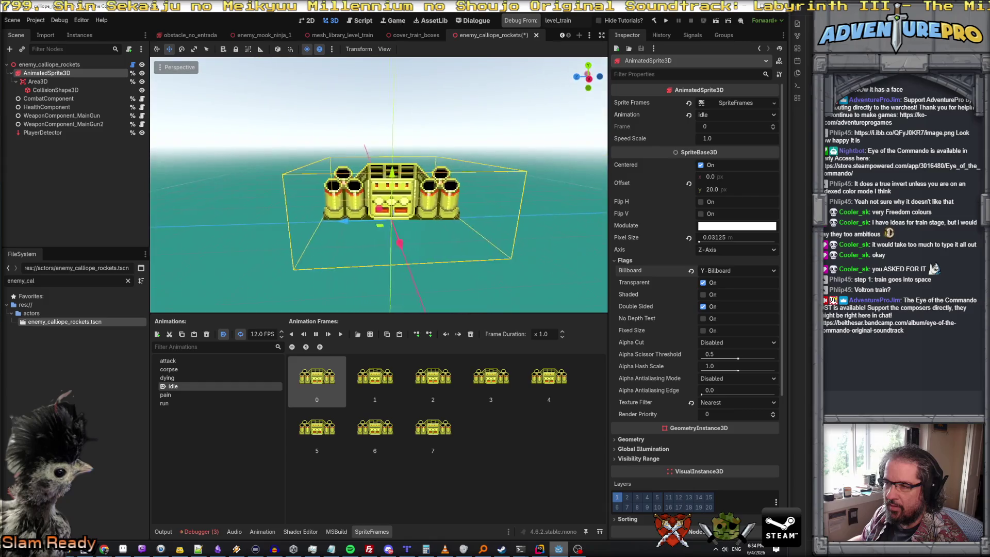
{"action": "left_click_drag", "start_coordinate": [379, 186], "coordinate": [379, 232]}
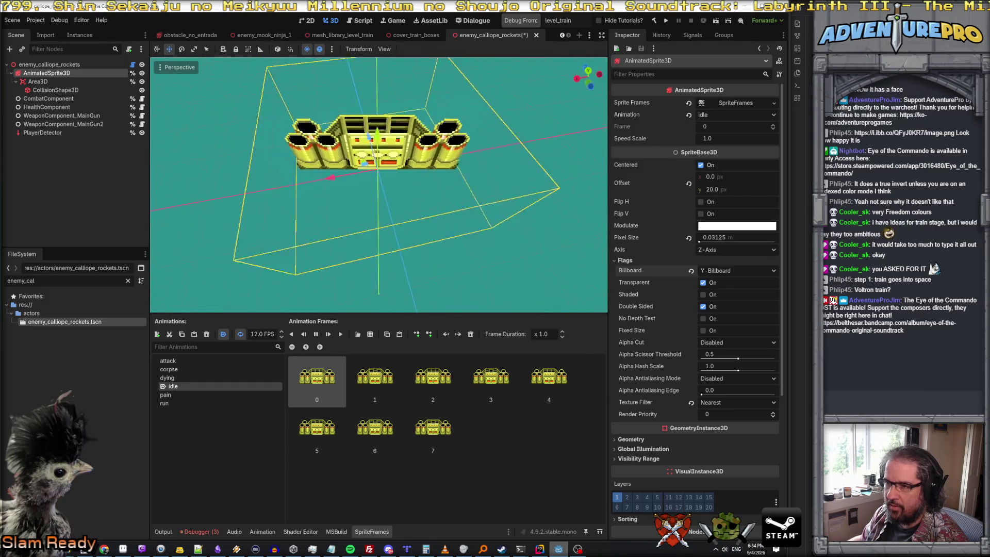
{"action": "scroll", "coordinate": [379, 186], "scroll_direction": "up", "scroll_amount": 3}
{"action": "mouse_move", "coordinate": [379, 186]}
{"action": "left_mouse_down"}
{"action": "mouse_move", "coordinate": [379, 155]}
{"action": "mouse_move", "coordinate": [379, 209]}
{"action": "left_mouse_up"}
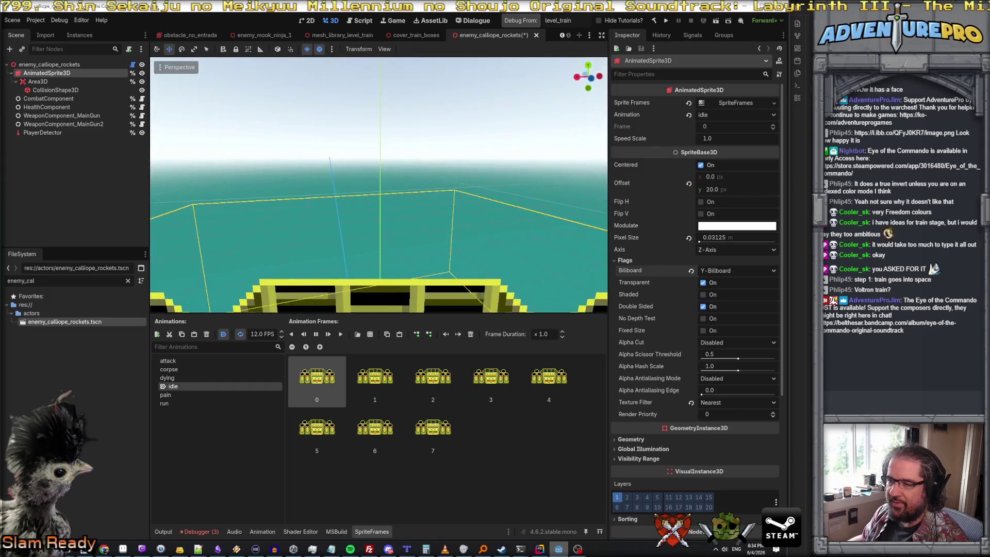
{"action": "scroll", "coordinate": [379, 187], "scroll_direction": "down", "scroll_amount": 3}
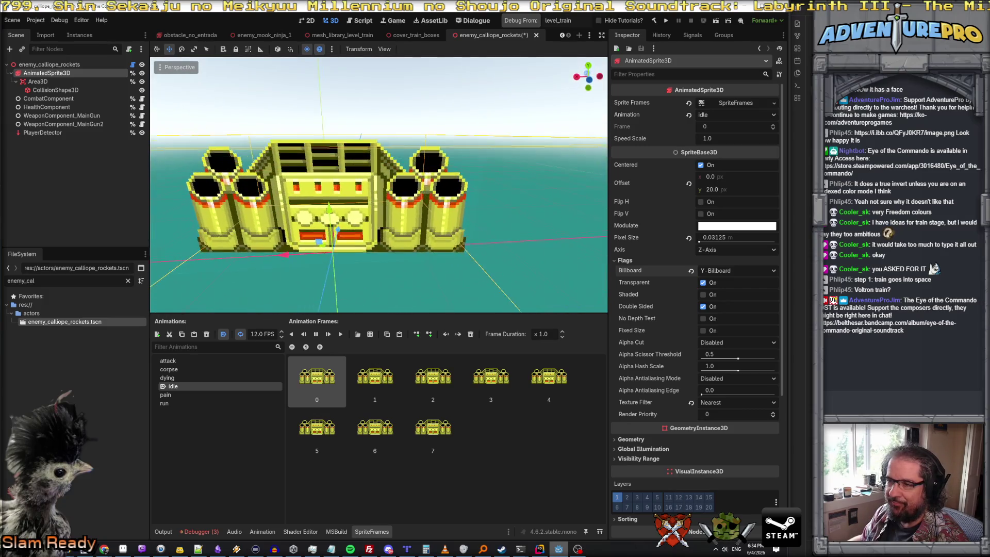
- Set the sprite's Billboard mode to Disabled, save, and return to the train level scene
{"action": "left_click", "coordinate": [727, 270]}
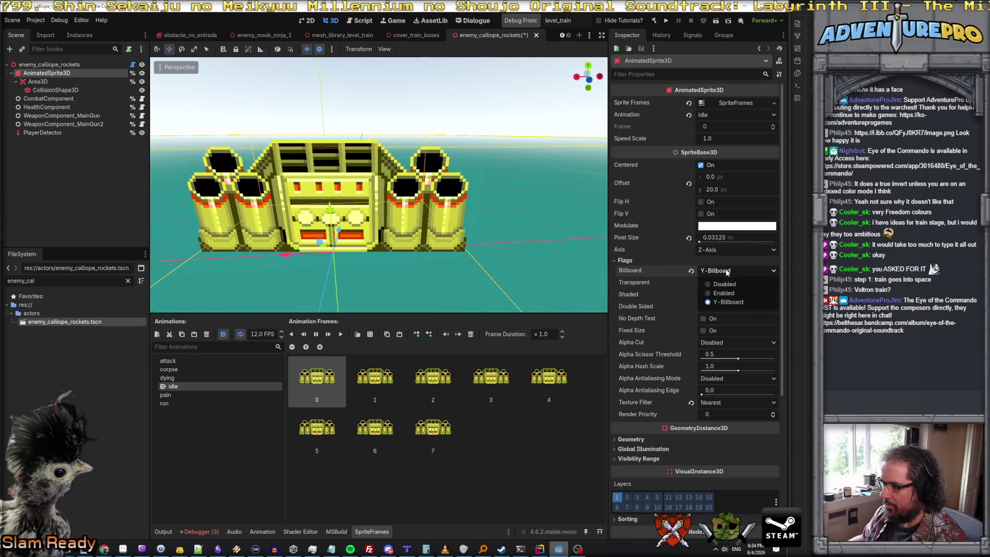
{"action": "left_click", "coordinate": [725, 284]}
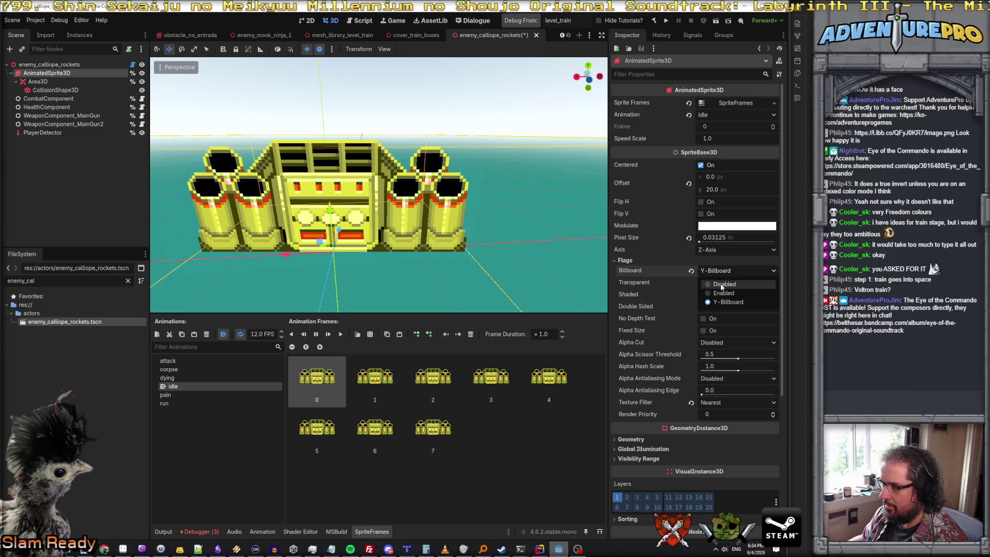
{"action": "key", "text": "ctrl+s"}
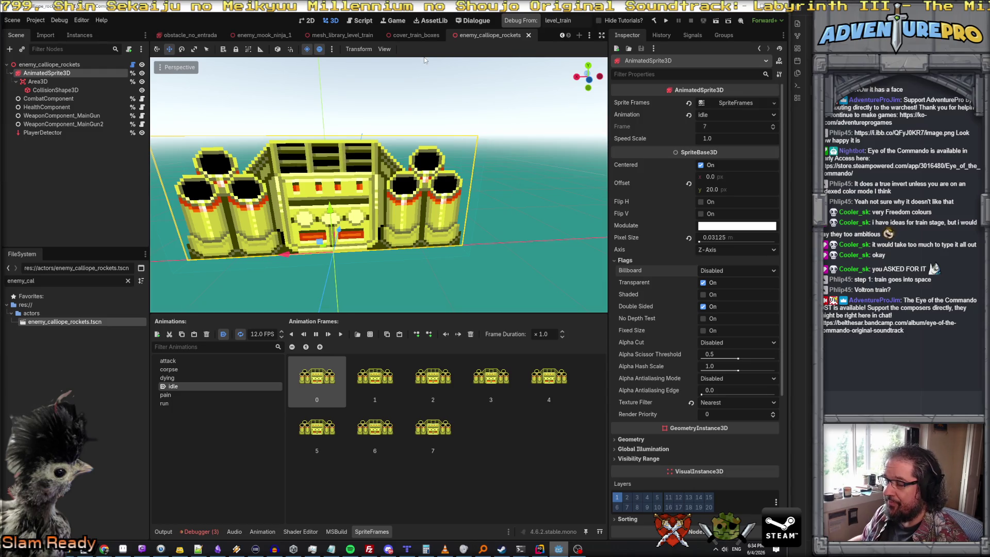
{"action": "key", "text": "ctrl+Tab"}
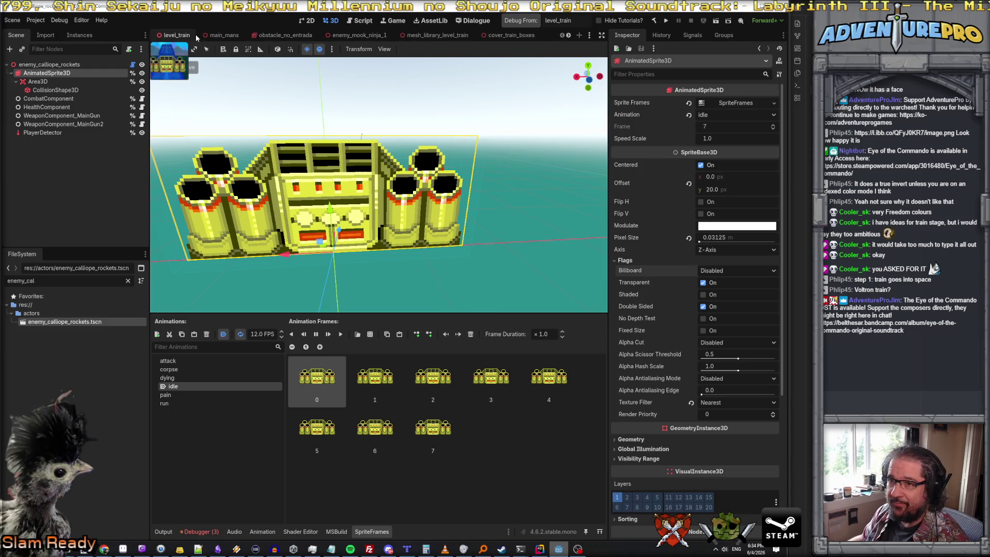
- Frame the calliope enemy, set its Initial Facing to south and save the level
{"action": "key", "text": "w"}
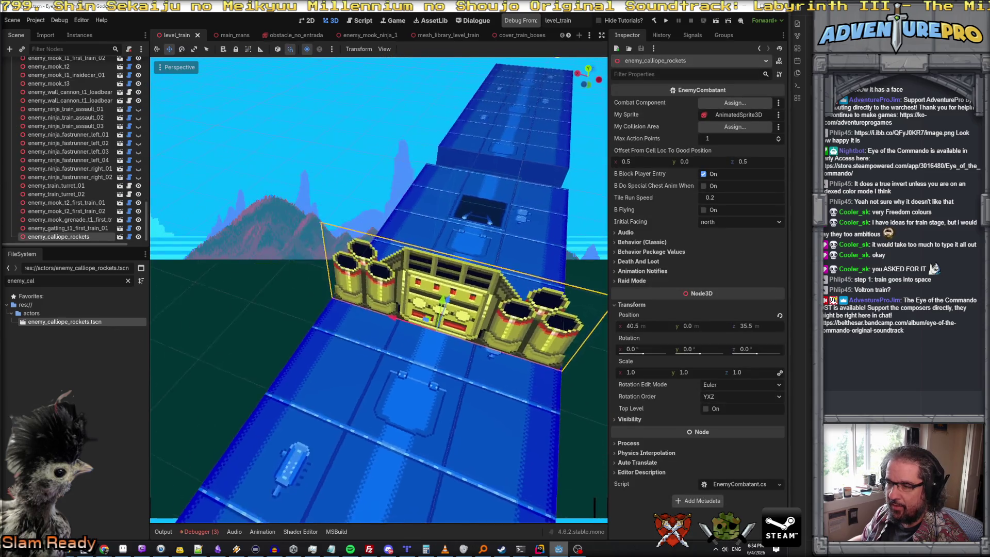
{"action": "key", "text": "f"}
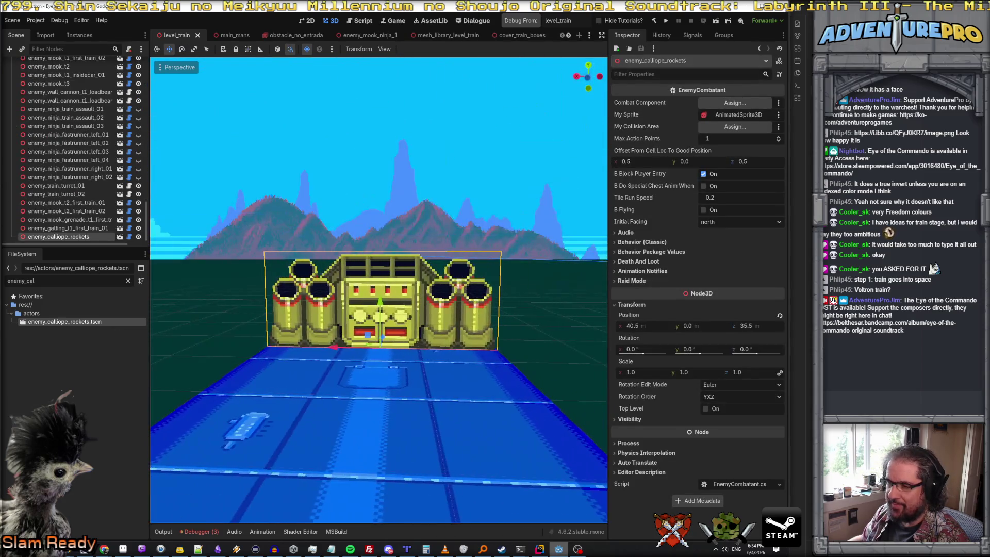
{"action": "key", "text": "d"}
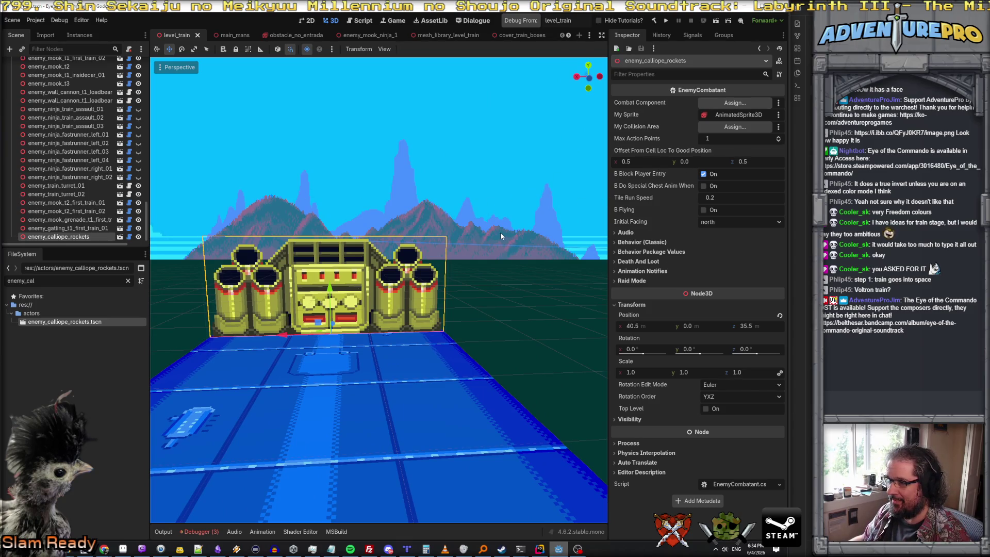
{"action": "left_click", "coordinate": [728, 222]}
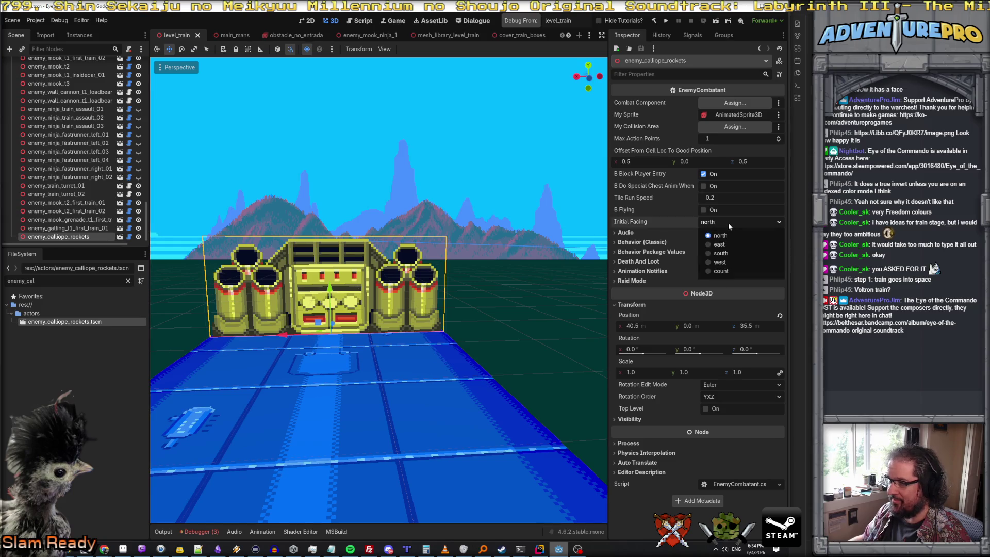
{"action": "left_click", "coordinate": [718, 254]}
{"action": "key", "text": "ctrl+s"}
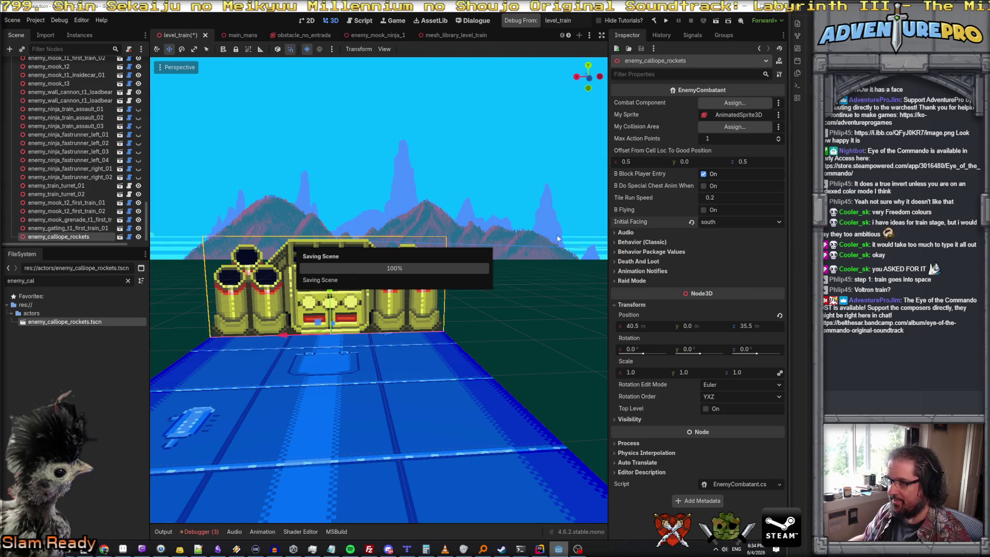
- View the enemy head-on, then run the game to playtest the level
{"action": "key", "text": "w"}
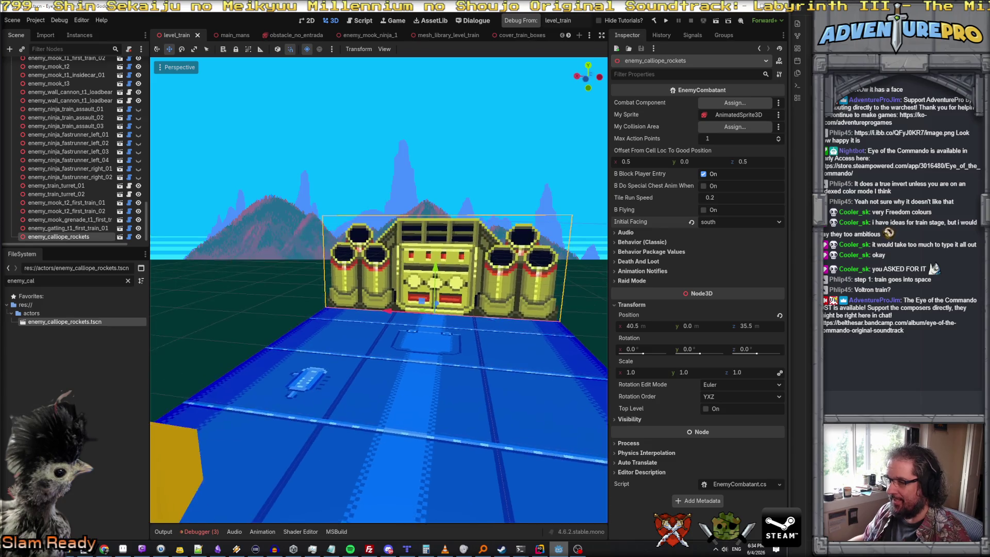
{"action": "key", "text": "w"}
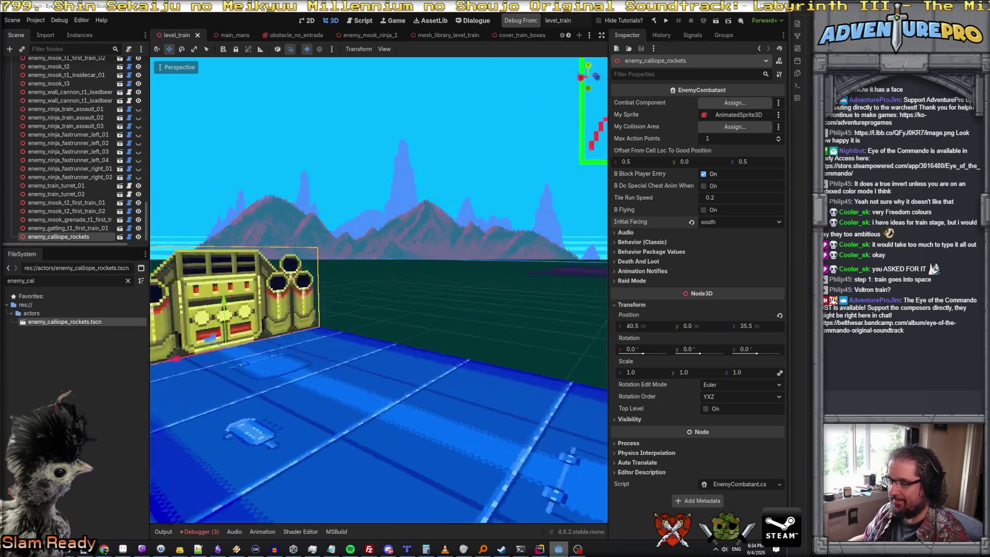
{"action": "key", "text": "d"}
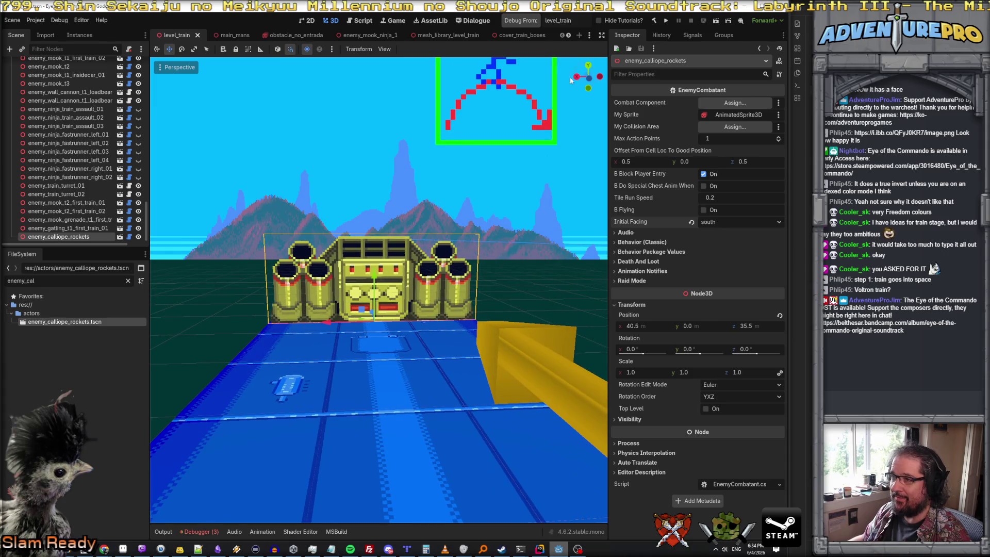
{"action": "left_click", "coordinate": [531, 22]}
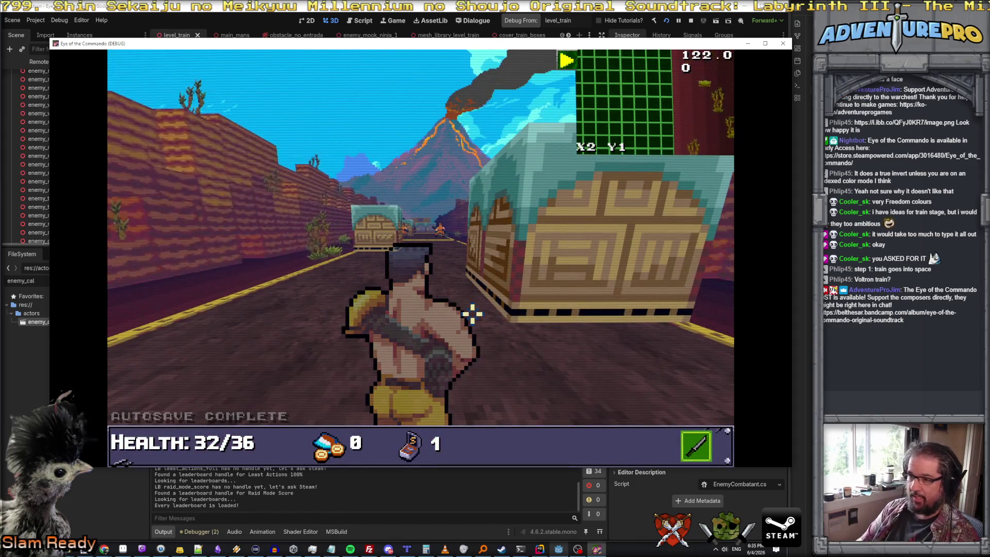
- Enter UNDYING in the debug console, then TP 40 10 to land on the blue track
{"action": "key", "text": "grave"}
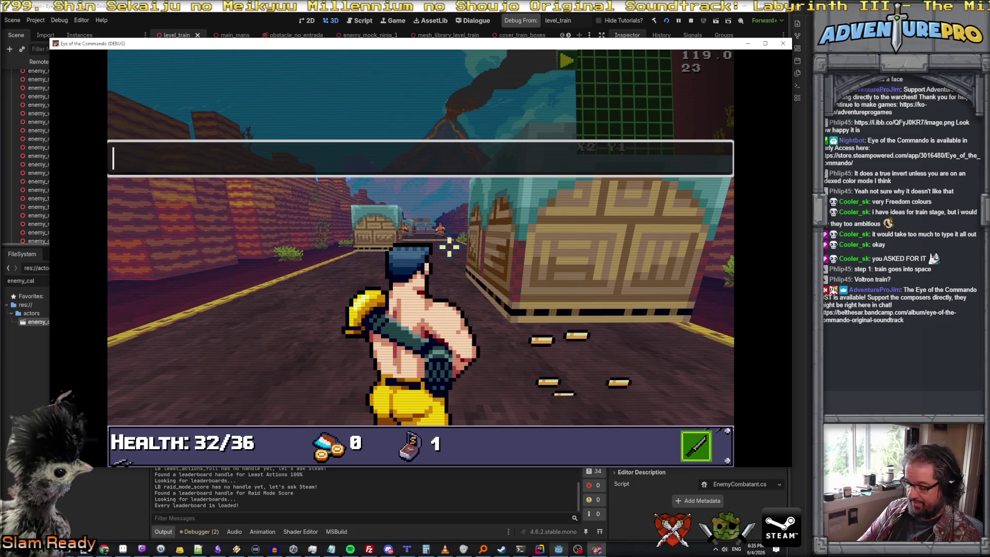
{"action": "type", "text": "UNDYing"}
{"action": "key", "text": "Return"}
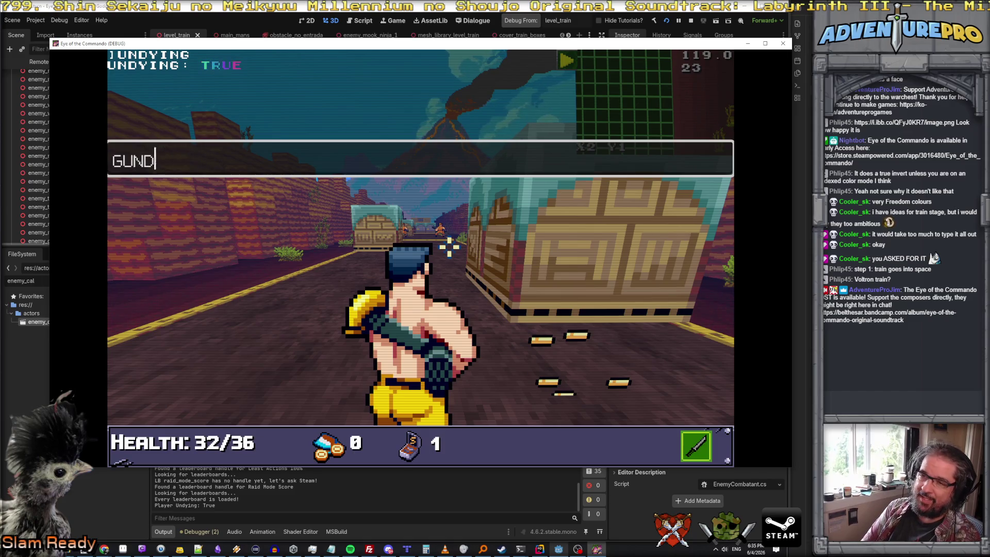
{"action": "key", "text": "Return"}
{"action": "key", "text": "grave"}
{"action": "type", "text": "TP 40"}
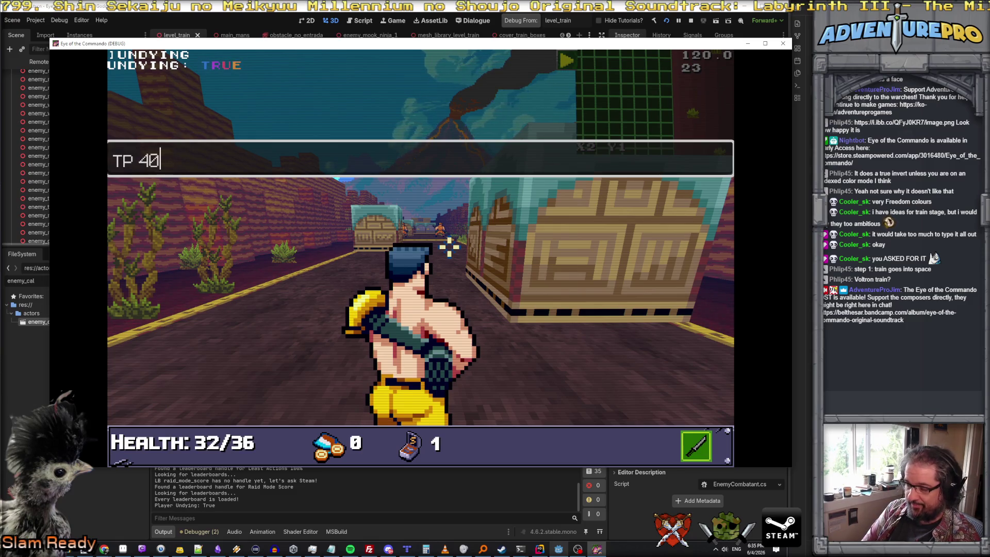
{"action": "type", "text": "10"}
{"action": "key", "text": "Return"}
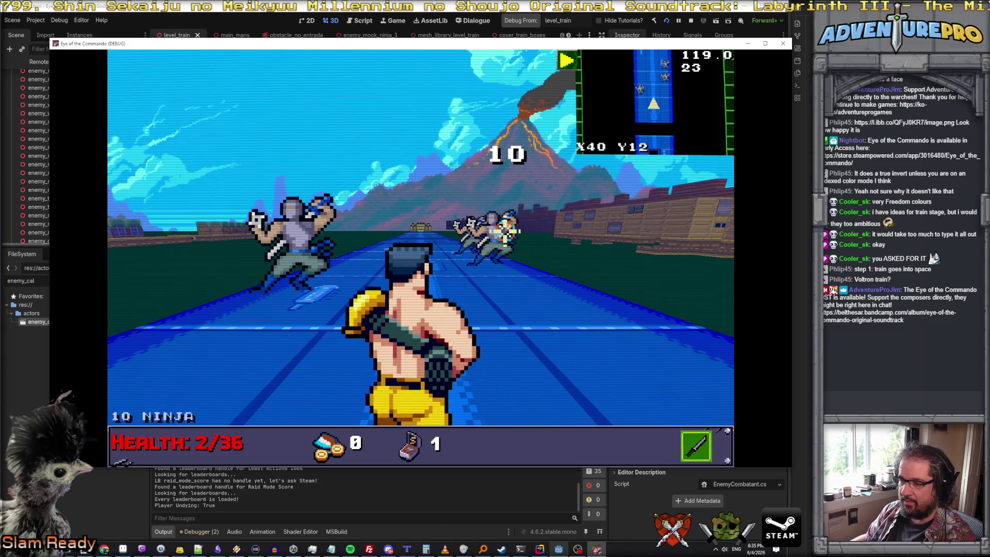
- Enter GIVEAMMO 99, GIVEITEM FLAME and GUNDAMAGE 2 in the debug console
{"action": "key", "text": "grave"}
{"action": "type", "text": "GIVEAMMO"}
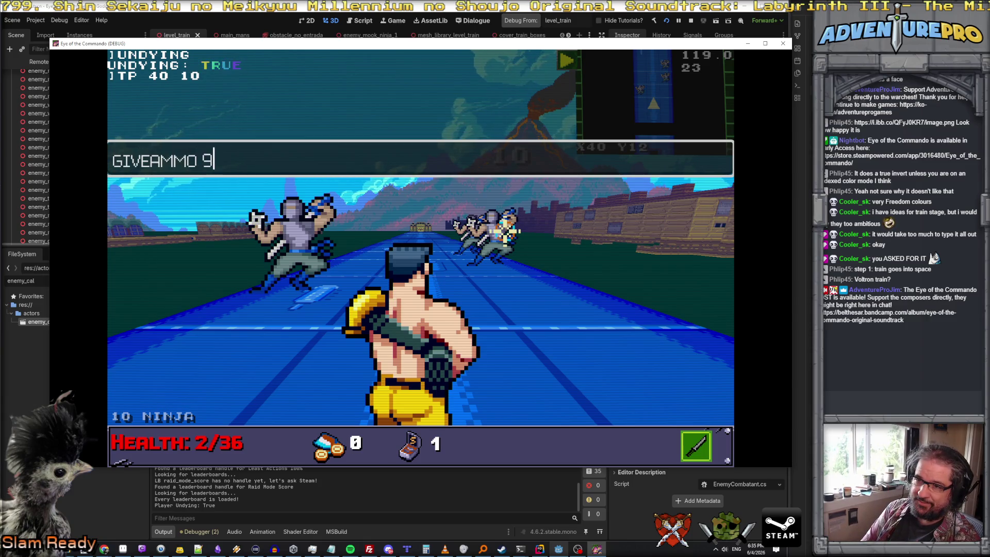
{"action": "type", "text": "9"}
{"action": "key", "text": "Return"}
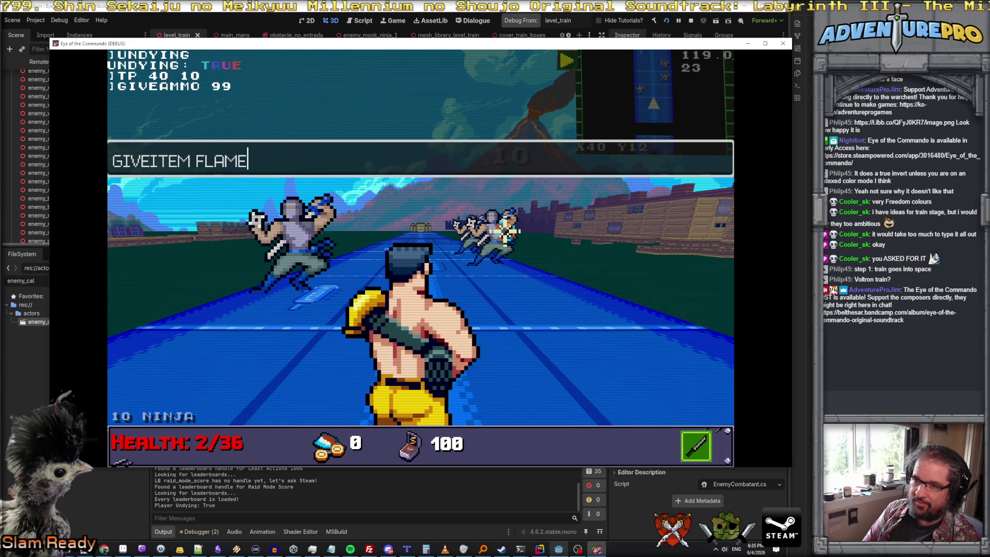
{"action": "key", "text": "Return"}
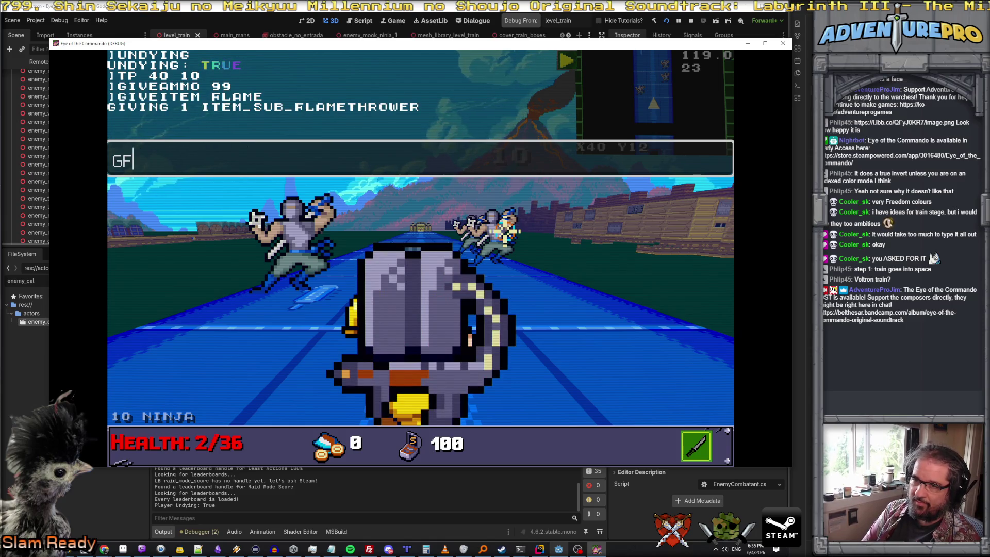
{"action": "type", "text": "UNDAMAGE 2"}
{"action": "key", "text": "Return"}
{"action": "key", "text": "Escape"}
- Equip the flamethrower from the inventory backpack and resume play
{"action": "key", "text": "Tab"}
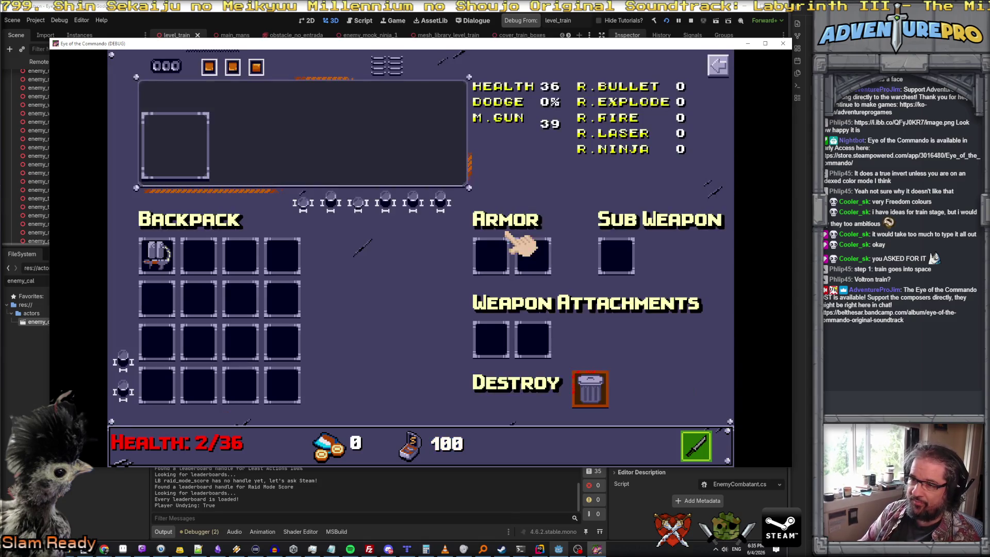
{"action": "left_click", "coordinate": [157, 255]}
{"action": "key", "text": "Tab"}
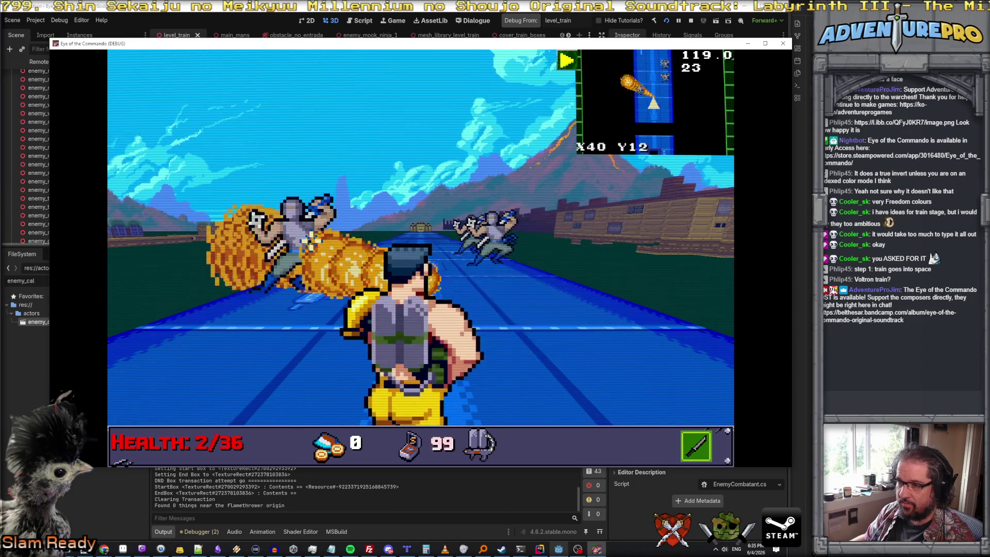
- Burn the ninjas and drones on the track, then shoot the enemies appearing left and right
{"action": "left_click", "coordinate": [309, 240]}
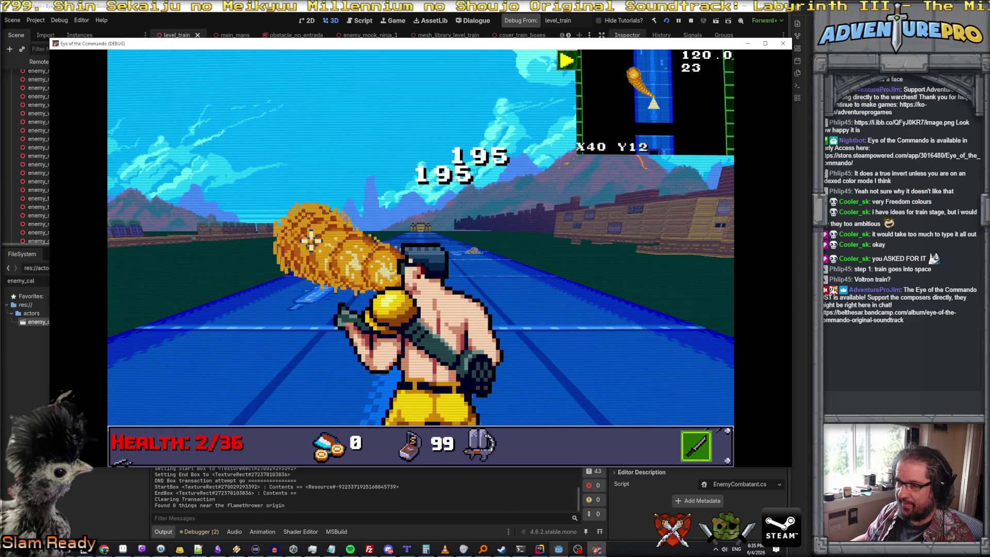
{"action": "left_click_drag", "start_coordinate": [310, 240], "coordinate": [468, 229]}
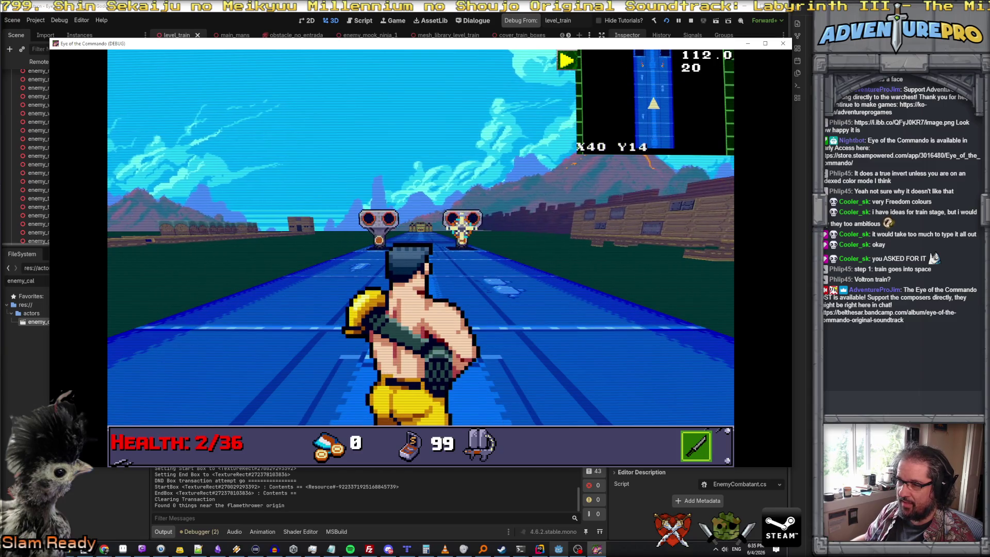
{"action": "left_click", "coordinate": [395, 223]}
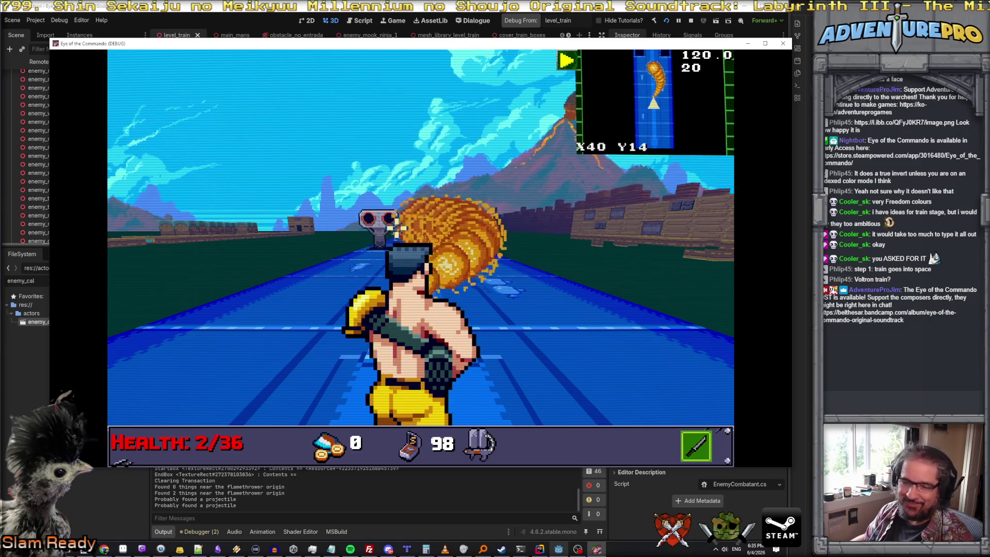
{"action": "left_click", "coordinate": [421, 226]}
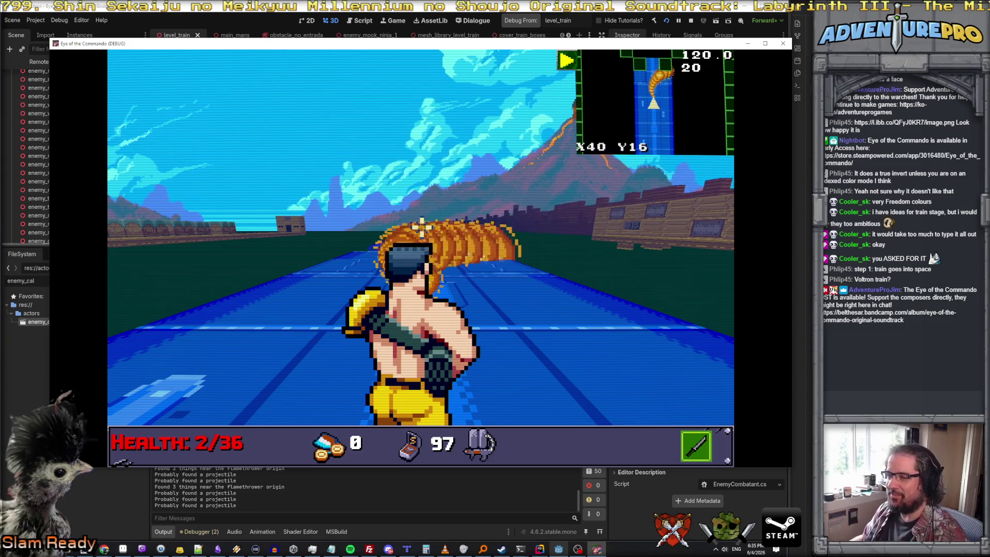
{"action": "left_click", "coordinate": [495, 278]}
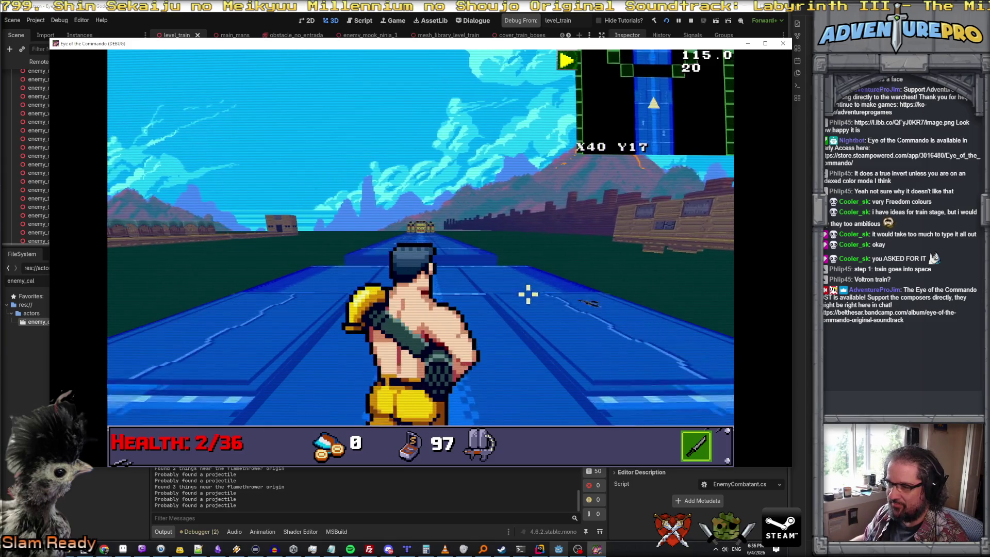
{"action": "left_click", "coordinate": [309, 203]}
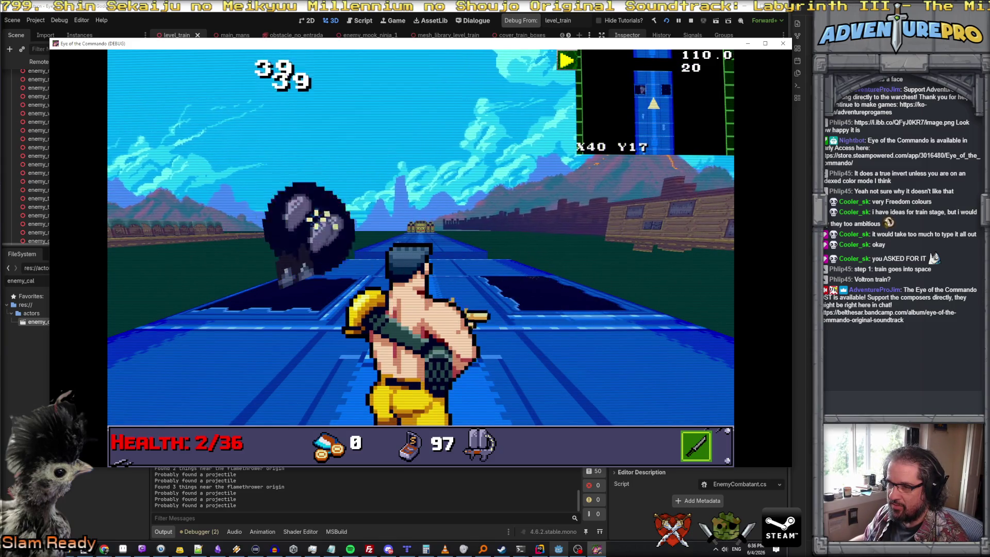
{"action": "left_click", "coordinate": [531, 261]}
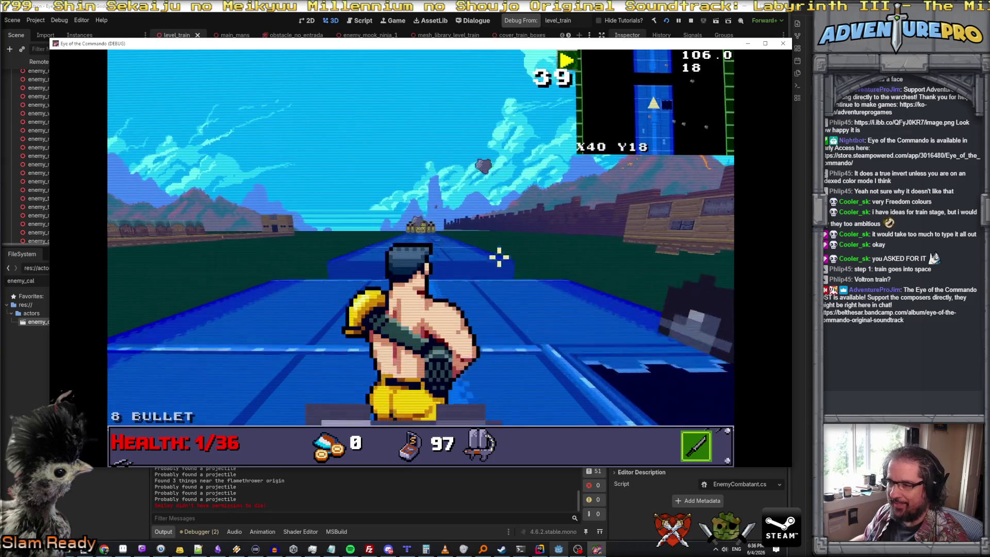